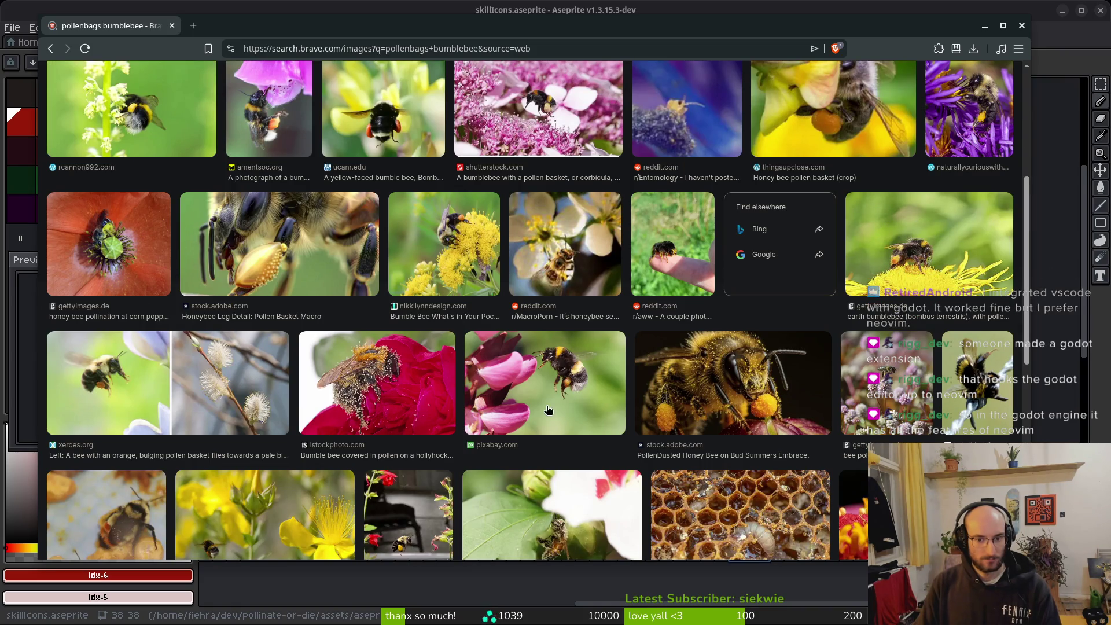
# Browse the 'pollenbags bumblebee' image results for reference, then switch back to Aseprite.
pyautogui.scroll(-3, 554, 388)
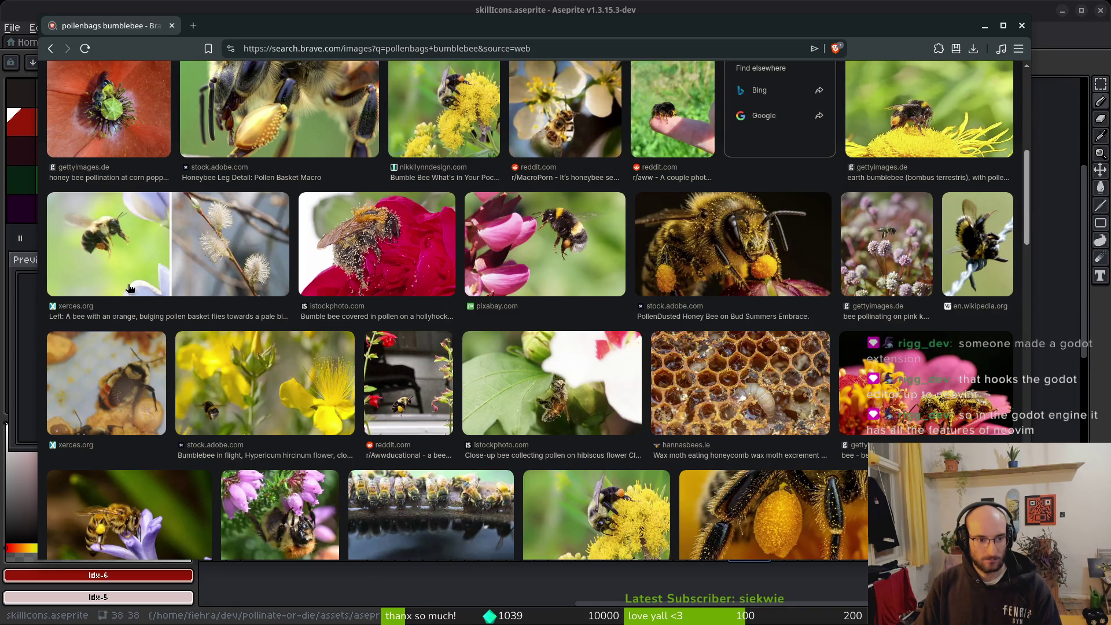
pyautogui.scroll(-3, 598, 346)
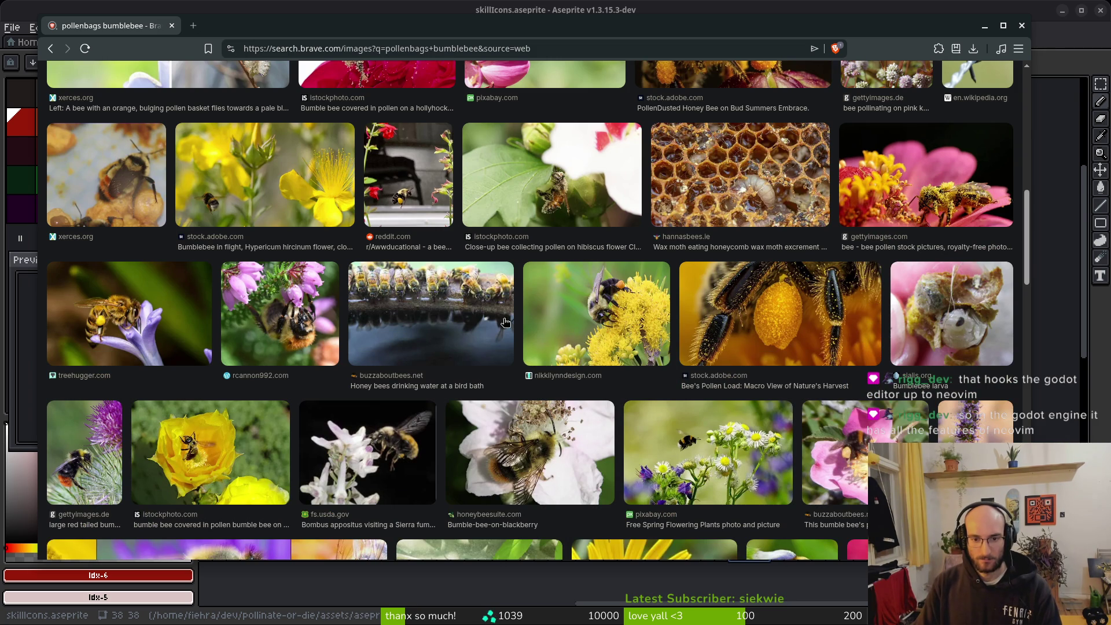
pyautogui.scroll(-3, 220, 378)
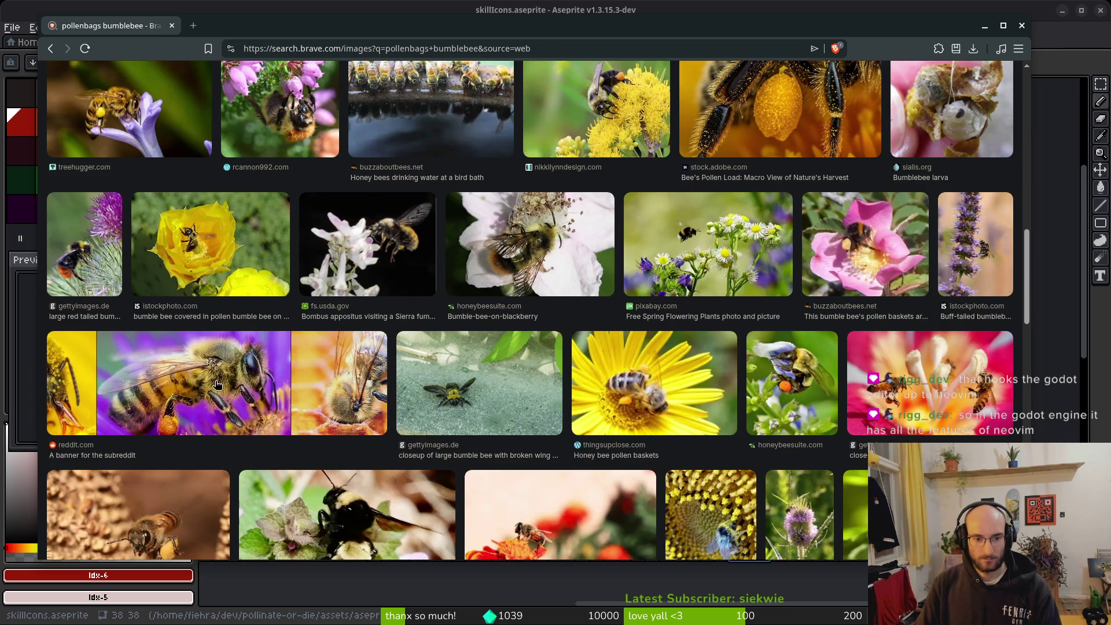
pyautogui.scroll(-2, 217, 383)
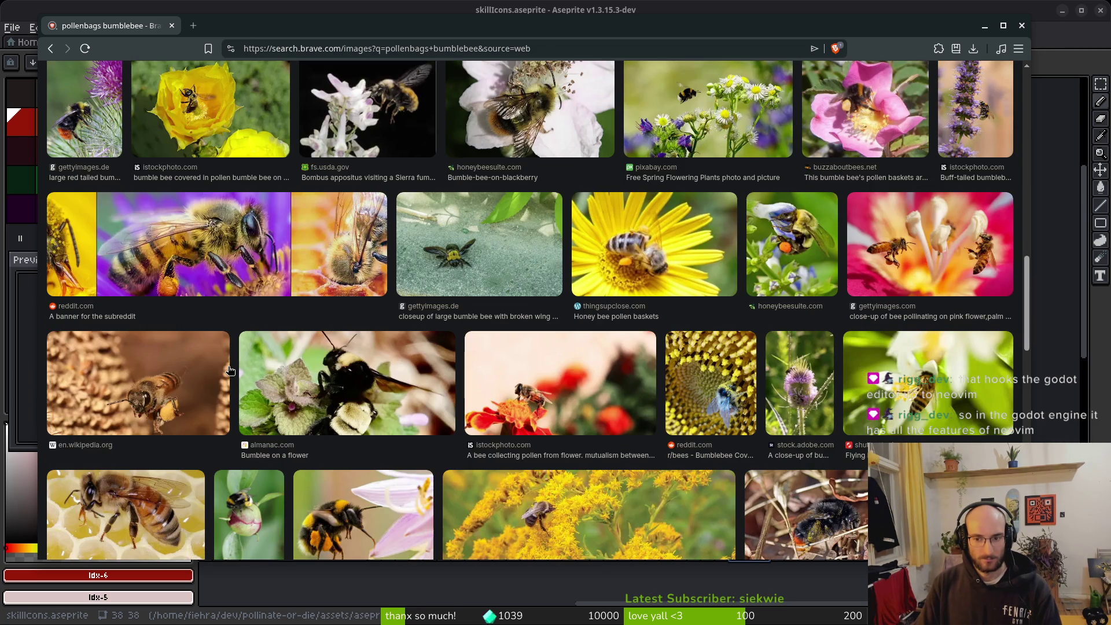
pyautogui.scroll(-6, 230, 370)
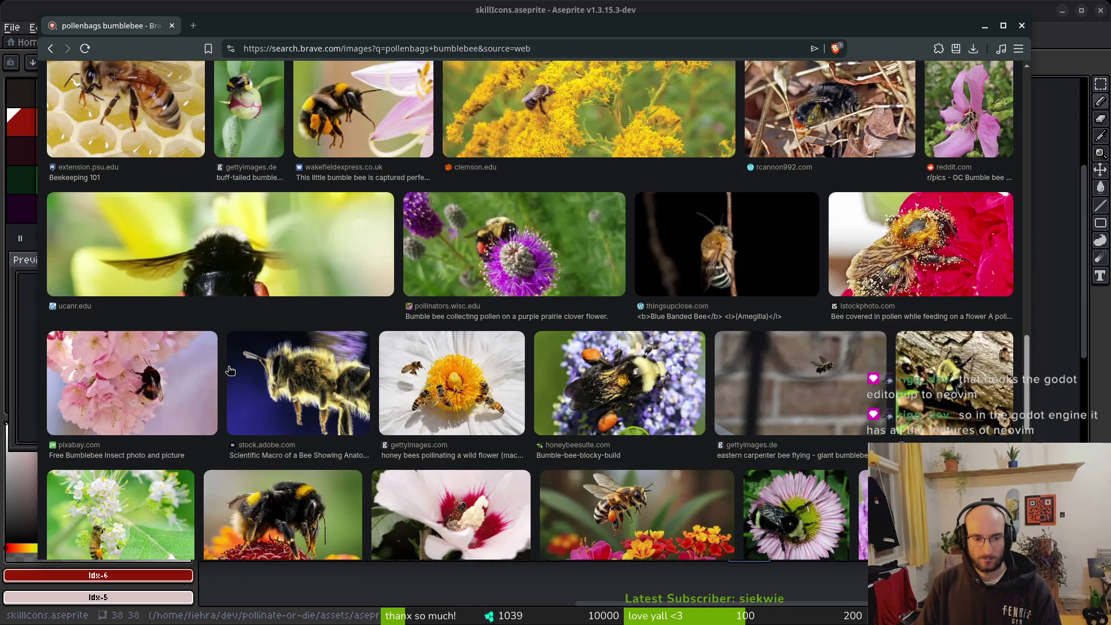
pyautogui.scroll(-10, 313, 354)
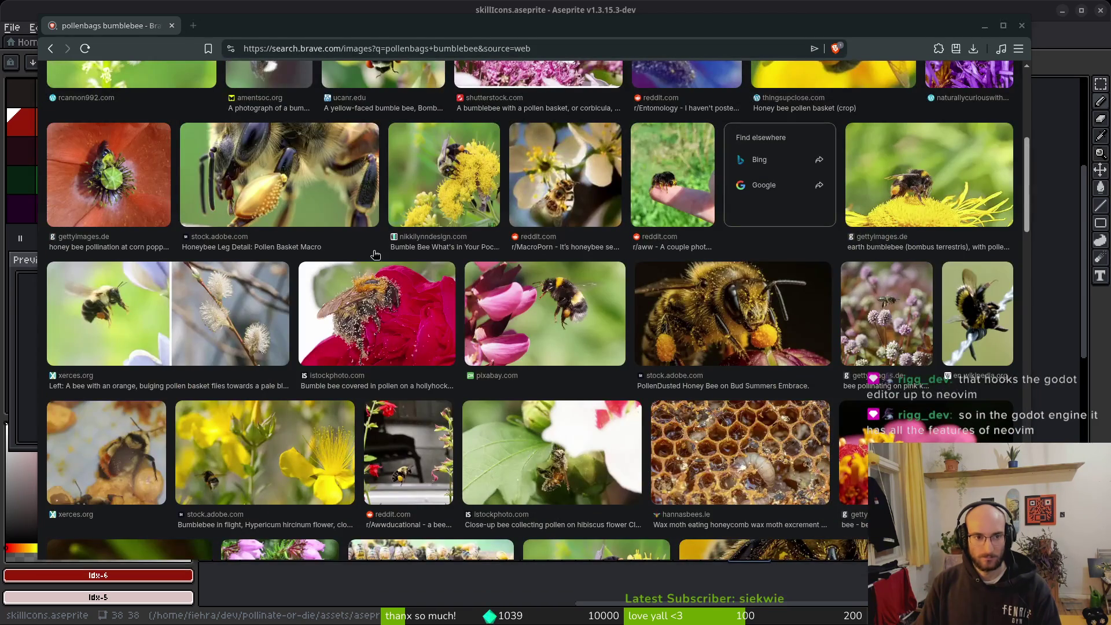
pyautogui.hotkey('alt', 'Tab')
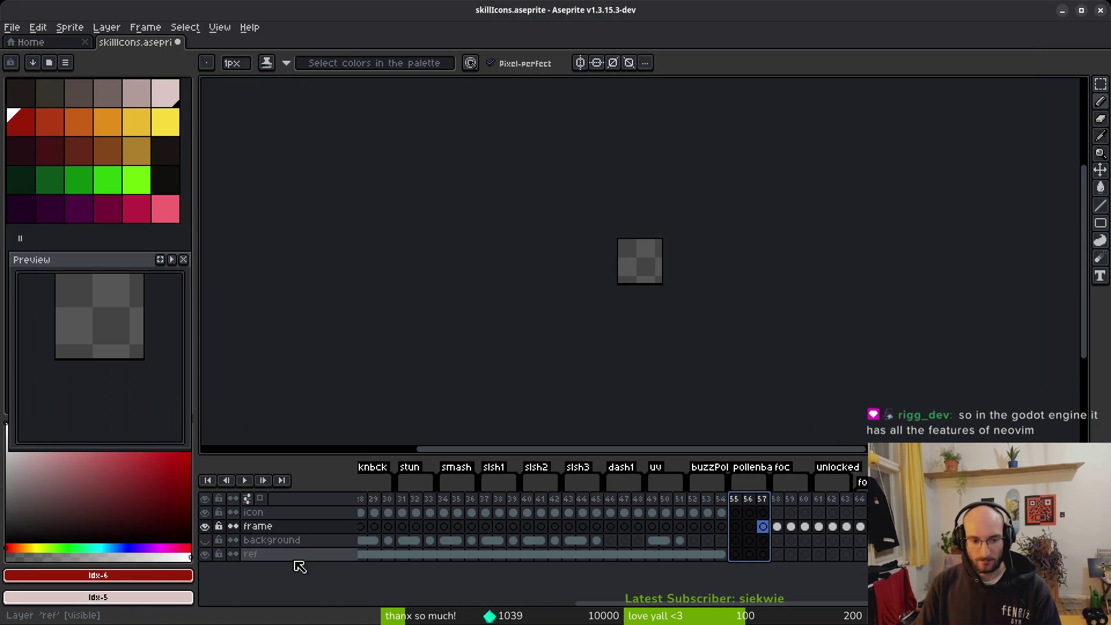
# Hide the background layer and view the bee icon (frame 49) and ref cel (frame 52).
pyautogui.click(777, 554)
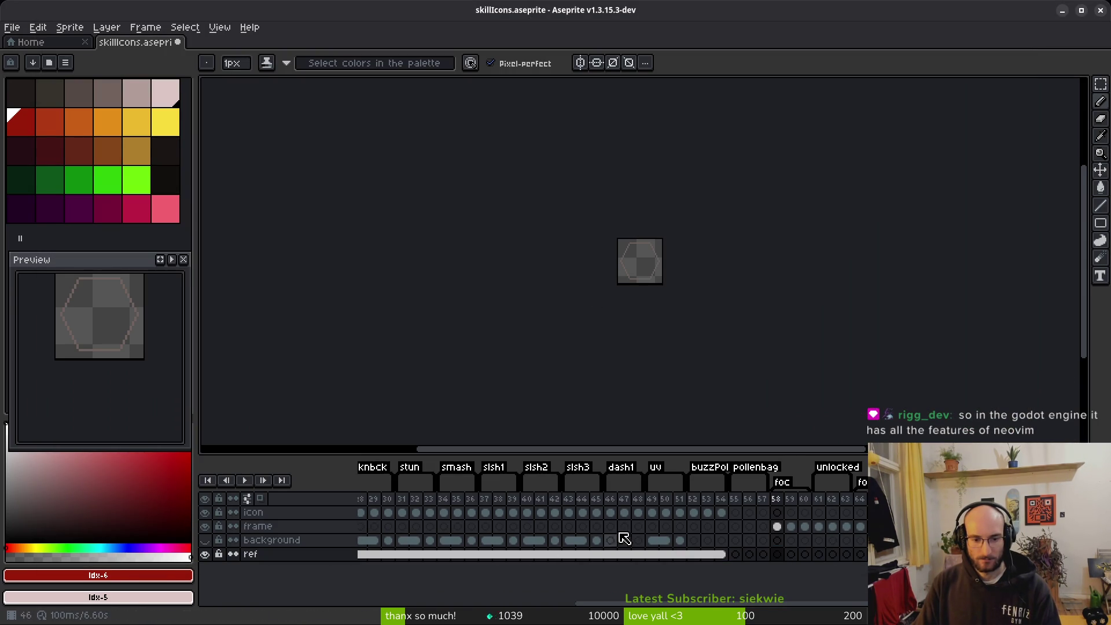
pyautogui.click(652, 540)
pyautogui.click(206, 541)
pyautogui.click(206, 540)
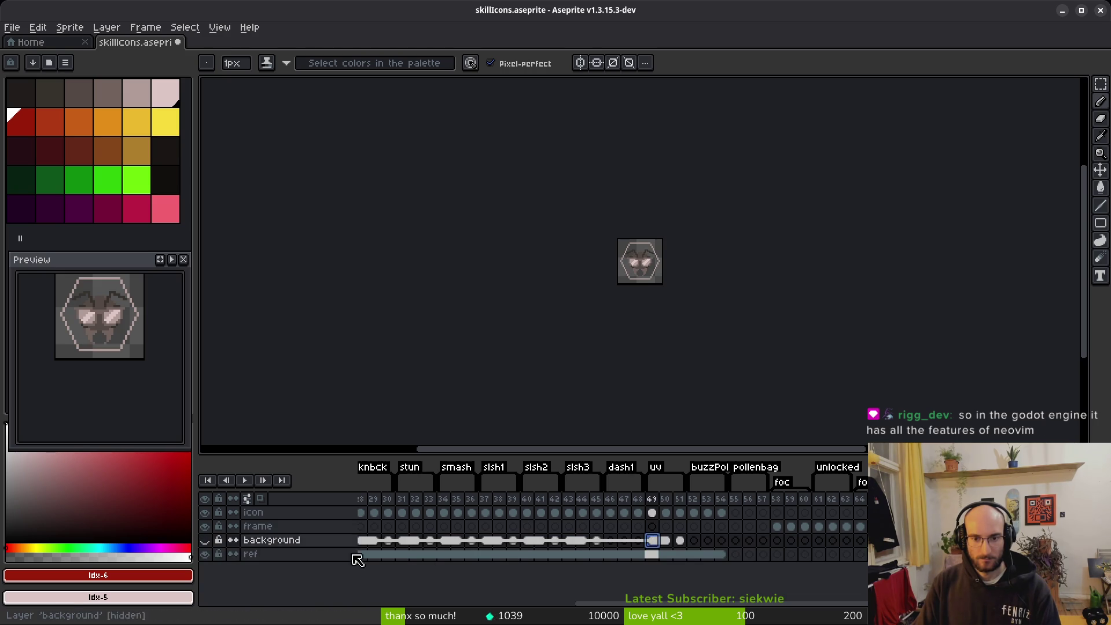
pyautogui.click(693, 554)
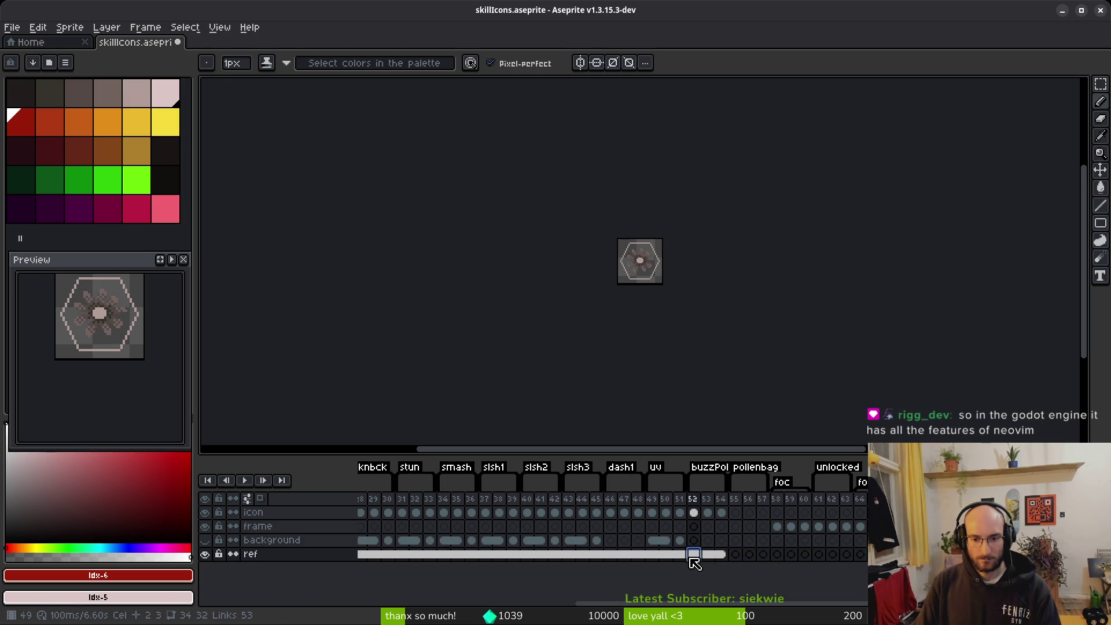
pyautogui.click(654, 541)
pyautogui.scroll(6, 654, 260)
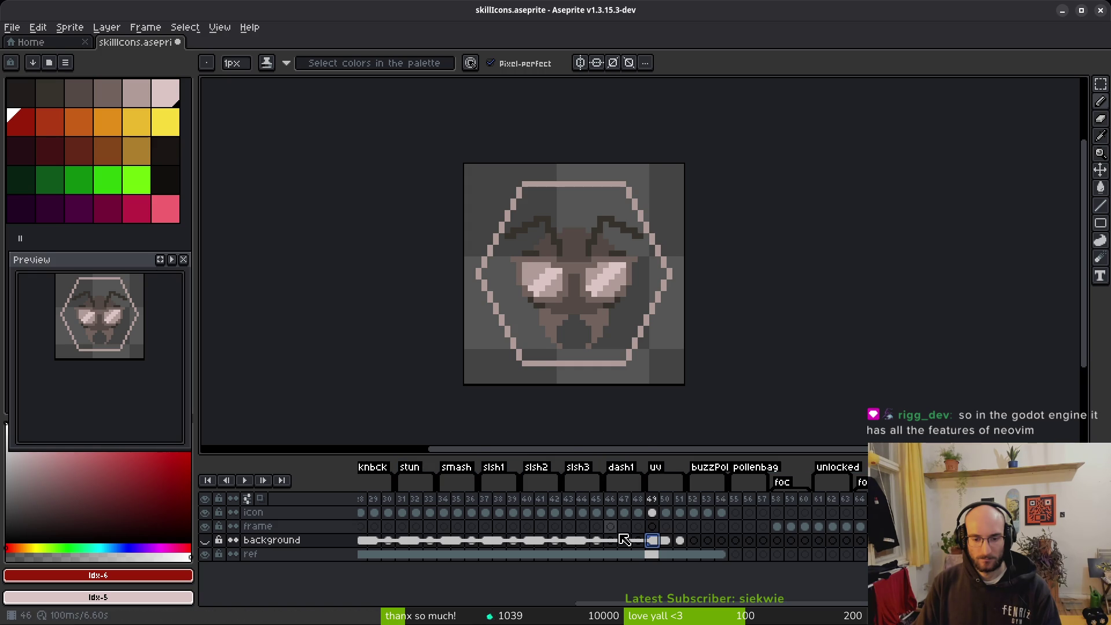
# Step through the +10%, ant, +15%, +5%, flower and bee-glasses icons (frames 38–52).
pyautogui.click(614, 541)
pyautogui.click(654, 541)
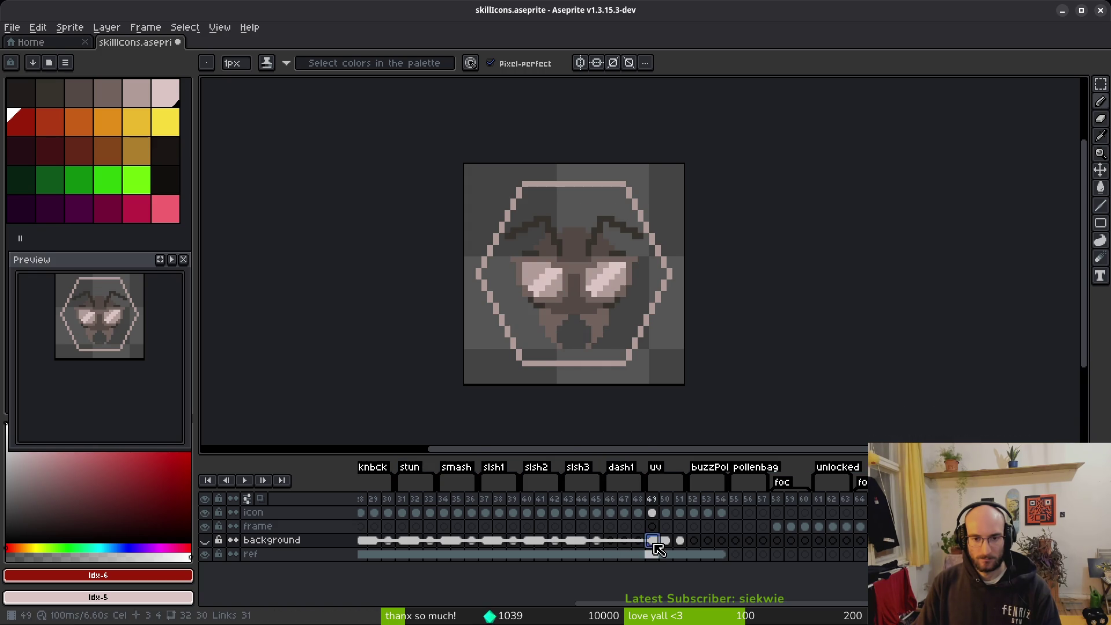
pyautogui.click(573, 540)
pyautogui.click(612, 513)
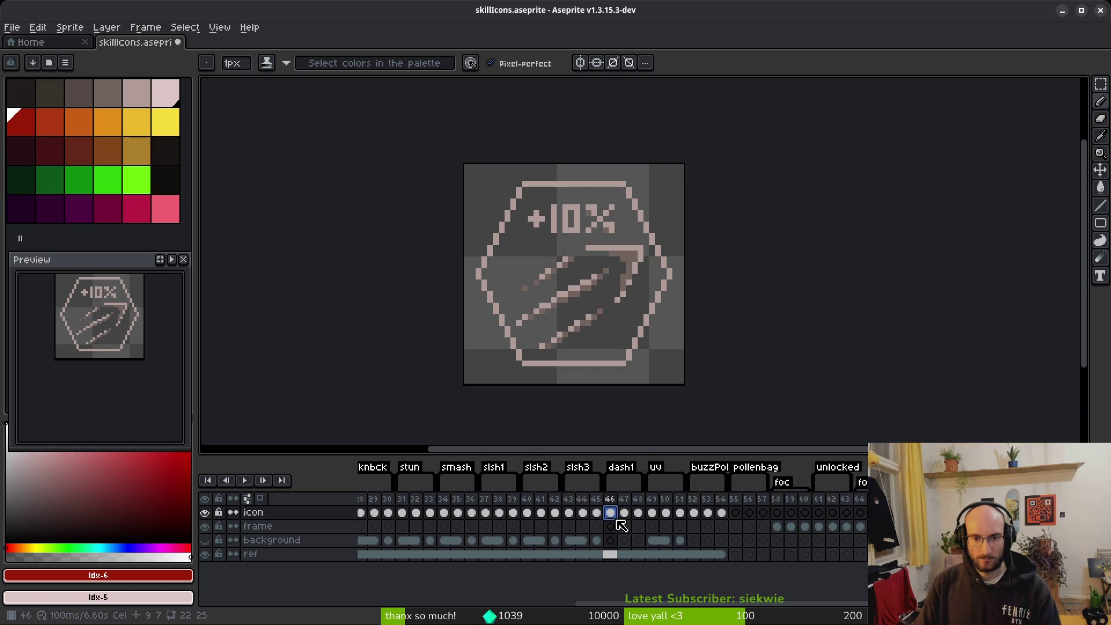
pyautogui.click(498, 540)
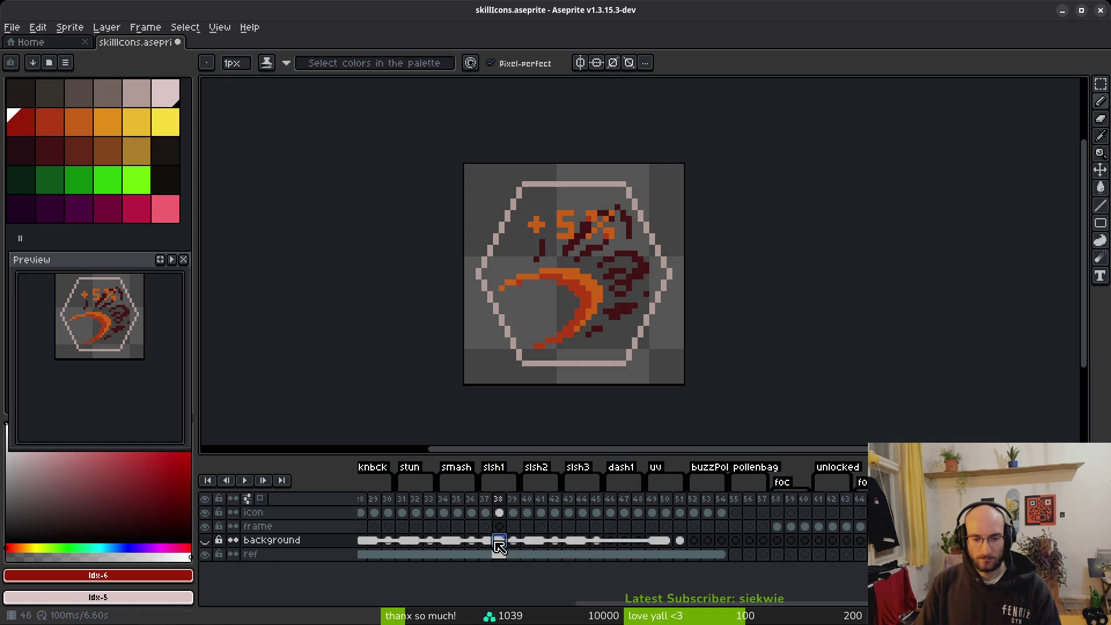
pyautogui.click(694, 541)
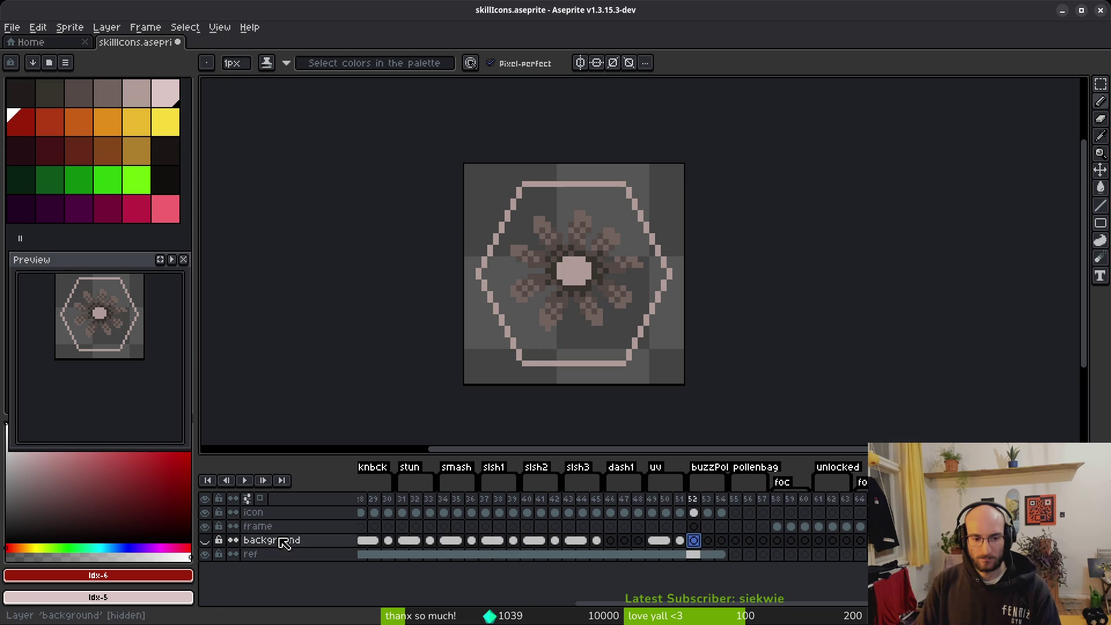
pyautogui.click(680, 541)
# Play the icon animation and stop it on the yellow flower icon at frame 54.
pyautogui.press('Return')
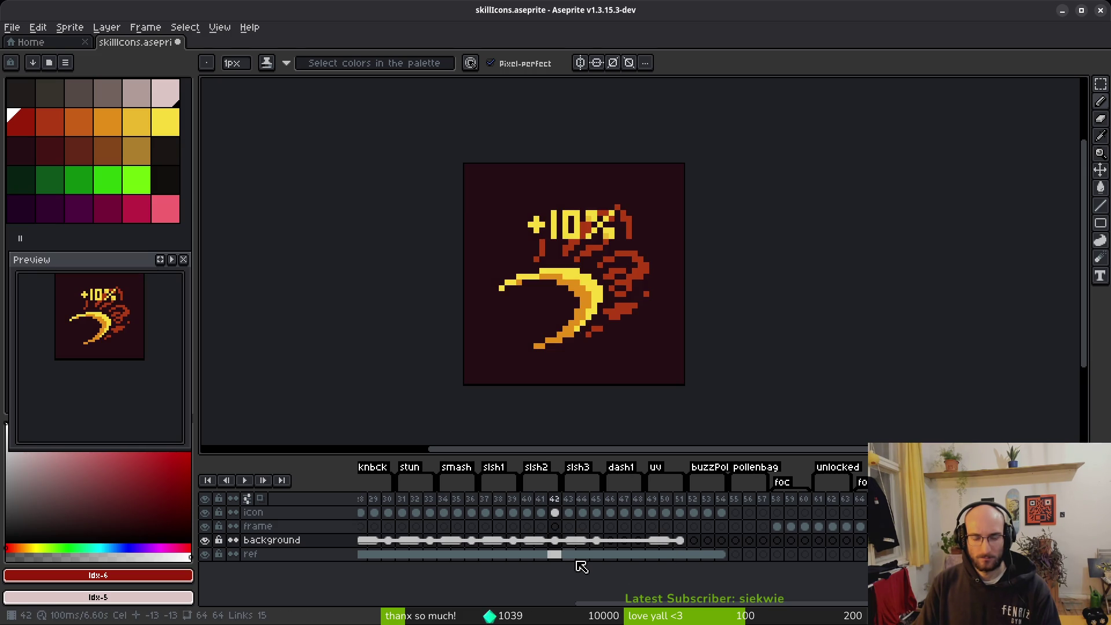
pyautogui.click(207, 541)
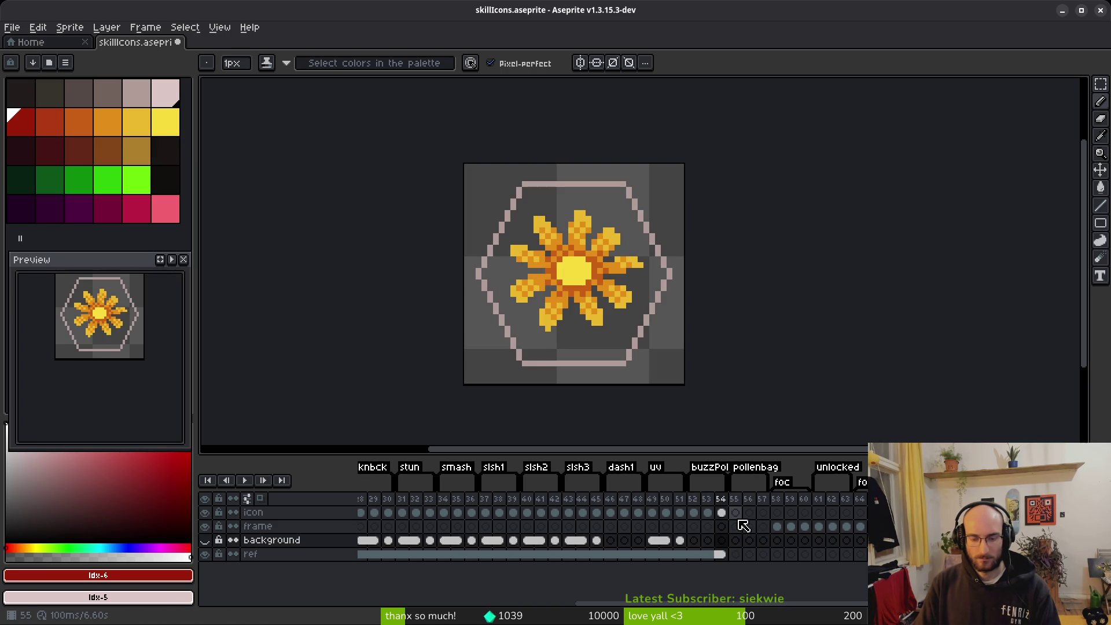
pyautogui.click(721, 512)
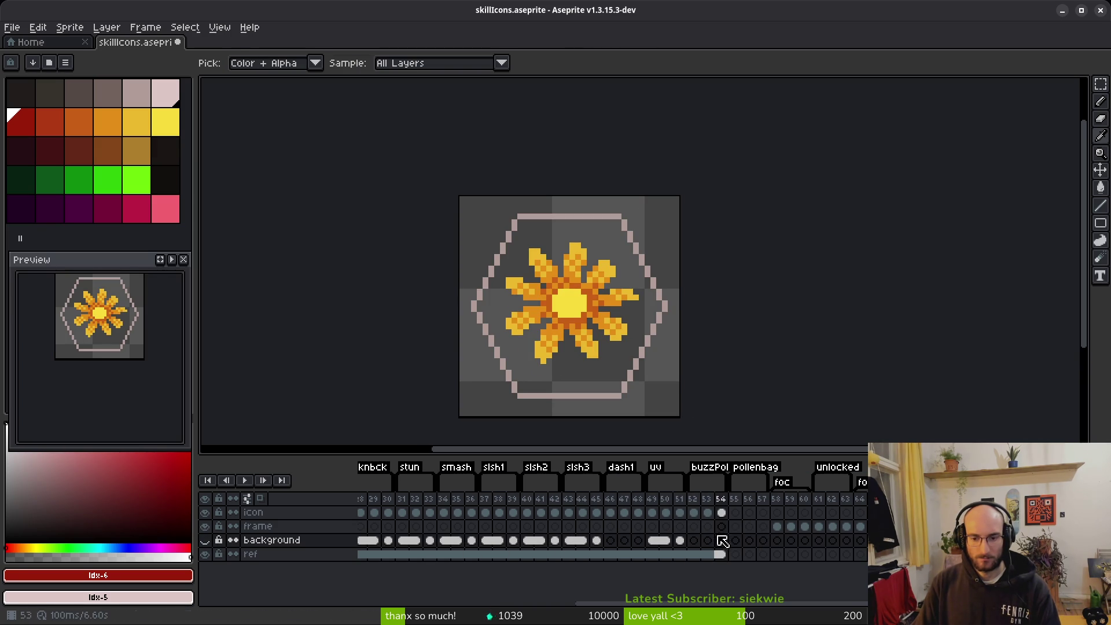
# Link the ref layer's cels from frame 54 onward, extending the selection past frame 64.
pyautogui.click(721, 554)
pyautogui.rightClick(727, 559)
pyautogui.click(703, 556)
pyautogui.rightClick(724, 557)
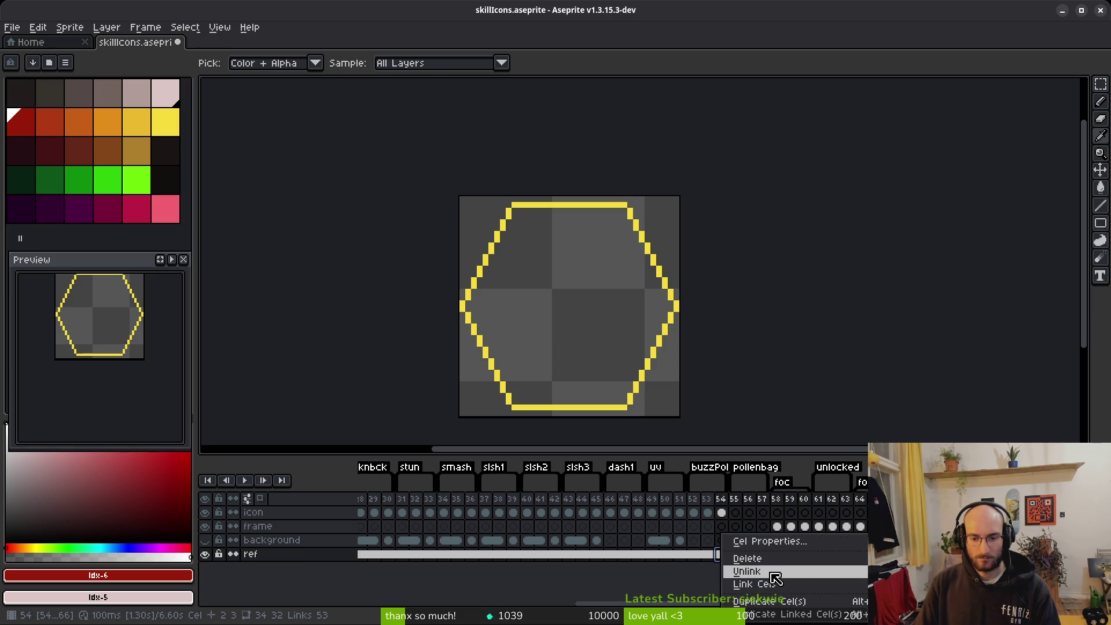
pyautogui.click(771, 585)
pyautogui.click(778, 555)
pyautogui.moveTo(778, 557); pyautogui.dragTo(876, 555)
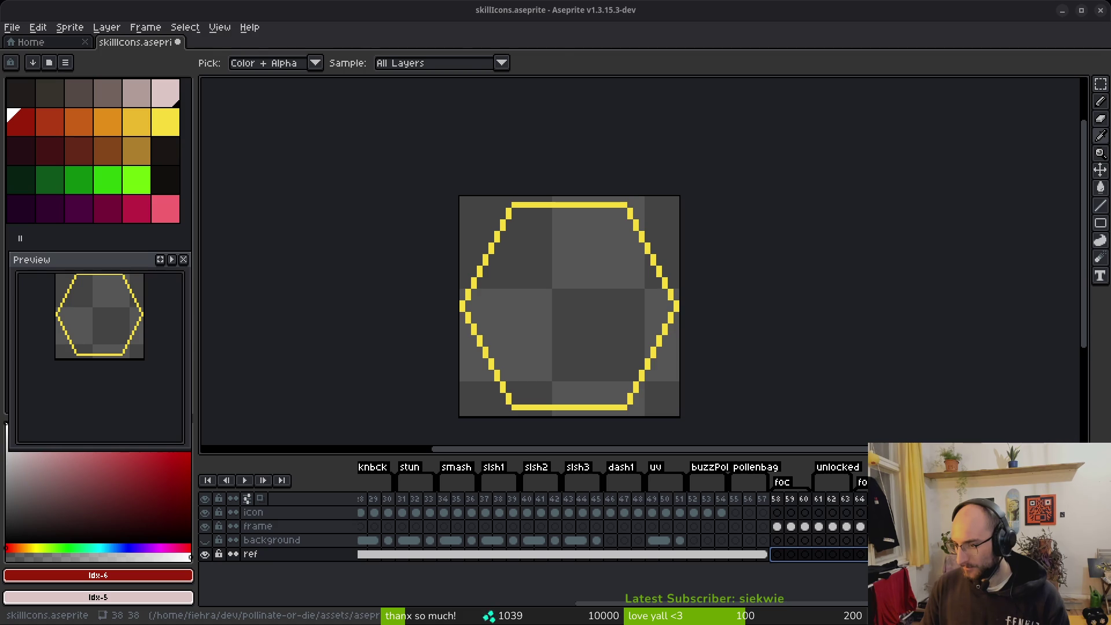
# Switch to the Pencil, go to the icon layer's frame 55, then bring the bumblebee search back.
pyautogui.press('b')
pyautogui.moveTo(590, 376); pyautogui.dragTo(598, 351)
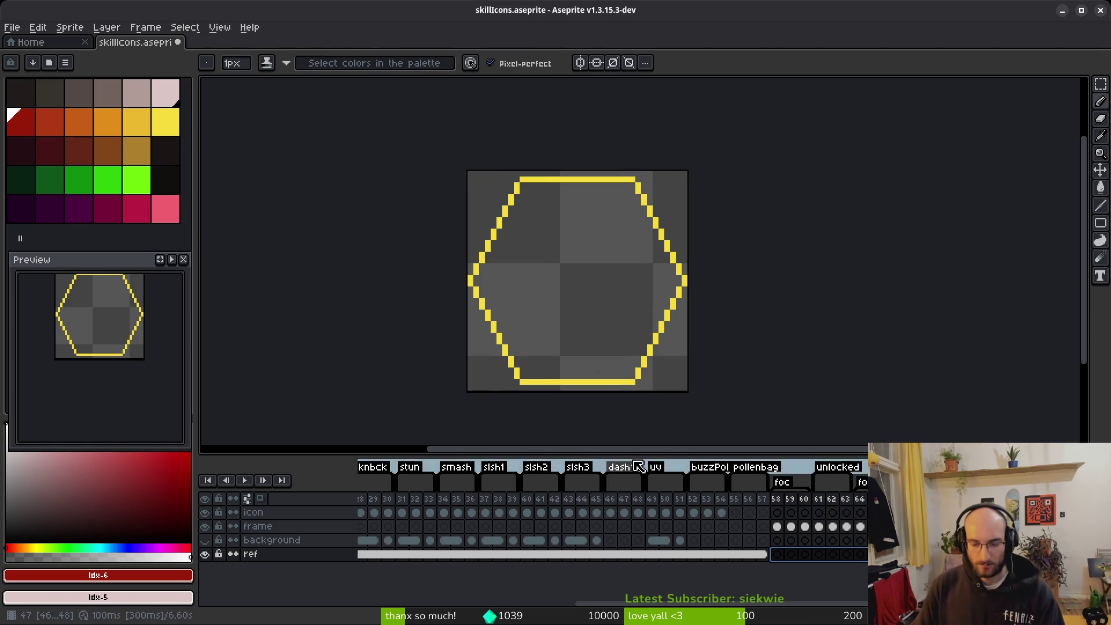
pyautogui.click(735, 511)
pyautogui.scroll(1, 598, 286)
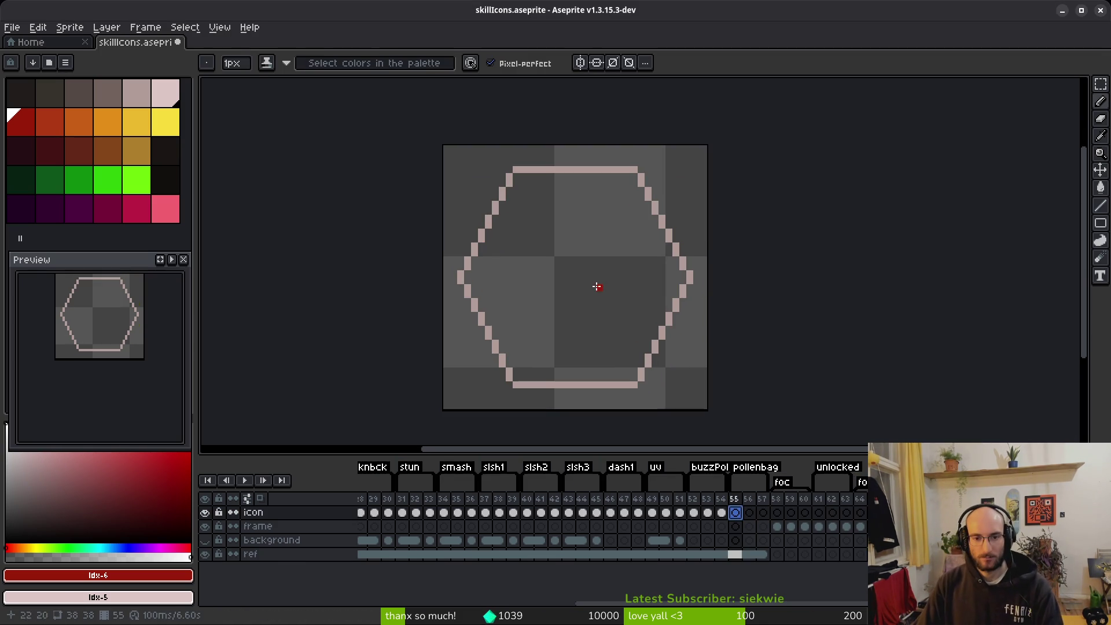
pyautogui.moveTo(620, 296); pyautogui.dragTo(586, 262)
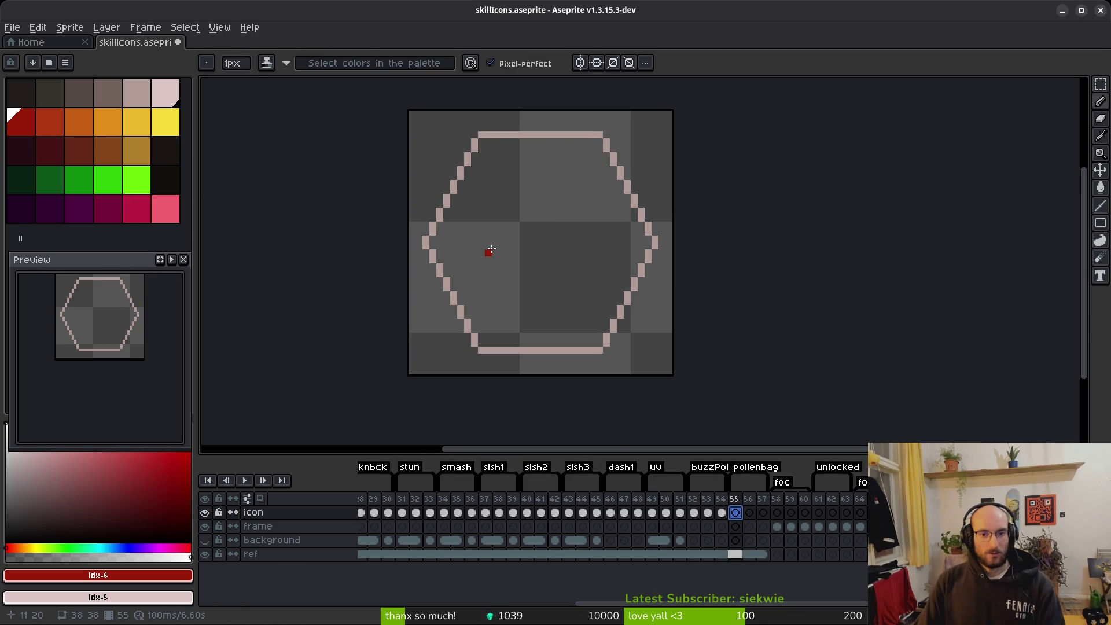
pyautogui.hotkey('alt', 'Tab')
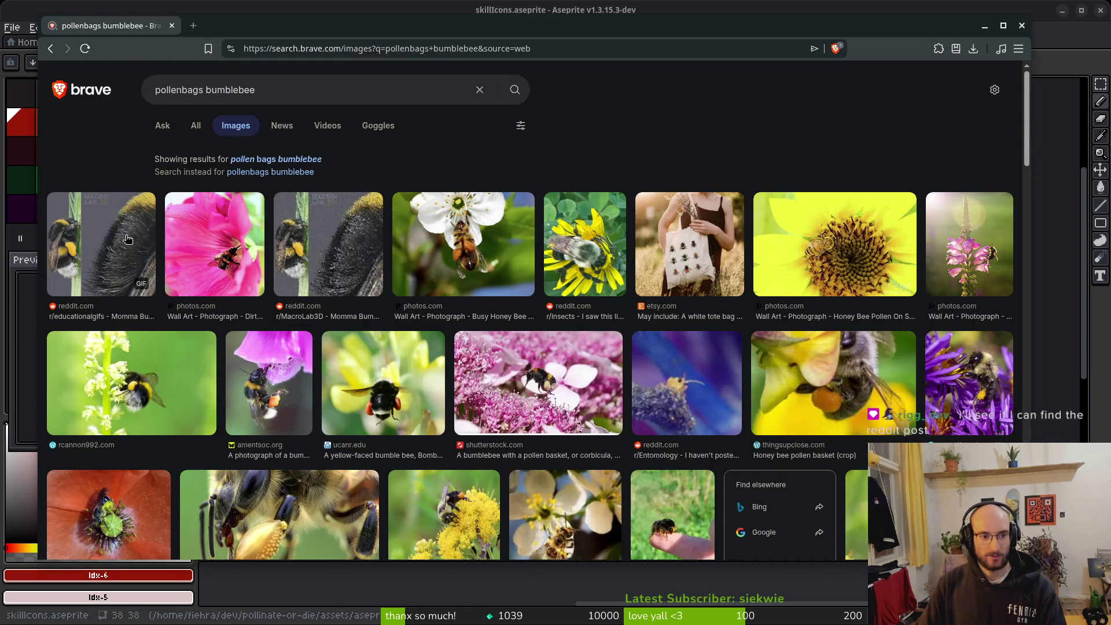
# Preview the first bumblebee image result and open its Reddit post about pollen 'bags'.
pyautogui.click(127, 239)
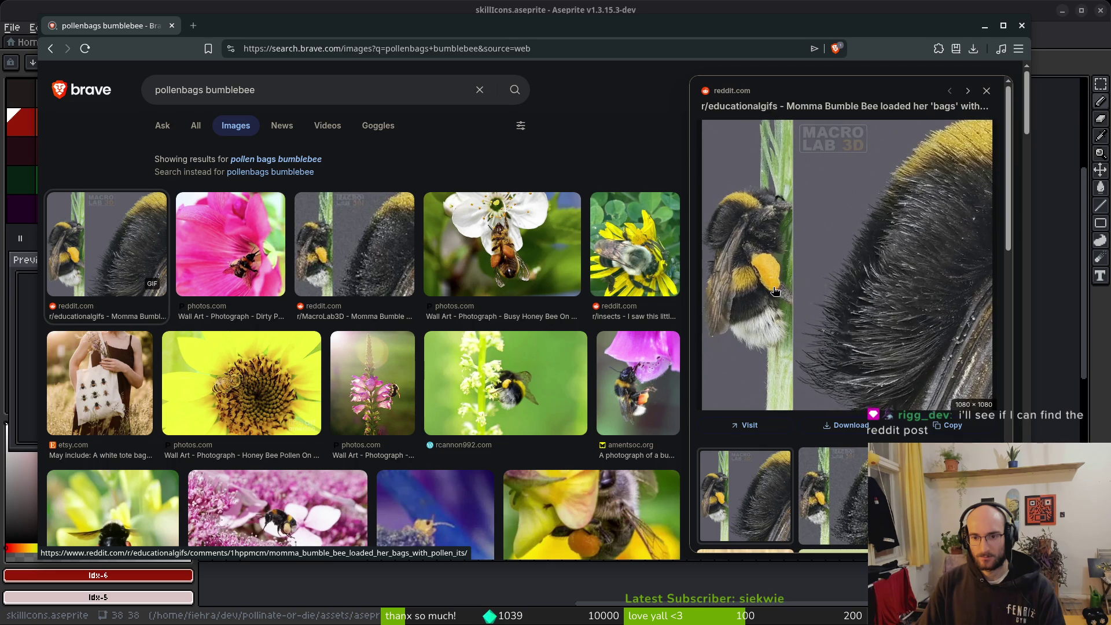
pyautogui.click(871, 263)
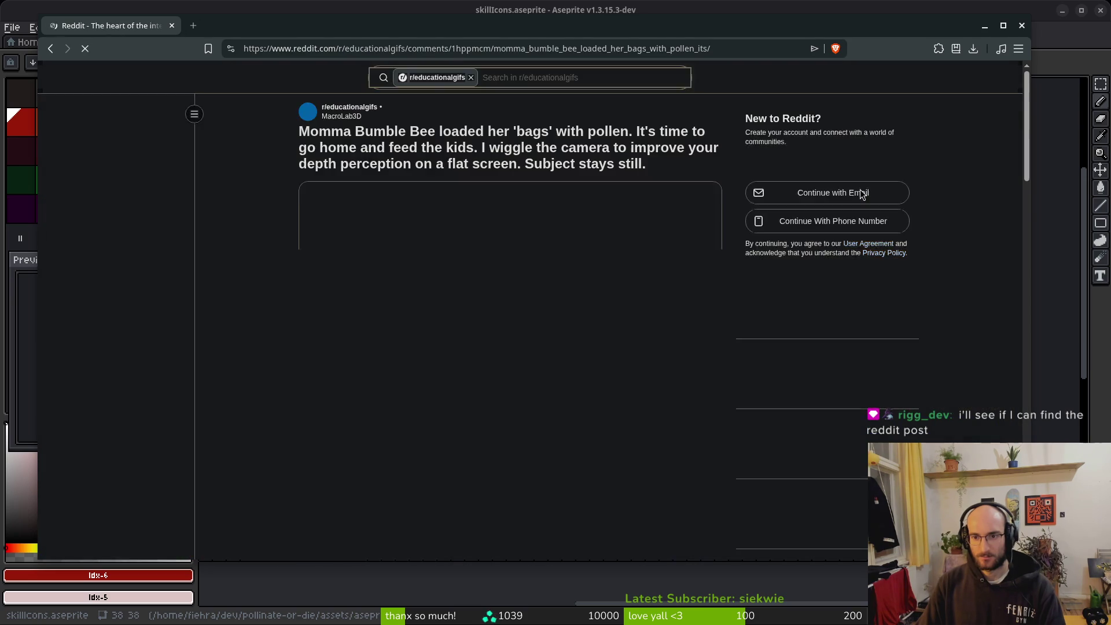
# Scroll through the bee post and its comments.
pyautogui.scroll(-5, 624, 371)
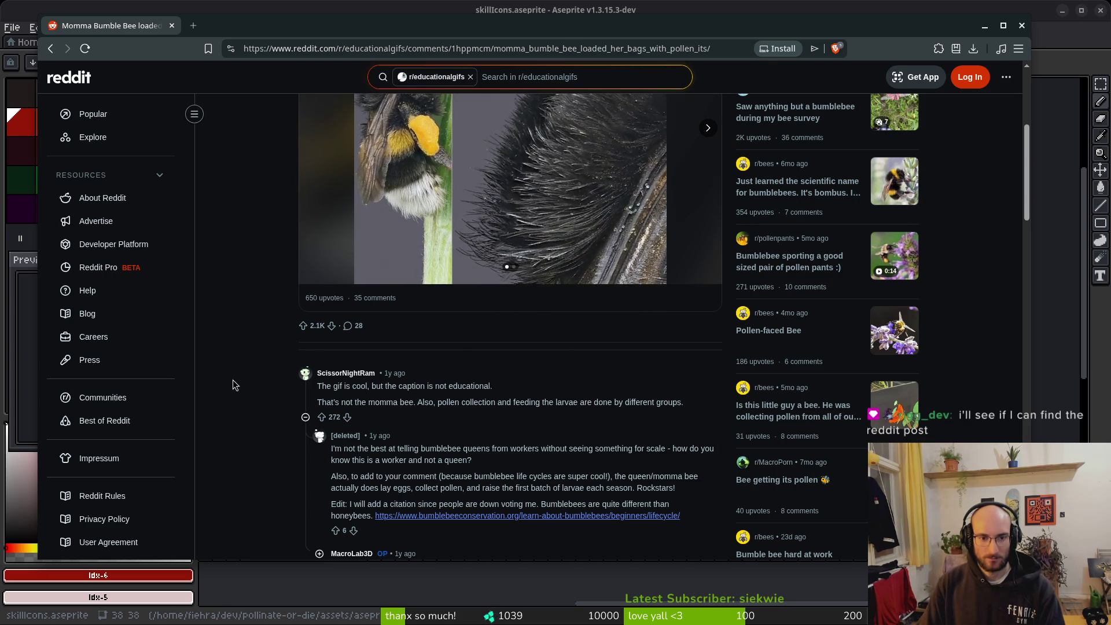
pyautogui.scroll(3, 233, 382)
pyautogui.scroll(-6, 245, 347)
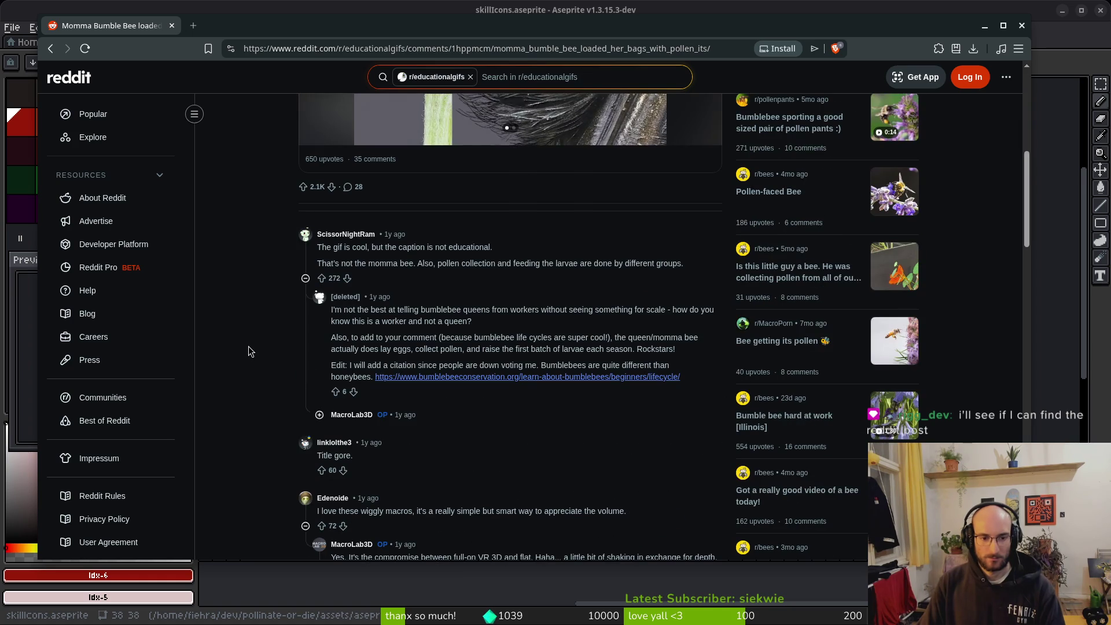
pyautogui.scroll(5, 248, 346)
pyautogui.scroll(1, 252, 347)
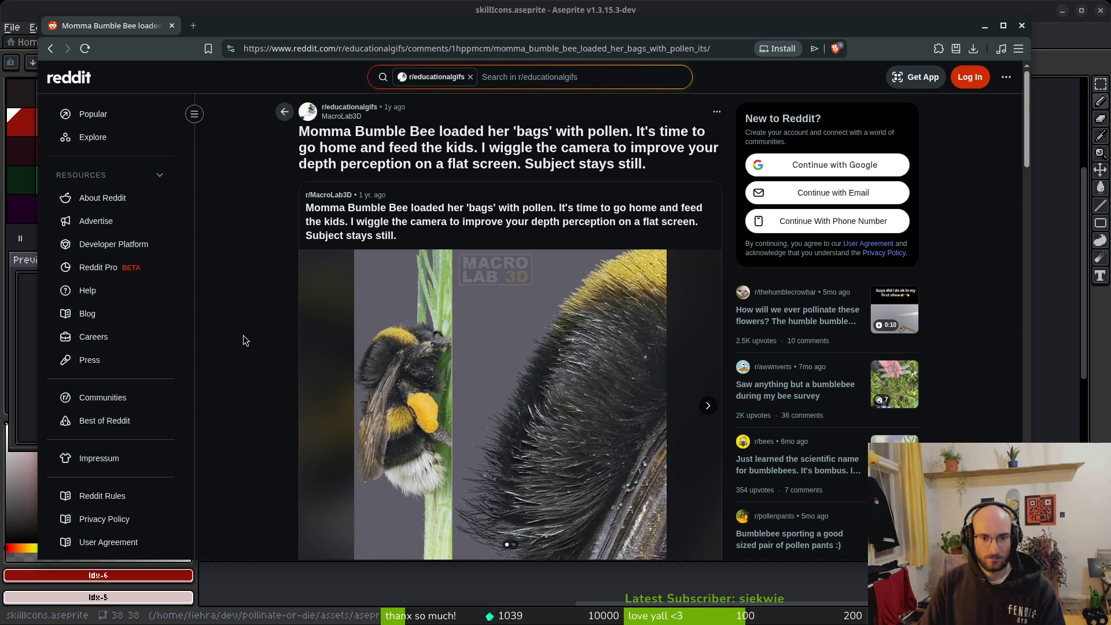
pyautogui.scroll(-3, 254, 334)
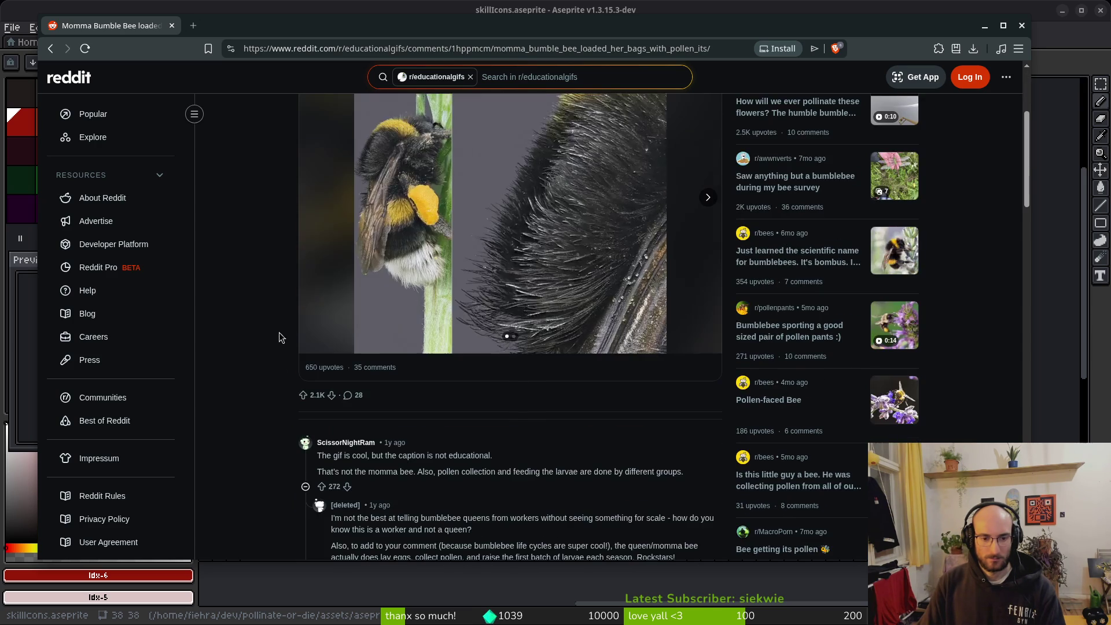
pyautogui.scroll(1, 273, 361)
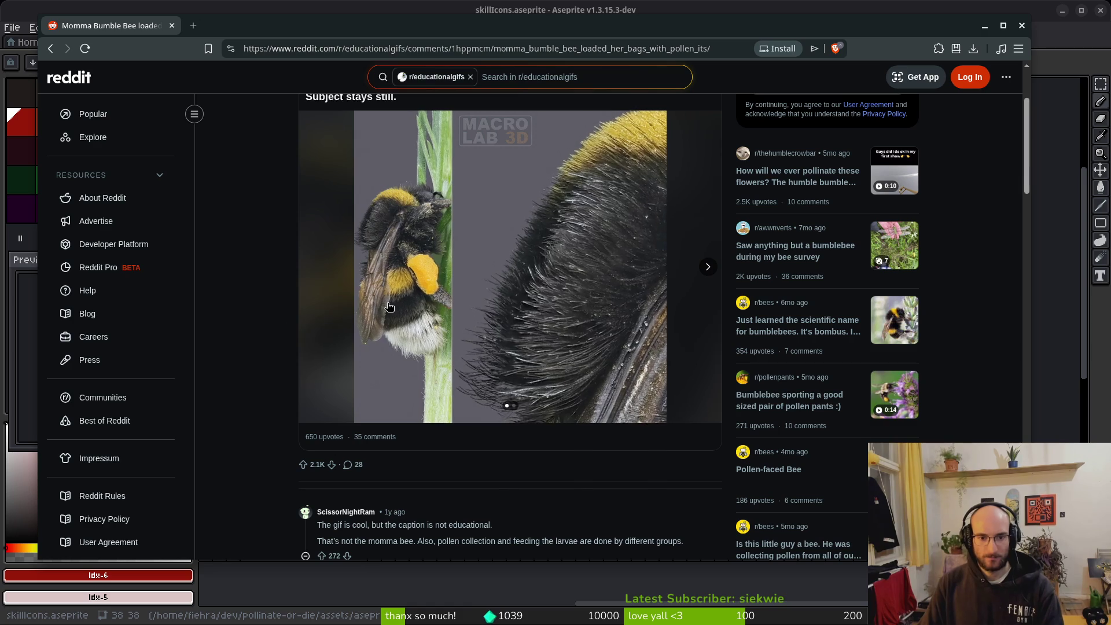
pyautogui.scroll(-6, 436, 322)
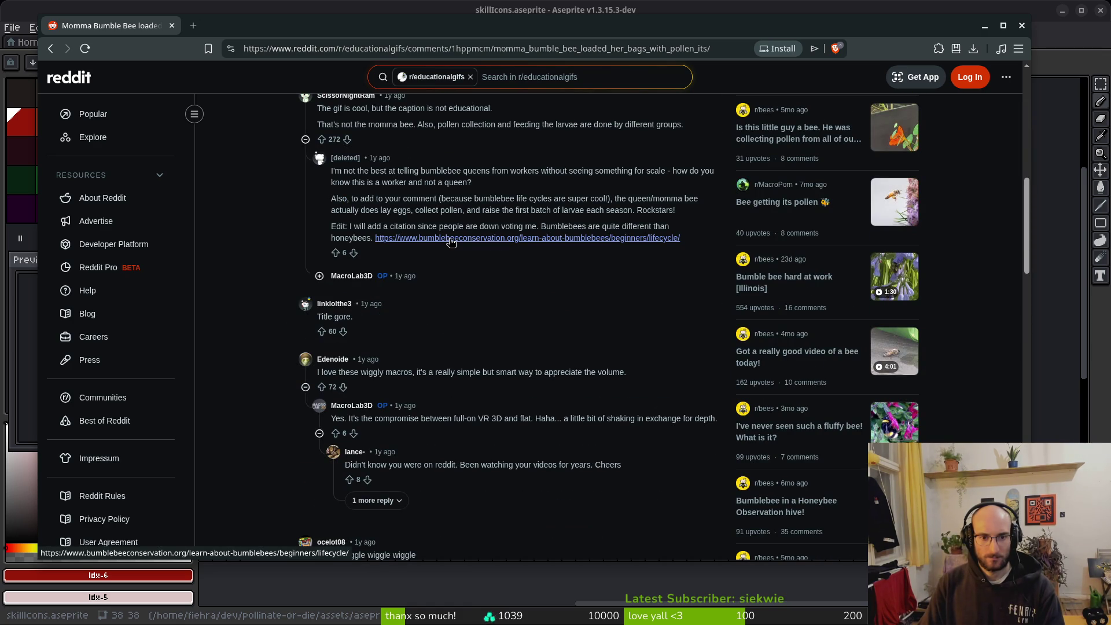
# Open the bumblebeeconservation.org lifecycle link, read the page, and return to the Reddit tab.
pyautogui.click(450, 238)
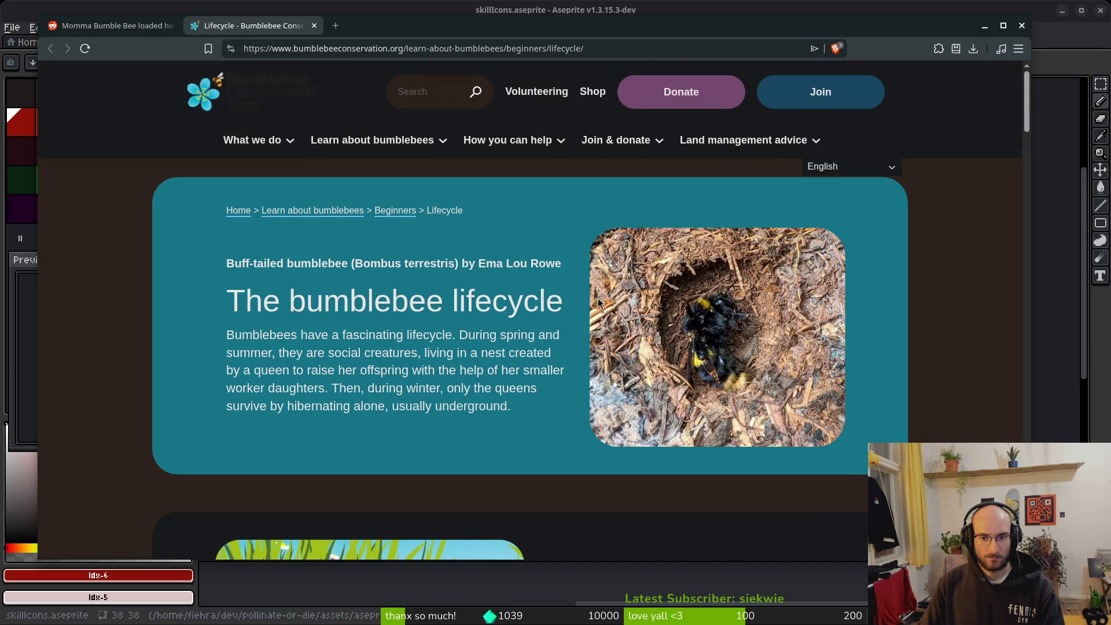
pyautogui.scroll(-6, 589, 301)
pyautogui.scroll(-5, 559, 438)
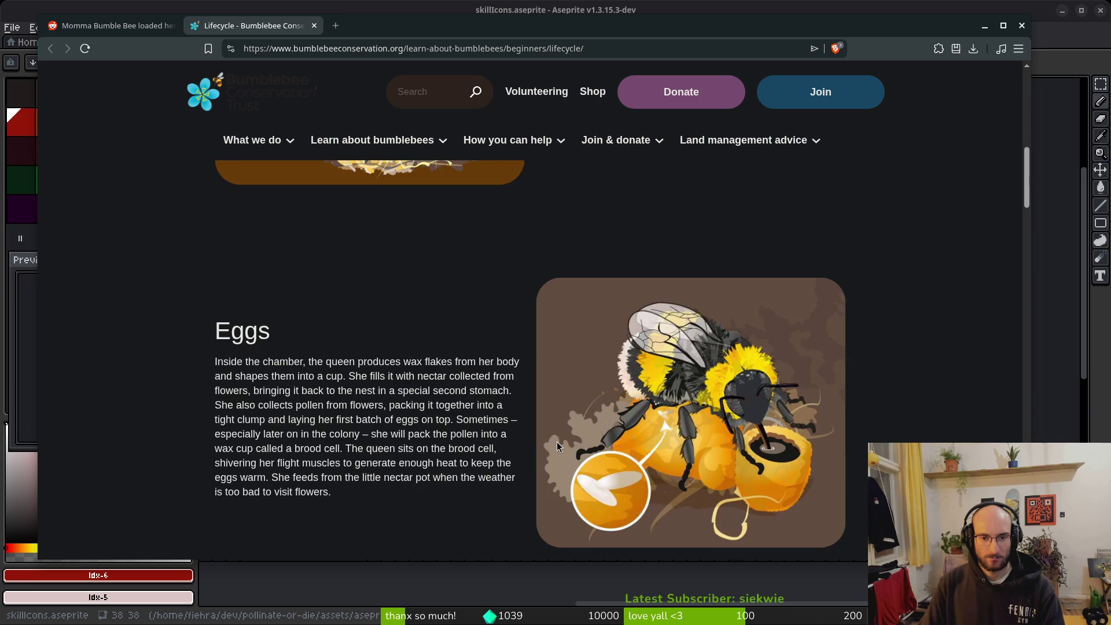
pyautogui.scroll(-12, 436, 363)
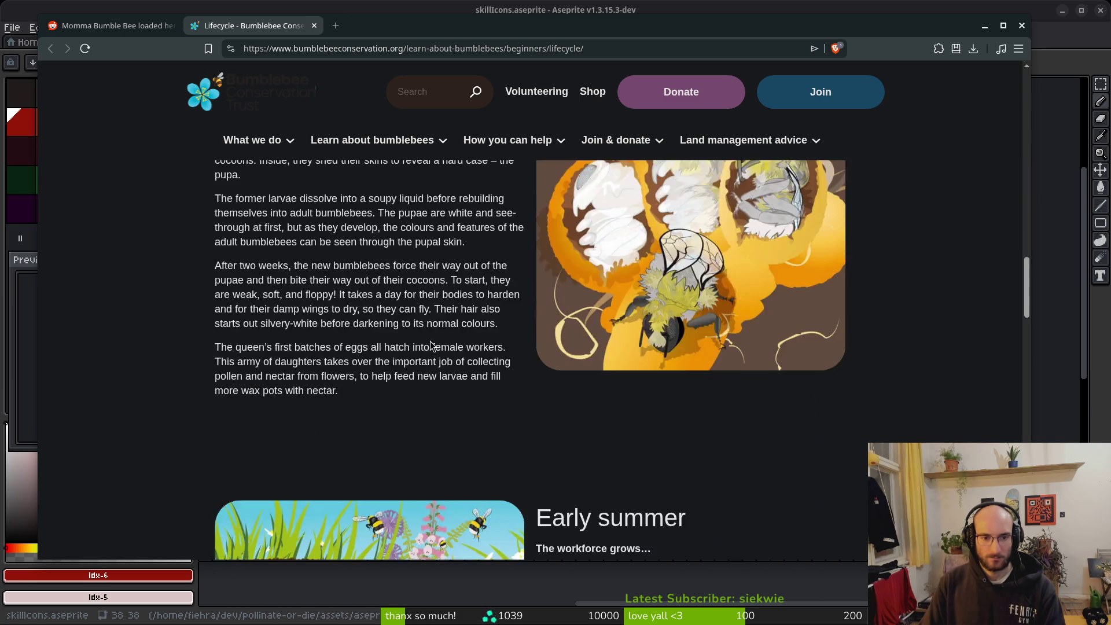
pyautogui.click(104, 25)
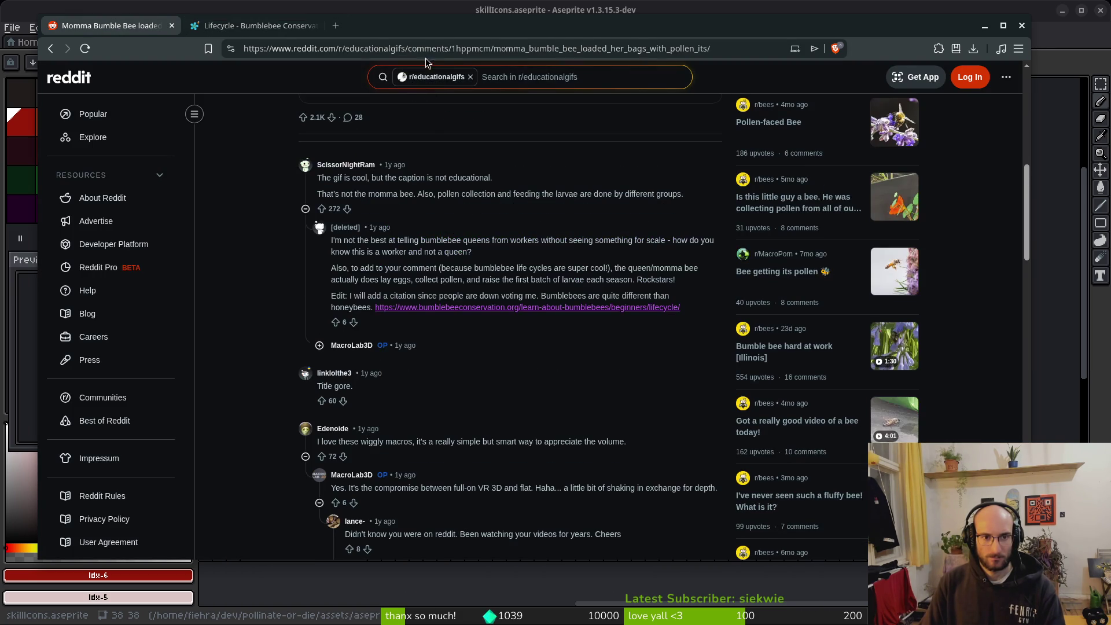
# Search images for 'bee pollen basket', preview the close-up and hindleg references, then return to Aseprite.
pyautogui.click(425, 48)
pyautogui.write('bee po')
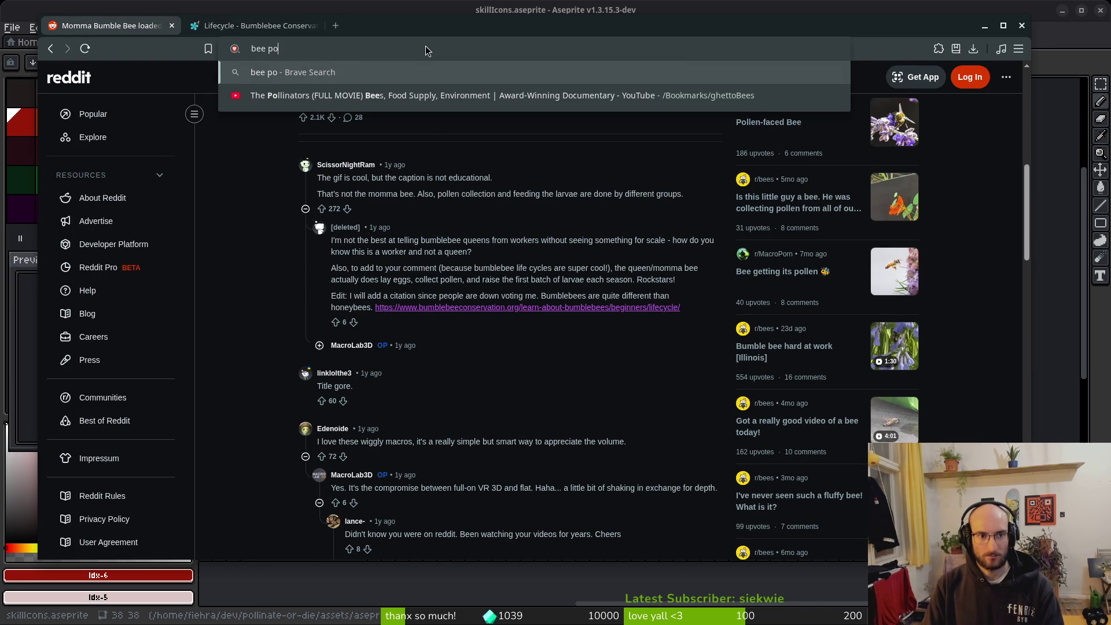
pyautogui.write('llen basket')
pyautogui.press('Return')
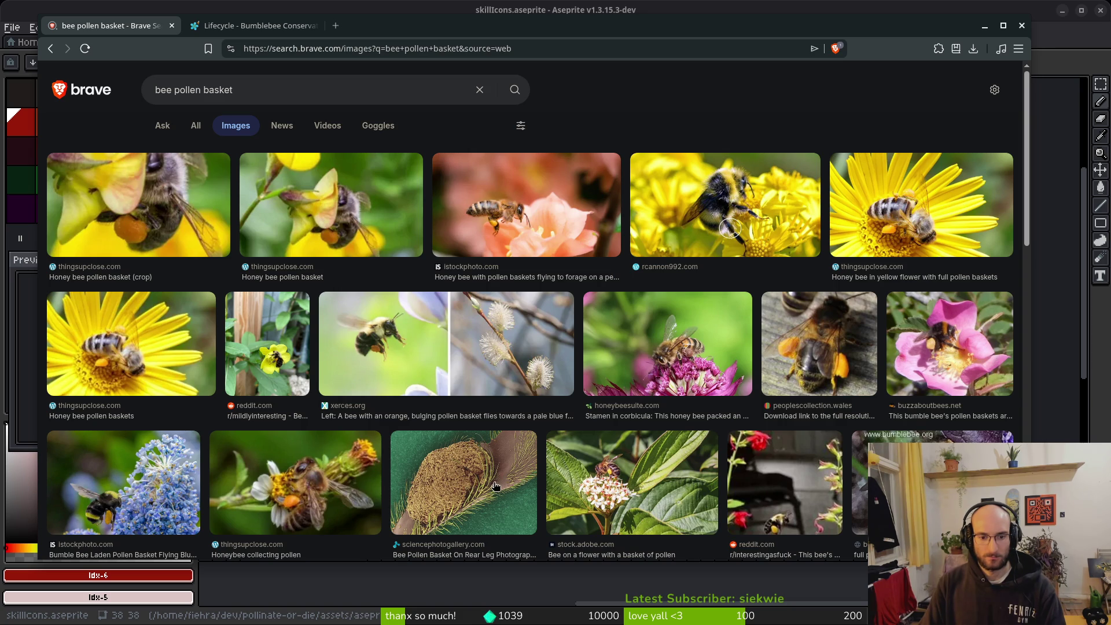
pyautogui.click(456, 489)
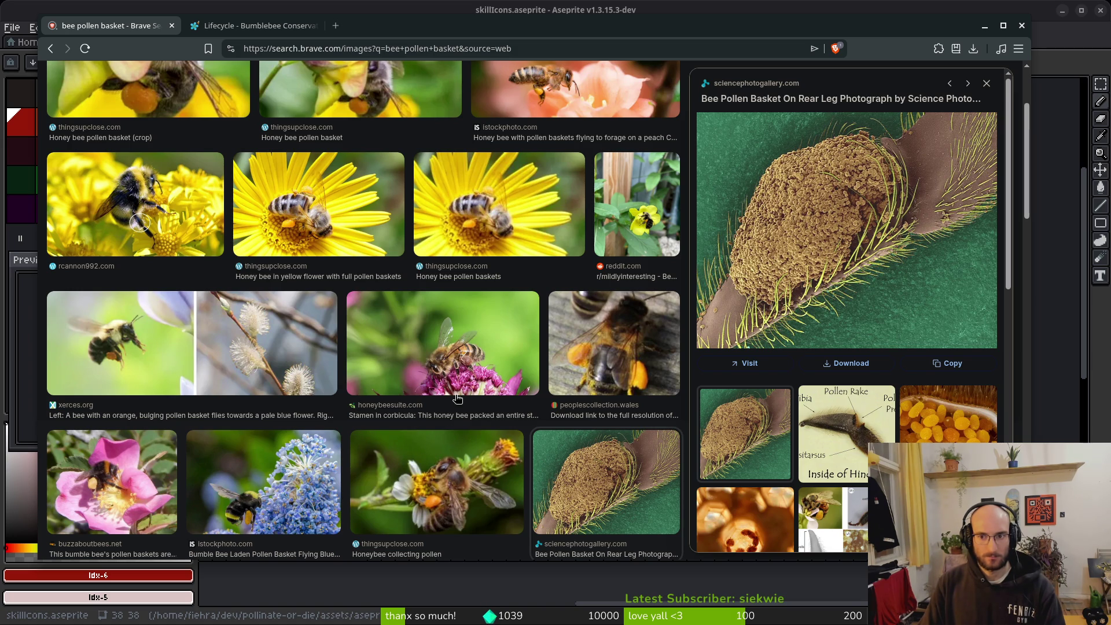
pyautogui.click(862, 445)
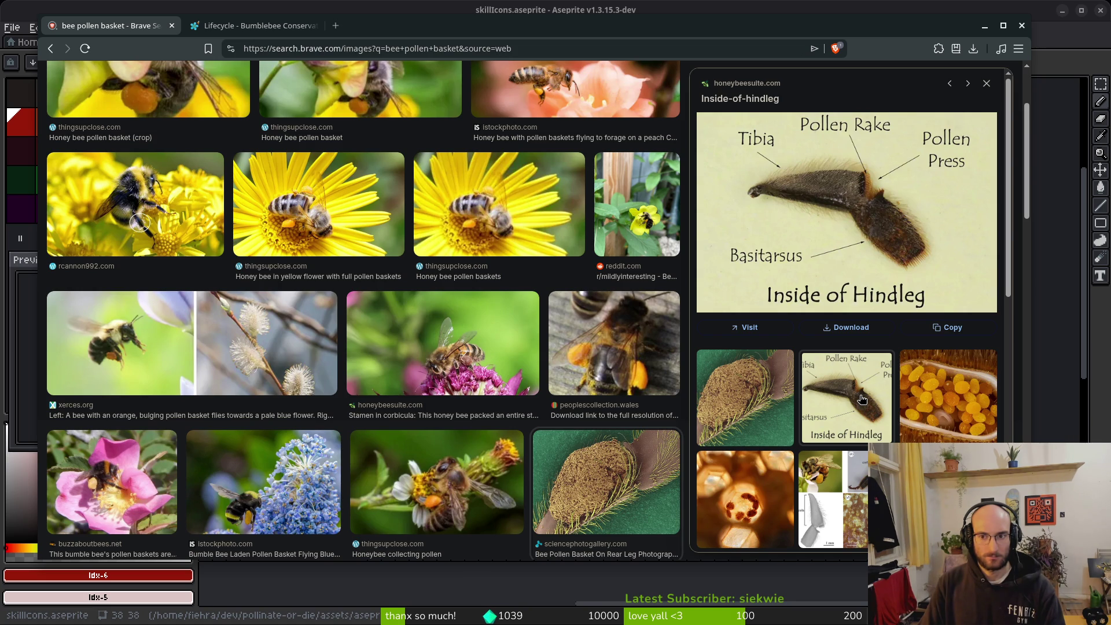
pyautogui.press('Right')
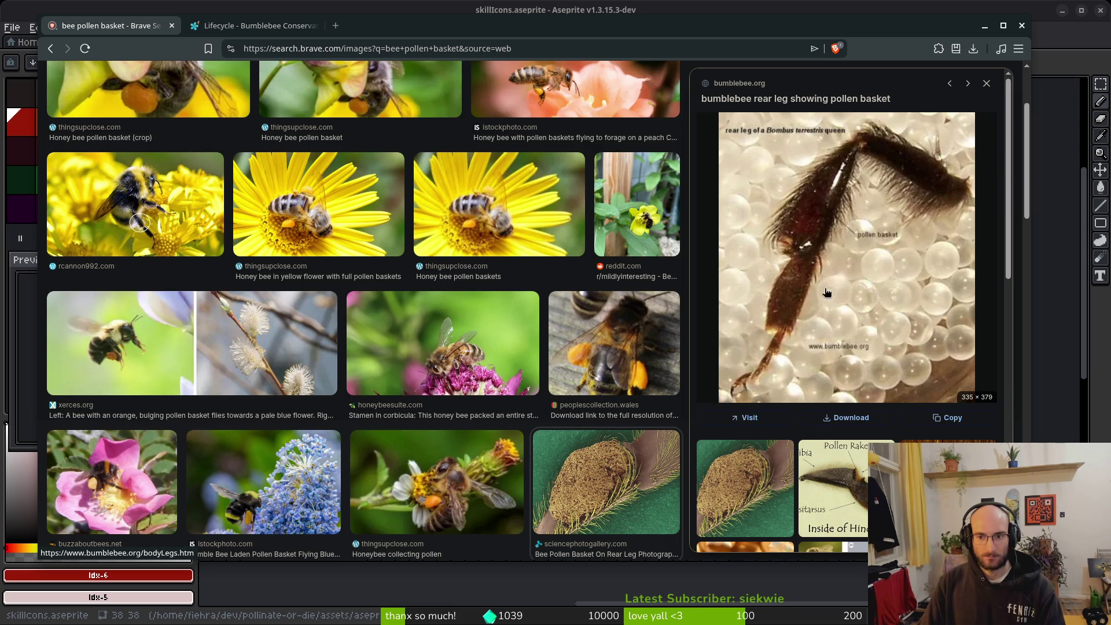
pyautogui.hotkey('alt', 'Tab')
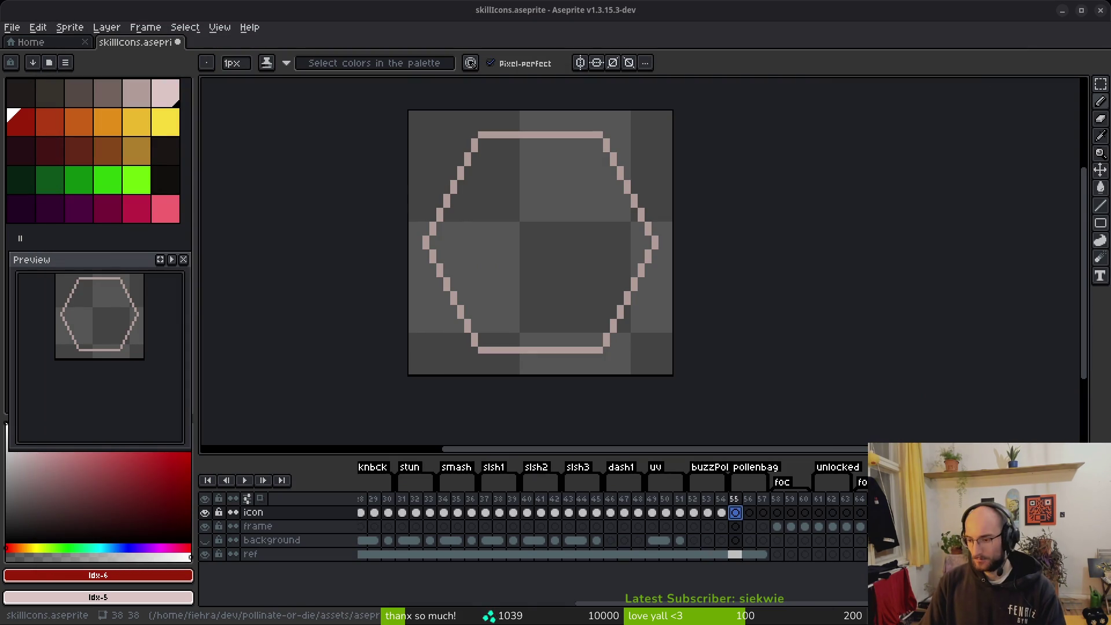
# Draw a slanted red outline of the bee hind leg inside the hexagon on frame 55 and thicken it.
pyautogui.scroll(3, 565, 272)
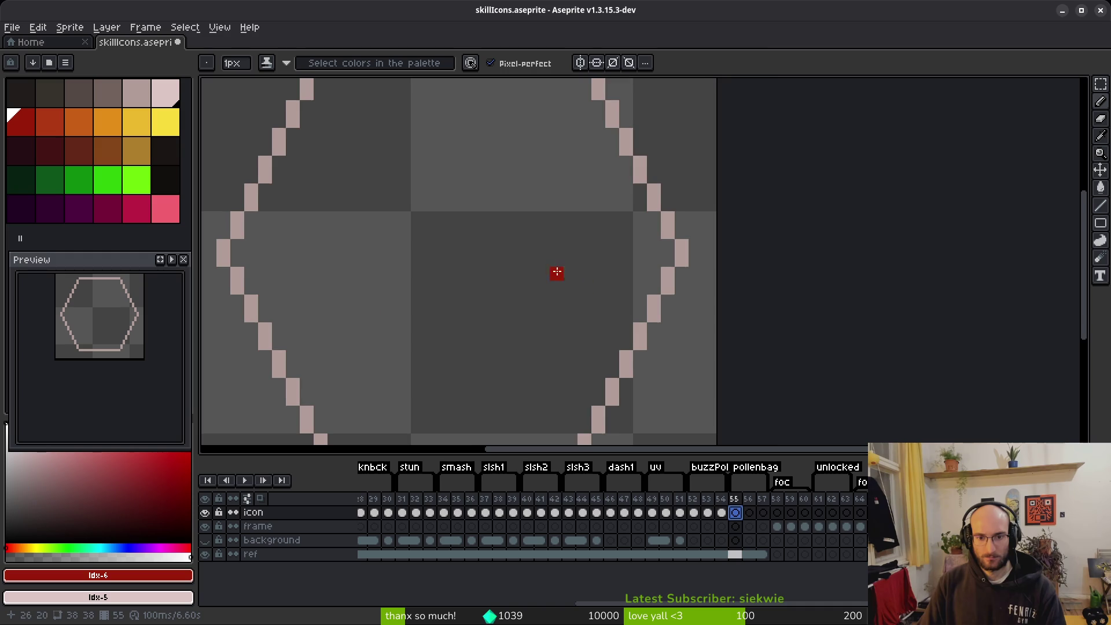
pyautogui.scroll(-2, 615, 233)
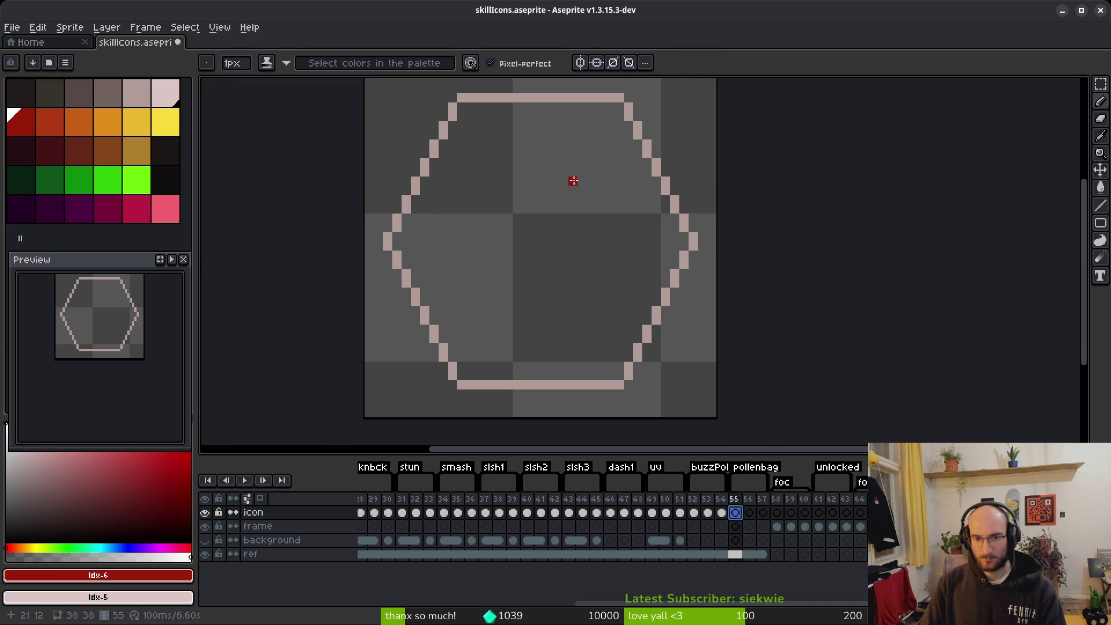
pyautogui.moveTo(606, 193); pyautogui.dragTo(574, 275)
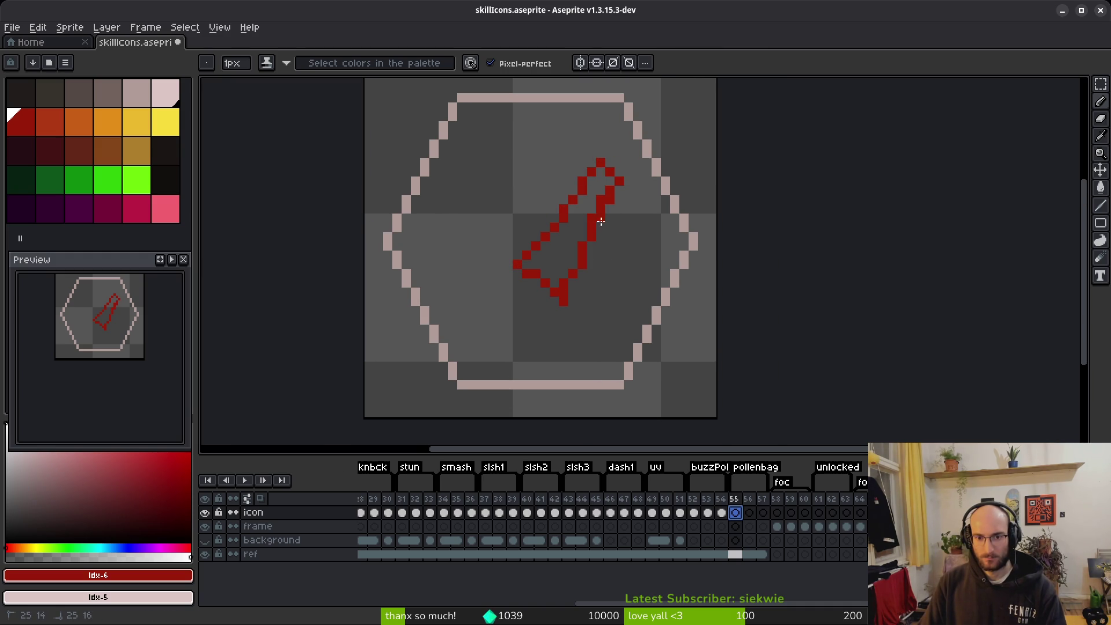
pyautogui.moveTo(602, 189); pyautogui.dragTo(560, 213)
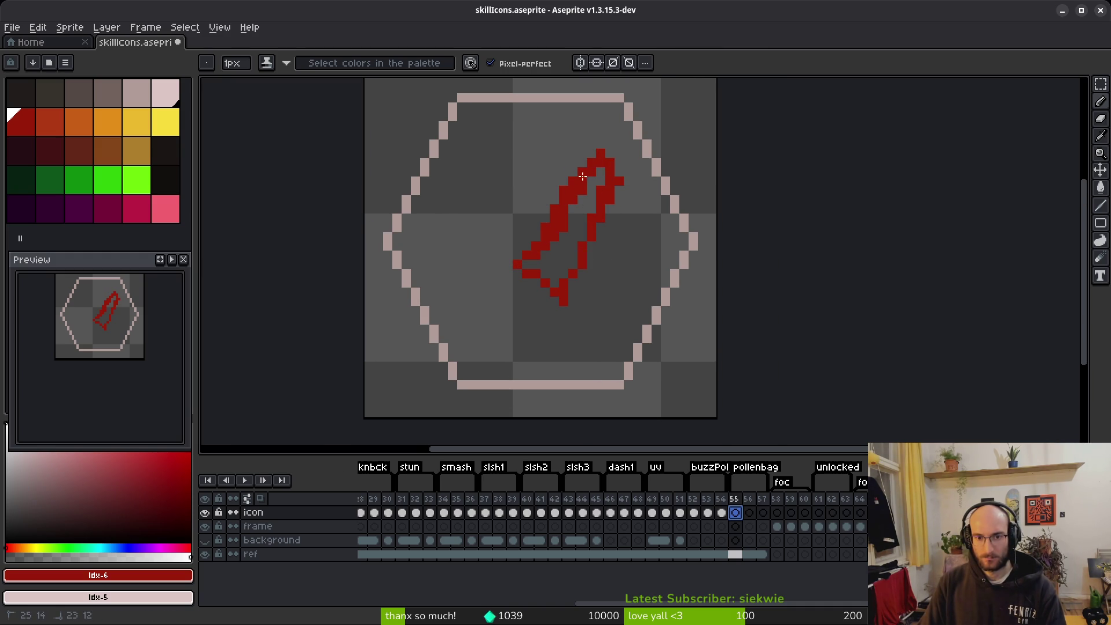
pyautogui.click(595, 172)
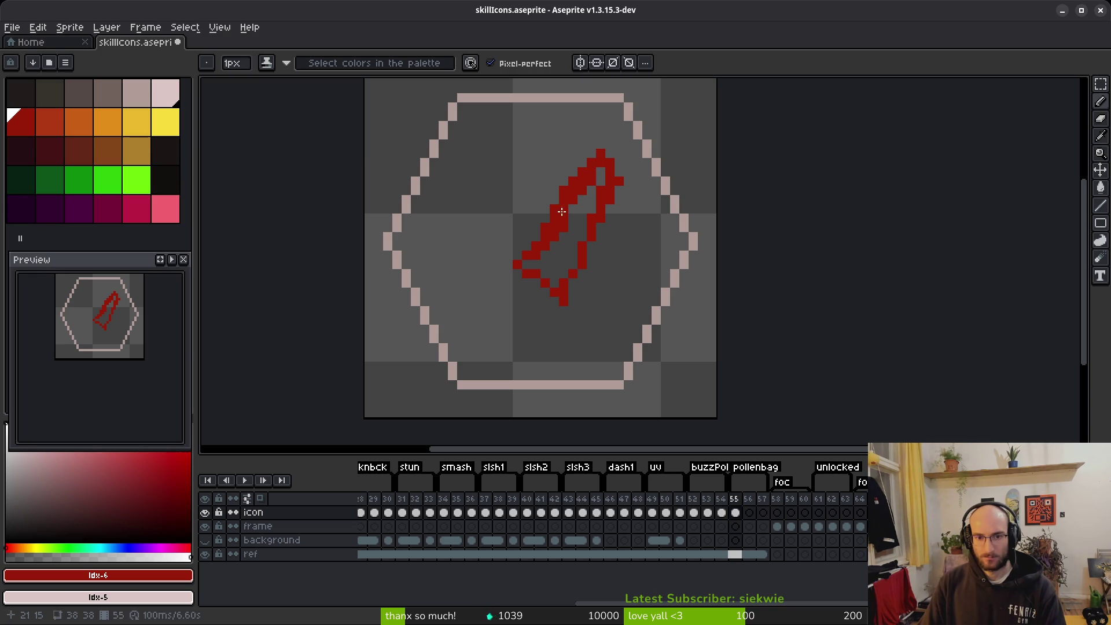
pyautogui.moveTo(566, 255)
pyautogui.mouseDown()
pyautogui.moveTo(573, 292)
pyautogui.moveTo(526, 324)
pyautogui.moveTo(546, 293)
pyautogui.moveTo(495, 355)
pyautogui.moveTo(490, 380)
pyautogui.mouseUp()
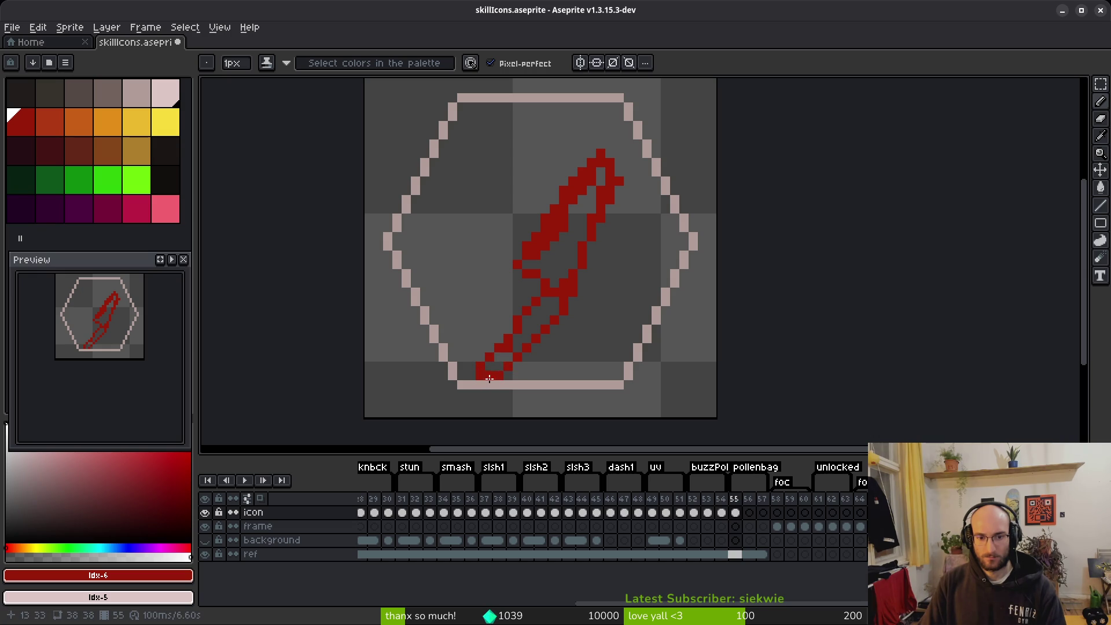
# Tidy the outline's bottom tip by adding and erasing individual red pixels.
pyautogui.scroll(-2, 507, 360)
pyautogui.scroll(3, 476, 378)
pyautogui.press('e')
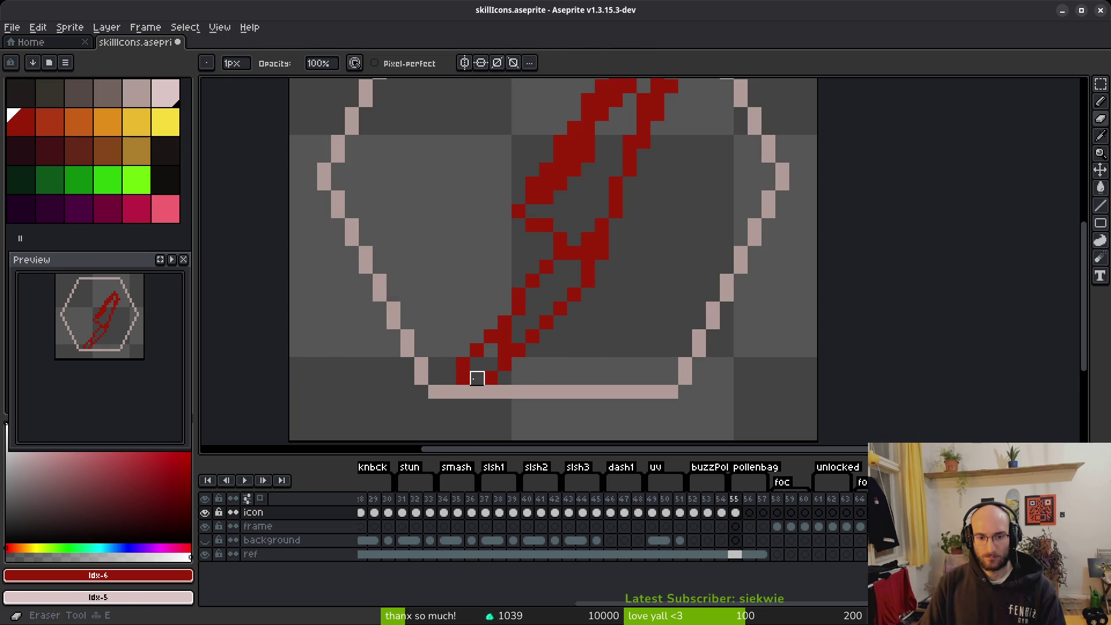
pyautogui.press('b')
pyautogui.click(491, 349)
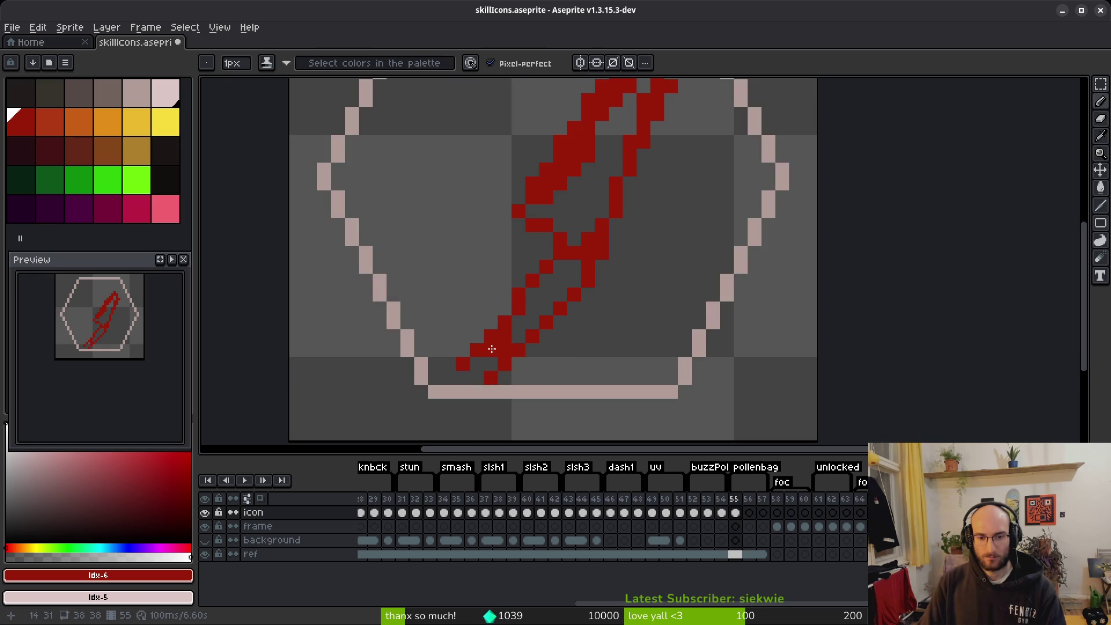
pyautogui.press('e')
pyautogui.click(490, 335)
pyautogui.press('b')
pyautogui.click(477, 364)
pyautogui.press('e')
pyautogui.moveTo(477, 349); pyautogui.dragTo(462, 363)
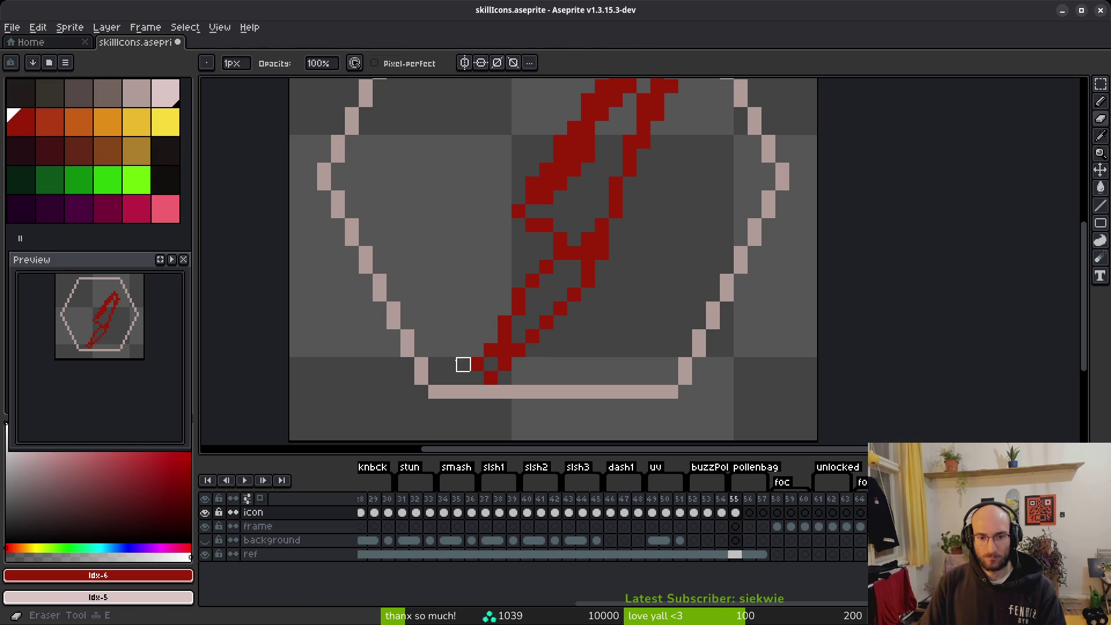
# Fill the outlined leg shape solid red with the Bucket tool.
pyautogui.press('b')
pyautogui.press('g')
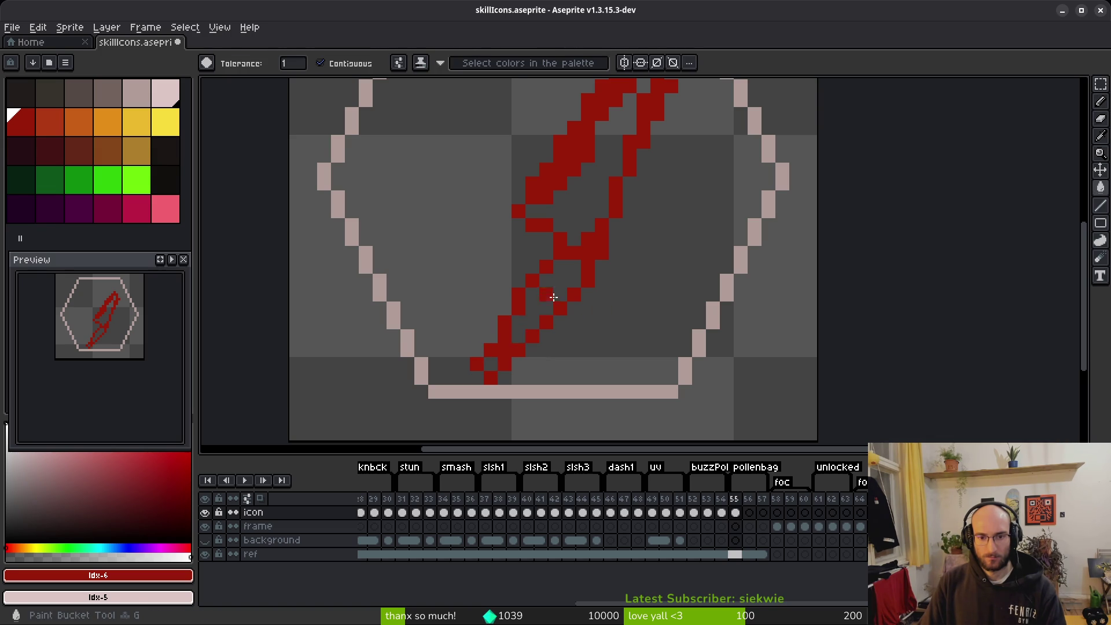
pyautogui.click(550, 297)
pyautogui.scroll(2, 578, 285)
pyautogui.click(560, 266)
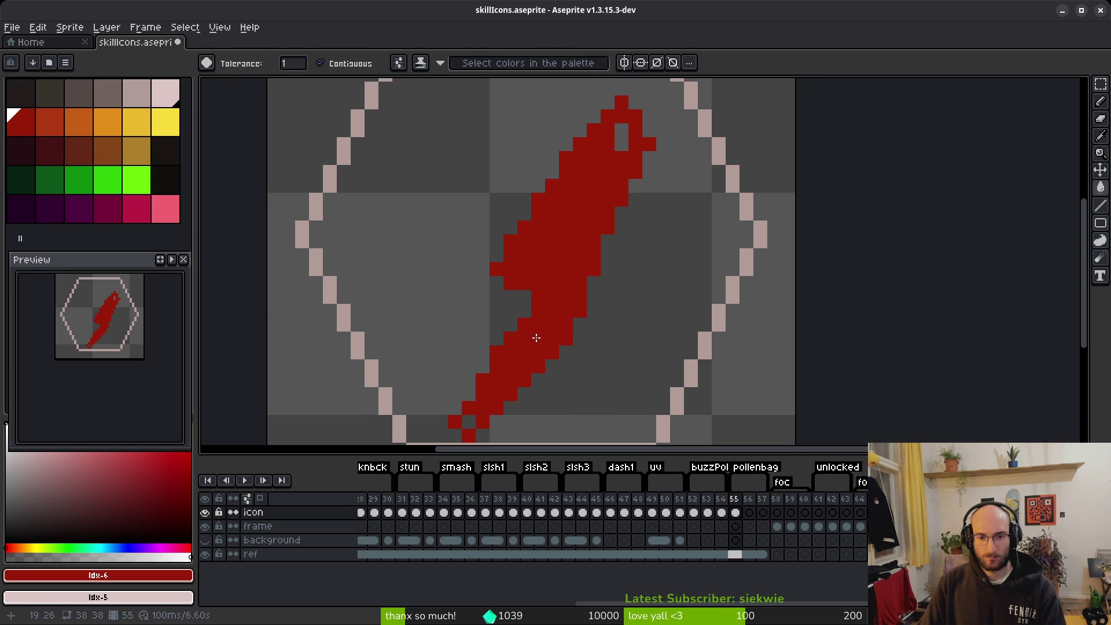
# Lasso-select the shape's lower part and nudge it up and to the right.
pyautogui.press('q')
pyautogui.moveTo(581, 349)
pyautogui.mouseDown()
pyautogui.moveTo(441, 384)
pyautogui.moveTo(569, 384)
pyautogui.moveTo(578, 353)
pyautogui.moveTo(552, 358)
pyautogui.mouseUp()
pyautogui.press('Return')
pyautogui.scroll(-5, 593, 326)
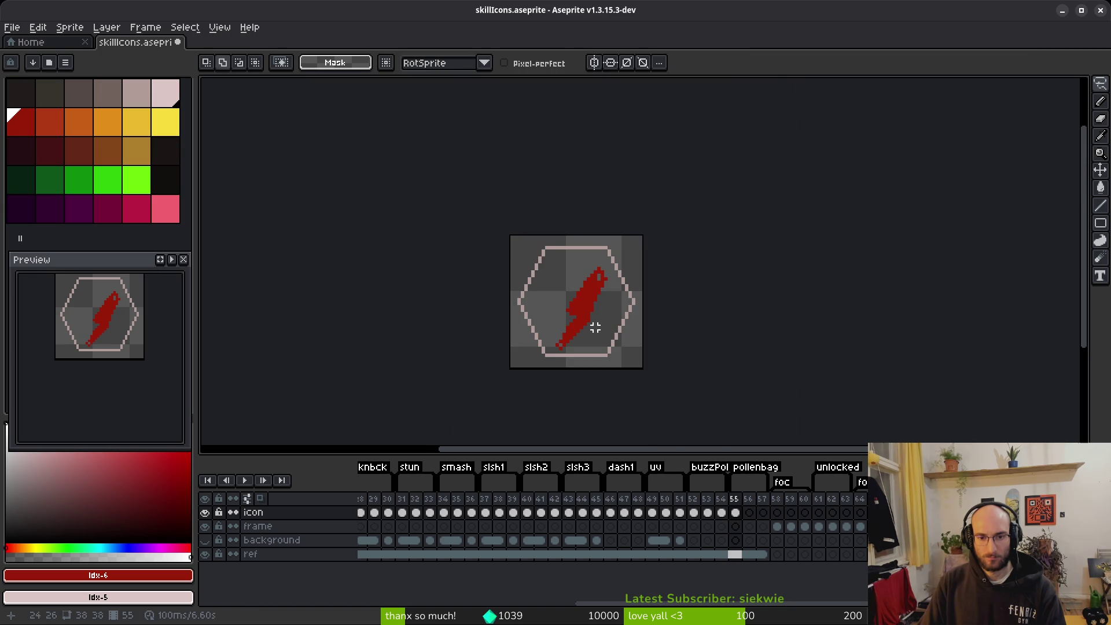
pyautogui.scroll(3, 599, 331)
# Patch the hole near the tip and add red pixels along the edges and left notch.
pyautogui.press('b')
pyautogui.click(605, 151)
pyautogui.click(590, 330)
pyautogui.click(633, 137)
pyautogui.moveTo(559, 280); pyautogui.dragTo(616, 308)
pyautogui.click(536, 290)
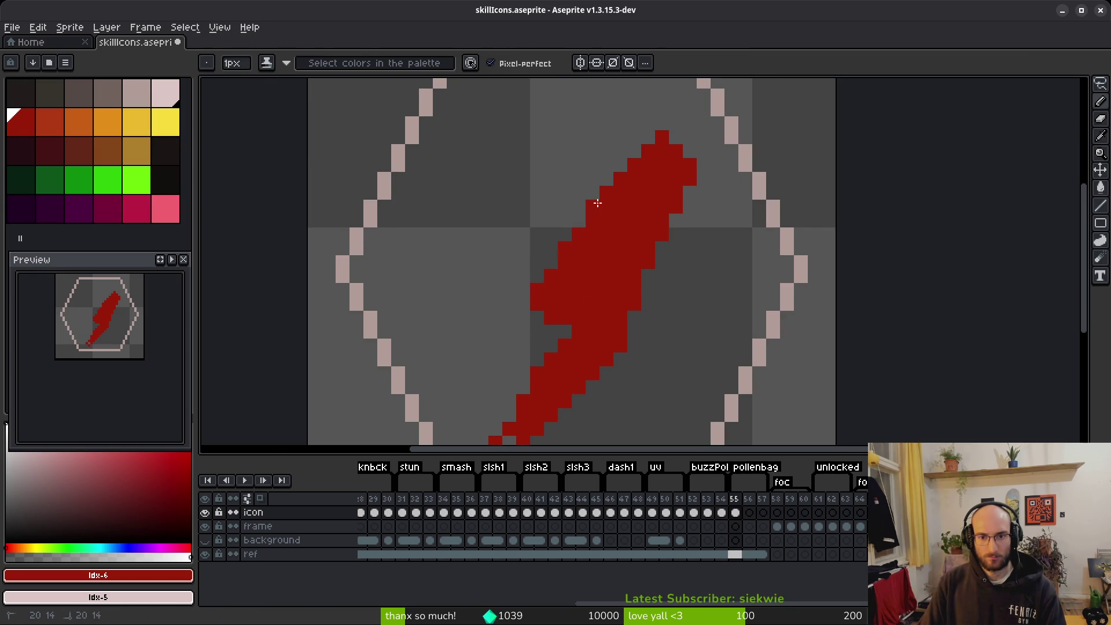
# Reshape the red blade tip up and to the left, zooming in and back out.
pyautogui.scroll(-3, 685, 278)
pyautogui.scroll(3, 675, 266)
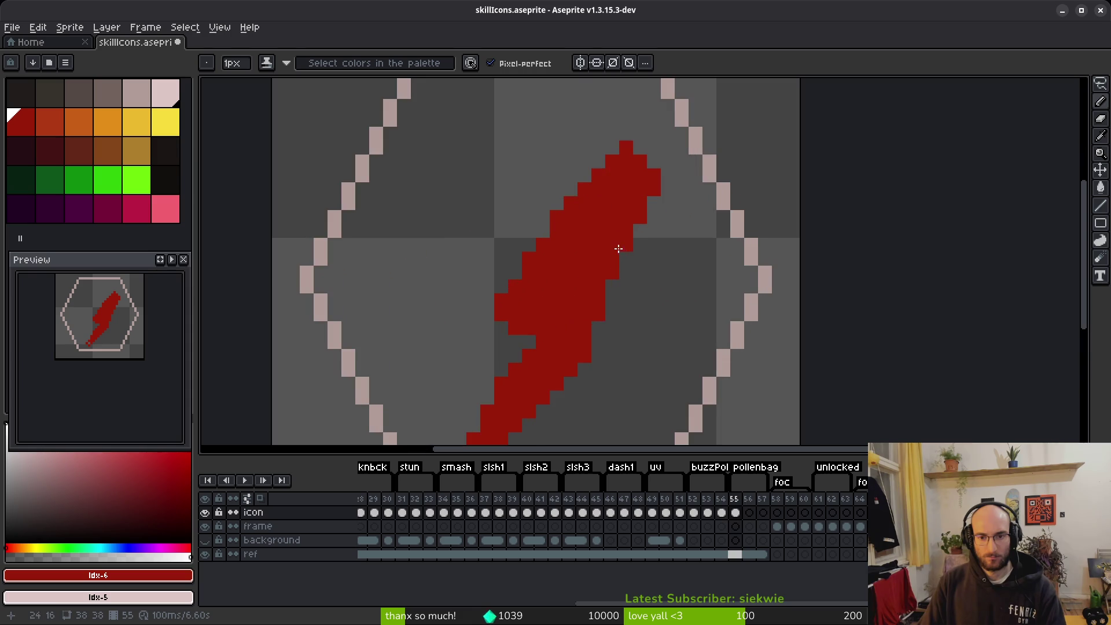
pyautogui.scroll(-4, 557, 313)
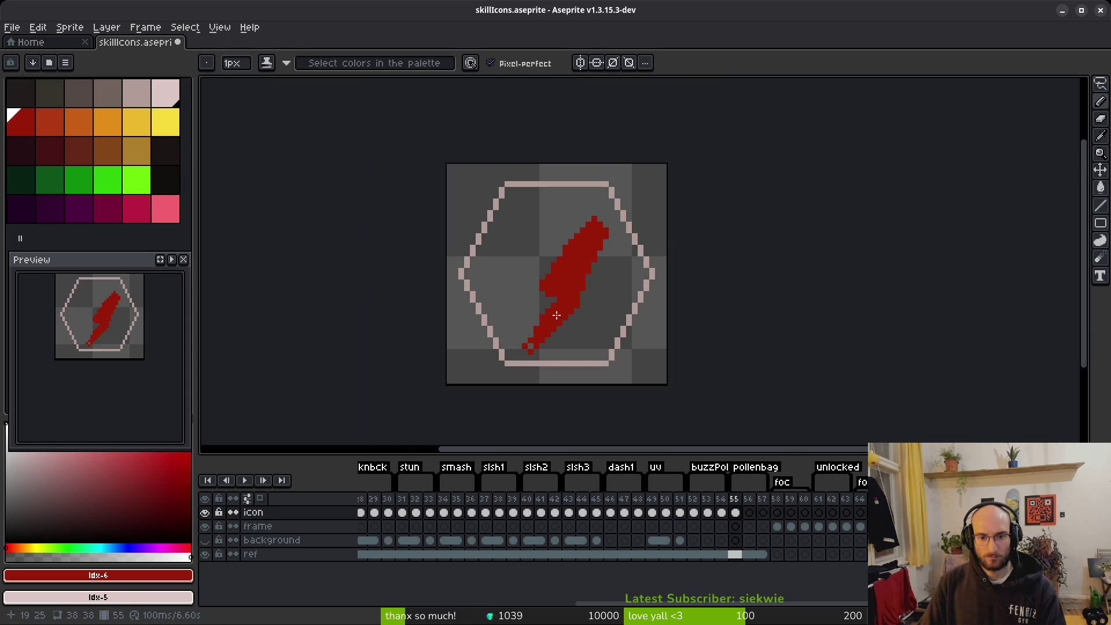
pyautogui.scroll(3, 536, 342)
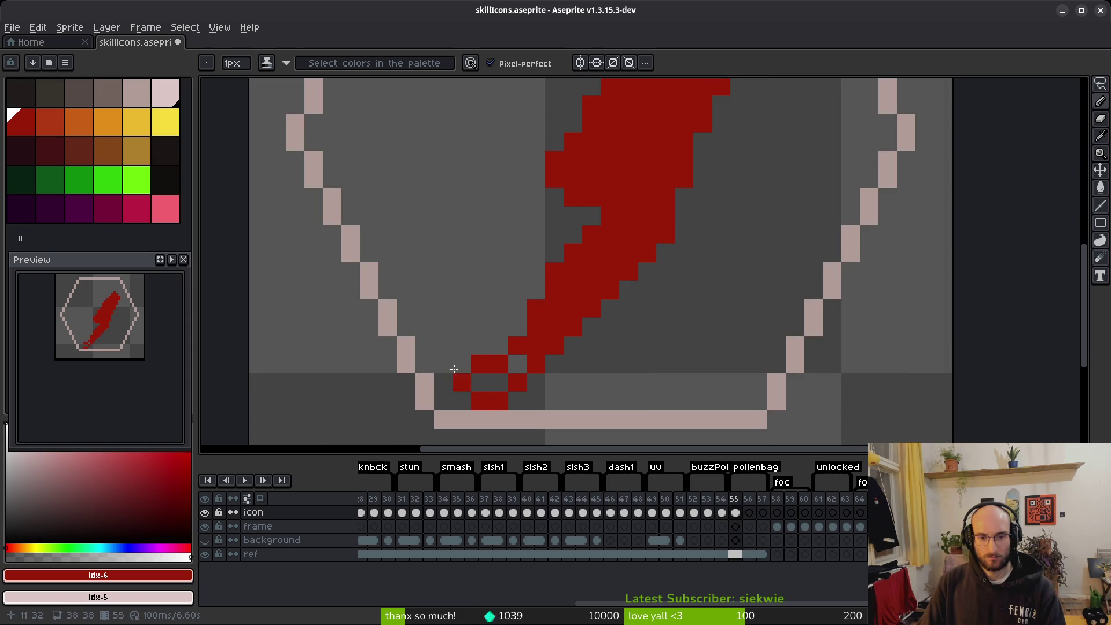
pyautogui.scroll(-3, 635, 387)
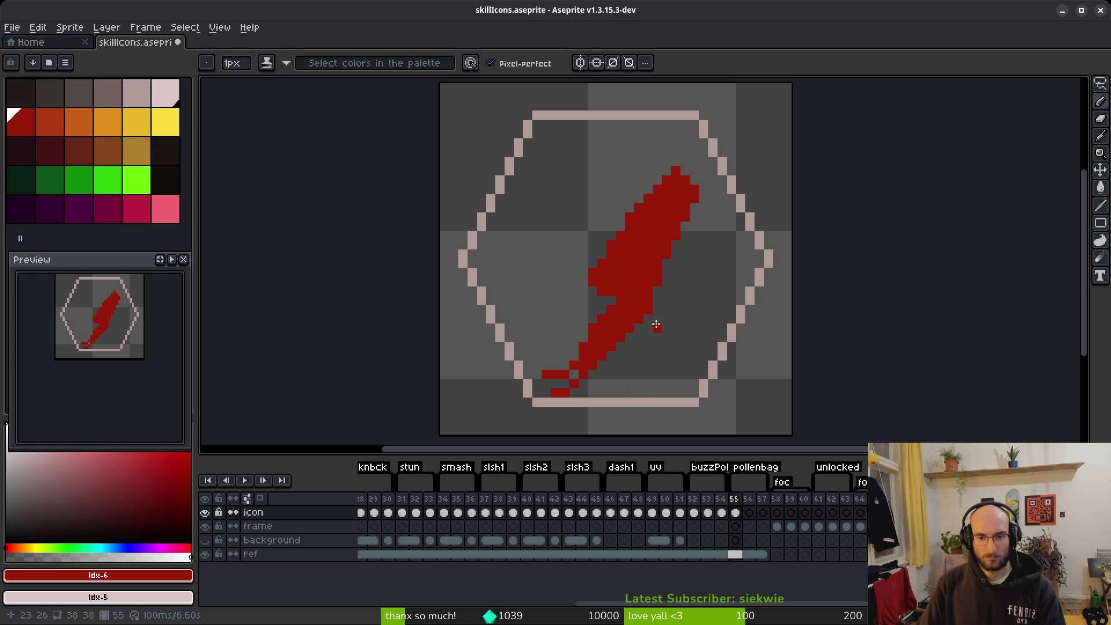
pyautogui.scroll(5, 656, 326)
pyautogui.scroll(-7, 632, 290)
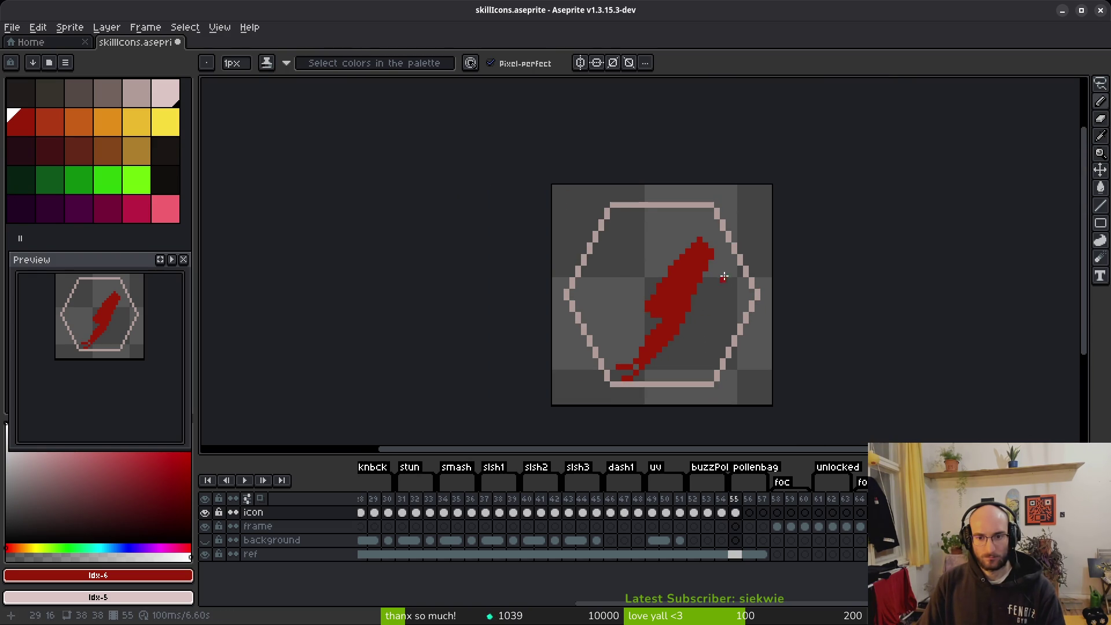
pyautogui.scroll(3, 722, 281)
pyautogui.moveTo(721, 236)
pyautogui.mouseDown()
pyautogui.moveTo(722, 210)
pyautogui.moveTo(699, 188)
pyautogui.mouseUp()
pyautogui.scroll(-3, 663, 290)
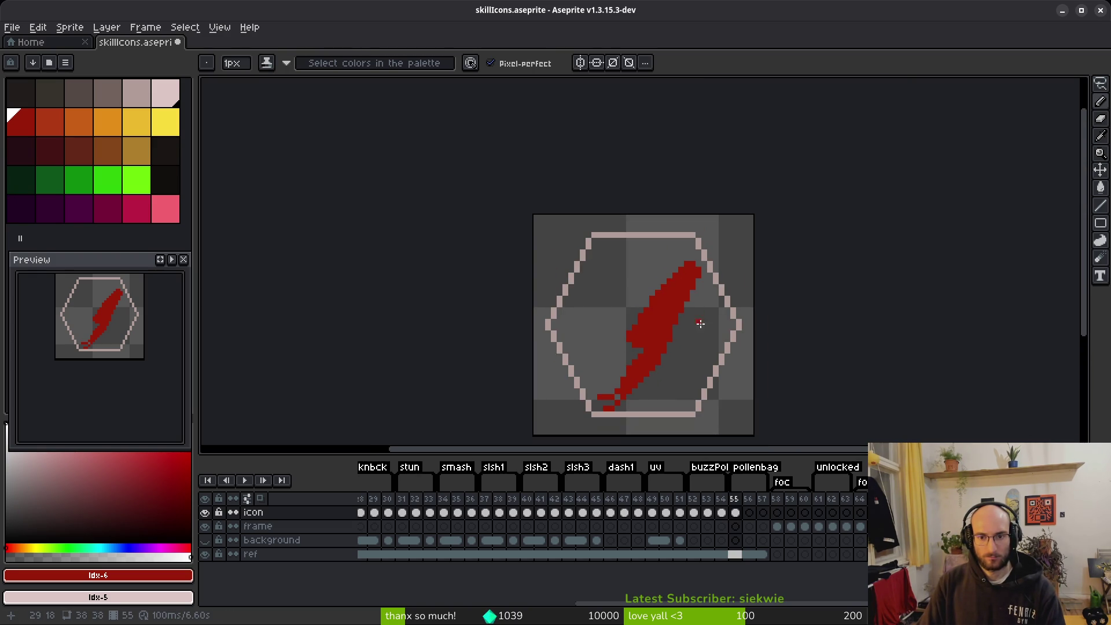
pyautogui.scroll(2, 654, 296)
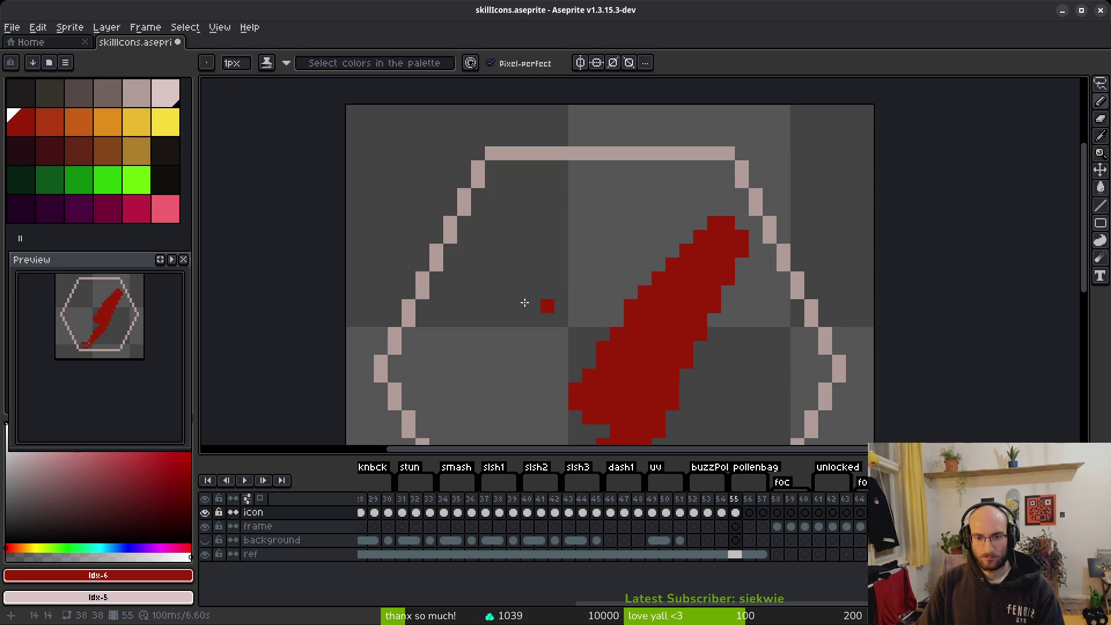
# Choose orange and paint a highlight along the blade's left edge.
pyautogui.click(58, 124)
pyautogui.click(89, 133)
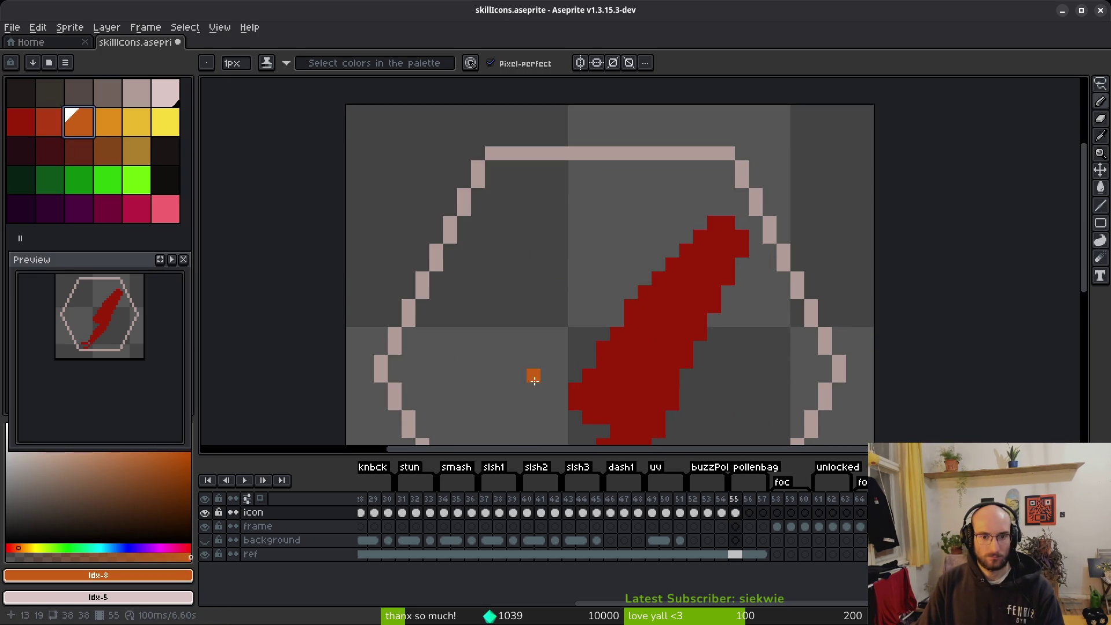
pyautogui.moveTo(570, 374)
pyautogui.mouseDown()
pyautogui.moveTo(576, 327)
pyautogui.moveTo(659, 250)
pyautogui.moveTo(598, 282)
pyautogui.moveTo(561, 379)
pyautogui.mouseUp()
pyautogui.moveTo(601, 346); pyautogui.dragTo(597, 292)
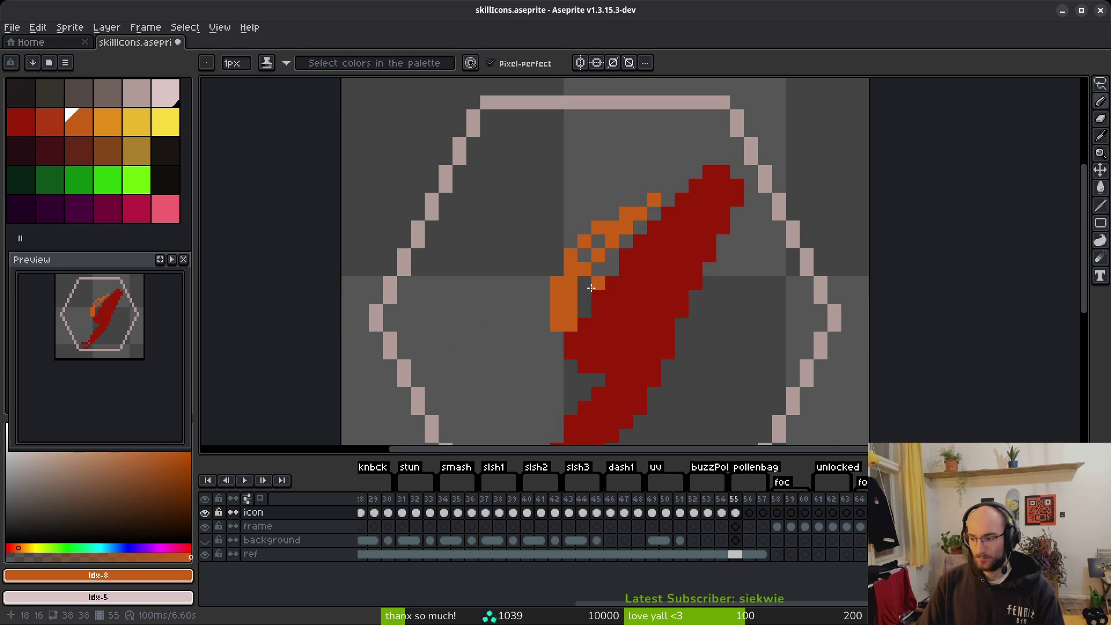
pyautogui.scroll(4, 664, 289)
pyautogui.scroll(-5, 602, 335)
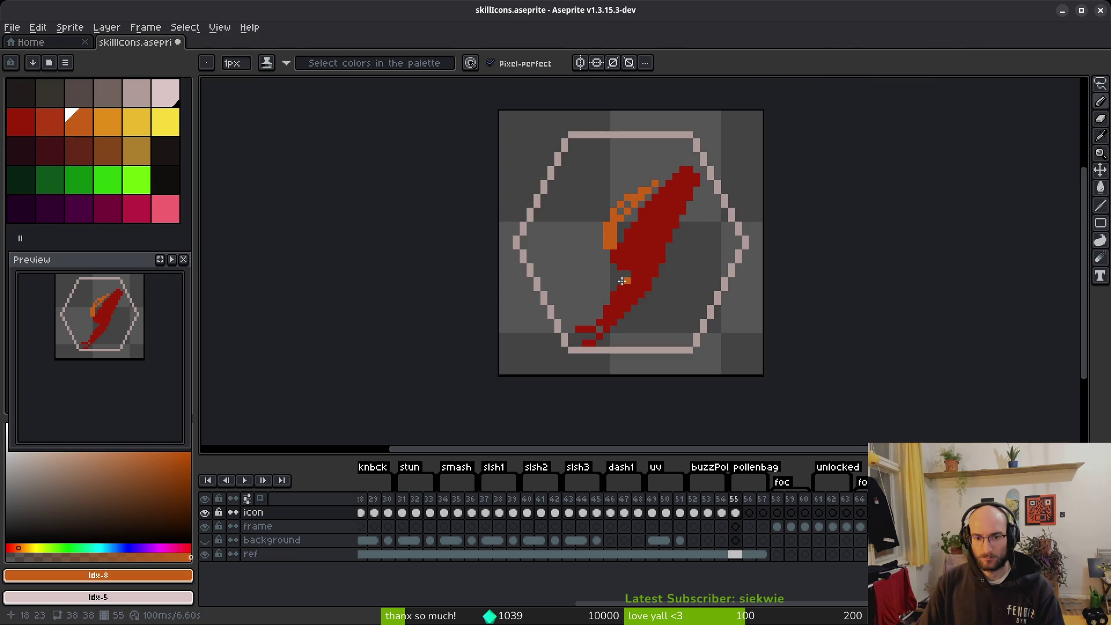
pyautogui.scroll(2, 598, 275)
pyautogui.moveTo(615, 214); pyautogui.dragTo(620, 264)
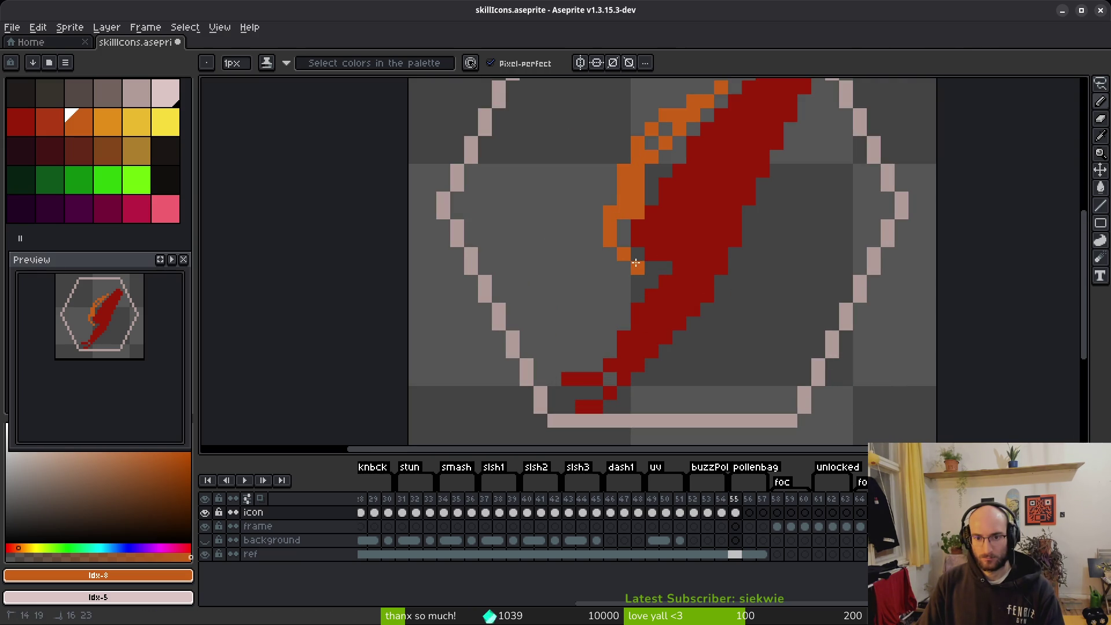
pyautogui.click(637, 254)
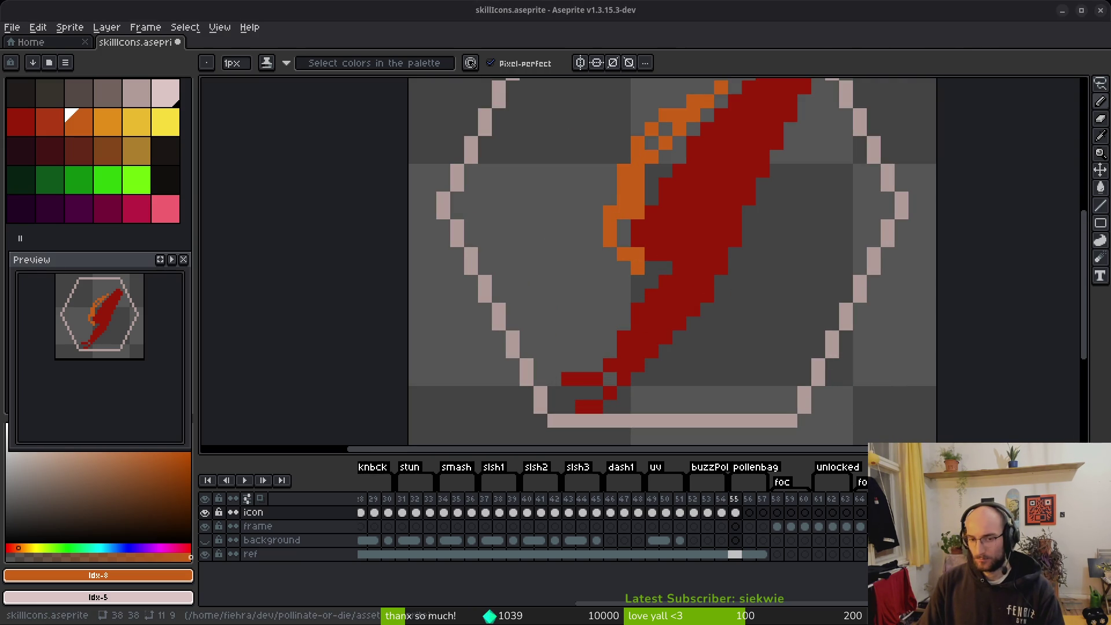
# Extend the orange fill from the blade tip down its left edge, adding tip pixels.
pyautogui.moveTo(734, 99); pyautogui.dragTo(616, 271)
pyautogui.moveTo(655, 205)
pyautogui.mouseDown()
pyautogui.moveTo(579, 346)
pyautogui.moveTo(601, 254)
pyautogui.moveTo(582, 269)
pyautogui.moveTo(585, 364)
pyautogui.moveTo(594, 341)
pyautogui.mouseUp()
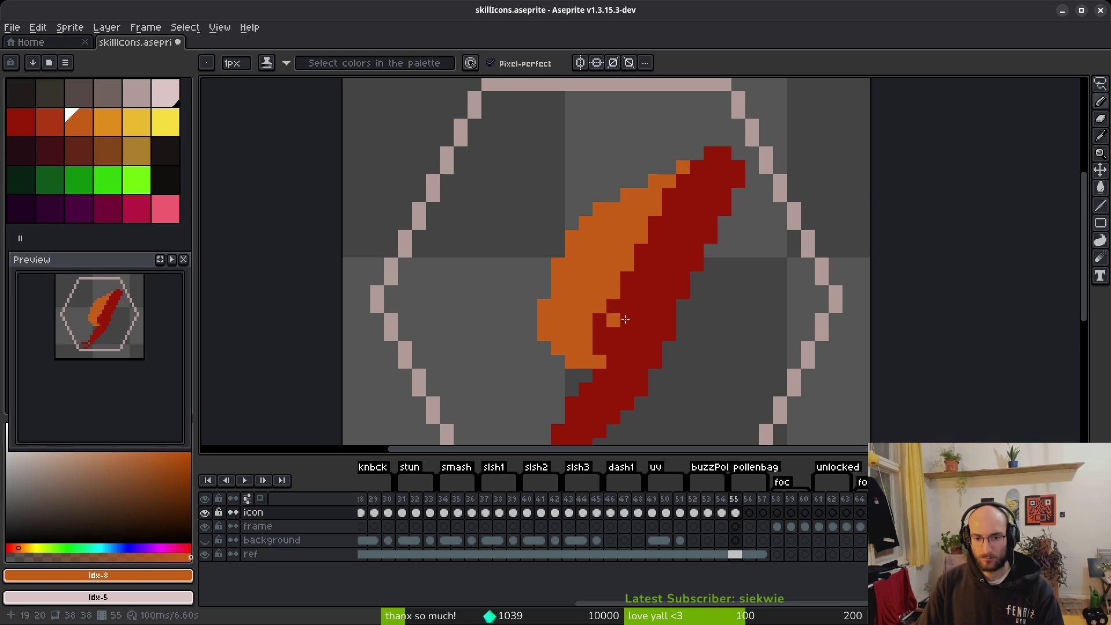
pyautogui.scroll(-4, 612, 327)
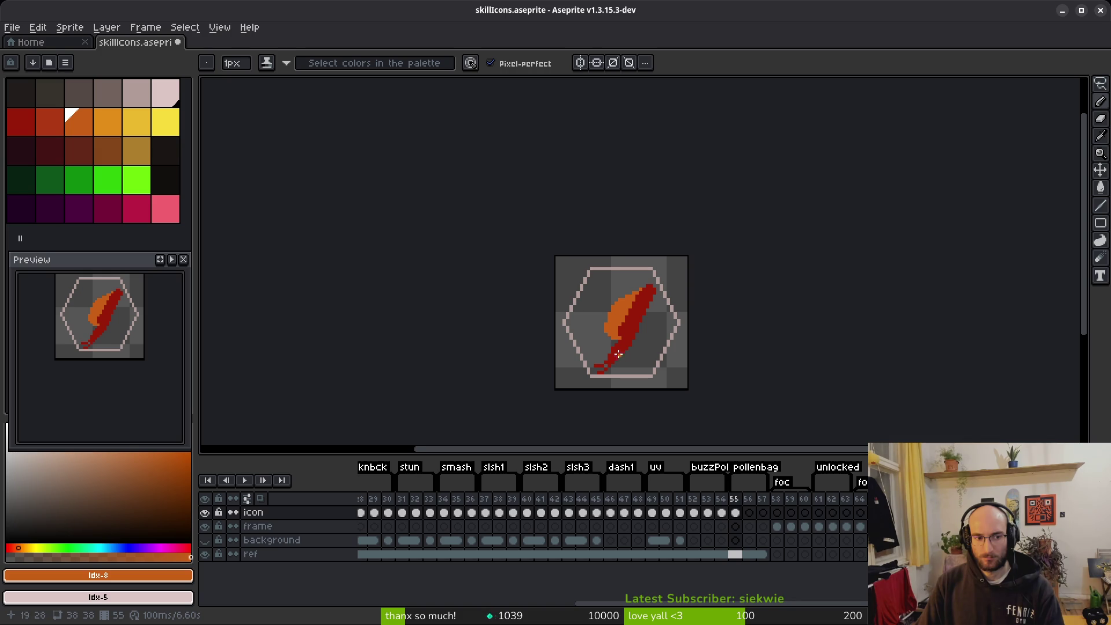
pyautogui.scroll(4, 596, 318)
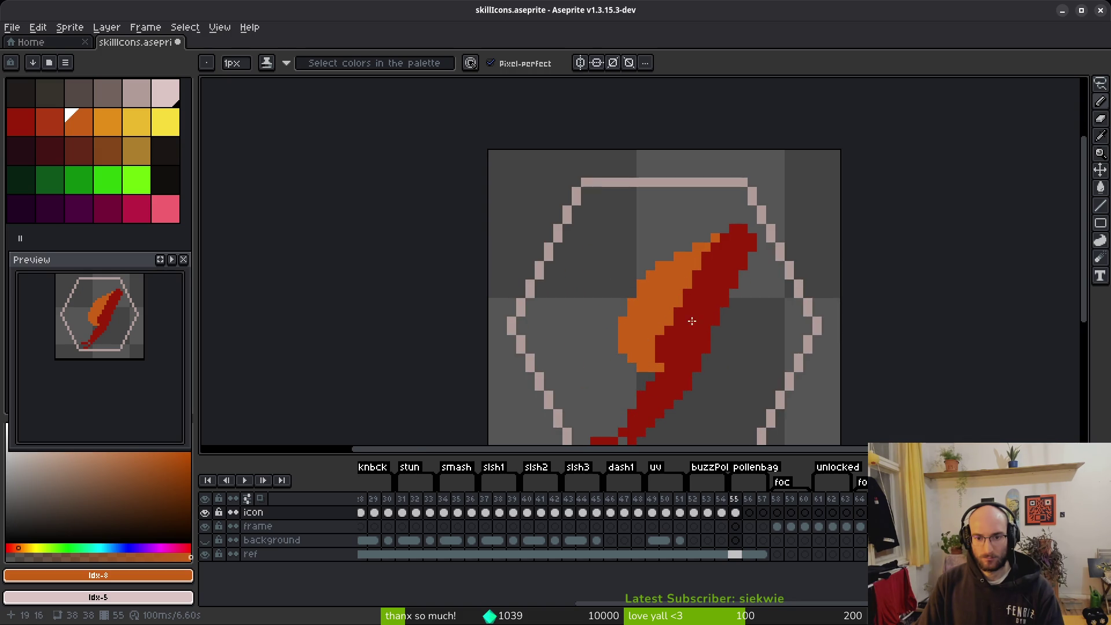
pyautogui.click(705, 238)
pyautogui.click(724, 229)
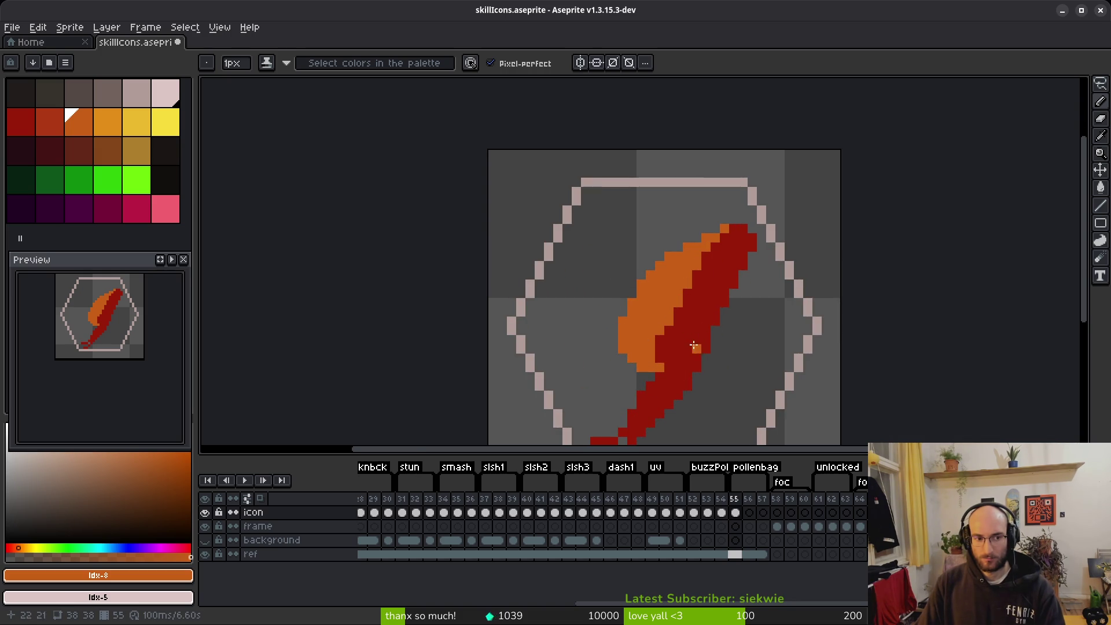
pyautogui.scroll(-2, 708, 346)
pyautogui.click(685, 362)
pyautogui.scroll(3, 683, 366)
pyautogui.moveTo(683, 366); pyautogui.dragTo(674, 279)
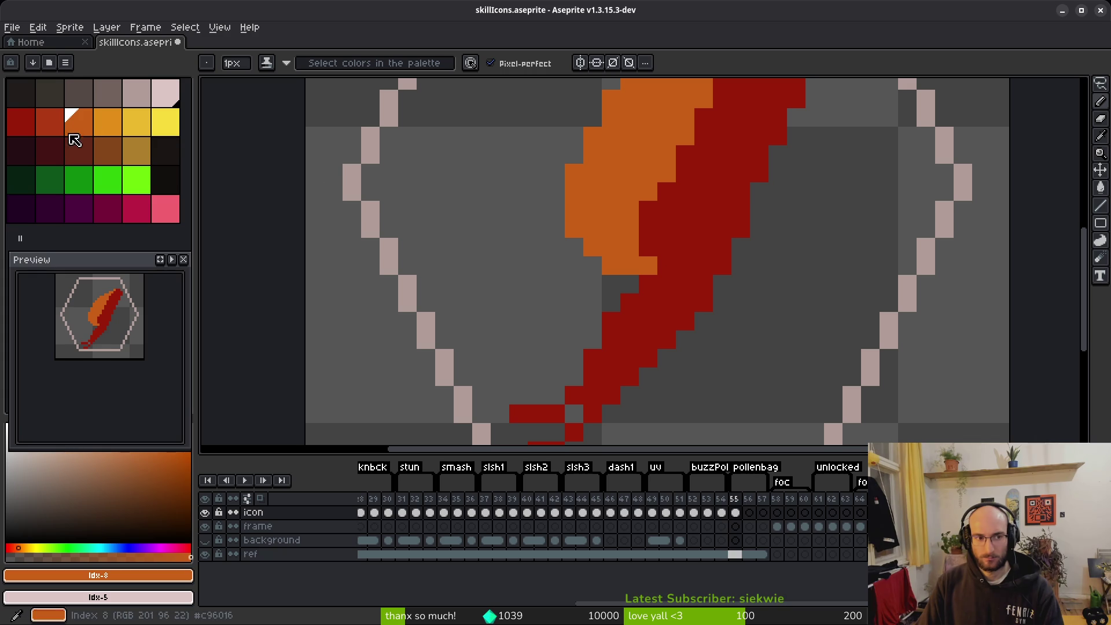
# Switch back to red, save the skill icons file, and open consumables.aseprite from Recent files.
pyautogui.click(50, 121)
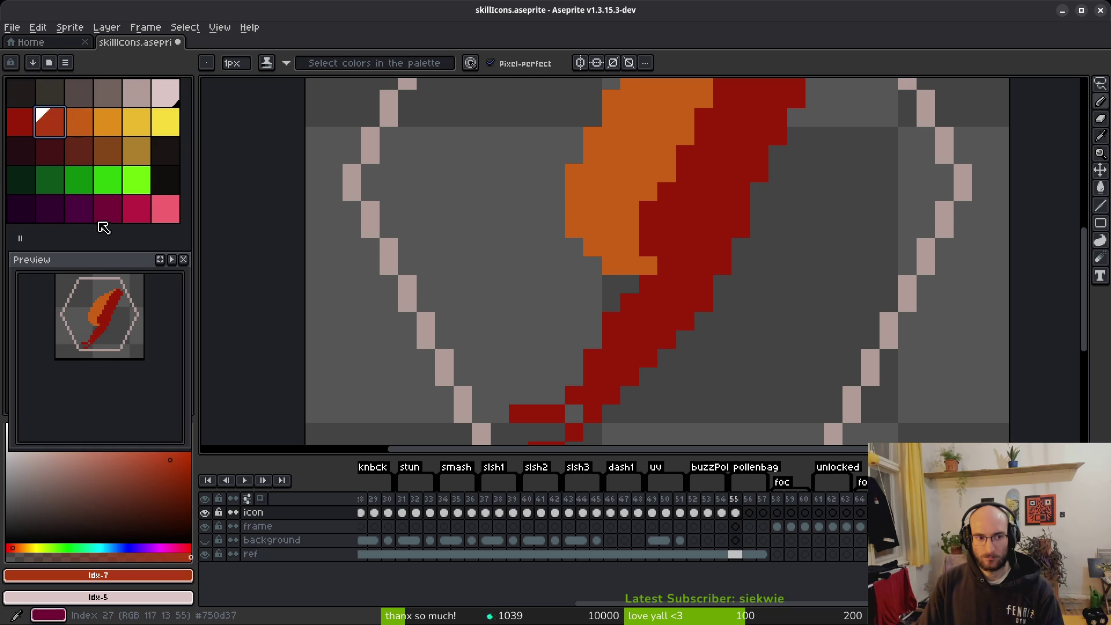
pyautogui.hotkey('ctrl', 's')
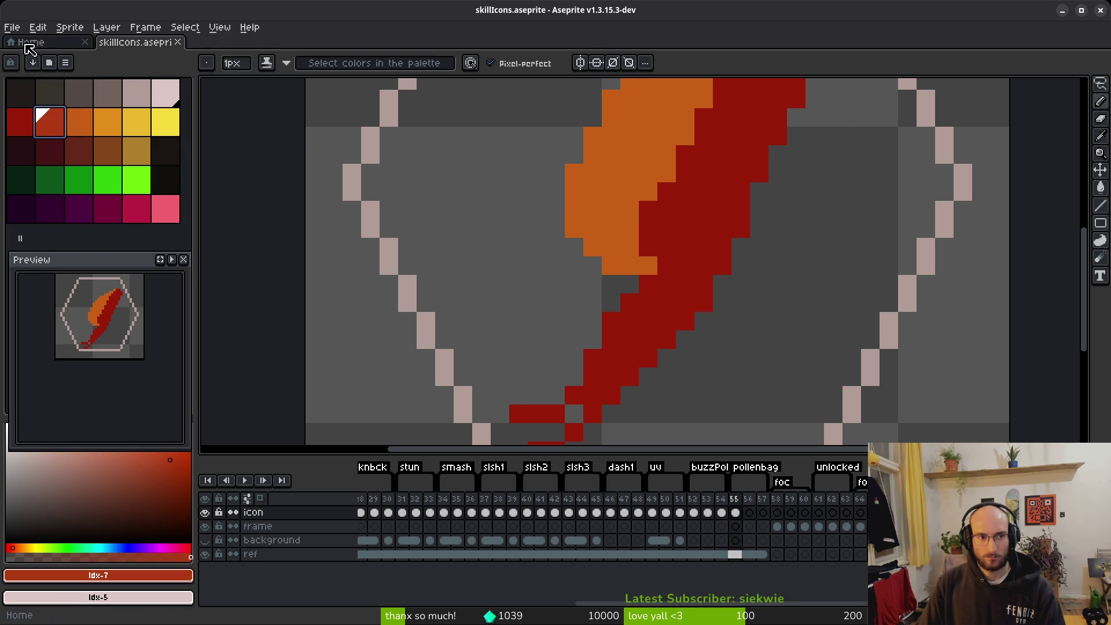
pyautogui.click(27, 41)
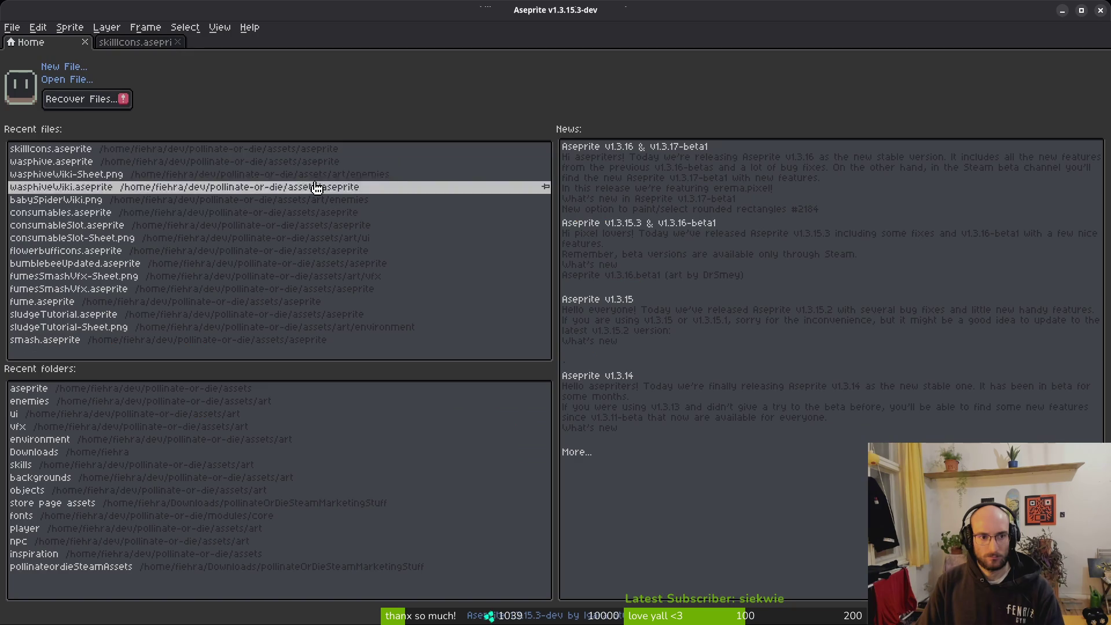
pyautogui.click(50, 213)
# Carry the consumables dark red into skillIcons by pasting its hex code in the colour editor.
pyautogui.click(21, 237)
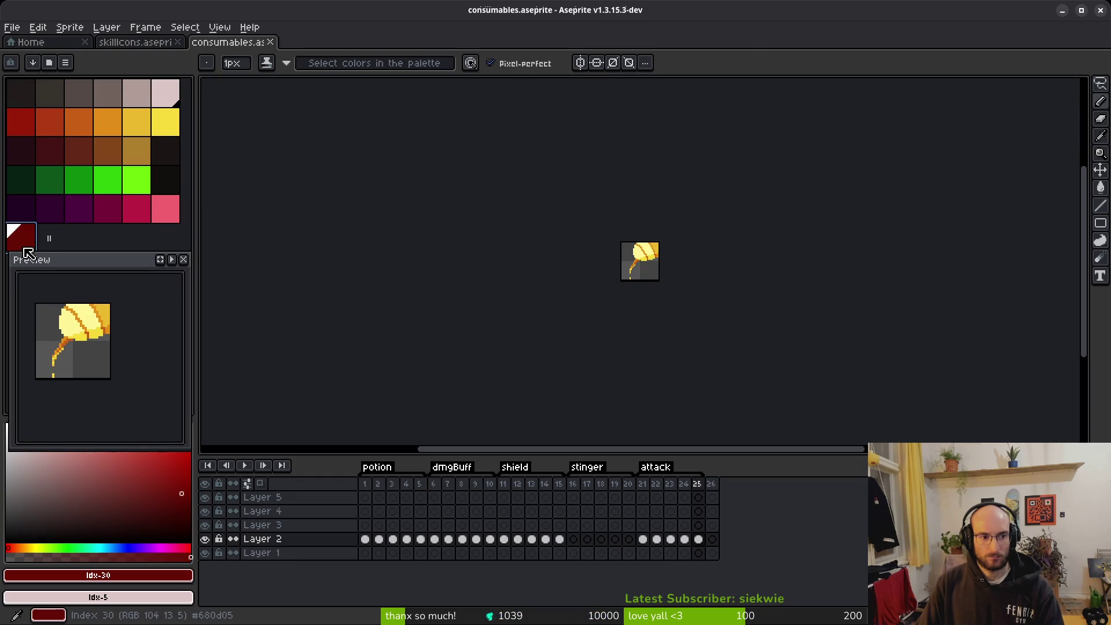
pyautogui.click(150, 575)
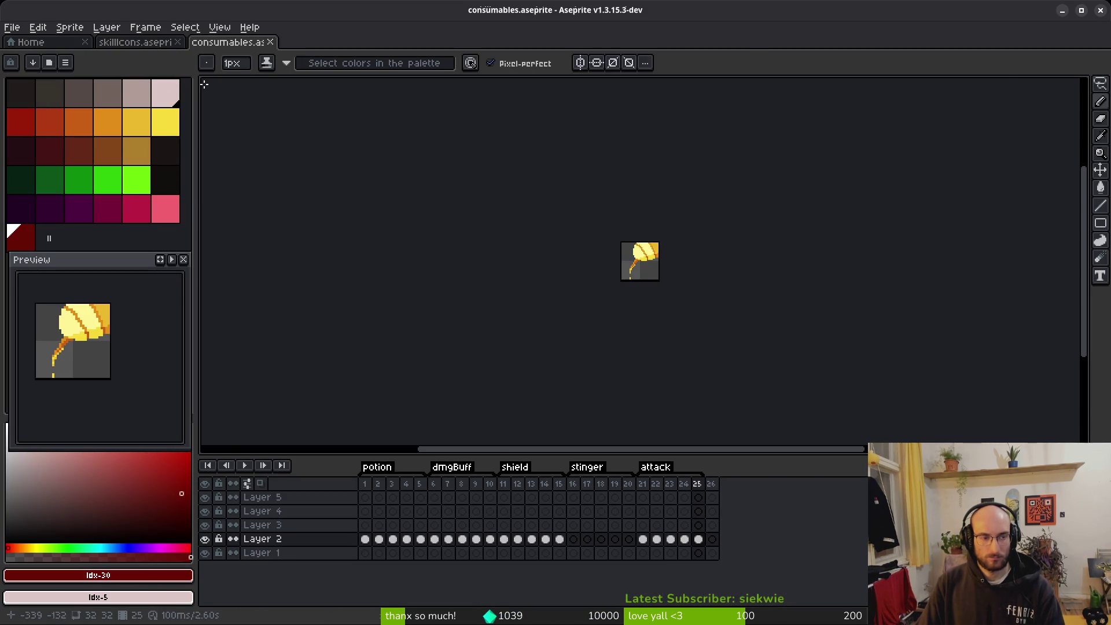
pyautogui.click(139, 43)
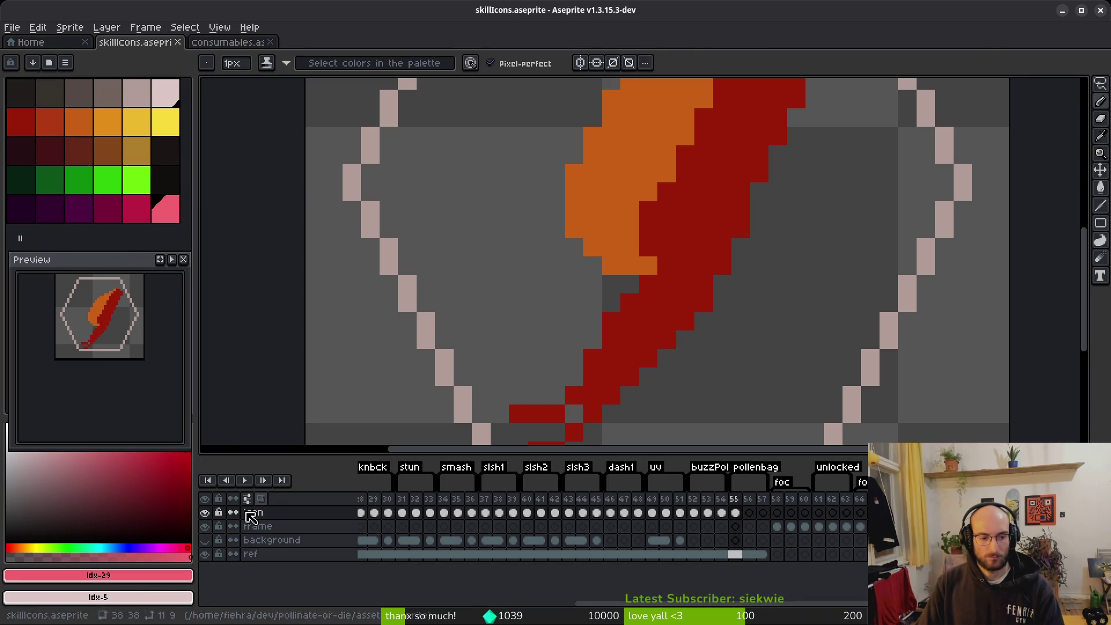
pyautogui.click(124, 575)
pyautogui.click(206, 485)
pyautogui.hotkey('ctrl', 'v')
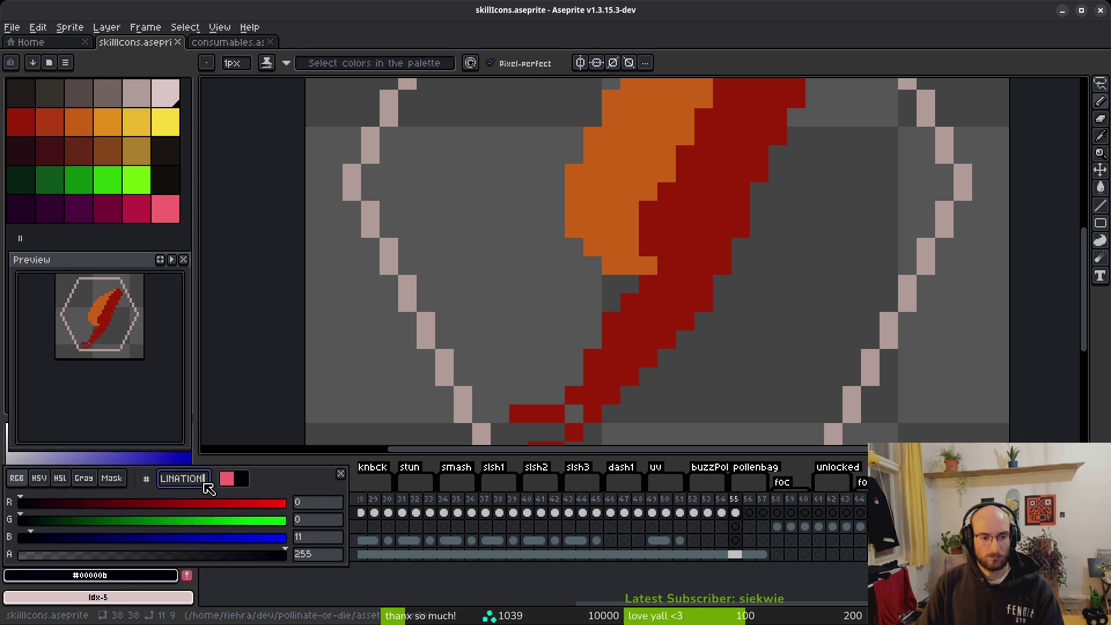
pyautogui.press('Tab')
# Recheck the dark red swatch's values in consumables, then visit Godot and return to Aseprite.
pyautogui.press('Escape')
pyautogui.hotkey('ctrl', 'Tab')
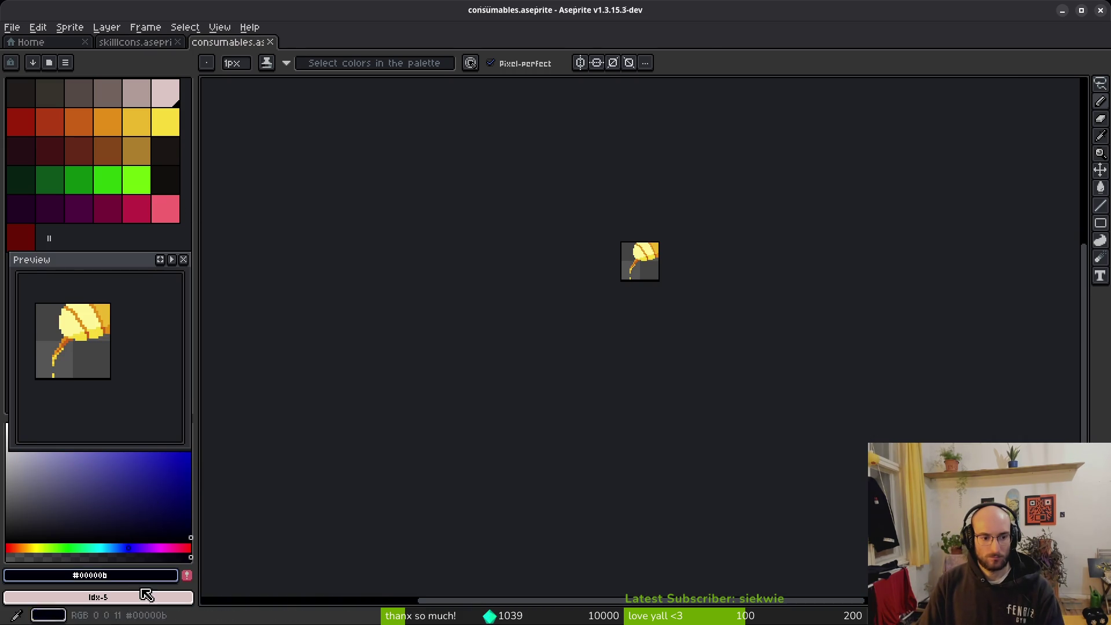
pyautogui.click(21, 237)
pyautogui.click(98, 575)
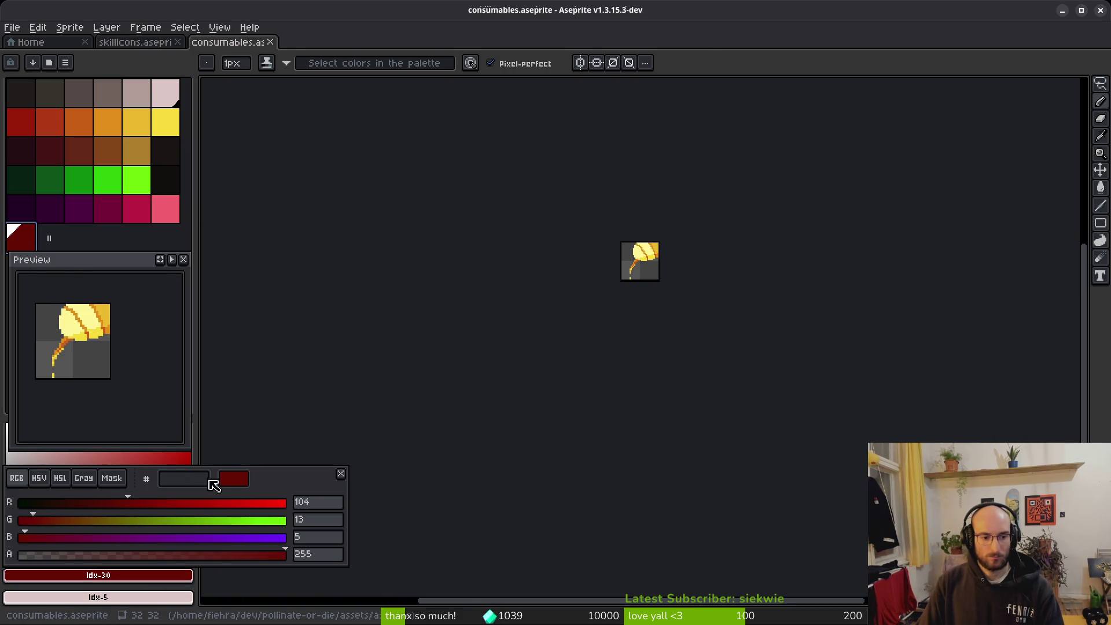
pyautogui.hotkey('alt', 'Tab')
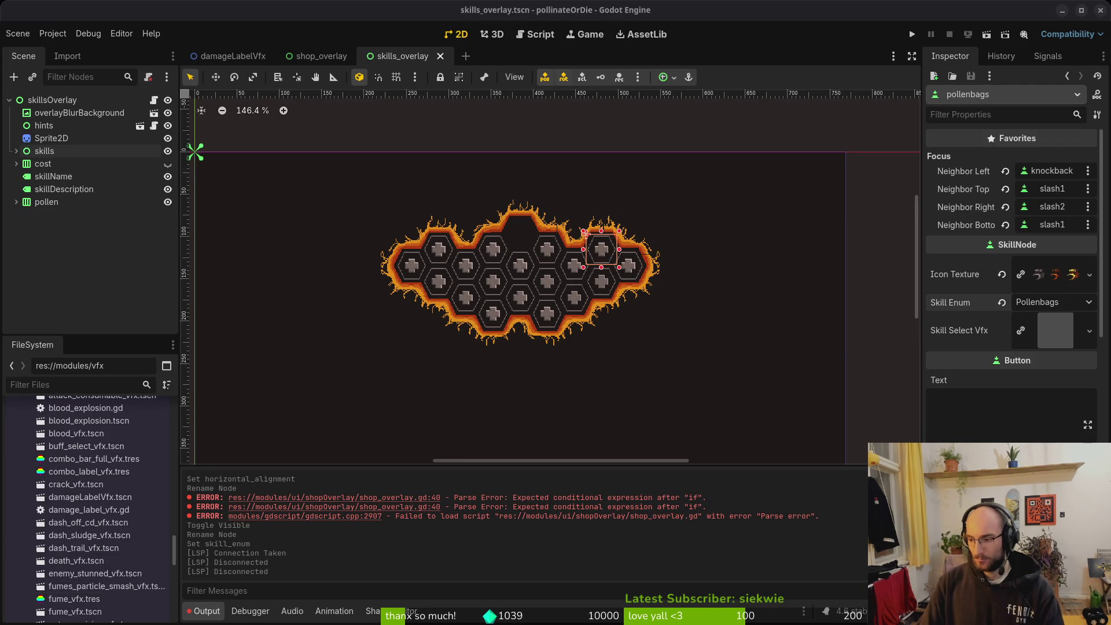
pyautogui.hotkey('alt', 'Tab')
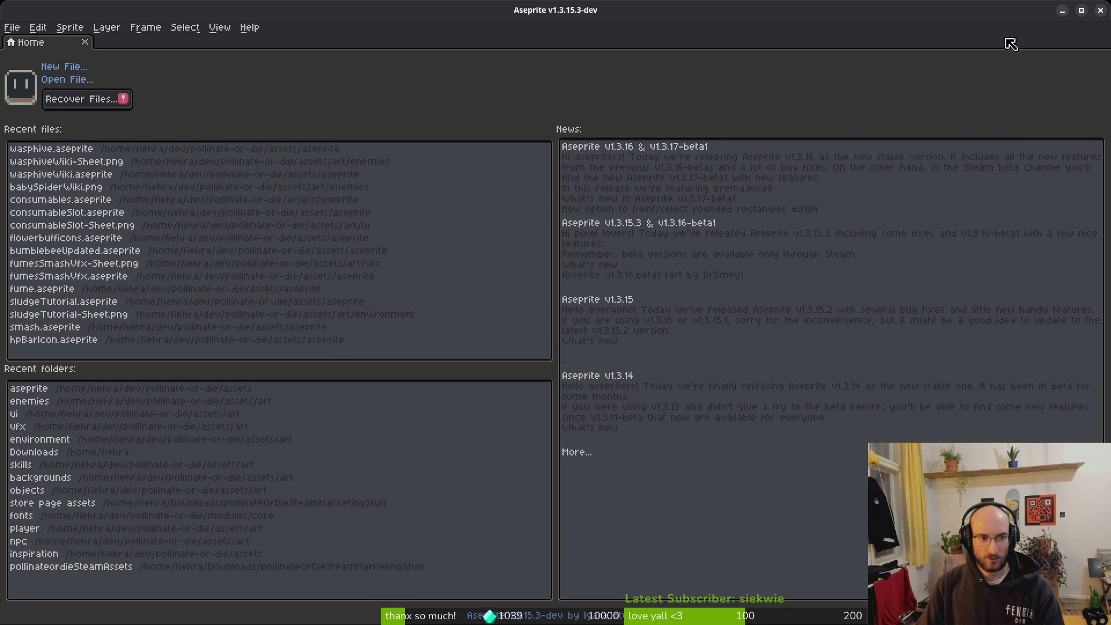
# Reopen consumables.aseprite and inspect its dark red swatch in the colour editor.
pyautogui.click(55, 200)
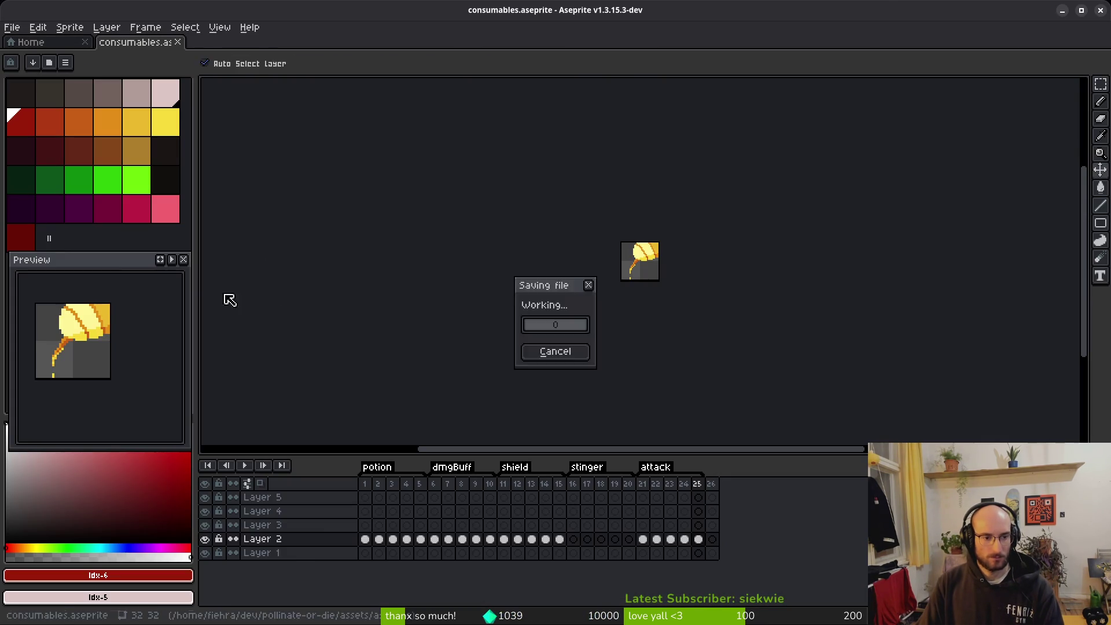
pyautogui.press('b')
pyautogui.click(21, 237)
pyautogui.click(98, 575)
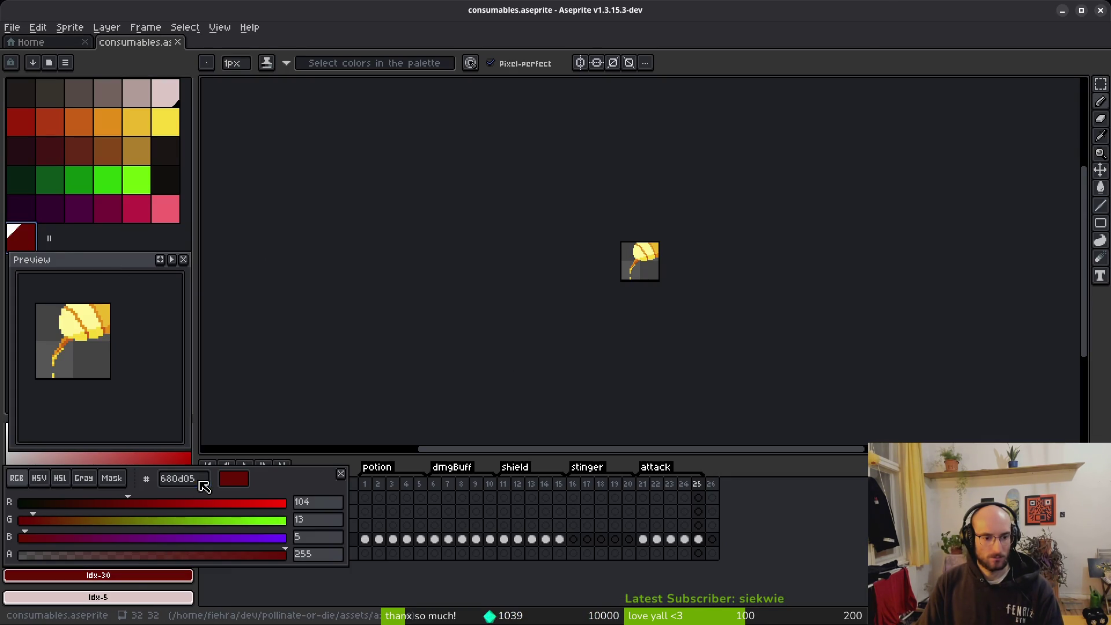
pyautogui.press('Escape')
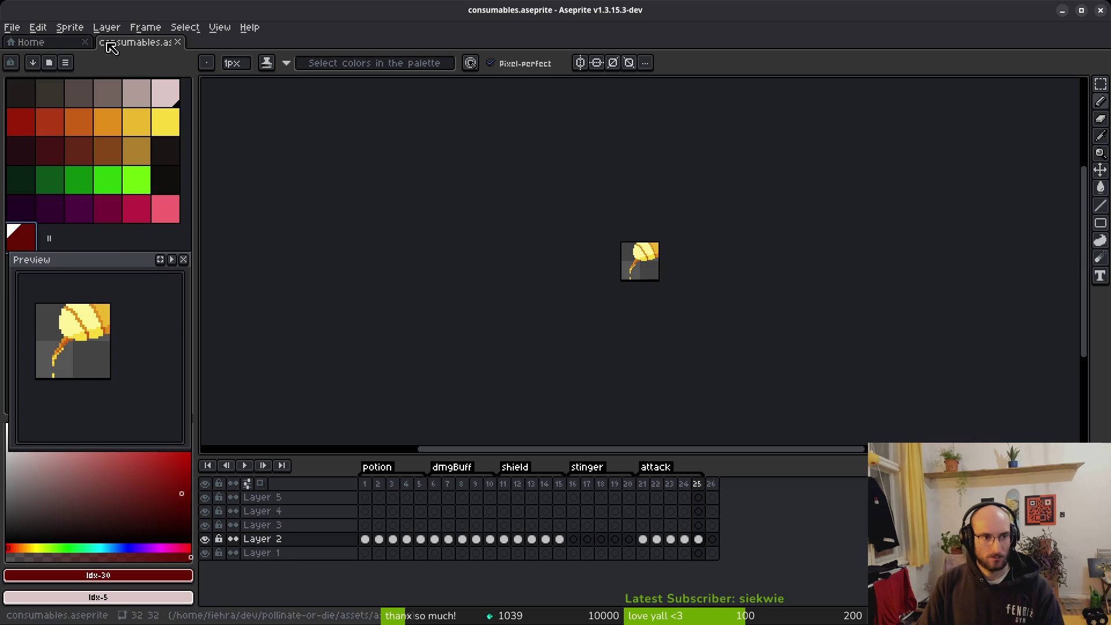
# From the start page, browse up to the assets' aseprite folder.
pyautogui.click(30, 42)
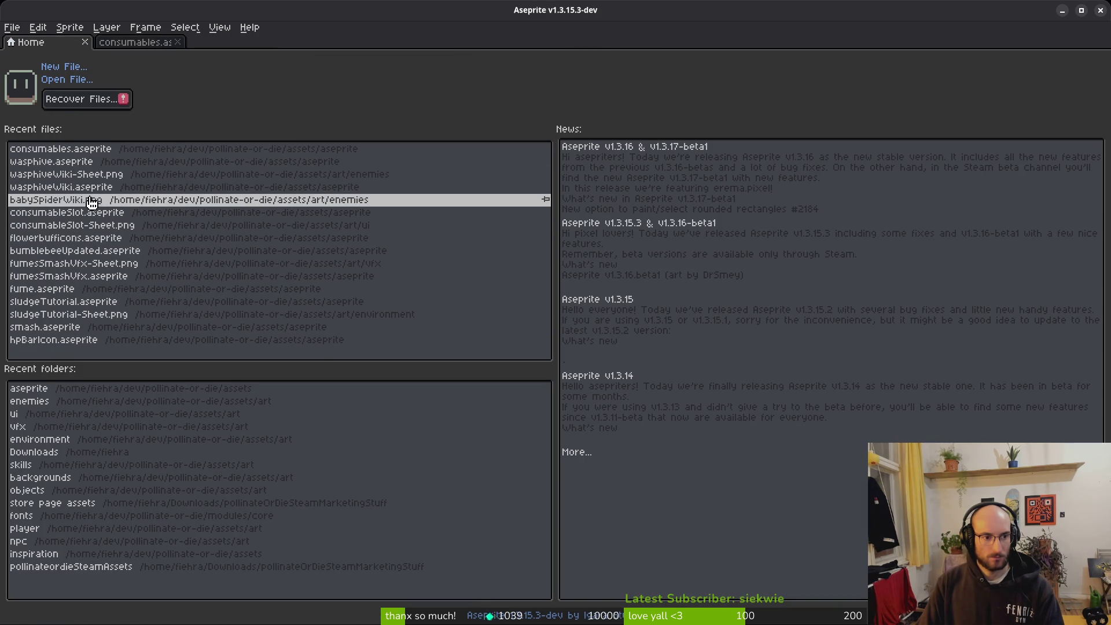
pyautogui.click(74, 81)
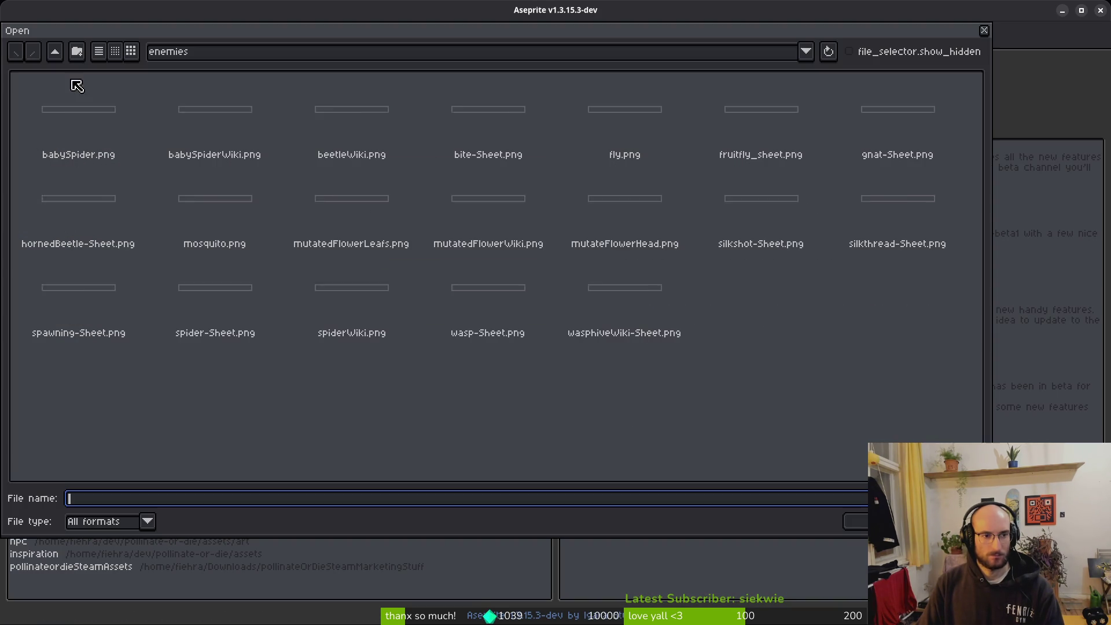
pyautogui.click(54, 53)
pyautogui.click(55, 52)
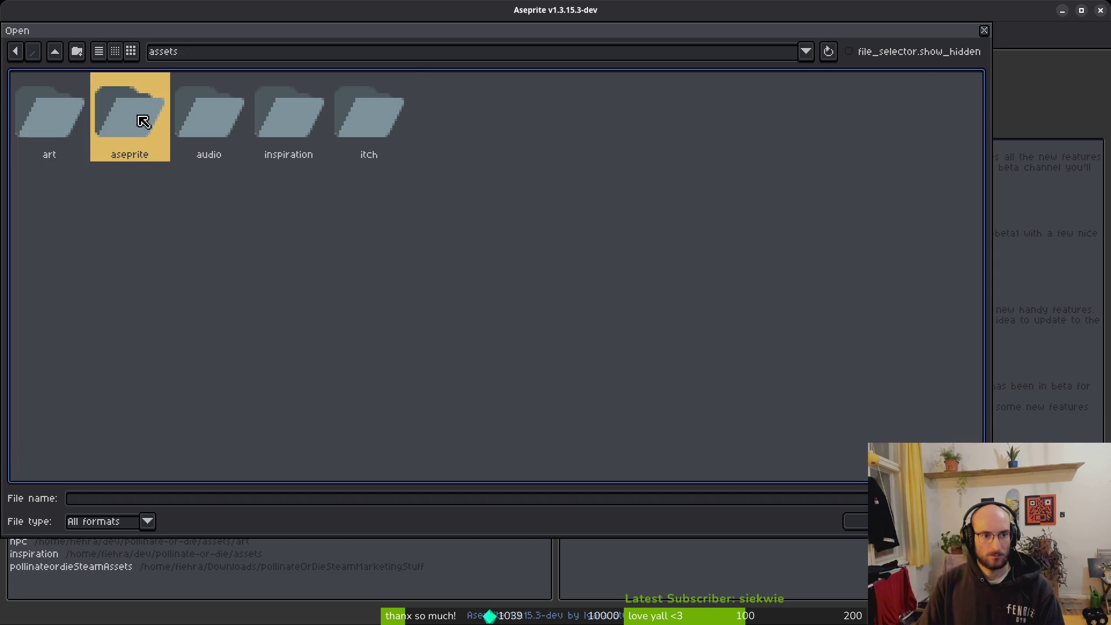
pyautogui.doubleClick(137, 111)
# Select skillIcons.aseprite in the file list and open it.
pyautogui.moveTo(983, 131); pyautogui.dragTo(964, 414)
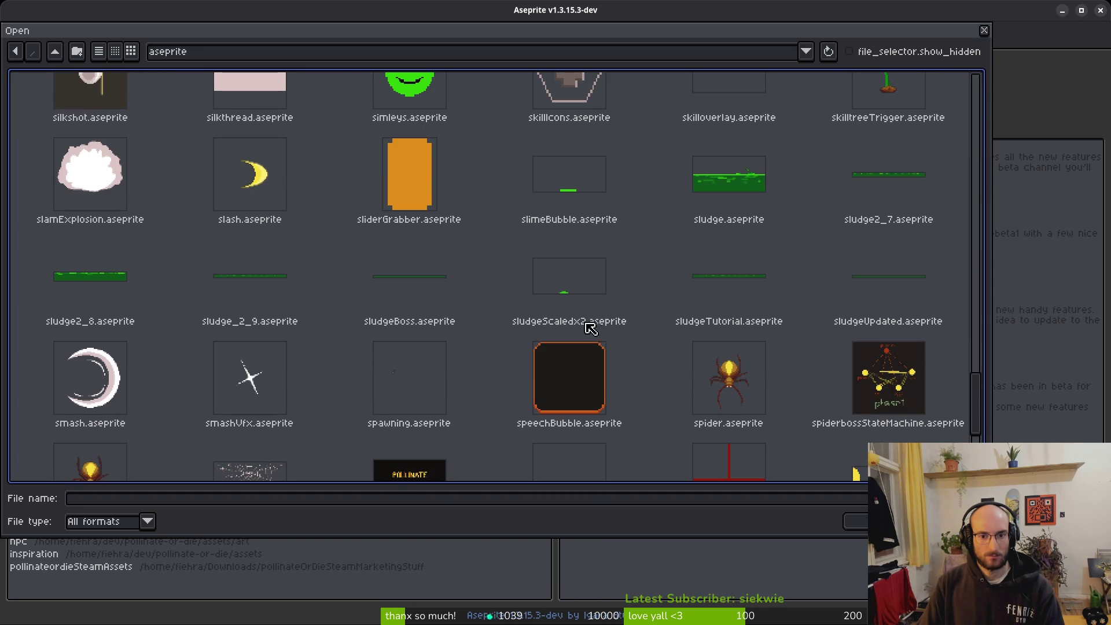
pyautogui.scroll(-3, 471, 379)
pyautogui.scroll(-1, 484, 354)
pyautogui.scroll(1, 498, 347)
pyautogui.scroll(2, 503, 345)
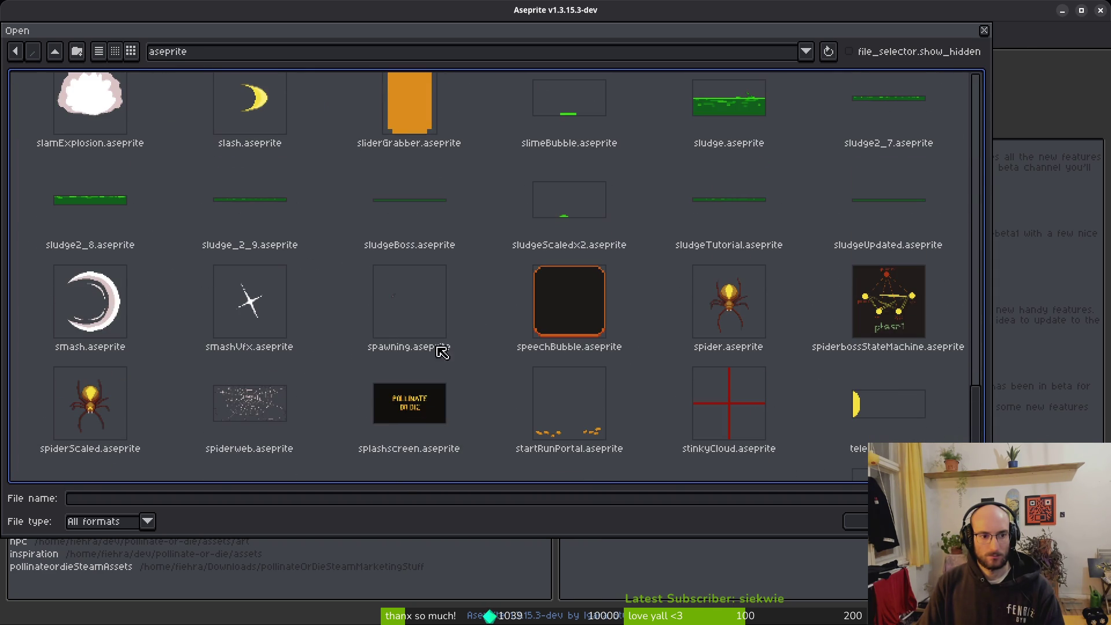
pyautogui.scroll(3, 565, 226)
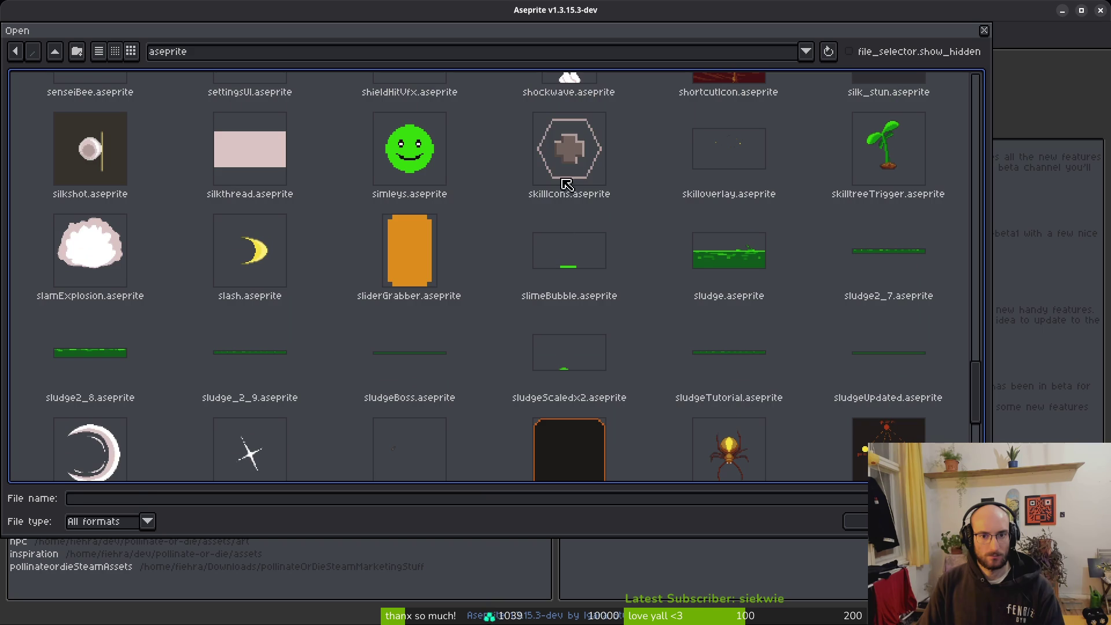
pyautogui.click(567, 168)
pyautogui.click(857, 518)
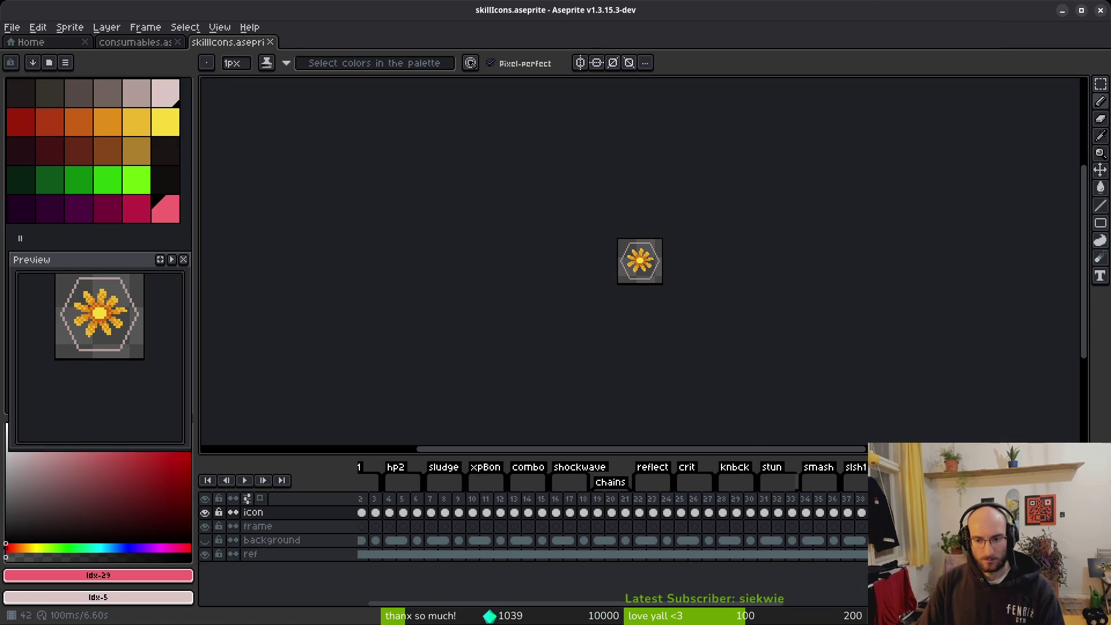
# Zoom into frame 55, set the drawing colour to dark red #680d05, save, and use the new swatch.
pyautogui.click(582, 512)
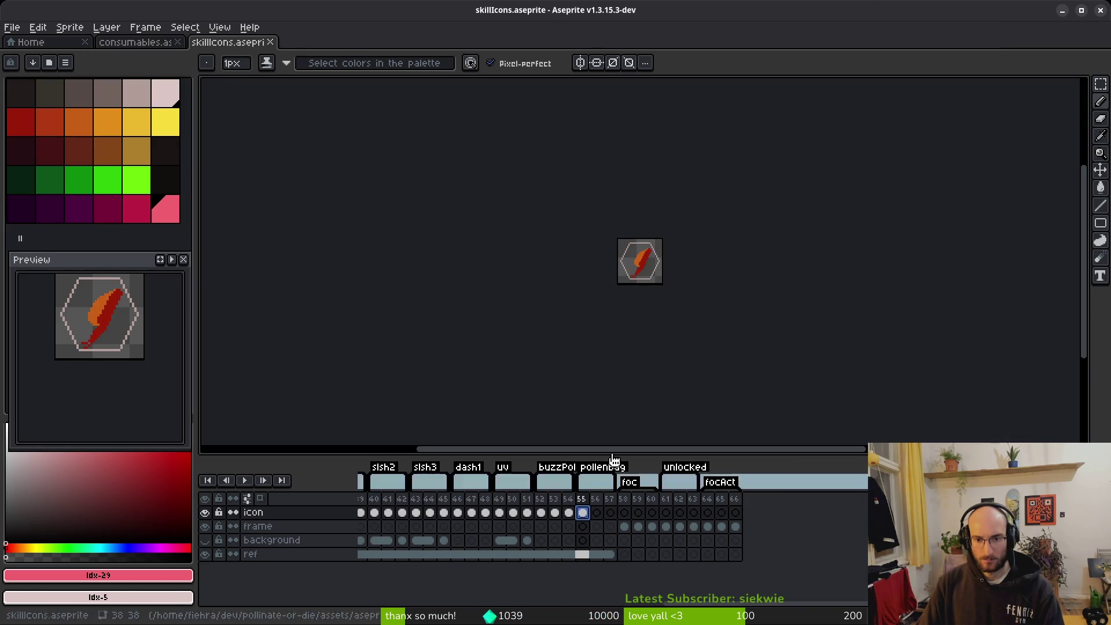
pyautogui.scroll(6, 587, 278)
pyautogui.scroll(3, 586, 277)
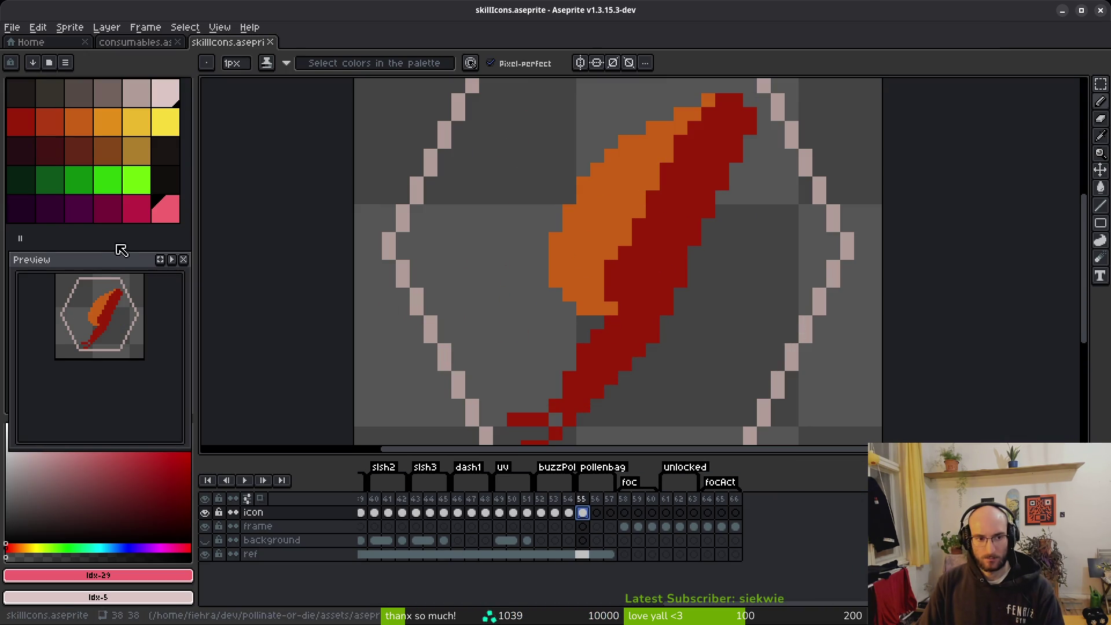
pyautogui.click(108, 576)
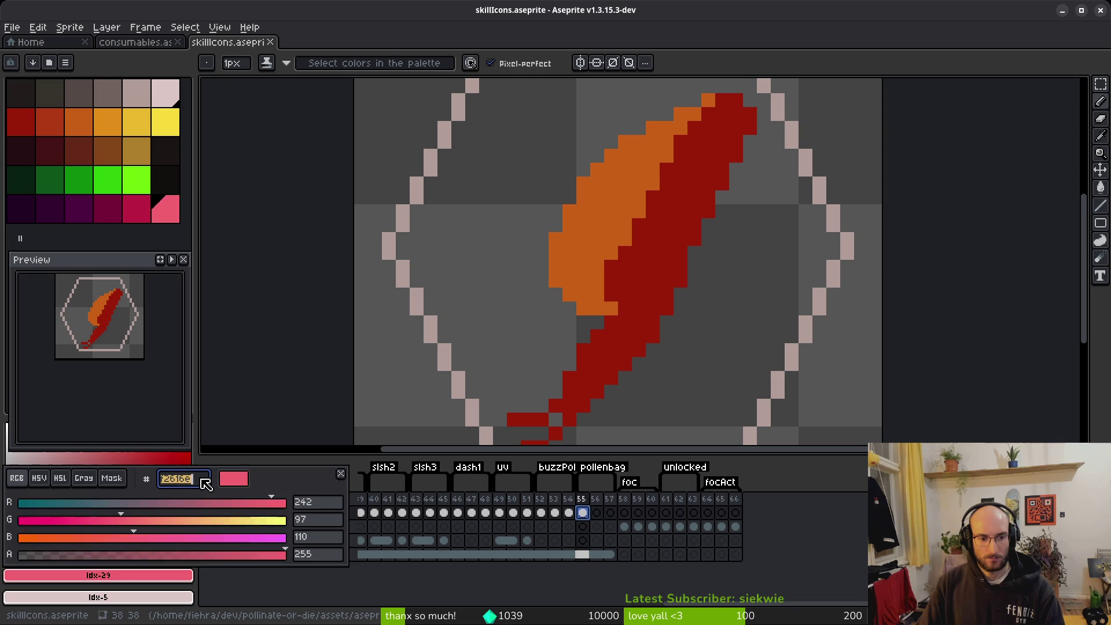
pyautogui.click(205, 503)
pyautogui.hotkey('ctrl', 's')
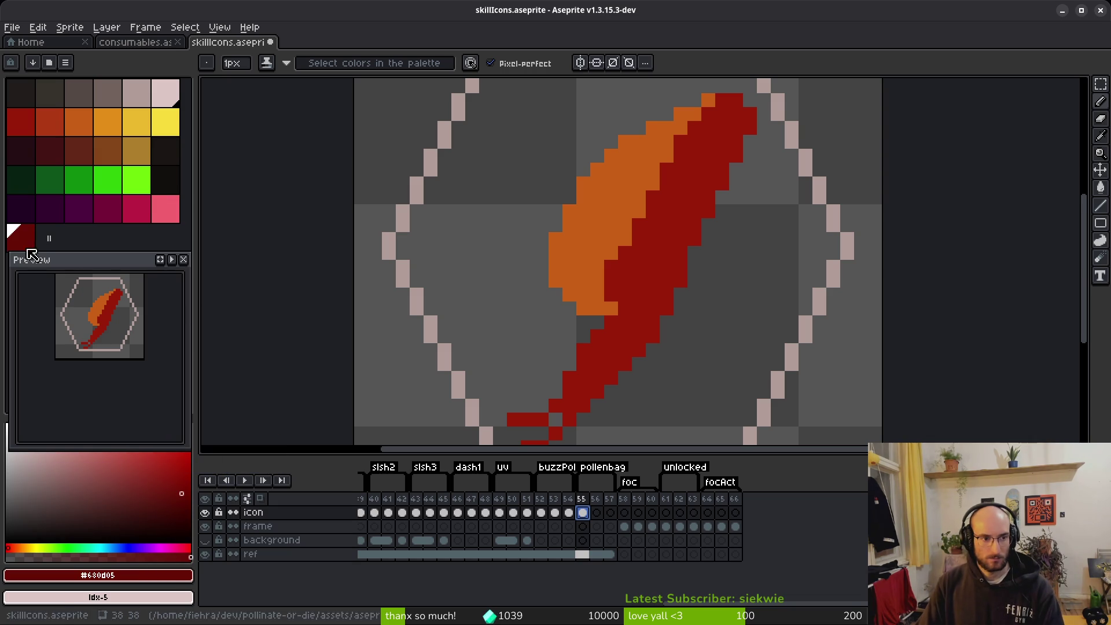
pyautogui.click(29, 242)
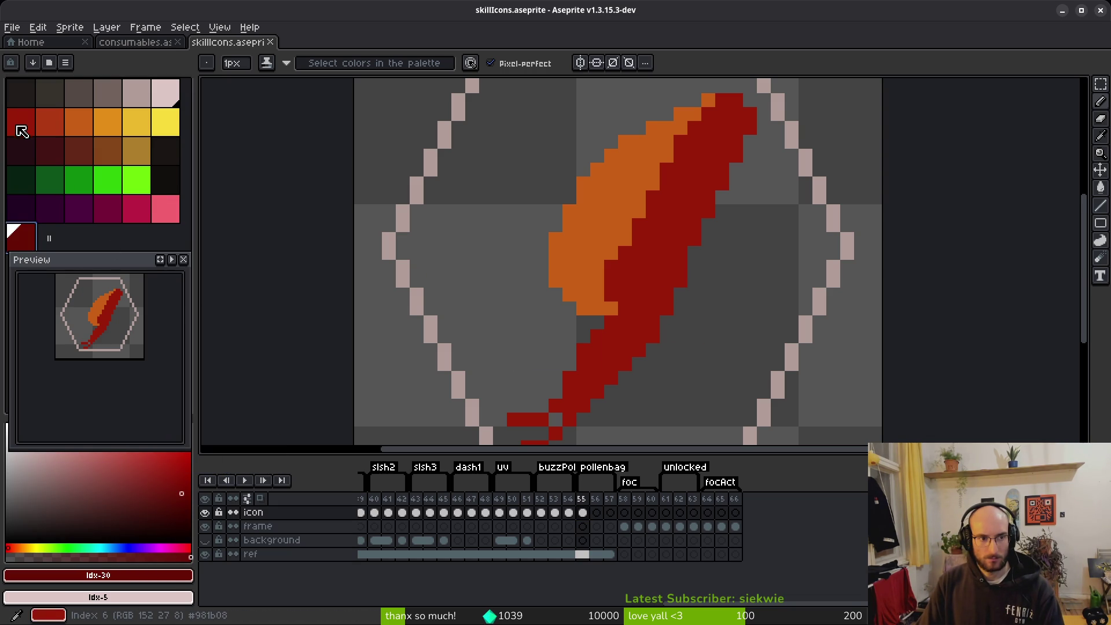
# Paint dark red shading down the blade's right and lower edges, nudging the bottom section up one pixel.
pyautogui.click(718, 178)
pyautogui.moveTo(750, 127)
pyautogui.mouseDown()
pyautogui.moveTo(644, 320)
pyautogui.moveTo(684, 261)
pyautogui.mouseUp()
pyautogui.moveTo(645, 342)
pyautogui.mouseDown()
pyautogui.moveTo(581, 404)
pyautogui.moveTo(686, 277)
pyautogui.moveTo(640, 304)
pyautogui.moveTo(594, 371)
pyautogui.moveTo(629, 384)
pyautogui.mouseUp()
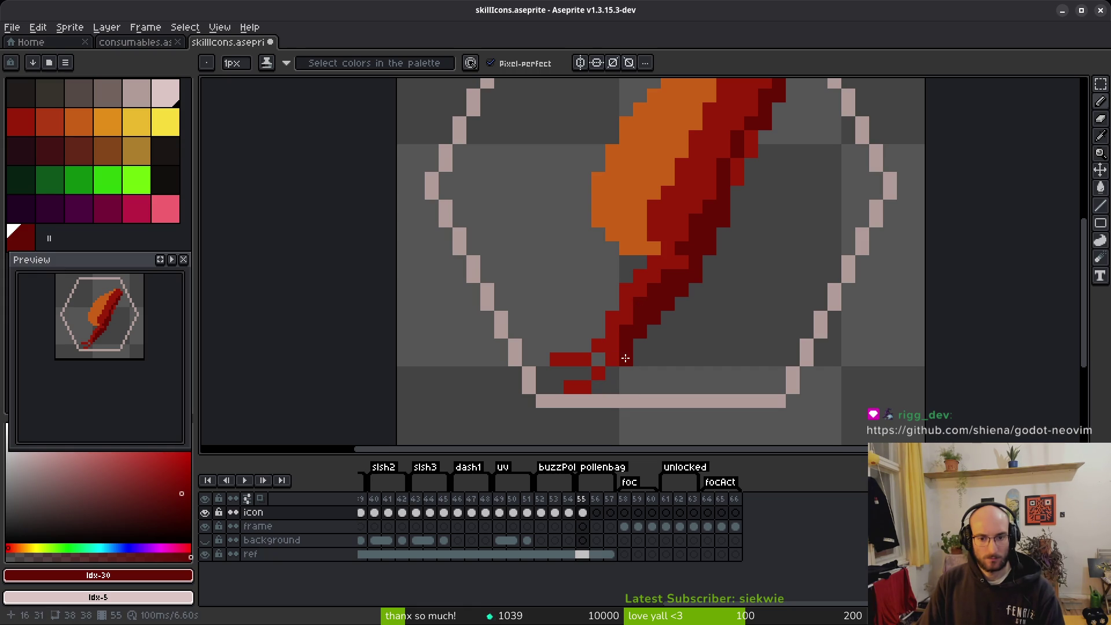
pyautogui.click(582, 394)
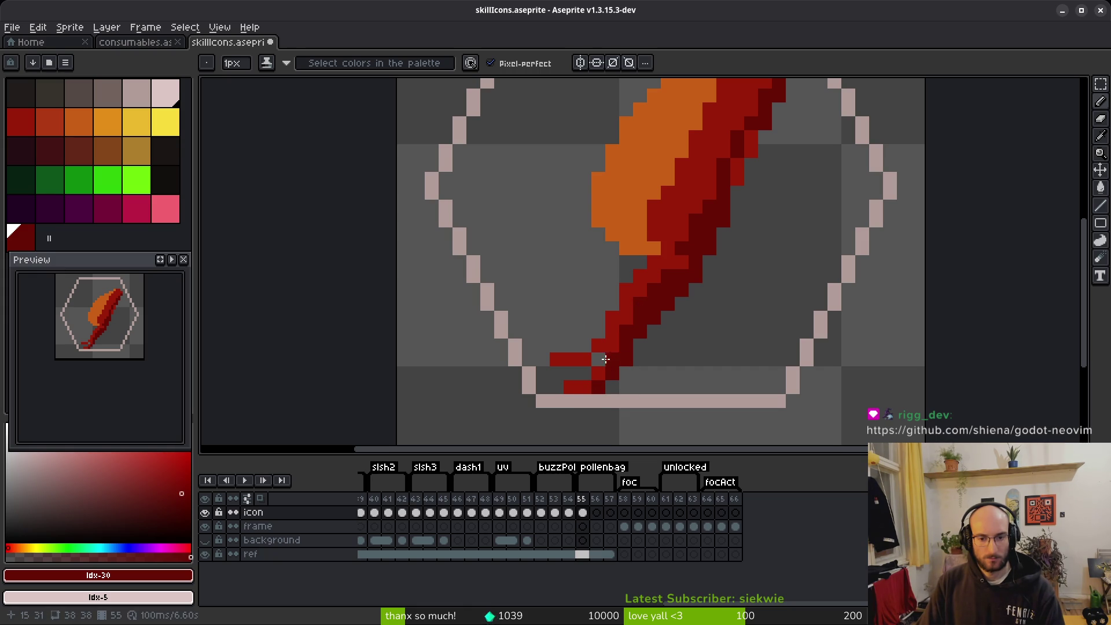
pyautogui.moveTo(579, 373); pyautogui.dragTo(557, 373)
pyautogui.press('m')
pyautogui.moveTo(532, 322)
pyautogui.mouseDown()
pyautogui.moveTo(633, 396)
pyautogui.moveTo(615, 384)
pyautogui.mouseUp()
pyautogui.hotkey('ctrl', 'd')
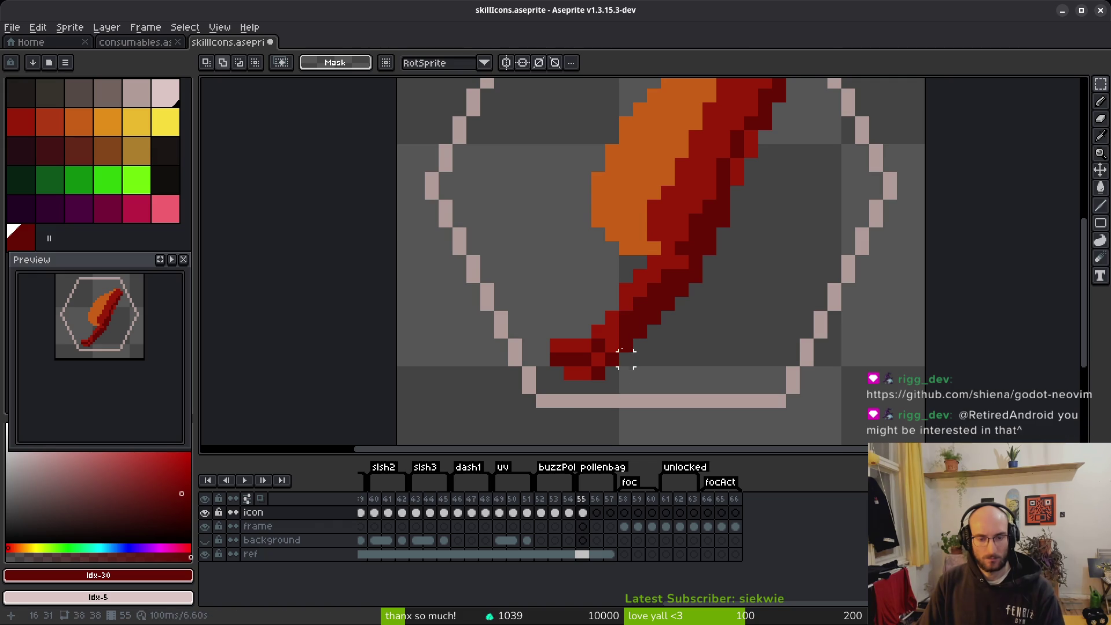
# Darken more pixels along the blade's right and inner edges with its dark red.
pyautogui.press('b')
pyautogui.keyDown('alt'); pyautogui.click(626, 304); pyautogui.keyUp('alt')
pyautogui.click(430, 360)
pyautogui.hotkey('ctrl', 'z')
pyautogui.scroll(3, 697, 276)
pyautogui.hscroll(2, 698, 276)
pyautogui.keyDown('alt'); pyautogui.click(617, 324); pyautogui.keyUp('alt')
pyautogui.click(639, 283)
pyautogui.moveTo(651, 257)
pyautogui.mouseDown()
pyautogui.moveTo(651, 271)
pyautogui.moveTo(623, 271)
pyautogui.mouseUp()
pyautogui.moveTo(595, 312); pyautogui.dragTo(596, 326)
pyautogui.click(609, 284)
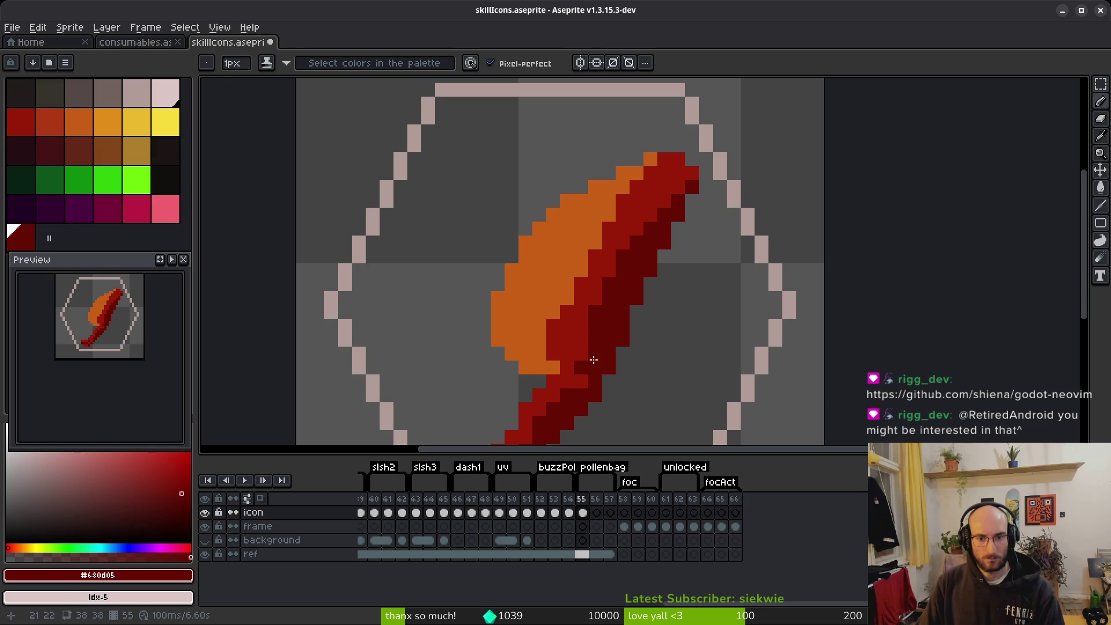
# Recolour one blade pixel with the blade's orange.
pyautogui.keyDown('alt'); pyautogui.click(544, 326); pyautogui.keyUp('alt')
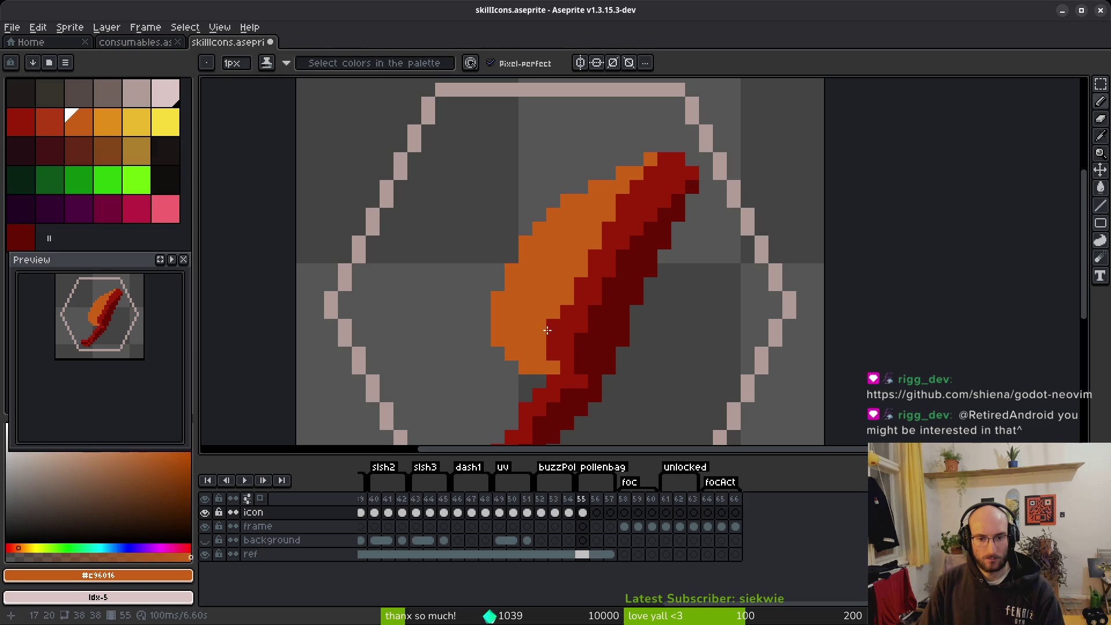
pyautogui.click(609, 354)
pyautogui.scroll(-1, 608, 347)
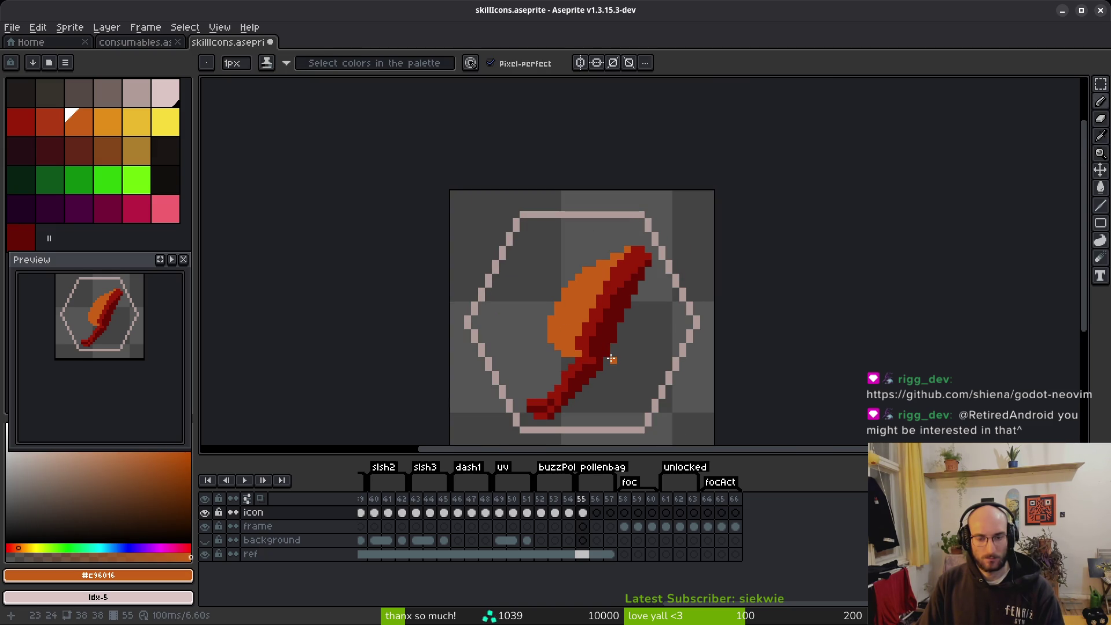
pyautogui.scroll(5, 630, 312)
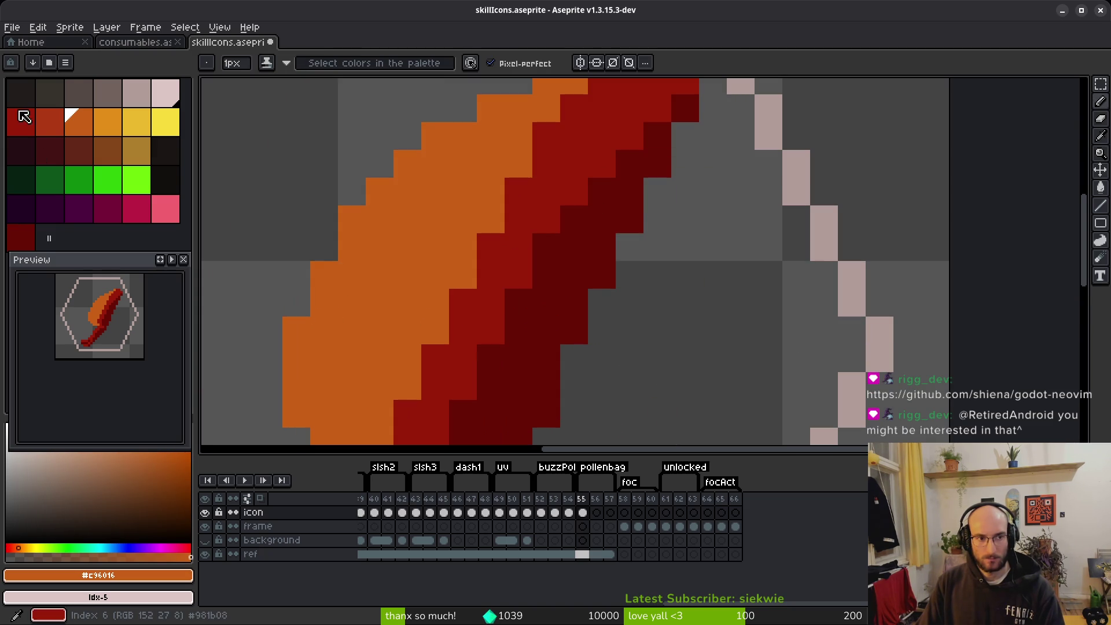
# Paint red pixels down the blade's right side and fill the grey gaps beside it red.
pyautogui.click(50, 123)
pyautogui.moveTo(685, 163)
pyautogui.mouseDown()
pyautogui.moveTo(685, 191)
pyautogui.moveTo(629, 302)
pyautogui.moveTo(714, 205)
pyautogui.mouseUp()
pyautogui.moveTo(700, 243); pyautogui.dragTo(561, 411)
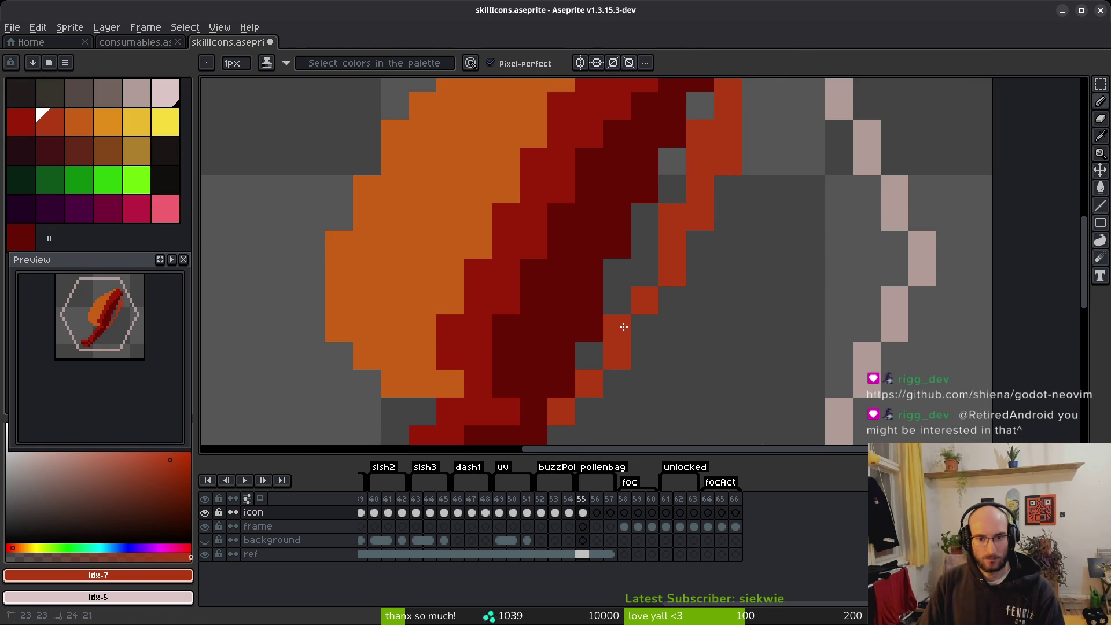
pyautogui.press('g')
pyautogui.click(587, 355)
pyautogui.click(653, 259)
pyautogui.scroll(-5, 703, 142)
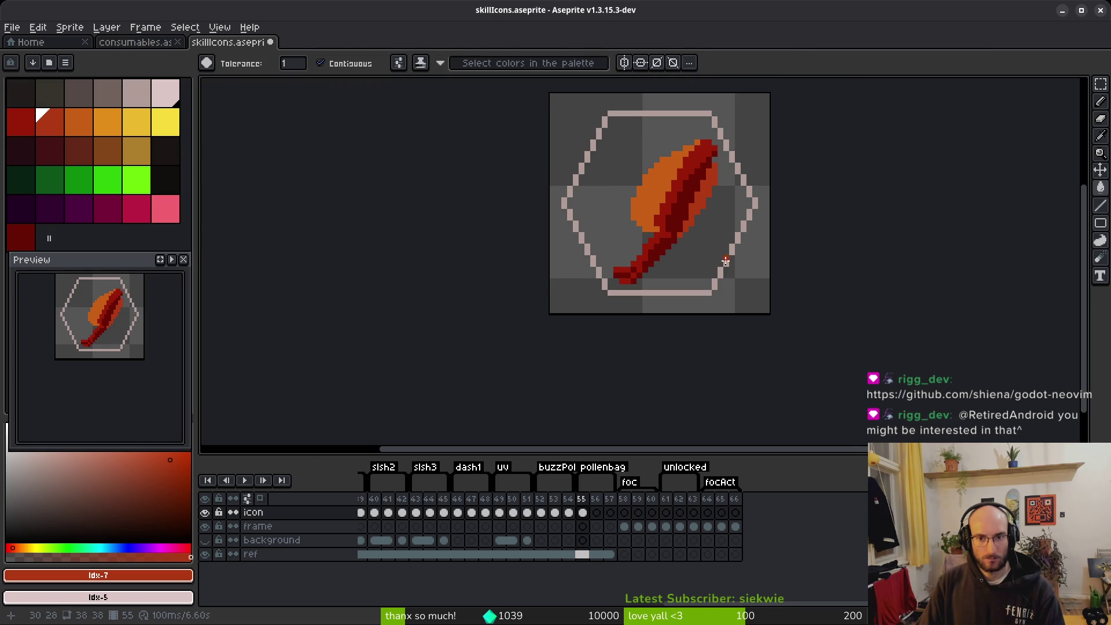
# Paint an orange-red pixel beside the blade and darken three blade pixels with #680d05.
pyautogui.press('b')
pyautogui.scroll(3, 731, 206)
pyautogui.click(670, 322)
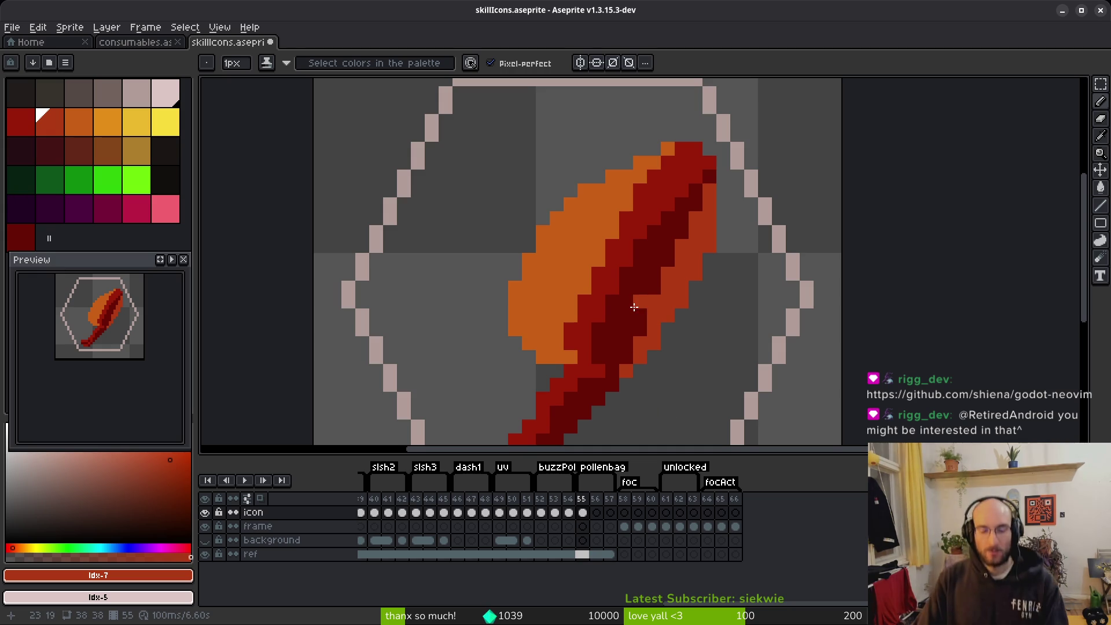
pyautogui.keyDown('alt'); pyautogui.click(626, 336); pyautogui.keyUp('alt')
pyautogui.click(682, 239)
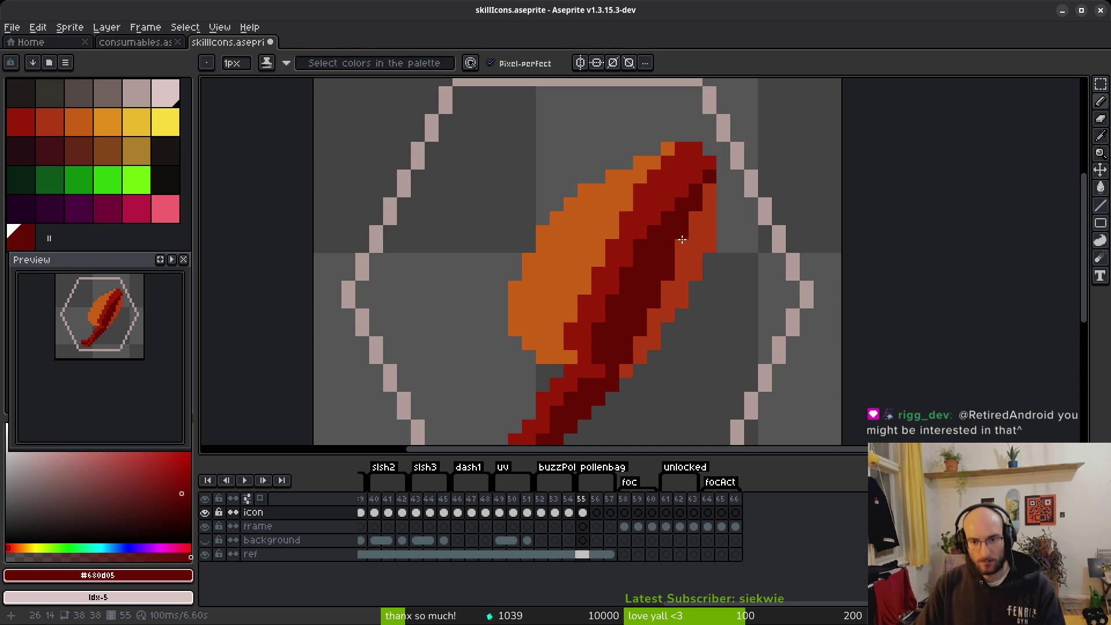
pyautogui.click(709, 190)
pyautogui.click(695, 214)
pyautogui.scroll(-6, 695, 402)
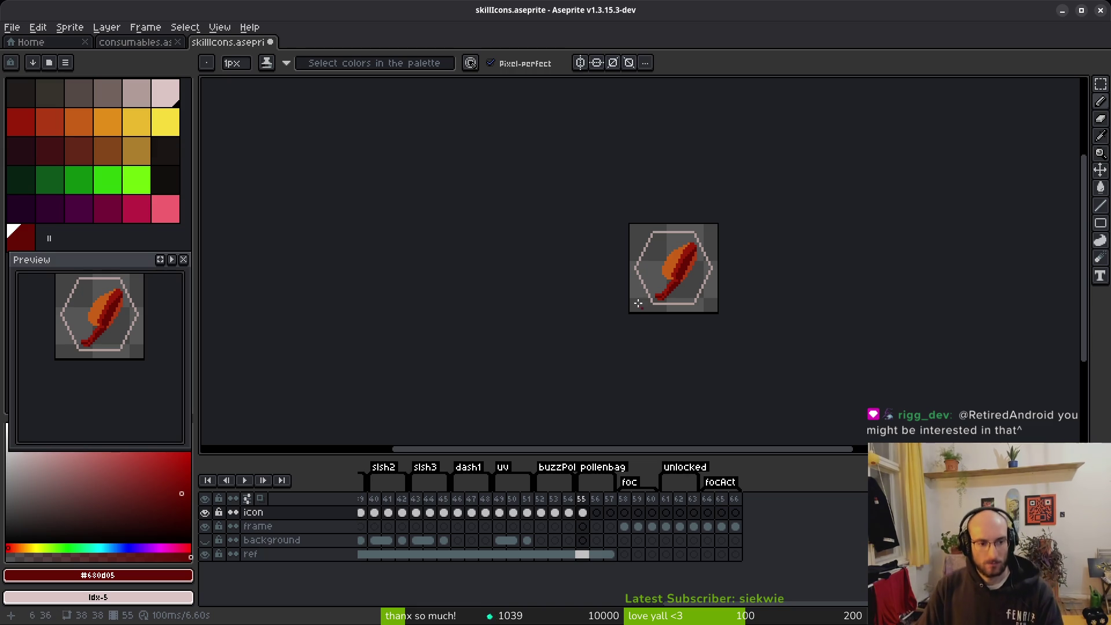
pyautogui.scroll(5, 687, 280)
# Add a red-orange #af3a13 pixel on the blade's right edge and save the sprite.
pyautogui.keyDown('alt'); pyautogui.click(604, 305); pyautogui.keyUp('alt')
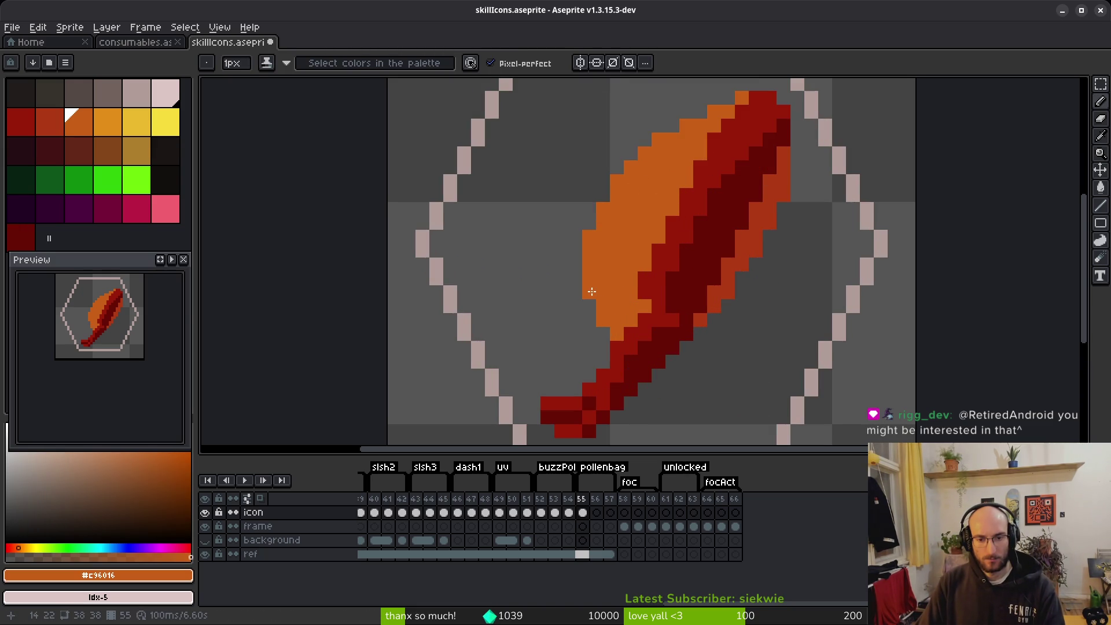
pyautogui.keyDown('alt'); pyautogui.click(699, 326); pyautogui.keyUp('alt')
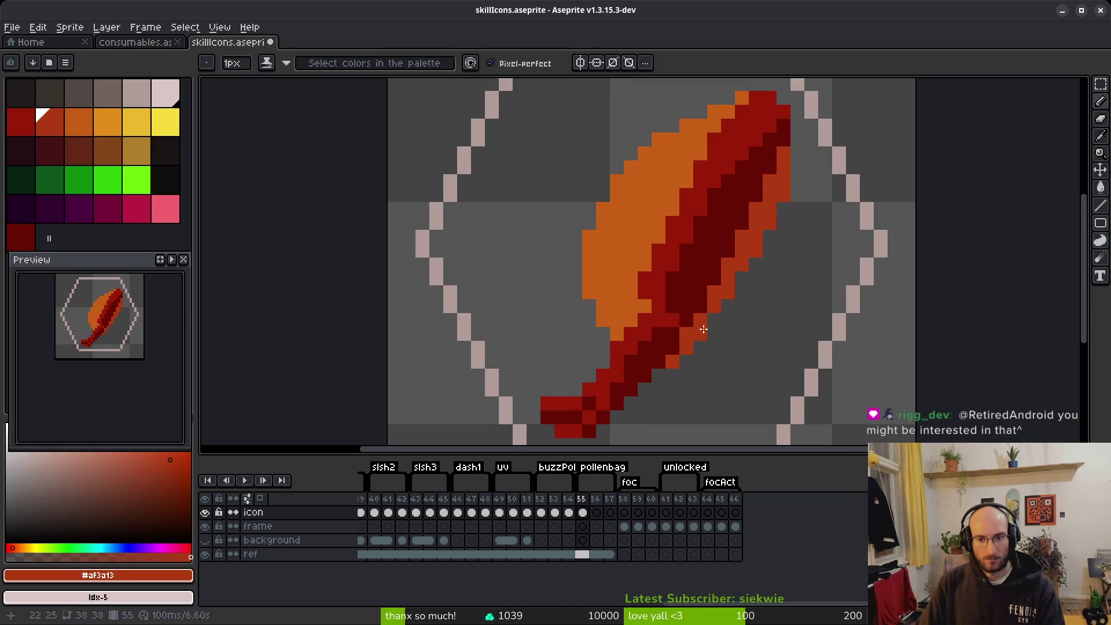
pyautogui.click(694, 346)
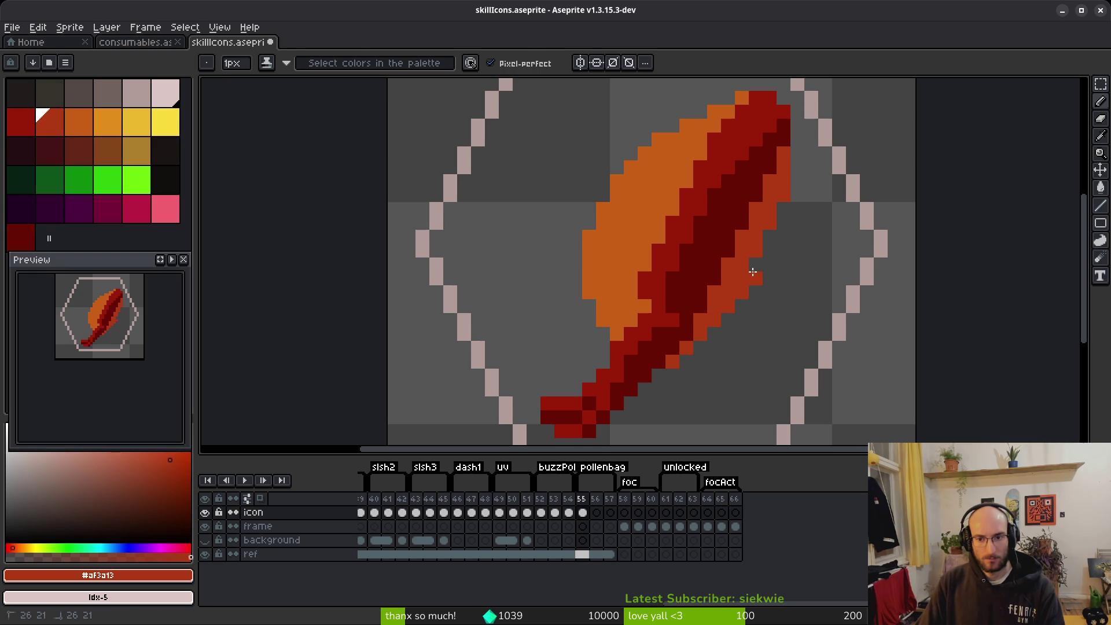
pyautogui.scroll(-5, 783, 258)
pyautogui.scroll(-3, 784, 258)
pyautogui.hotkey('ctrl', 's')
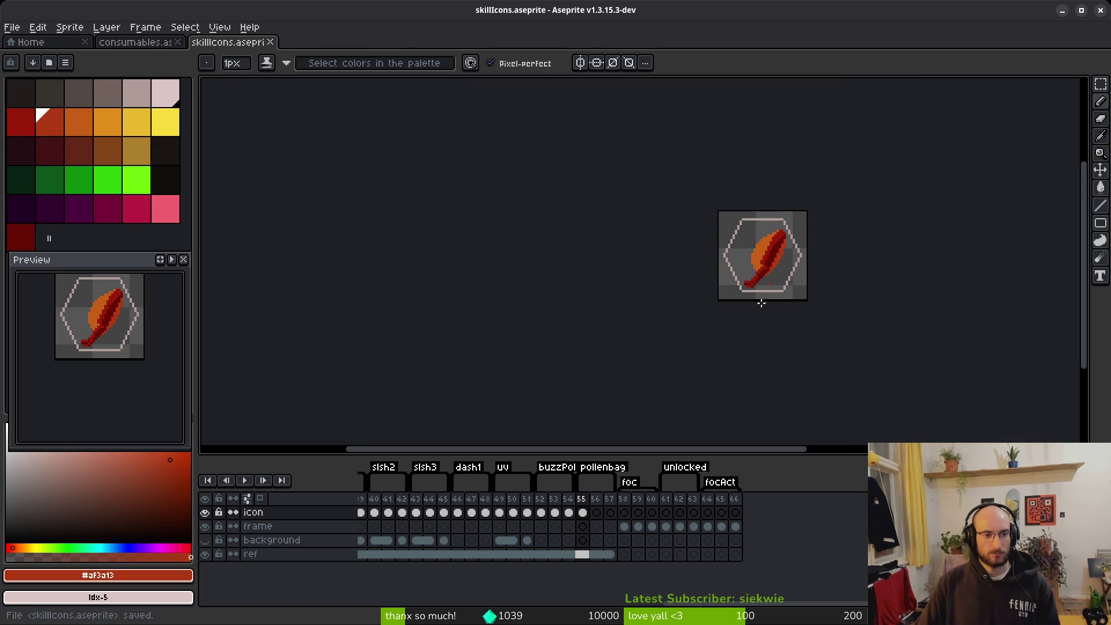
# Draw a darker #981b08 red diagonal down the blade and reshade its lower-edge pixels.
pyautogui.scroll(9, 727, 280)
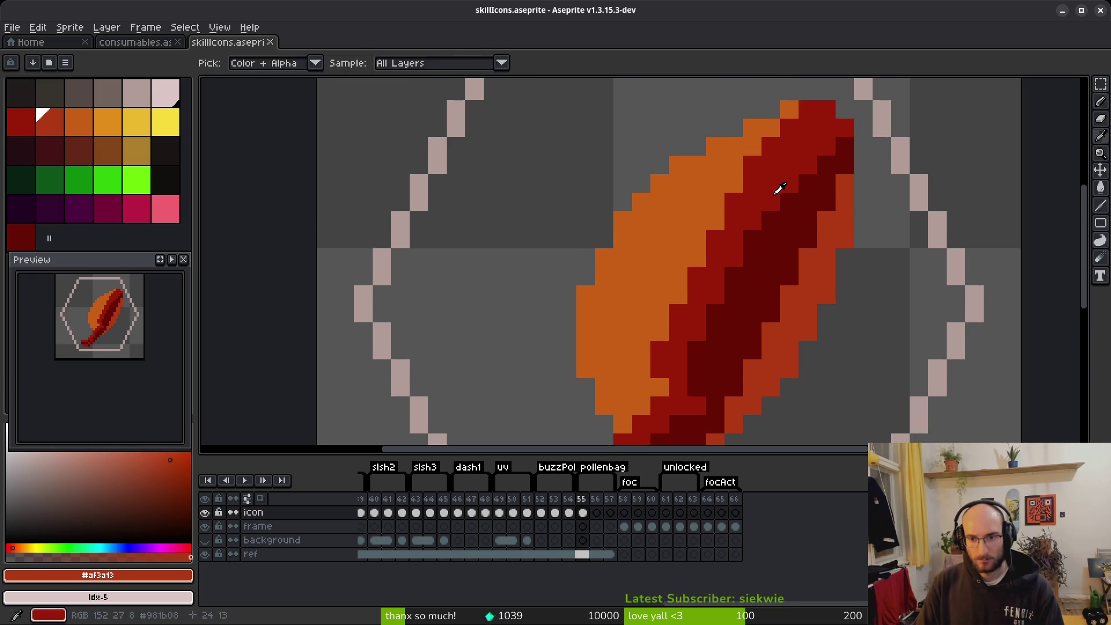
pyautogui.keyDown('alt'); pyautogui.click(776, 185); pyautogui.keyUp('alt')
pyautogui.moveTo(733, 183); pyautogui.dragTo(639, 360)
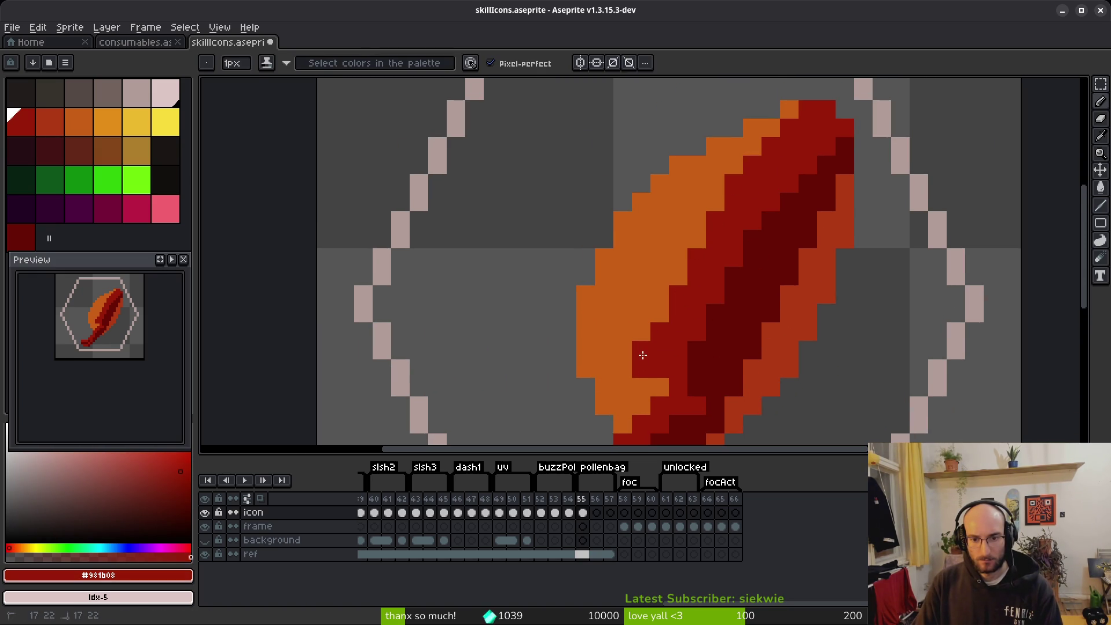
pyautogui.scroll(-5, 715, 313)
pyautogui.scroll(4, 717, 361)
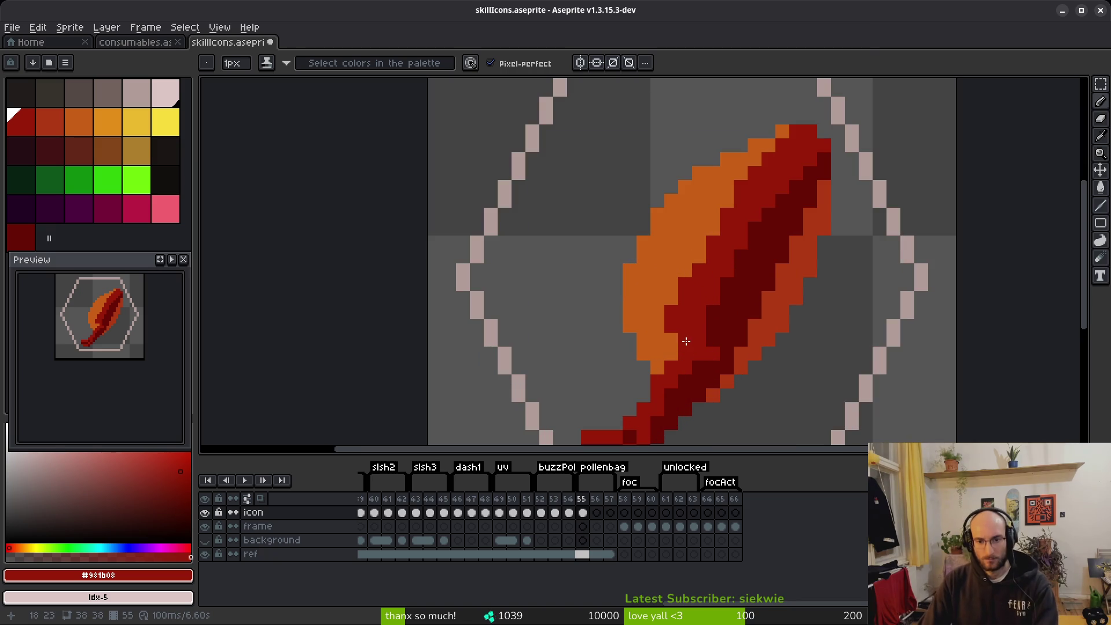
pyautogui.click(674, 343)
pyautogui.moveTo(717, 383)
pyautogui.mouseDown()
pyautogui.moveTo(702, 362)
pyautogui.moveTo(740, 377)
pyautogui.mouseUp()
pyautogui.click(714, 375)
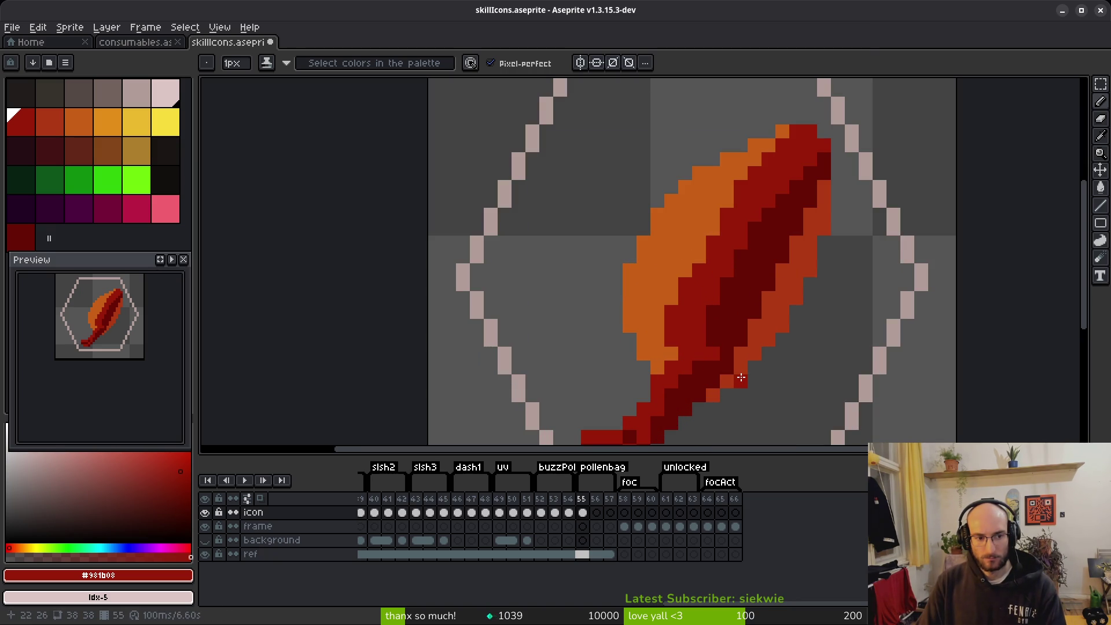
# Eyedrop the feather's dark red and darken four pixels inside the feather.
pyautogui.press('alt')
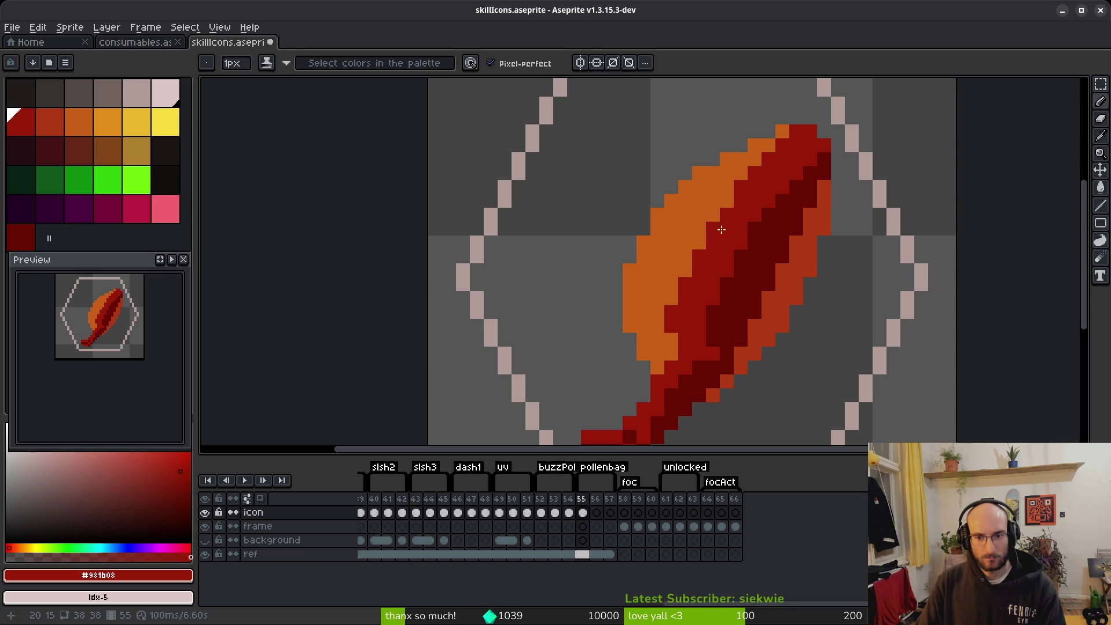
pyautogui.scroll(-4, 783, 322)
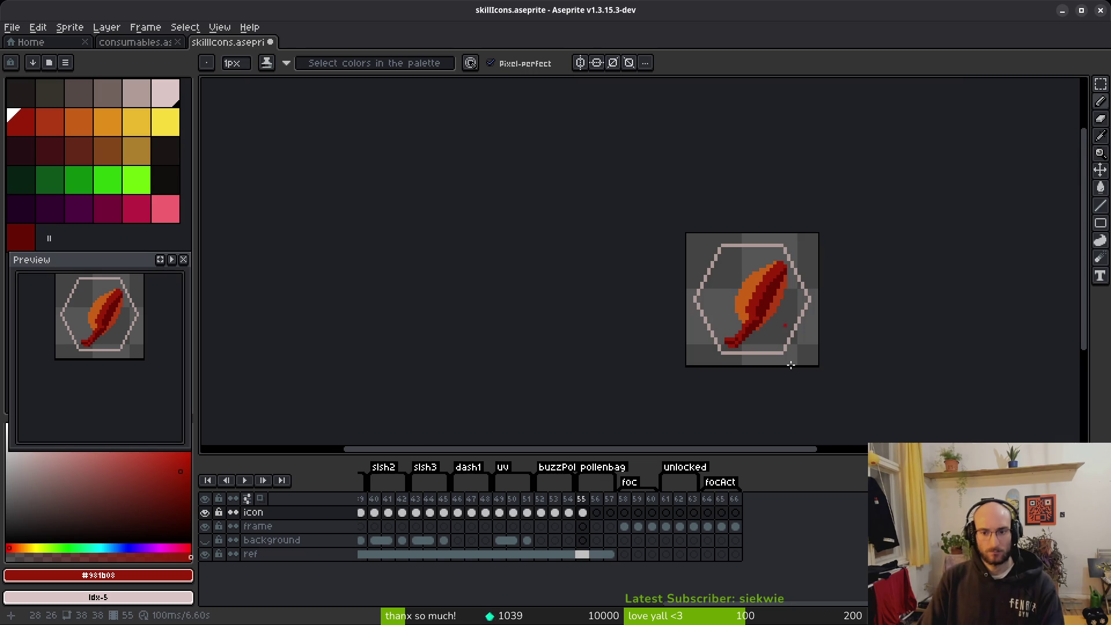
pyautogui.scroll(2, 781, 342)
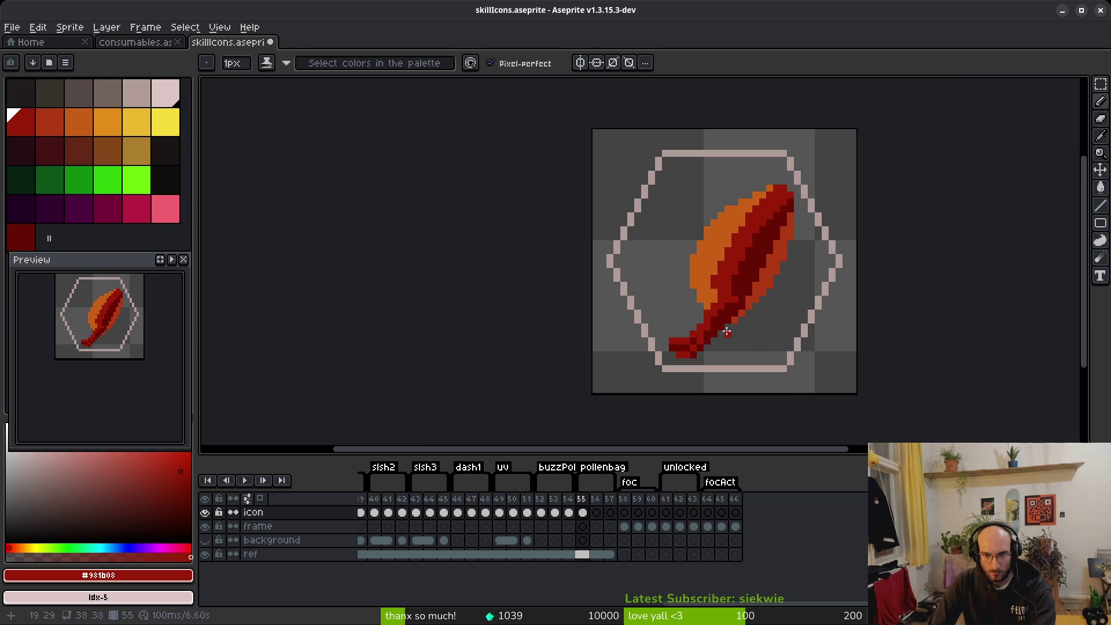
pyautogui.scroll(6, 726, 332)
pyautogui.keyDown('alt'); pyautogui.click(694, 249); pyautogui.keyUp('alt')
pyautogui.click(702, 233)
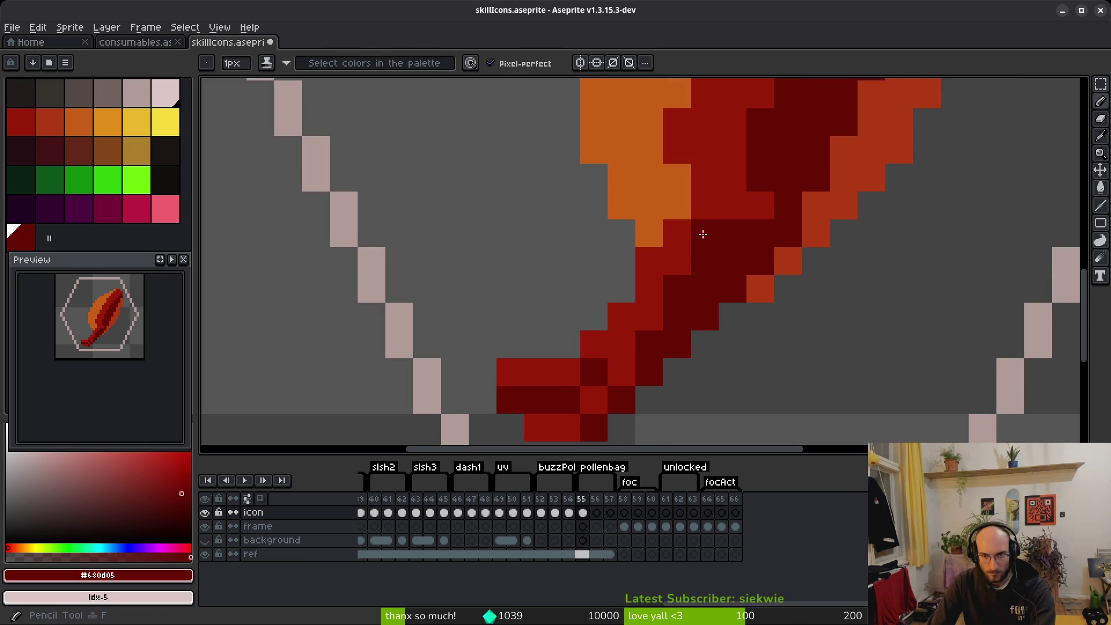
pyautogui.click(681, 259)
pyautogui.click(657, 308)
pyautogui.click(627, 348)
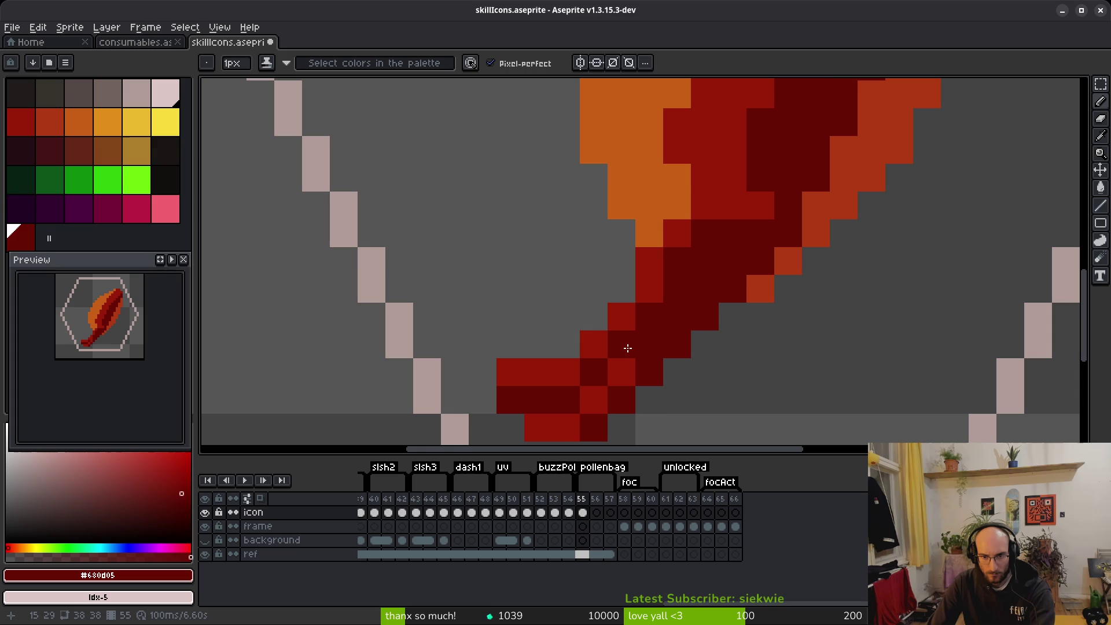
# Draw two dark red lines up the feather's centre.
pyautogui.scroll(-10, 668, 350)
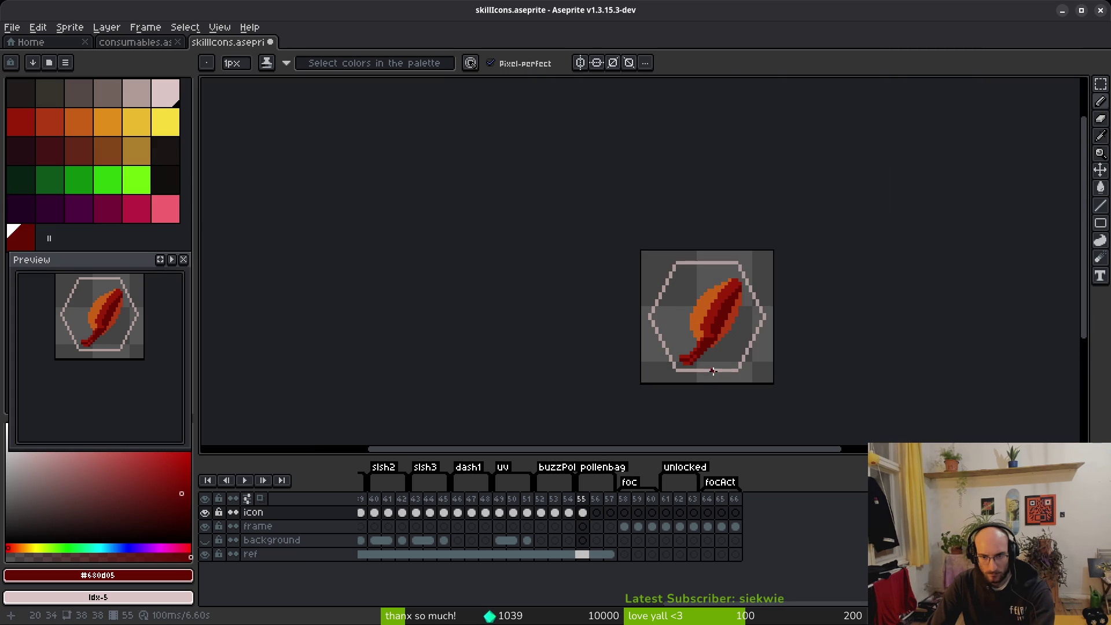
pyautogui.scroll(10, 713, 371)
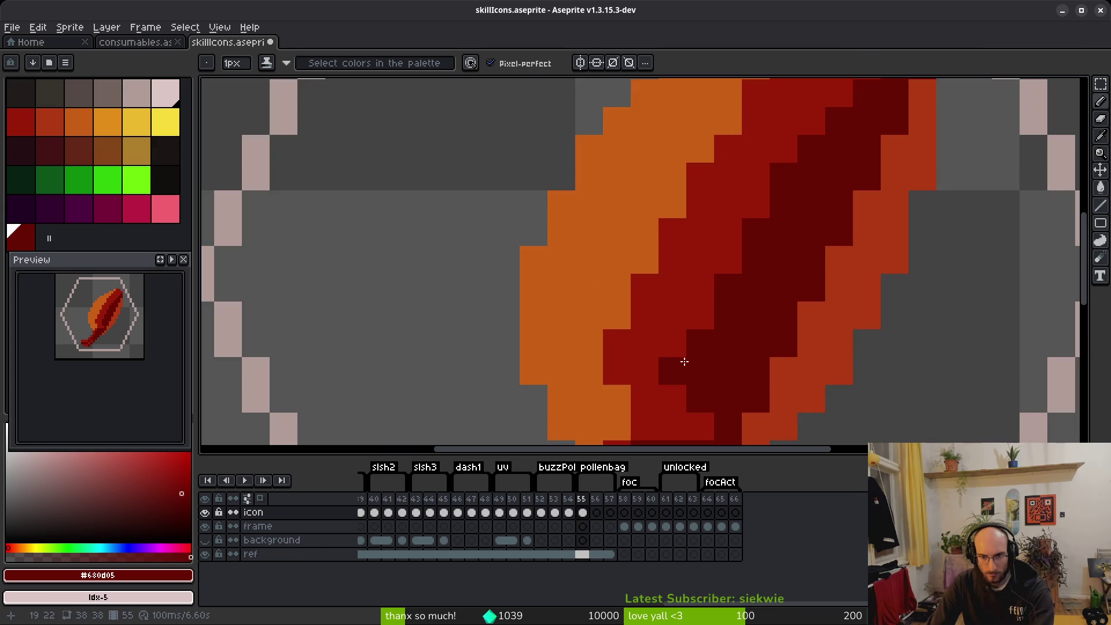
pyautogui.moveTo(677, 335); pyautogui.dragTo(729, 199)
pyautogui.moveTo(726, 376)
pyautogui.mouseDown()
pyautogui.moveTo(751, 248)
pyautogui.moveTo(871, 144)
pyautogui.moveTo(783, 221)
pyautogui.moveTo(724, 302)
pyautogui.moveTo(735, 262)
pyautogui.mouseUp()
pyautogui.scroll(-5, 735, 262)
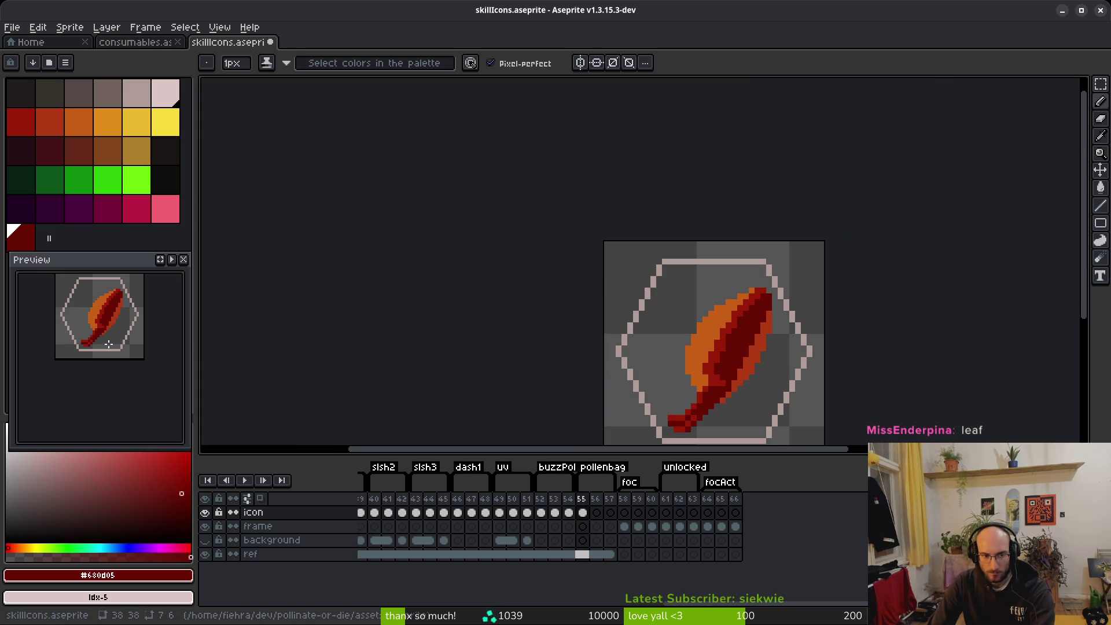
# Add dark red pixels around and above the leaf tip.
pyautogui.scroll(-2, 110, 342)
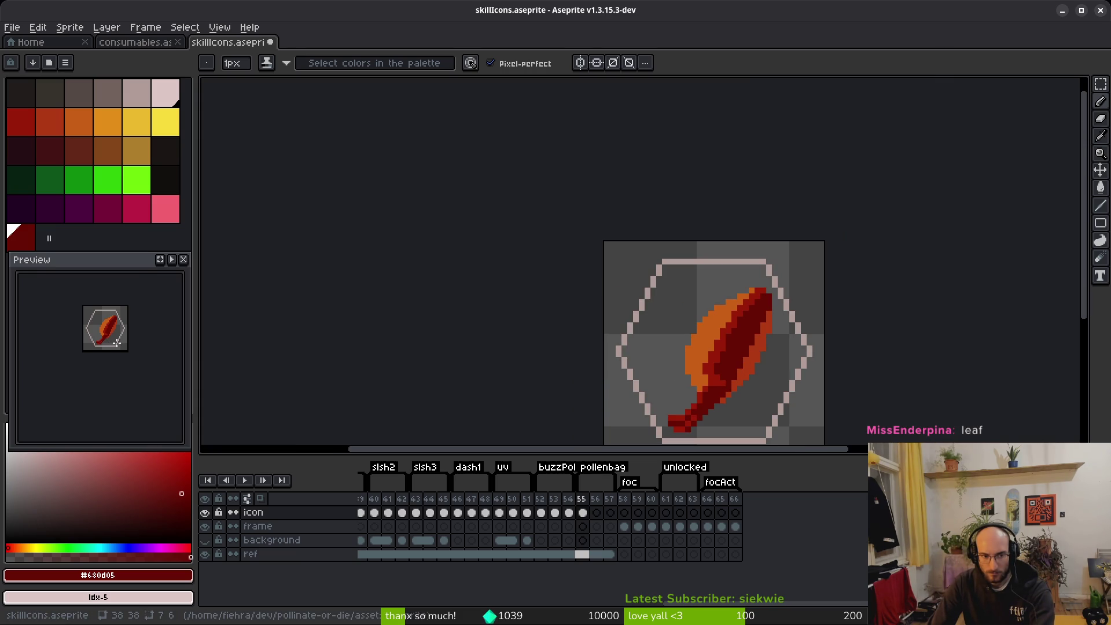
pyautogui.scroll(2, 116, 343)
pyautogui.scroll(2, 772, 306)
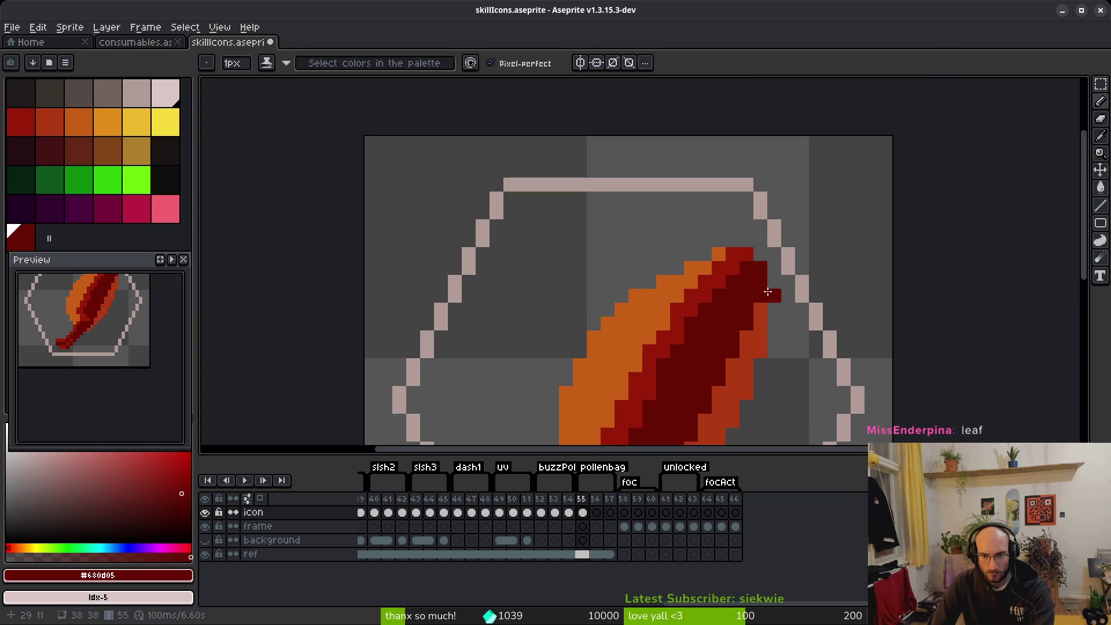
pyautogui.moveTo(773, 288); pyautogui.dragTo(763, 257)
pyautogui.click(760, 240)
pyautogui.click(786, 295)
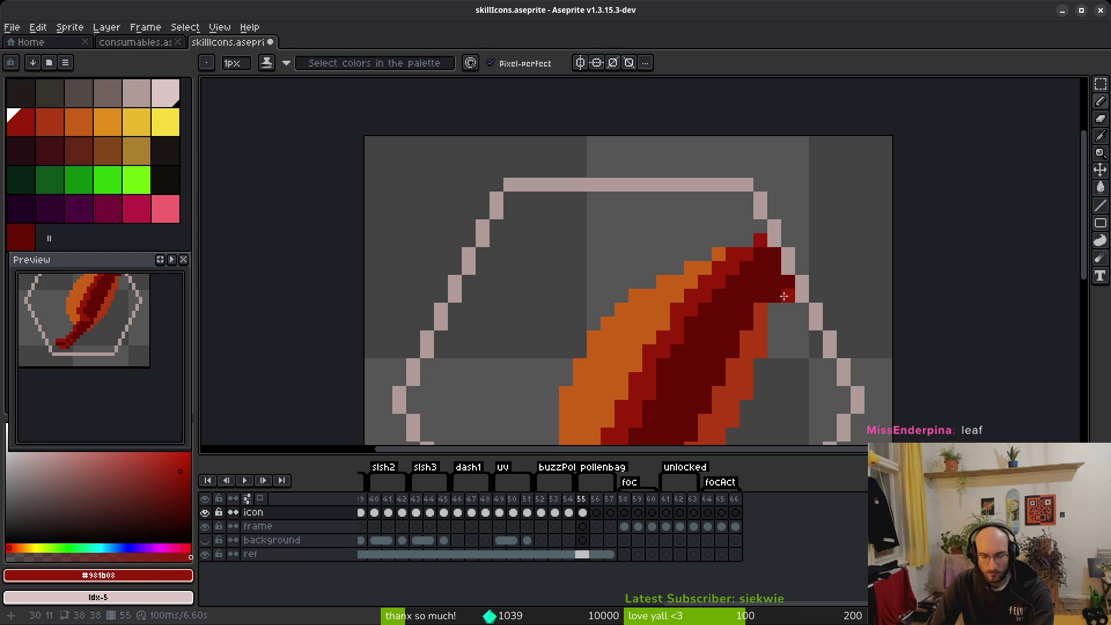
# Save skillIcons.aseprite.
pyautogui.press('e')
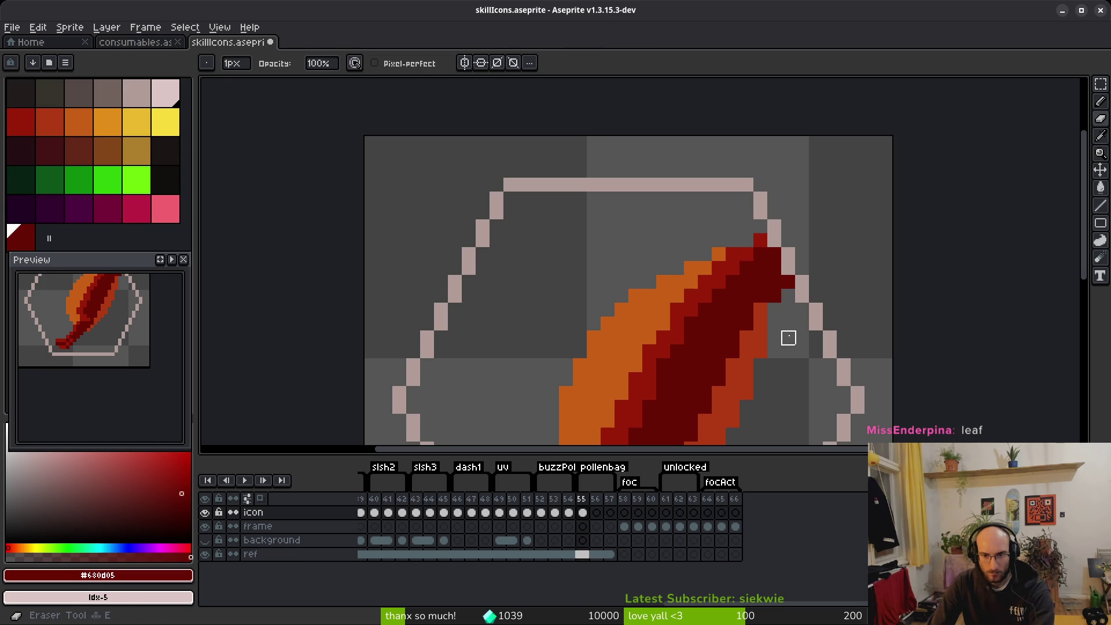
pyautogui.scroll(-2, 78, 377)
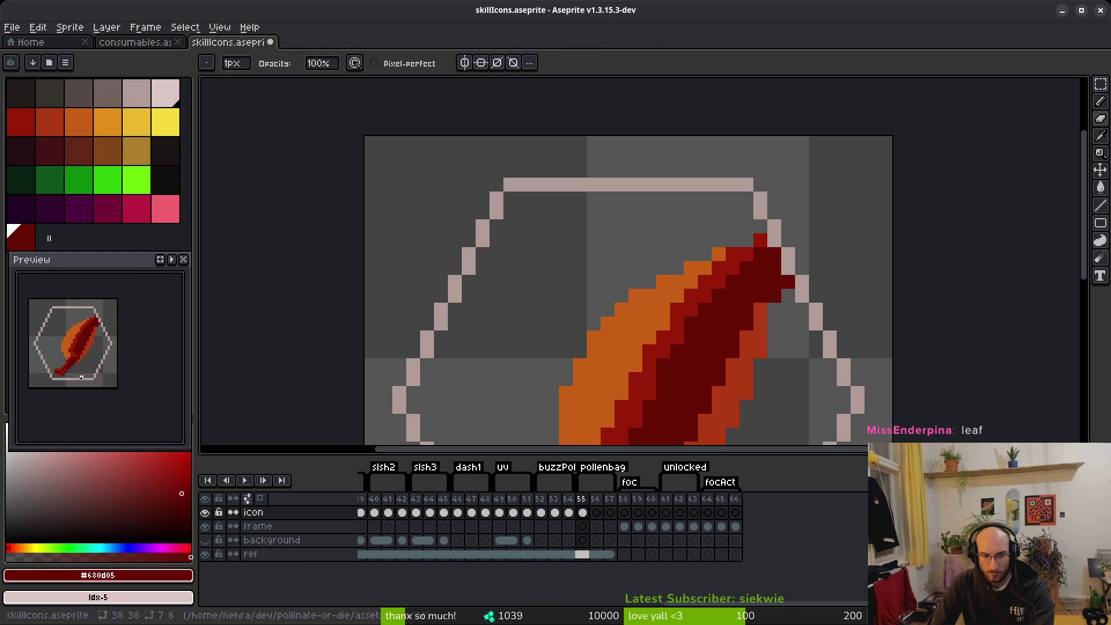
pyautogui.hotkey('ctrl', 's')
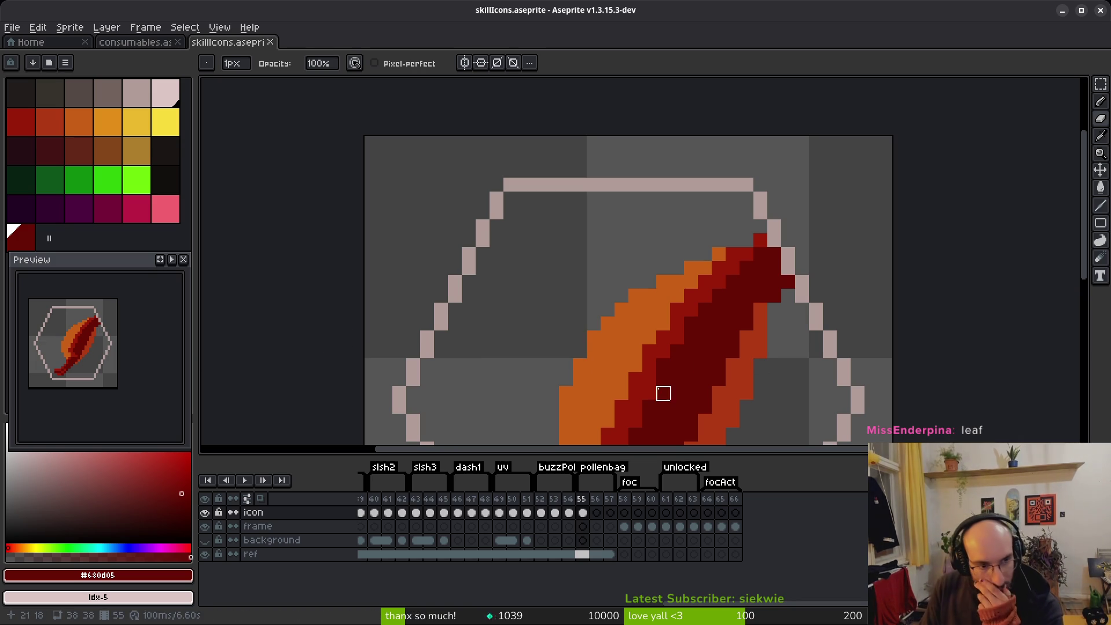
# Eyedrop the leaf's orange and widen it down the upper and inner edges.
pyautogui.scroll(2, 663, 324)
pyautogui.scroll(-4, 672, 303)
pyautogui.keyDown('alt'); pyautogui.click(664, 231); pyautogui.keyUp('alt')
pyautogui.scroll(3, 706, 228)
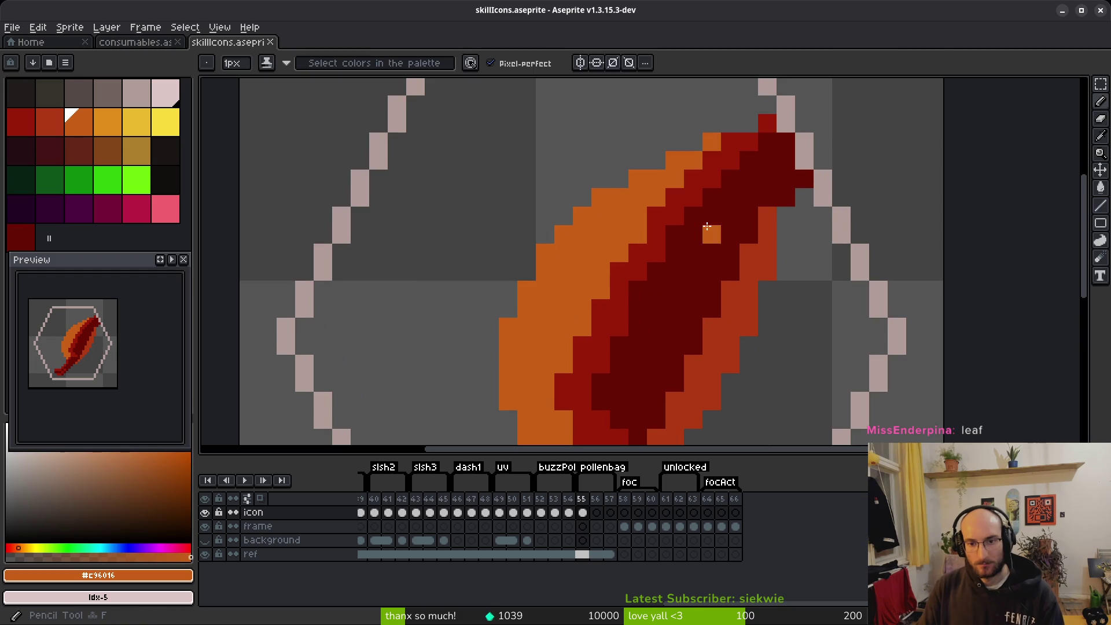
pyautogui.moveTo(722, 142); pyautogui.dragTo(658, 210)
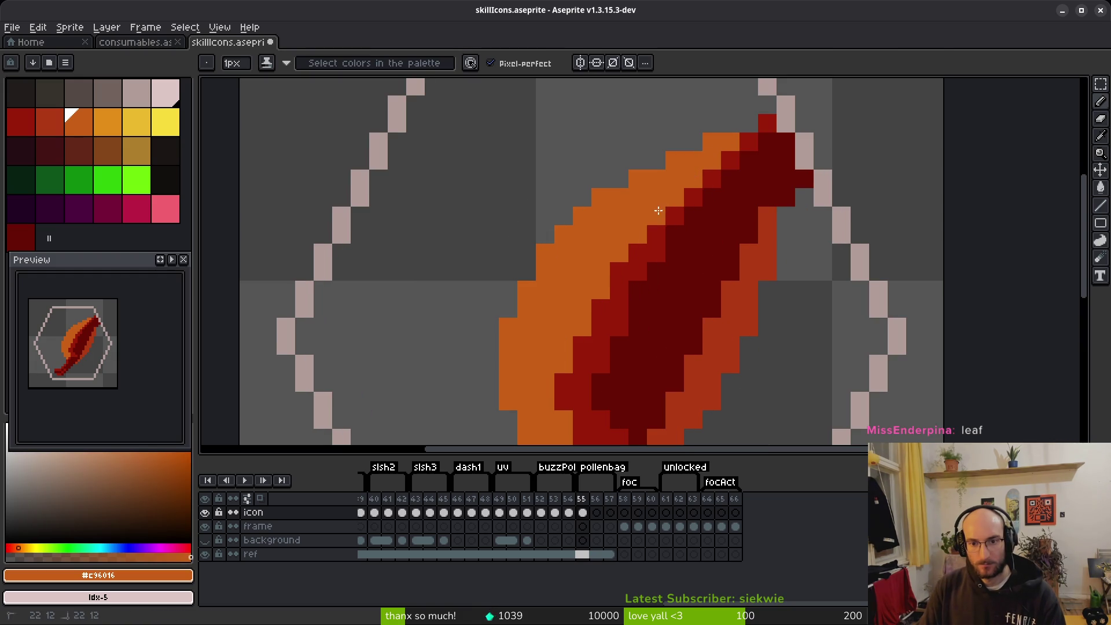
pyautogui.moveTo(639, 247); pyautogui.dragTo(620, 274)
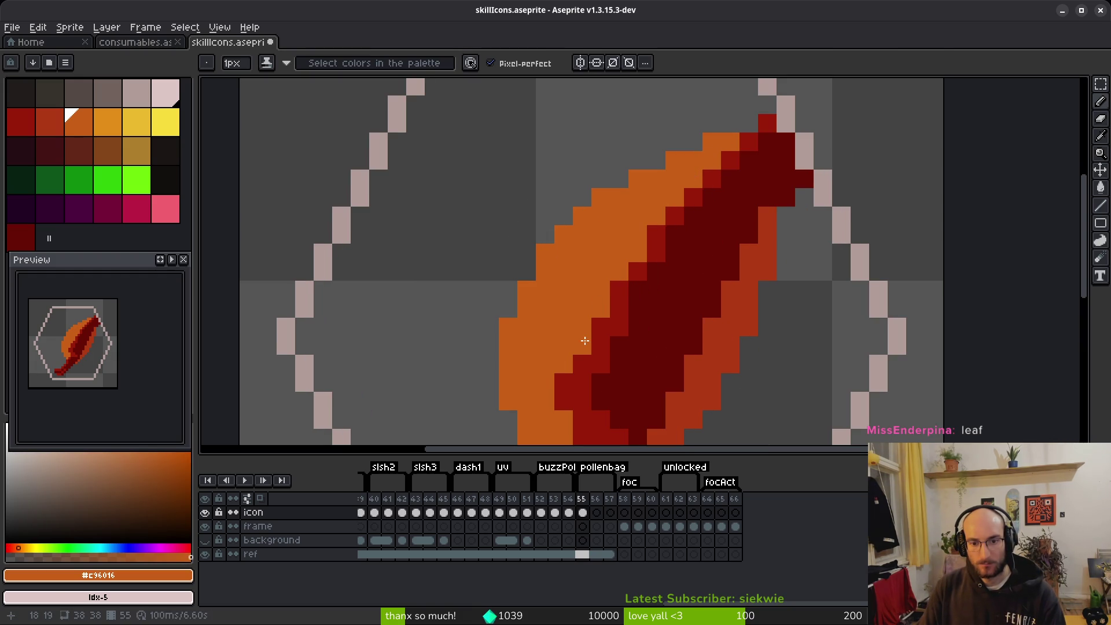
# Choose red-orange and dot it into the orange edge of the leaf.
pyautogui.moveTo(562, 394); pyautogui.dragTo(611, 279)
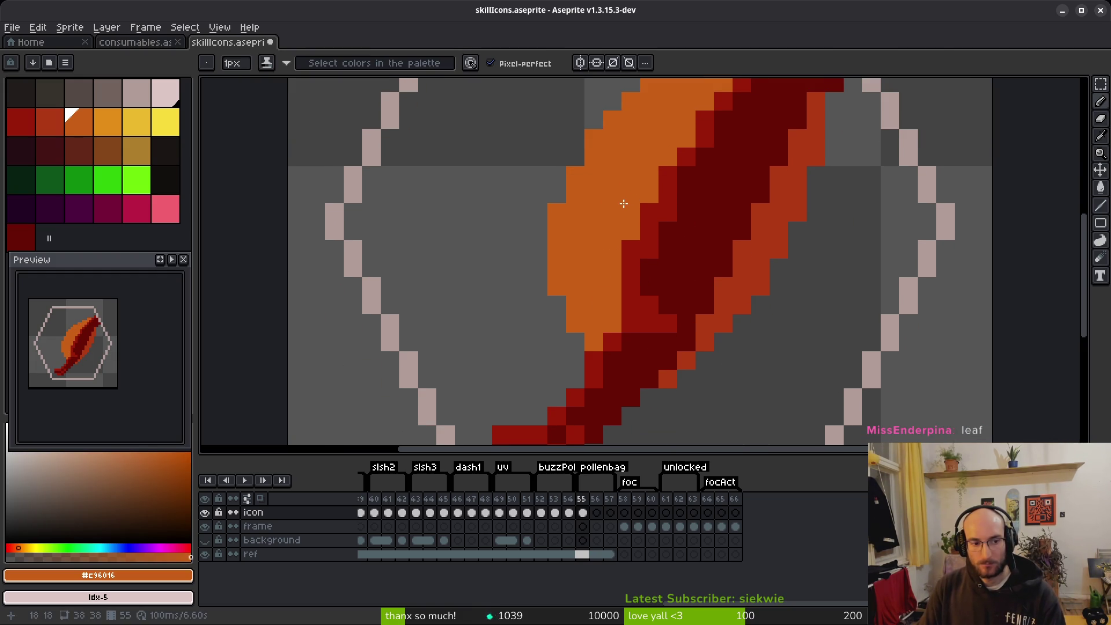
pyautogui.scroll(-3, 602, 232)
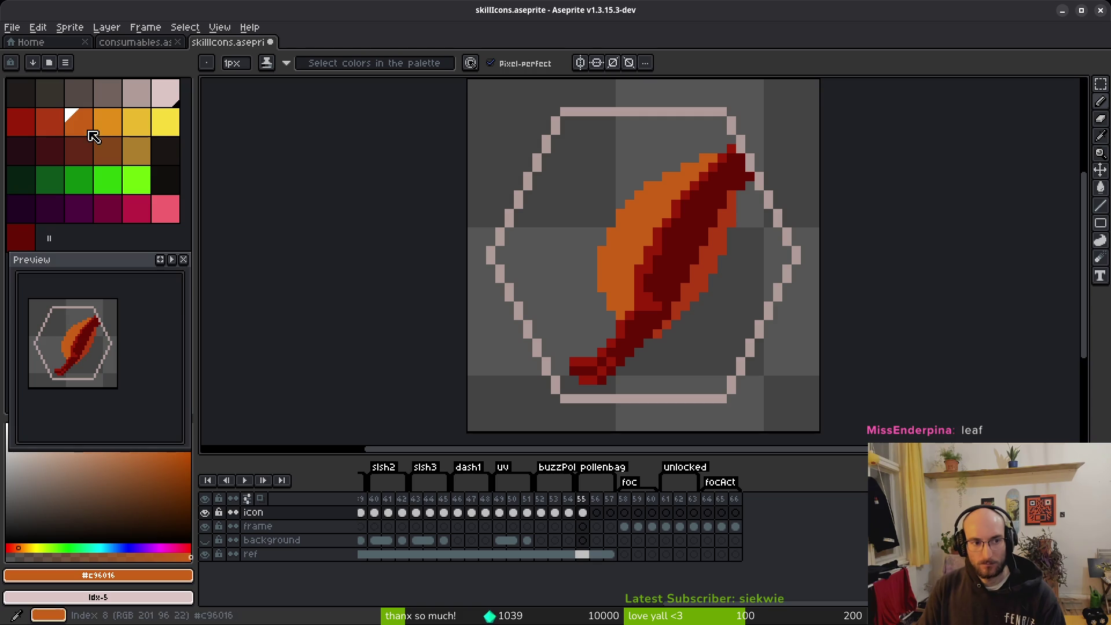
pyautogui.click(108, 121)
pyautogui.click(76, 114)
pyautogui.click(44, 114)
pyautogui.scroll(3, 653, 184)
pyautogui.click(653, 184)
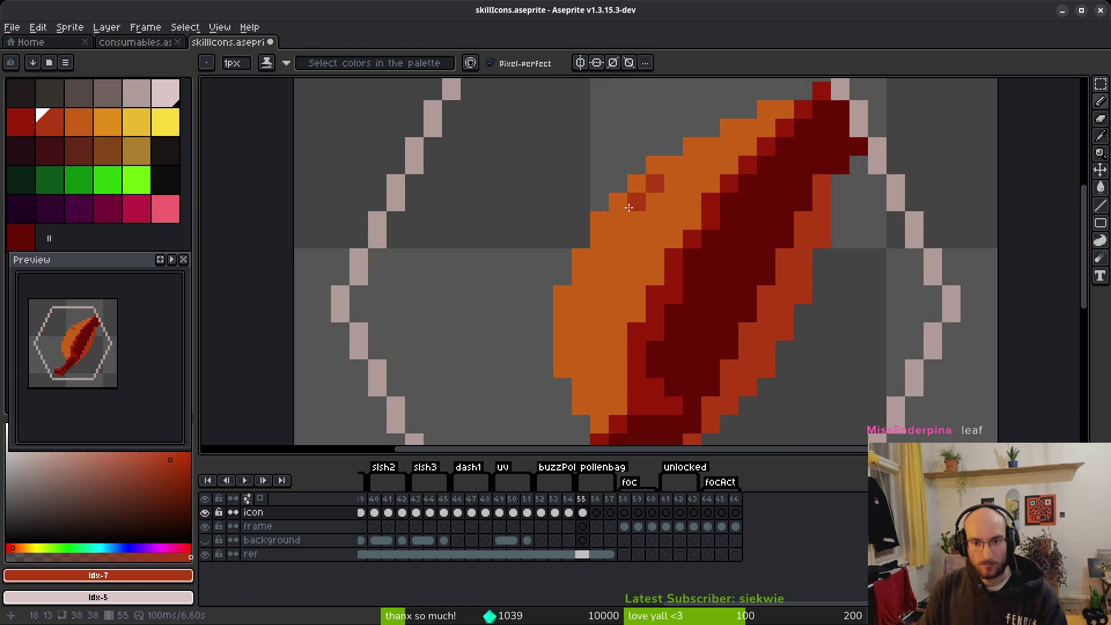
pyautogui.click(599, 257)
pyautogui.click(581, 294)
pyautogui.click(618, 276)
pyautogui.click(636, 257)
# Extend the red-orange dither from near the leaf top down into the lower leaf.
pyautogui.click(676, 163)
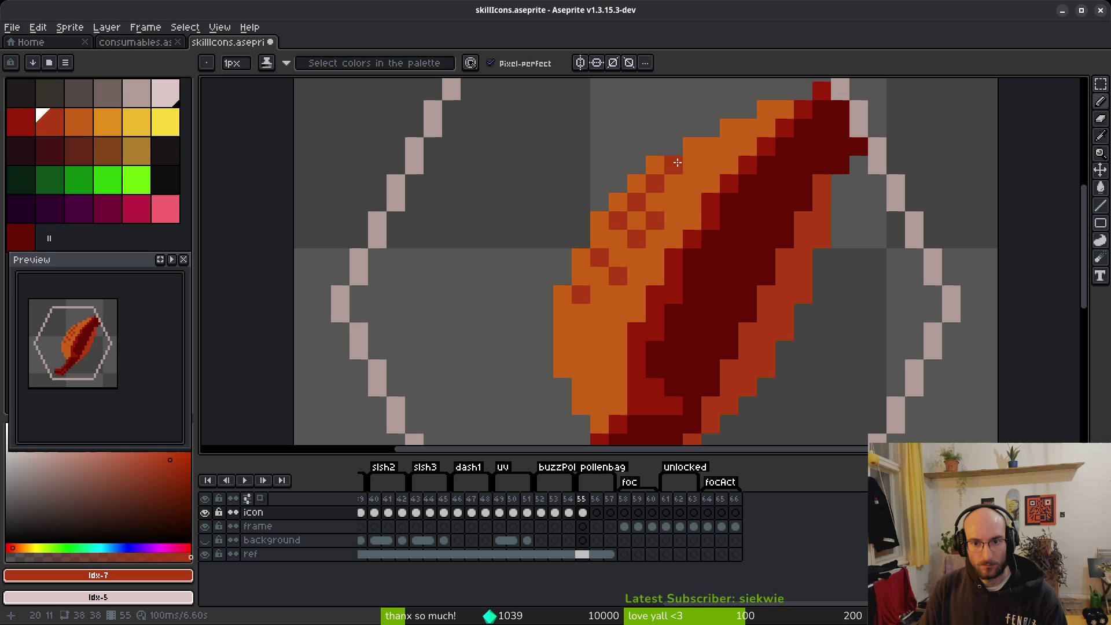
pyautogui.click(741, 138)
pyautogui.hotkey('ctrl', 'z')
pyautogui.click(705, 164)
pyautogui.moveTo(684, 169)
pyautogui.mouseDown()
pyautogui.moveTo(650, 255)
pyautogui.moveTo(615, 258)
pyautogui.mouseUp()
pyautogui.moveTo(606, 314)
pyautogui.mouseDown()
pyautogui.moveTo(584, 335)
pyautogui.moveTo(590, 361)
pyautogui.moveTo(576, 371)
pyautogui.moveTo(625, 294)
pyautogui.mouseUp()
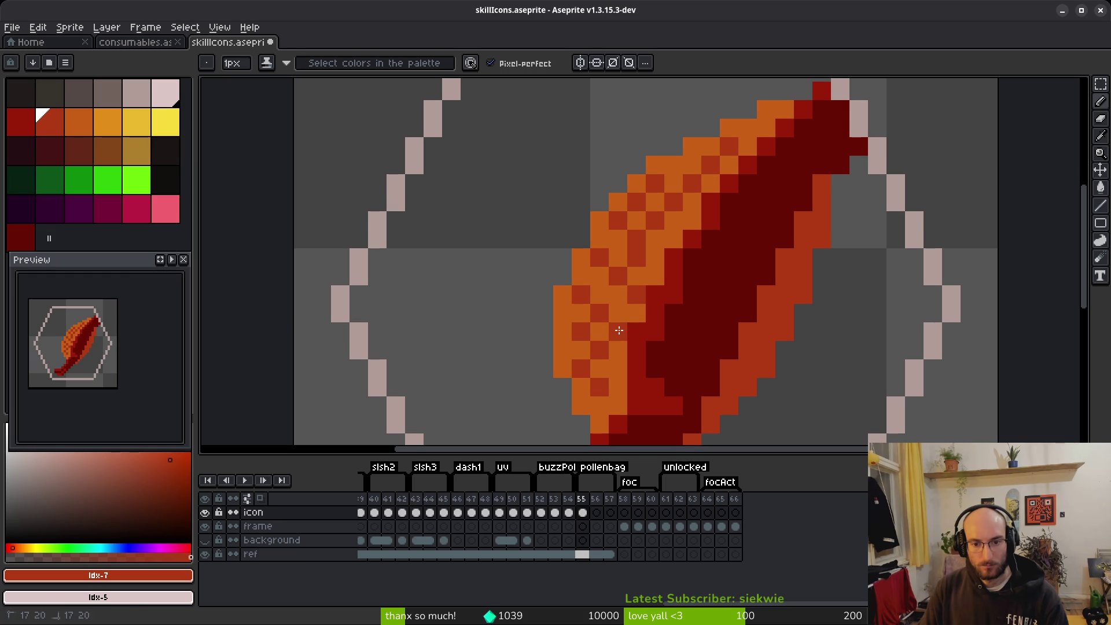
pyautogui.click(618, 369)
pyautogui.click(618, 405)
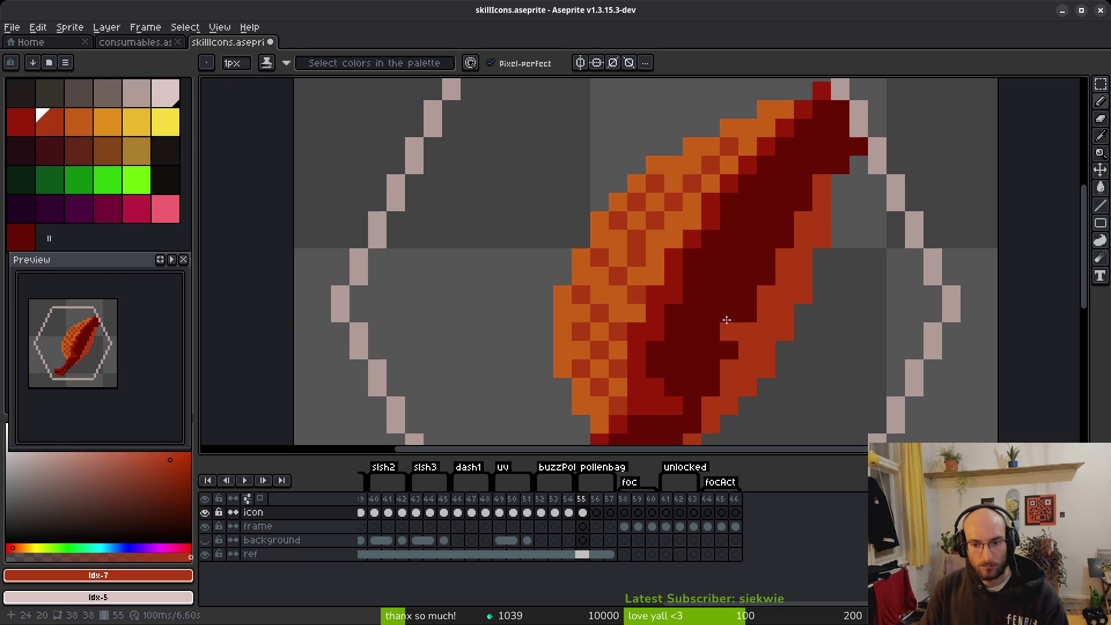
# Fill remaining gaps in the checkered red-orange pattern across the leaf's top and lower parts.
pyautogui.moveTo(673, 239); pyautogui.dragTo(692, 219)
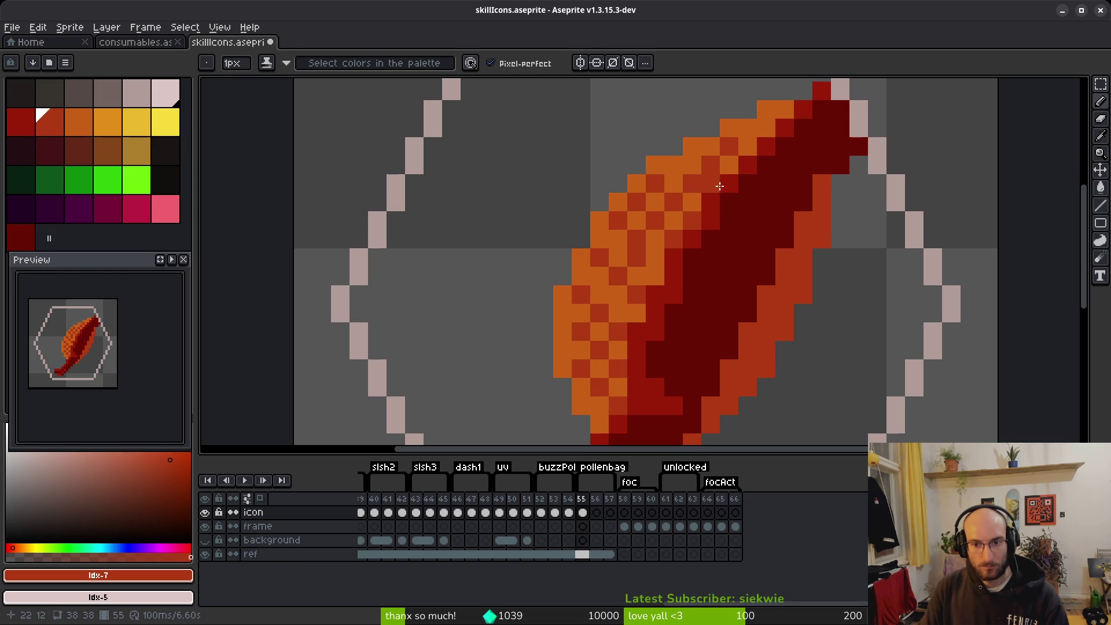
pyautogui.click(747, 146)
pyautogui.click(729, 165)
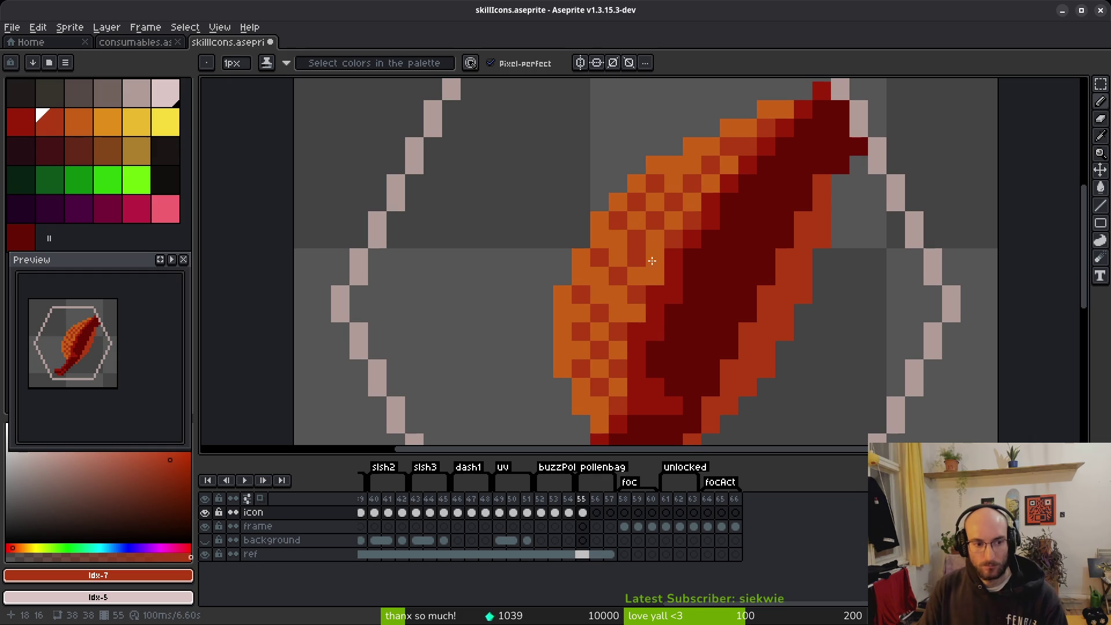
pyautogui.click(692, 238)
pyautogui.click(655, 275)
pyautogui.click(673, 351)
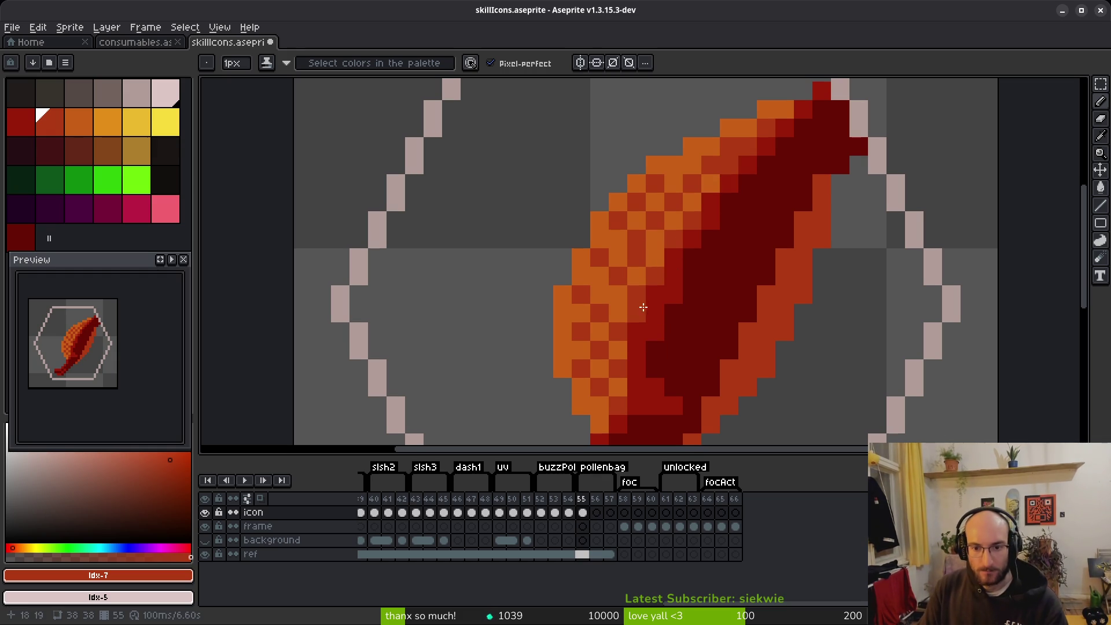
pyautogui.scroll(-7, 712, 278)
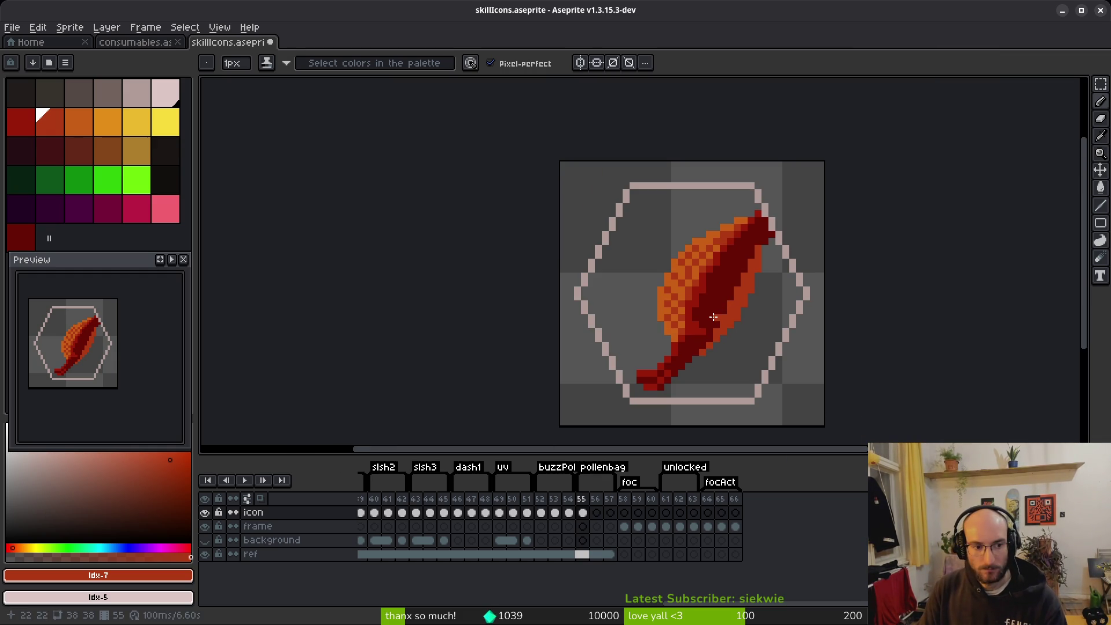
pyautogui.click(21, 121)
# Checker dark red into the rust pixels along the leaf's right and lower edges.
pyautogui.scroll(4, 731, 327)
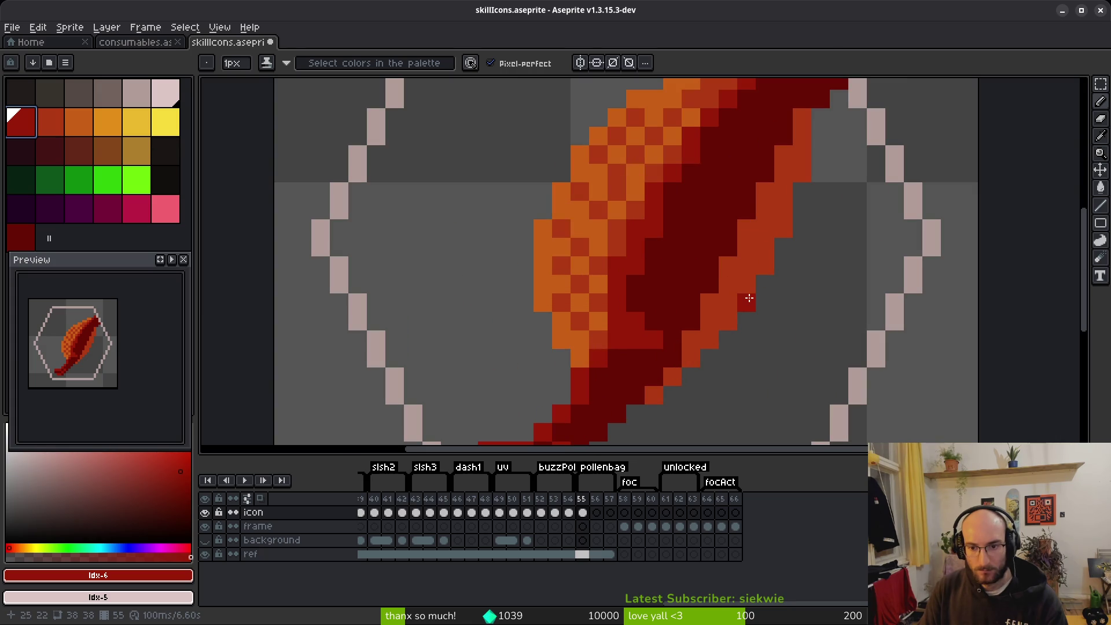
pyautogui.click(747, 262)
pyautogui.click(766, 240)
pyautogui.click(783, 228)
pyautogui.click(765, 209)
pyautogui.click(783, 191)
pyautogui.click(785, 155)
pyautogui.click(801, 173)
pyautogui.click(802, 117)
pyautogui.hotkey('ctrl', 'z')
pyautogui.click(802, 136)
pyautogui.click(727, 341)
pyautogui.hotkey('ctrl', 'z')
pyautogui.click(727, 323)
pyautogui.click(712, 305)
pyautogui.click(653, 396)
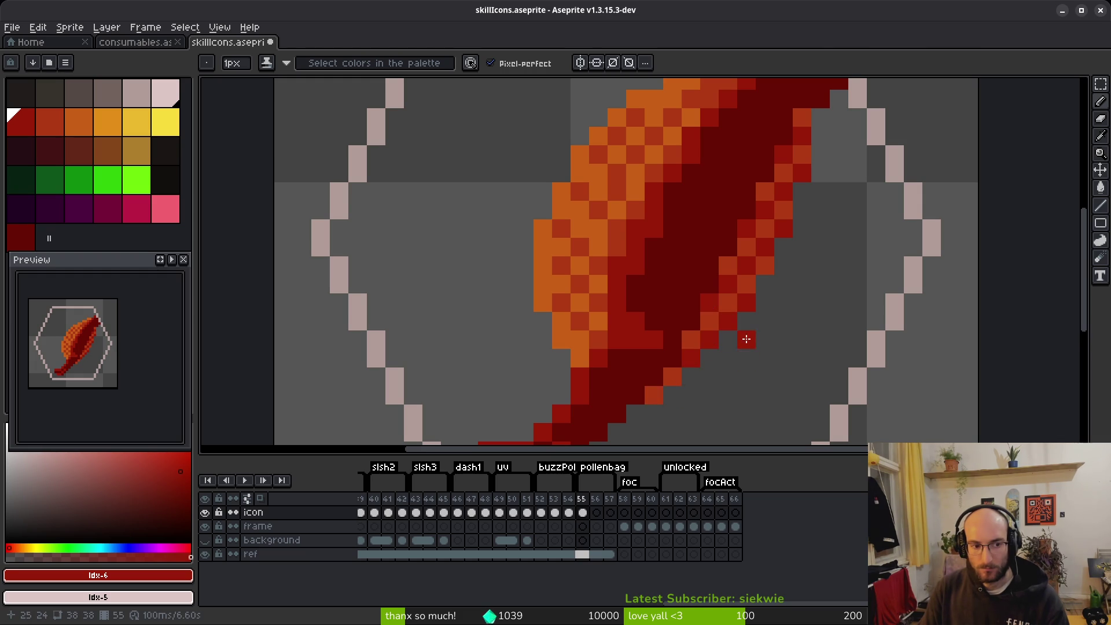
# Swap a few edge pixels between the bag's orange and rust red.
pyautogui.scroll(-3, 744, 355)
pyautogui.scroll(-2, 112, 370)
pyautogui.scroll(2, 112, 371)
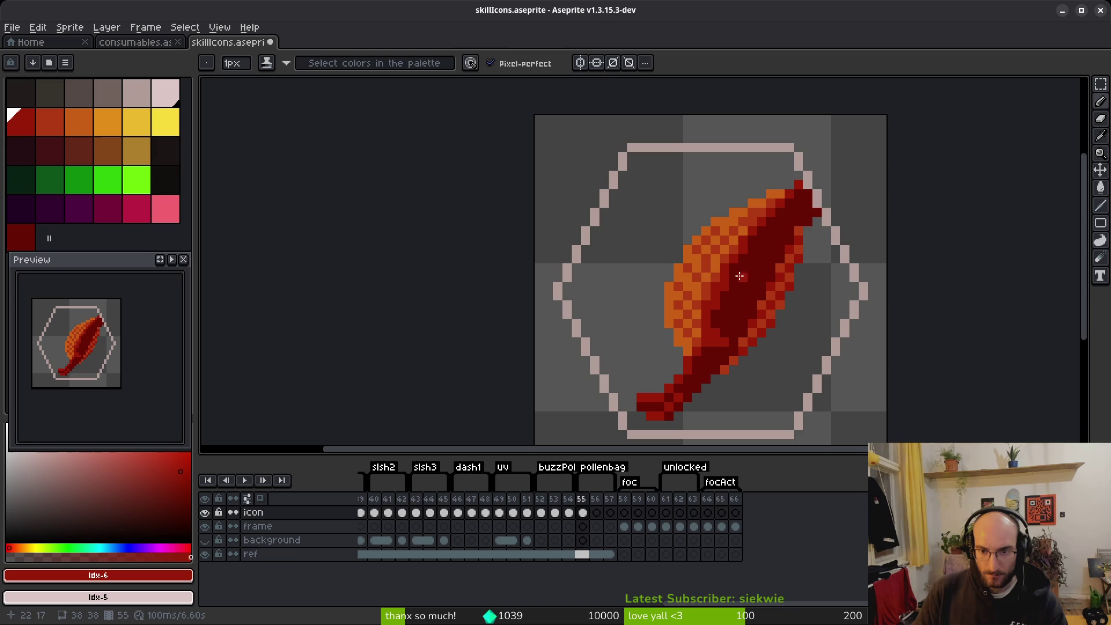
pyautogui.keyDown('alt'); pyautogui.click(704, 255); pyautogui.keyUp('alt')
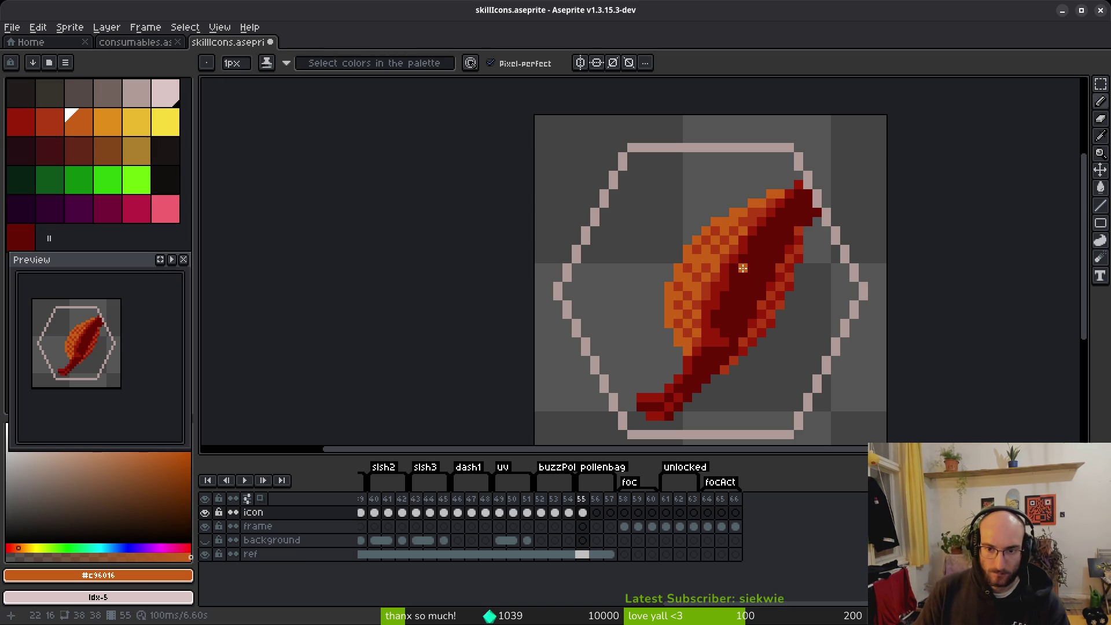
pyautogui.scroll(2, 745, 267)
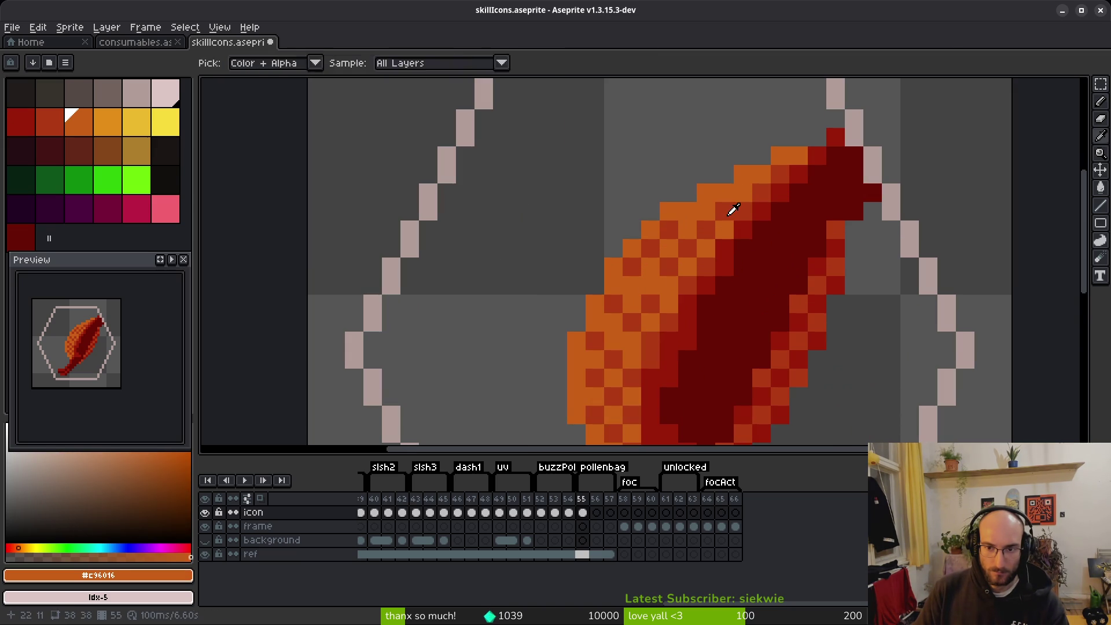
pyautogui.keyDown('alt'); pyautogui.click(733, 209); pyautogui.keyUp('alt')
pyautogui.click(743, 174)
pyautogui.keyDown('alt'); pyautogui.click(750, 188); pyautogui.keyUp('alt')
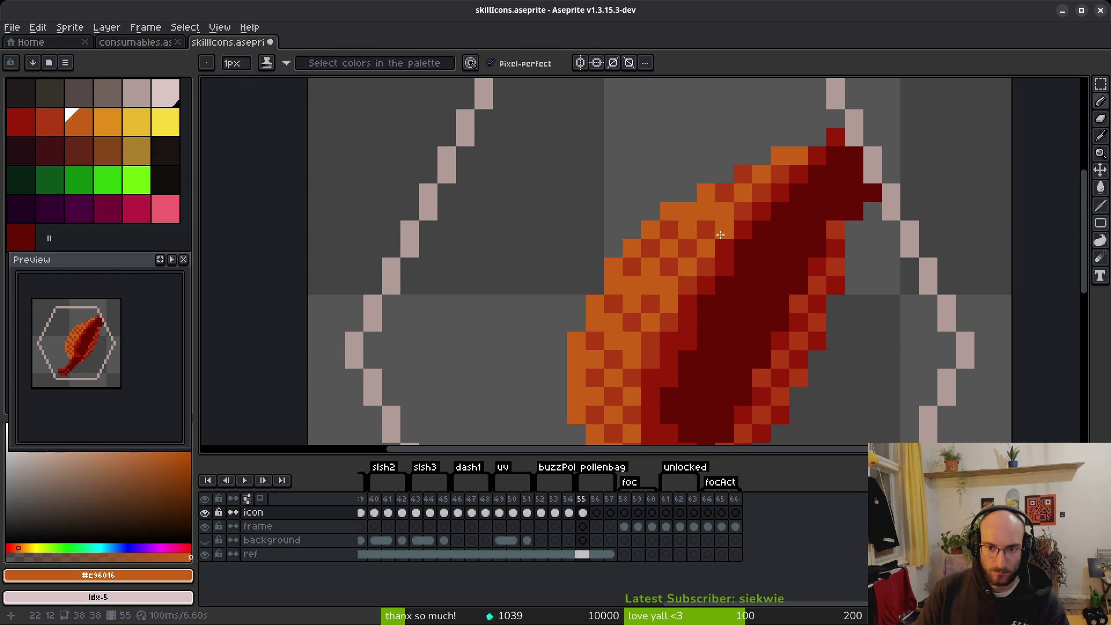
pyautogui.keyDown('alt'); pyautogui.click(726, 186); pyautogui.keyUp('alt')
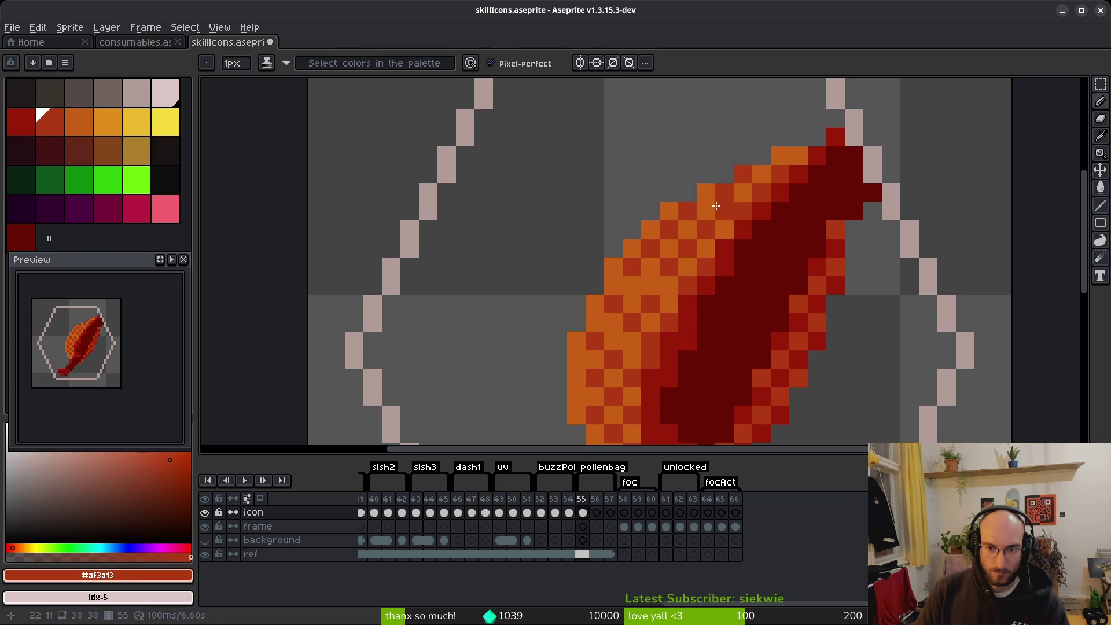
pyautogui.keyDown('alt'); pyautogui.click(702, 225); pyautogui.keyUp('alt')
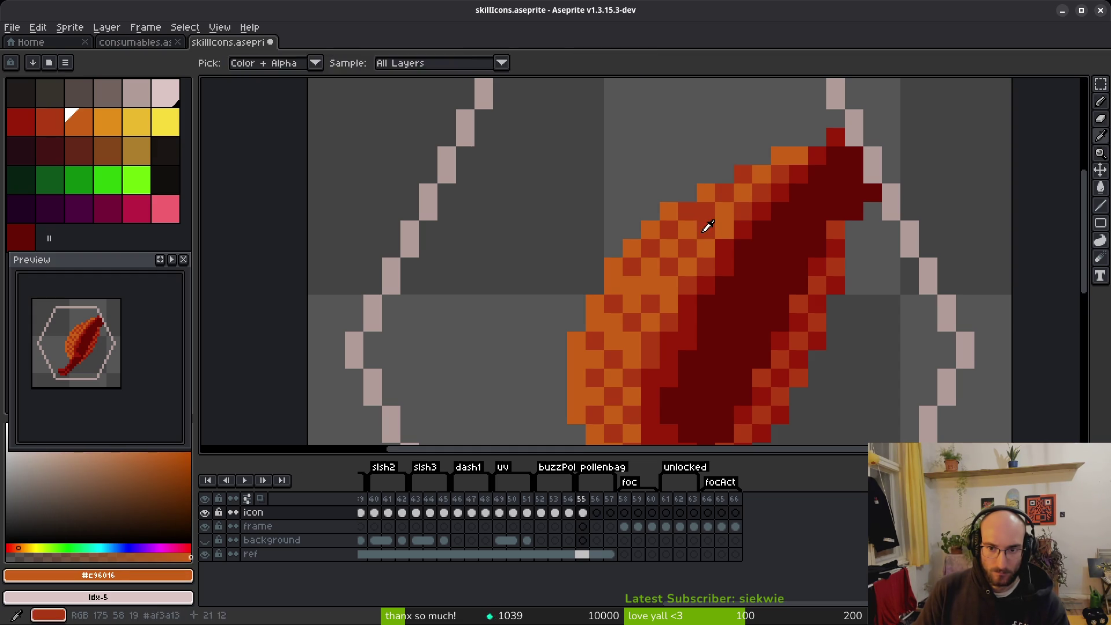
pyautogui.click(736, 261)
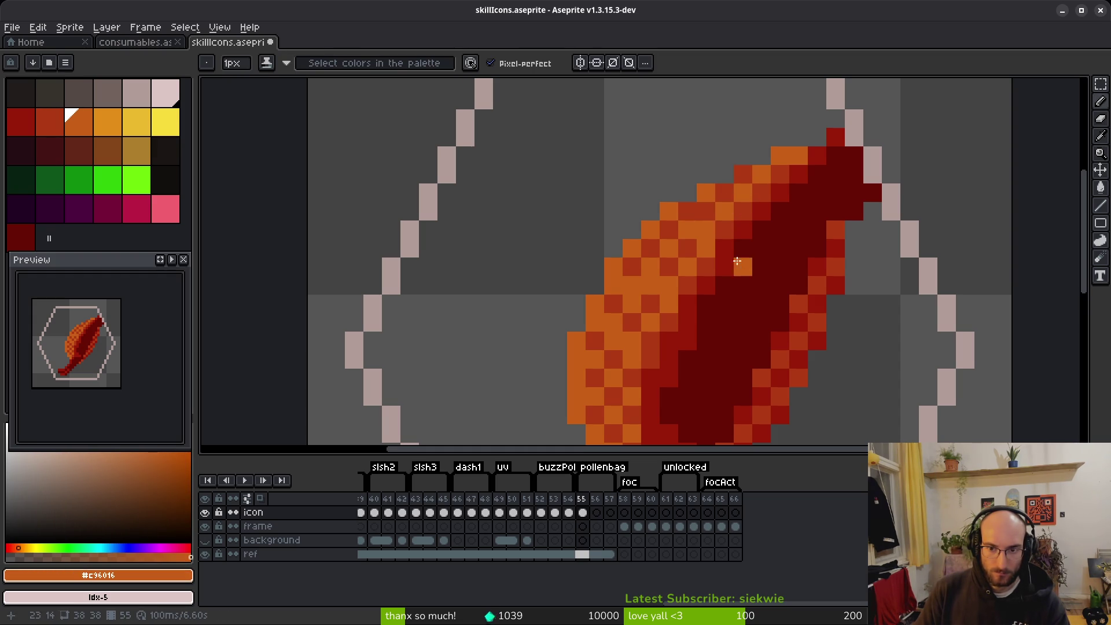
# Recolour more orange pixels rust red on the lower edge, undoing the last stroke.
pyautogui.scroll(-5, 726, 292)
pyautogui.scroll(2, 705, 314)
pyautogui.scroll(2, 704, 314)
pyautogui.keyDown('alt'); pyautogui.click(698, 216); pyautogui.keyUp('alt')
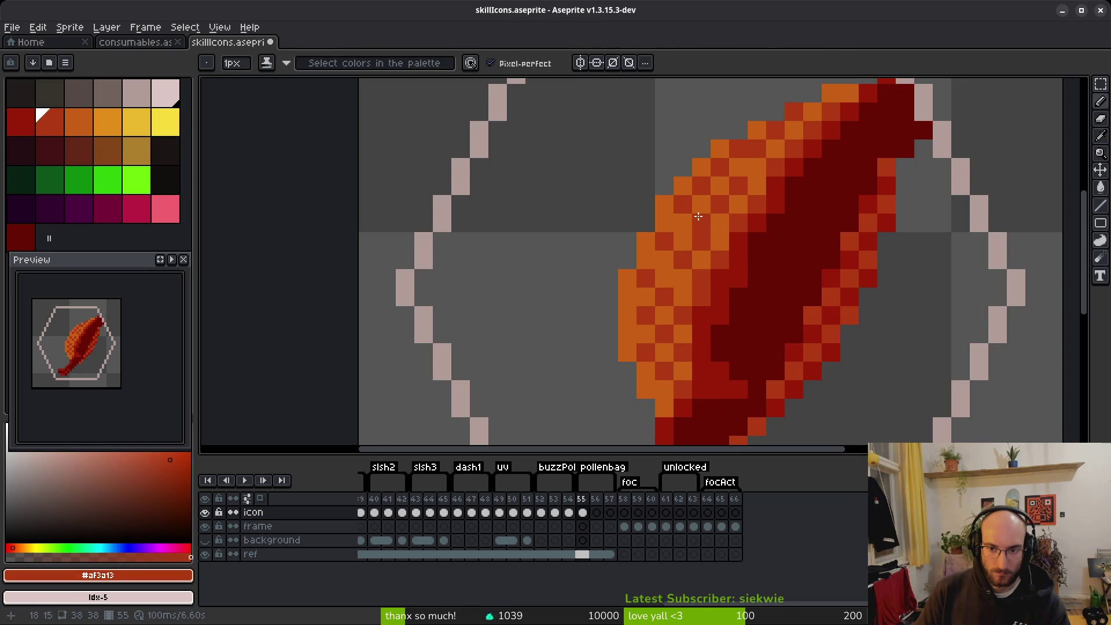
pyautogui.click(668, 281)
pyautogui.scroll(-3, 723, 238)
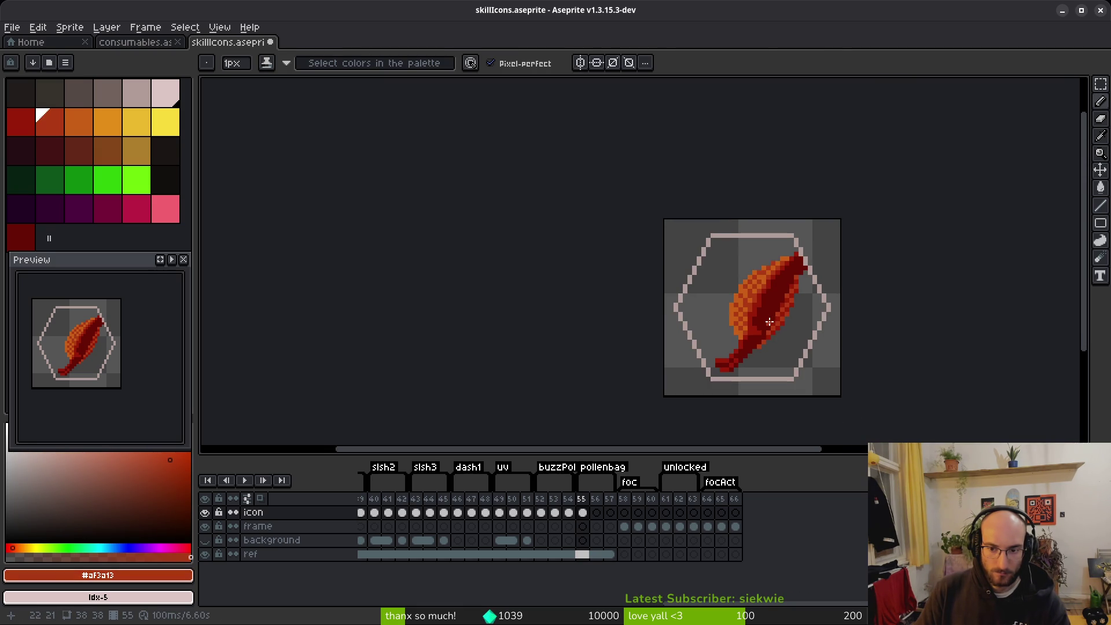
pyautogui.scroll(3, 765, 335)
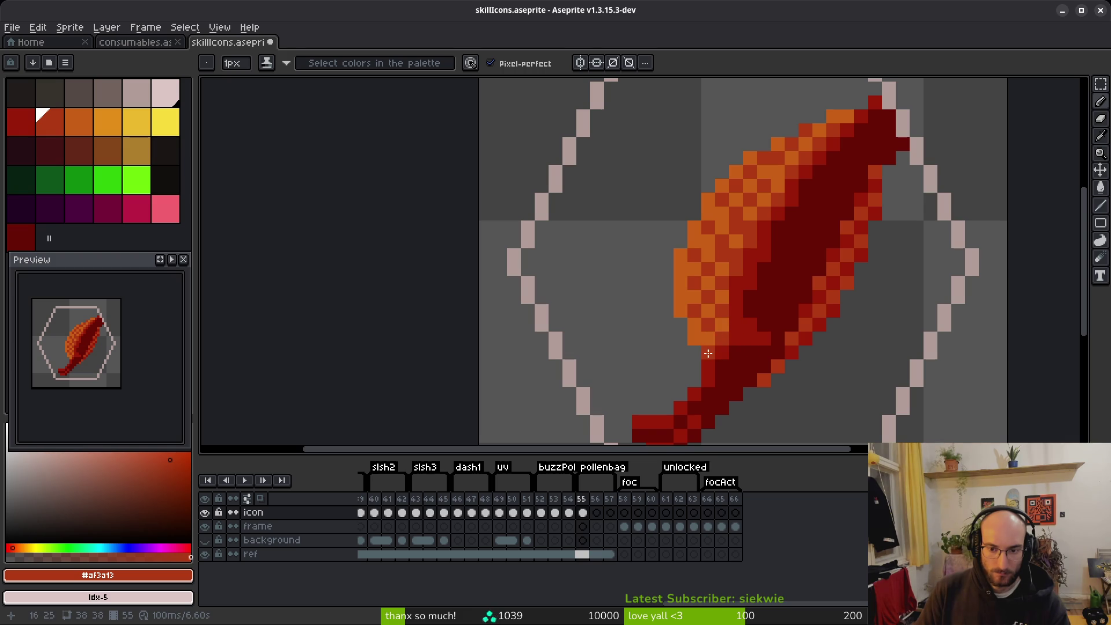
pyautogui.click(701, 334)
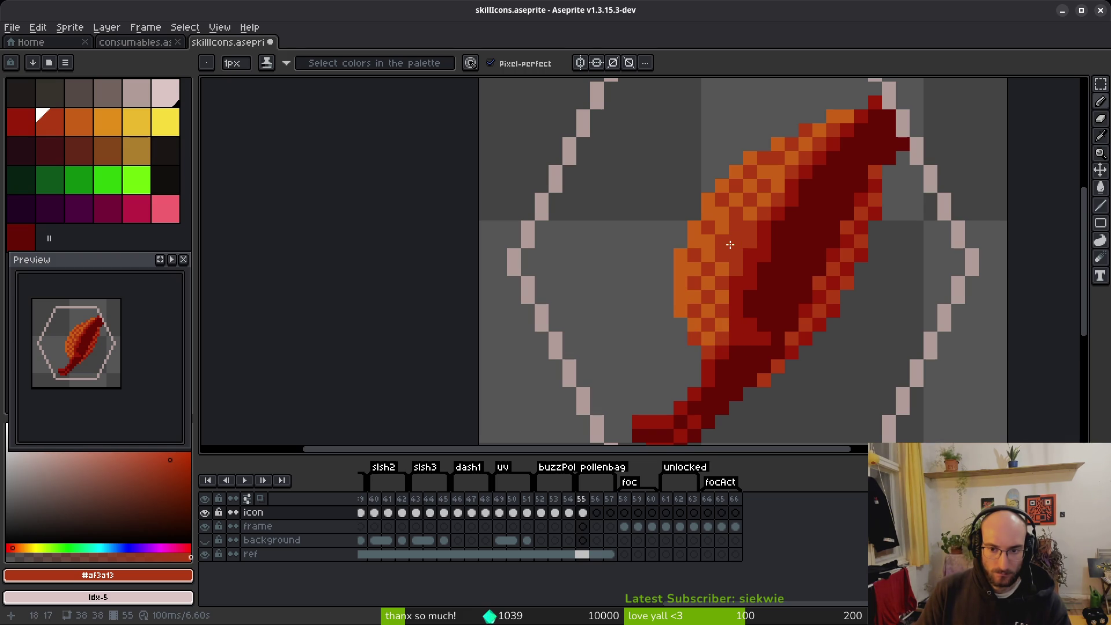
pyautogui.hotkey('ctrl', 'z')
# Save skillIcons.aseprite and hide the hexagon reference layer.
pyautogui.scroll(-2, 740, 278)
pyautogui.scroll(-2, 763, 334)
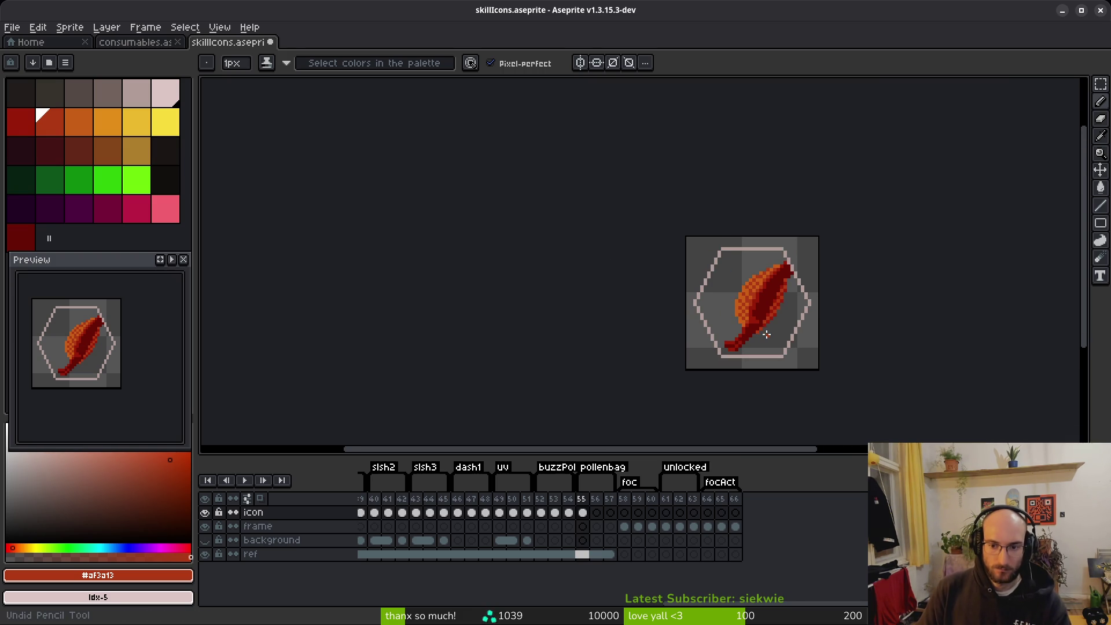
pyautogui.moveTo(746, 325); pyautogui.dragTo(696, 302)
pyautogui.hotkey('ctrl', 's')
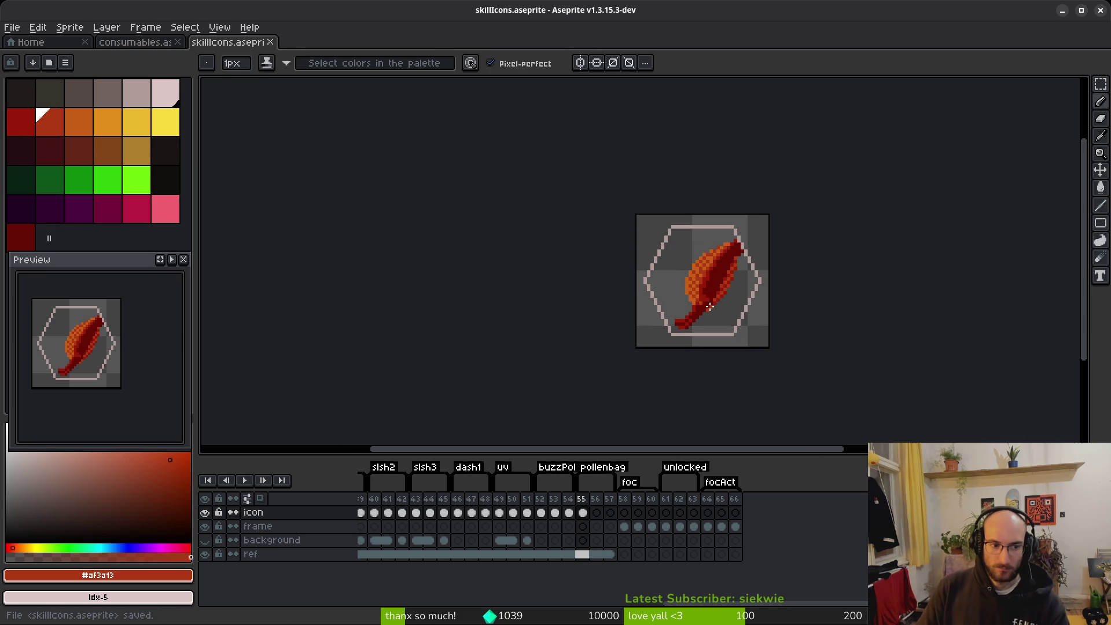
pyautogui.click(205, 554)
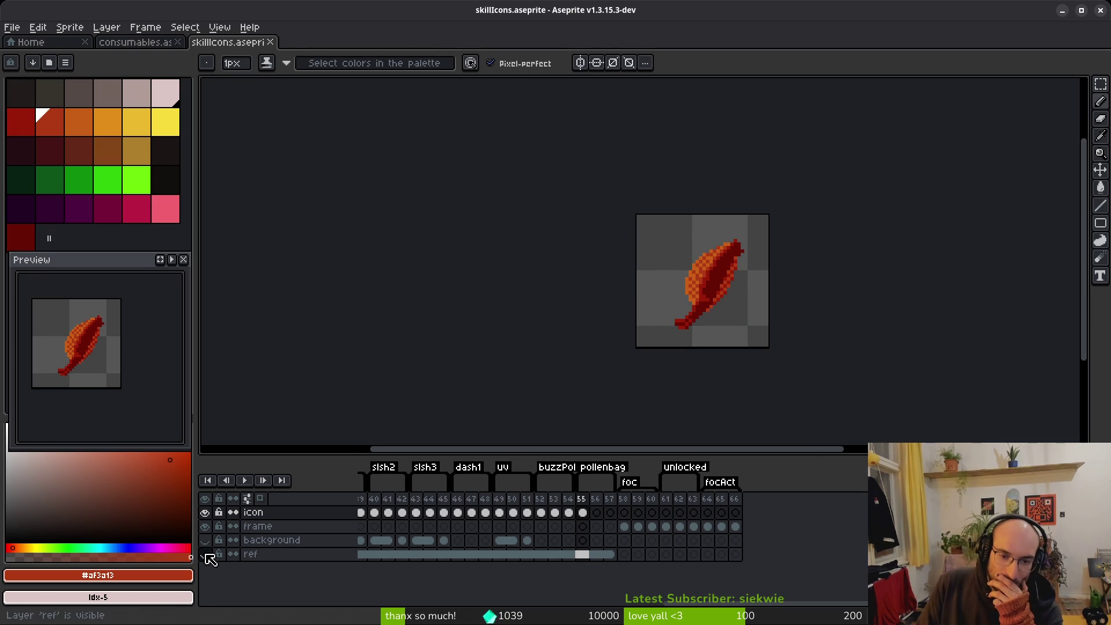
# Replace frame 55's deep red and mid red shading with darker palette swatches.
pyautogui.click(583, 512)
pyautogui.scroll(2, 729, 292)
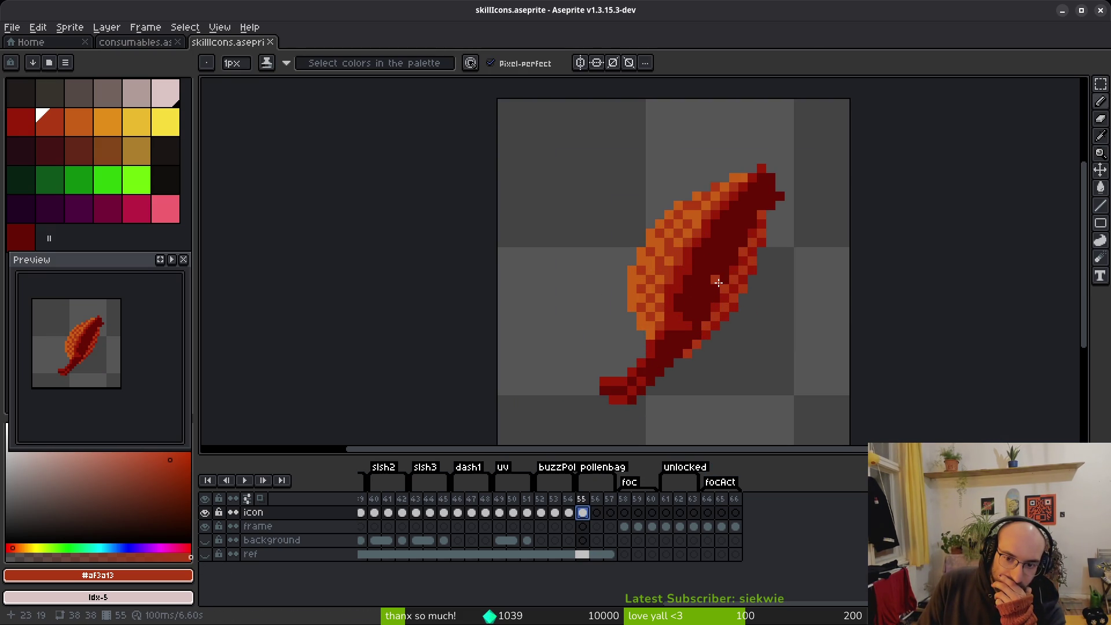
pyautogui.moveTo(706, 290); pyautogui.dragTo(700, 293)
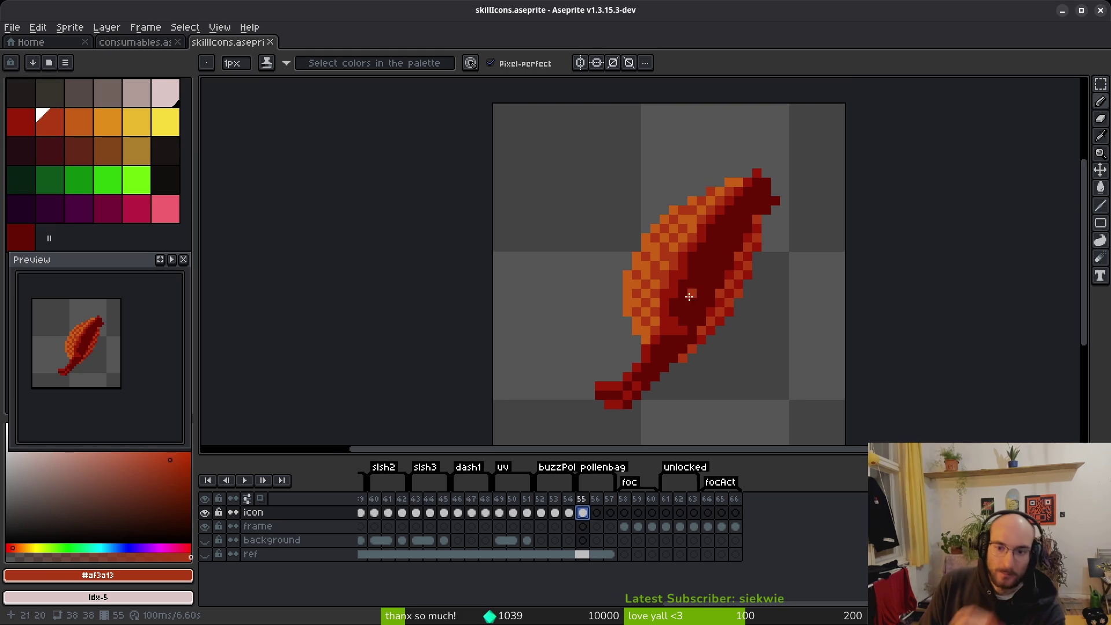
pyautogui.keyDown('alt'); pyautogui.click(717, 276); pyautogui.keyUp('alt')
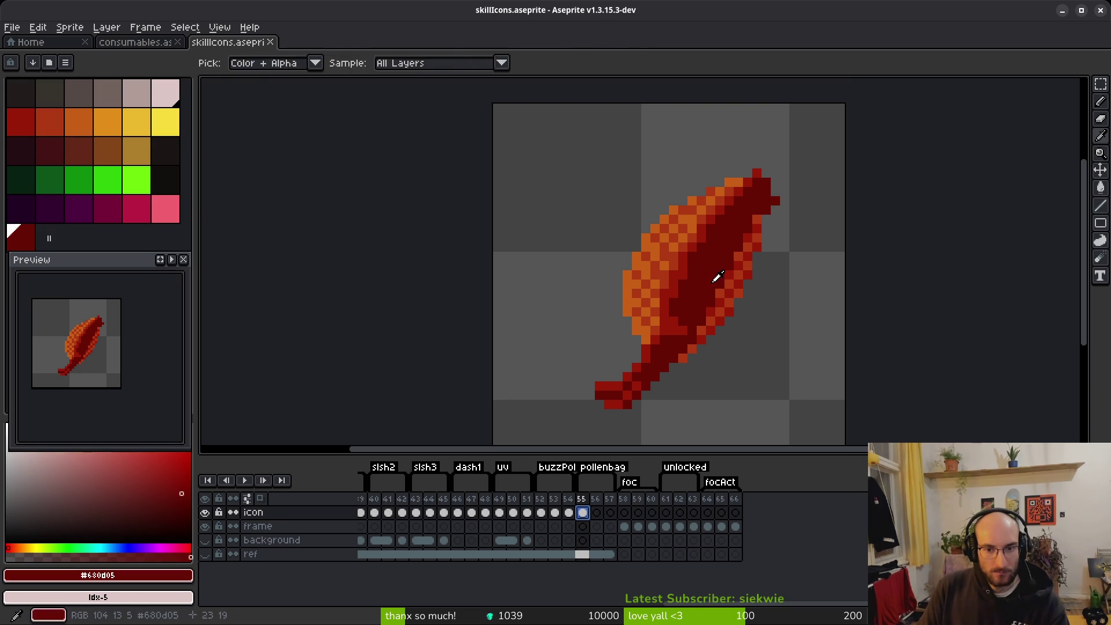
pyautogui.rightClick(64, 156)
pyautogui.click(589, 247)
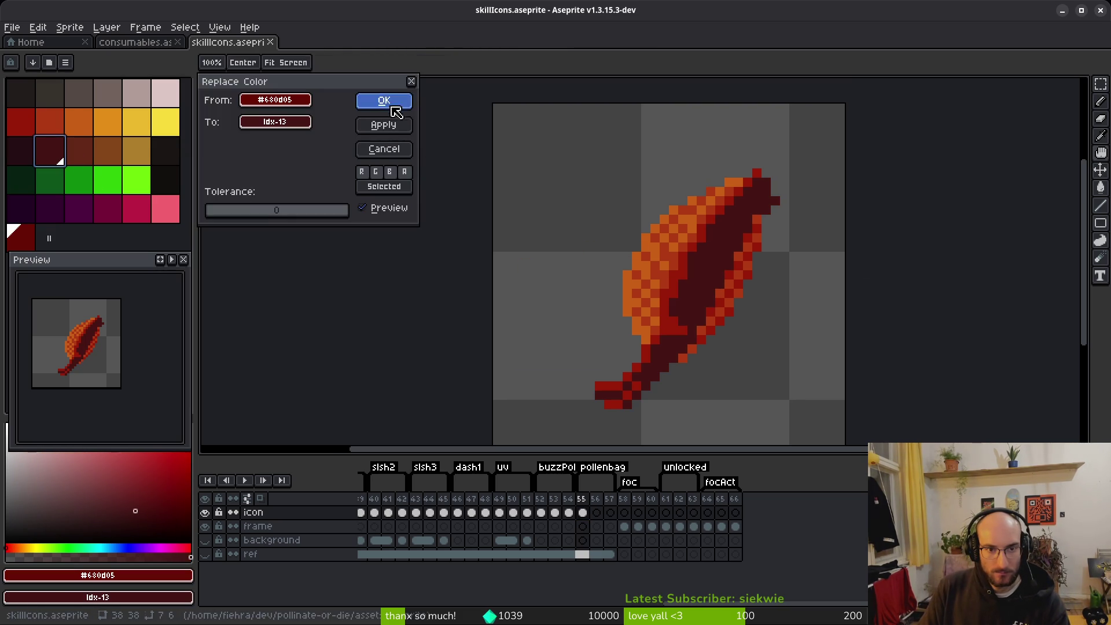
pyautogui.click(383, 100)
pyautogui.keyDown('alt'); pyautogui.click(682, 330); pyautogui.keyUp('alt')
pyautogui.rightClick(35, 244)
pyautogui.hotkey('shift', 'r')
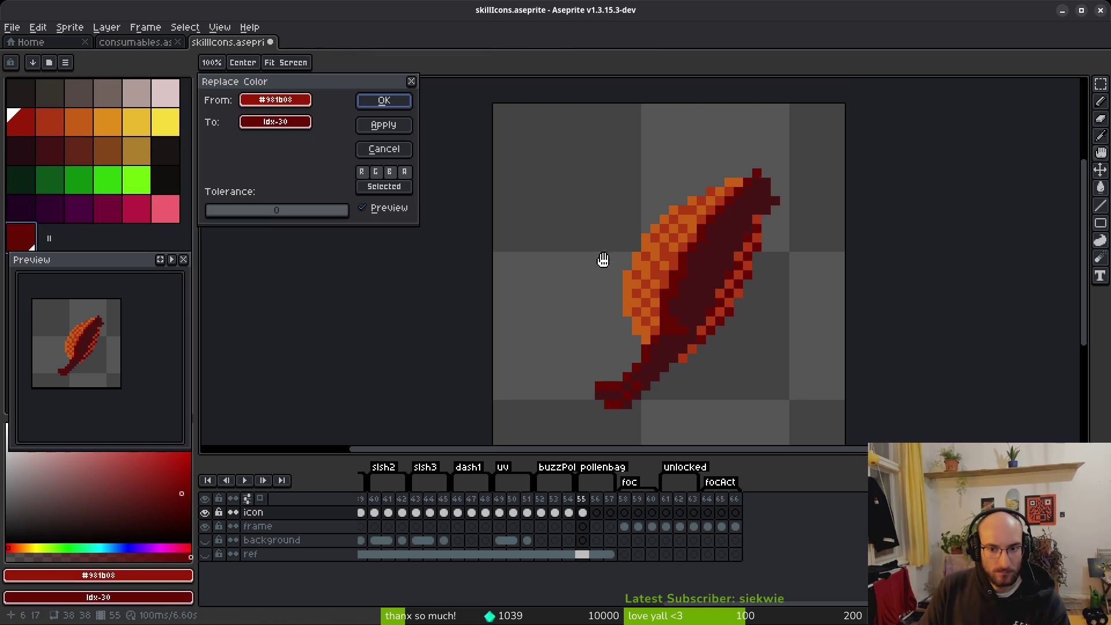
pyautogui.click(400, 104)
# Recolour the lassoed right edge from darkest red to brighter red, deselect, and save.
pyautogui.hotkey('shift', 'w')
pyautogui.moveTo(728, 249)
pyautogui.mouseDown()
pyautogui.moveTo(688, 321)
pyautogui.moveTo(773, 272)
pyautogui.moveTo(784, 202)
pyautogui.mouseUp()
pyautogui.keyDown('alt'); pyautogui.click(692, 313); pyautogui.keyUp('alt')
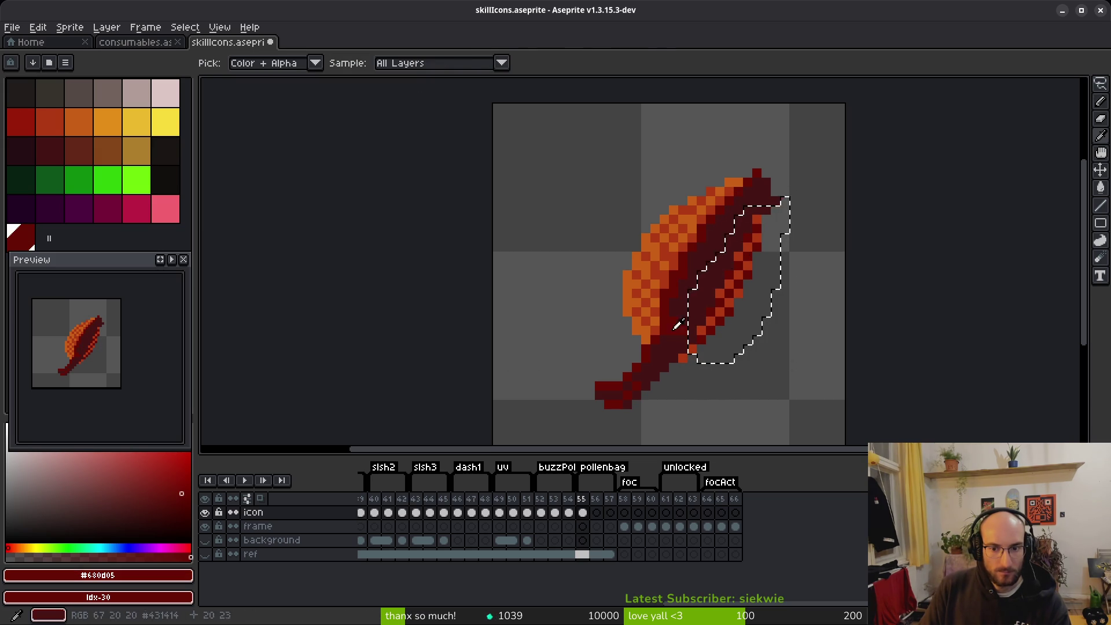
pyautogui.rightClick(24, 123)
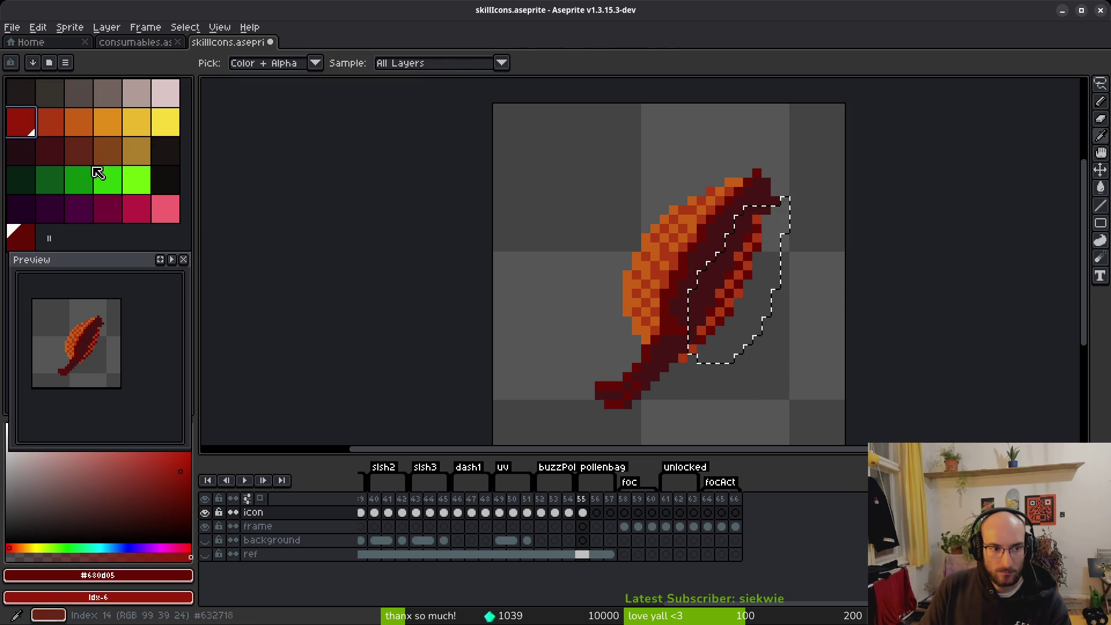
pyautogui.hotkey('shift', 'r')
pyautogui.press('Return')
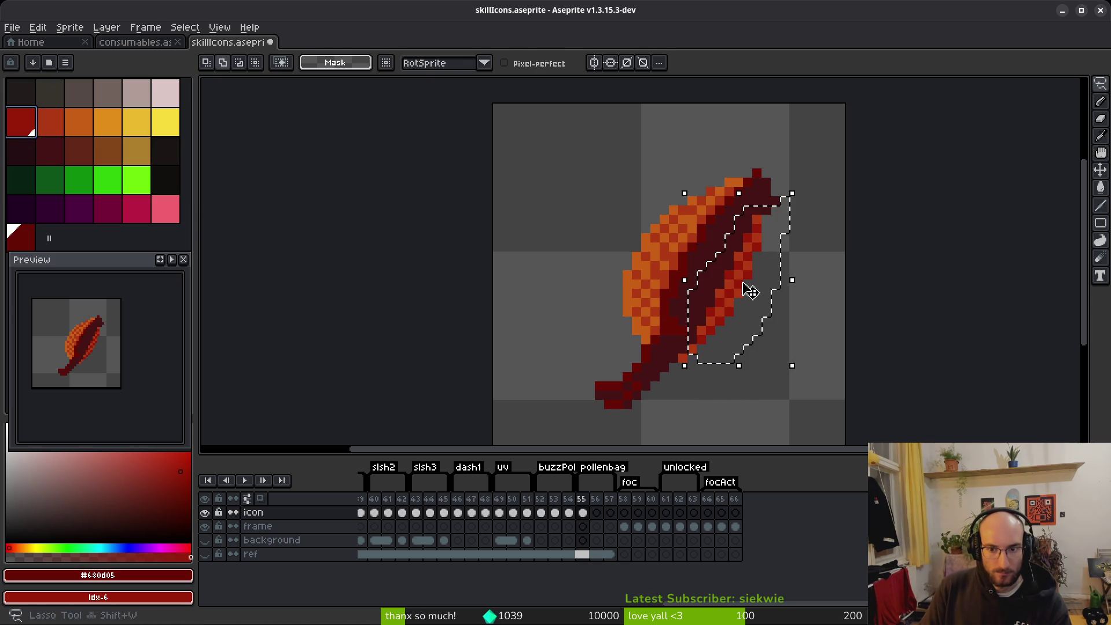
pyautogui.hotkey('ctrl', 'd')
pyautogui.hotkey('ctrl', 's')
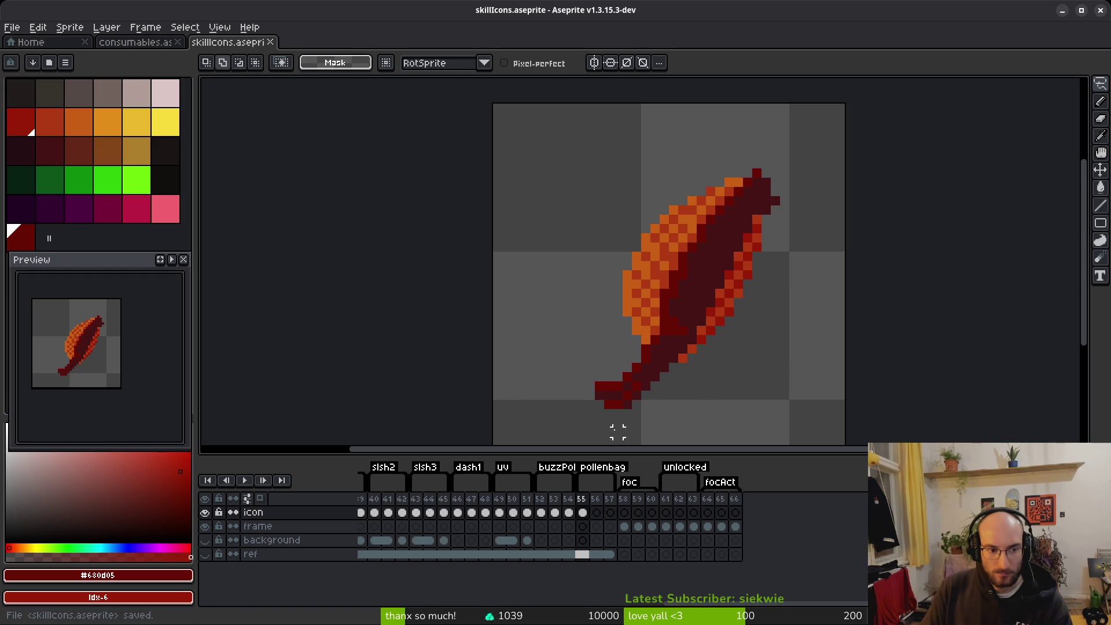
# Sample the dark red and draw dark-red pixels along the bag's edge.
pyautogui.scroll(2, 673, 330)
pyautogui.scroll(-3, 702, 297)
pyautogui.scroll(-1, 706, 300)
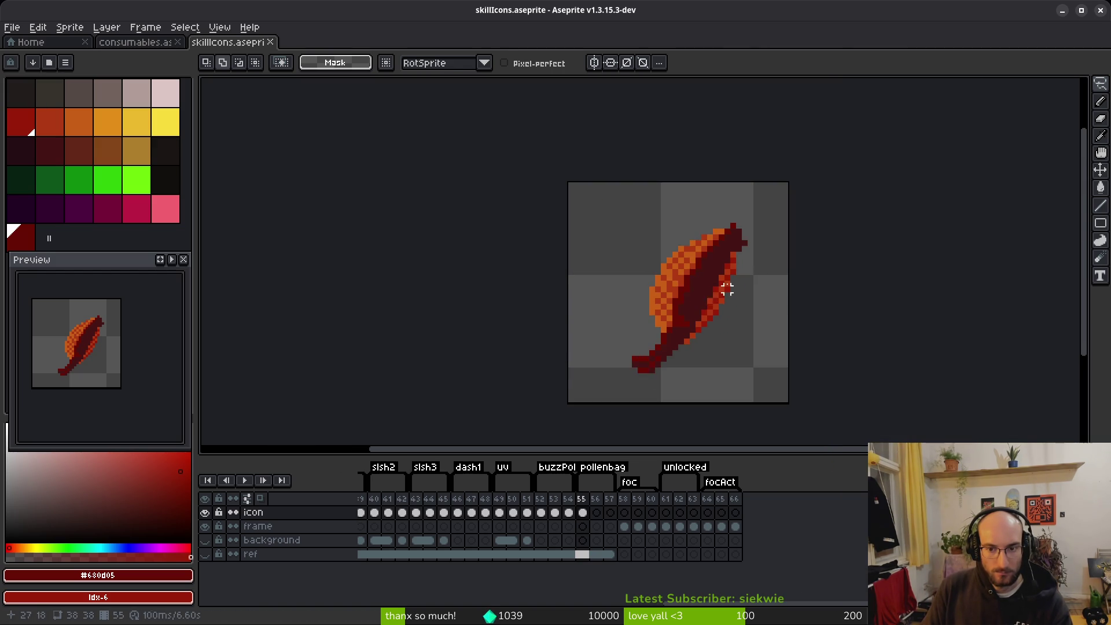
pyautogui.scroll(4, 726, 290)
pyautogui.press('i')
pyautogui.click(550, 265)
pyautogui.press('b')
pyautogui.moveTo(563, 262); pyautogui.dragTo(595, 223)
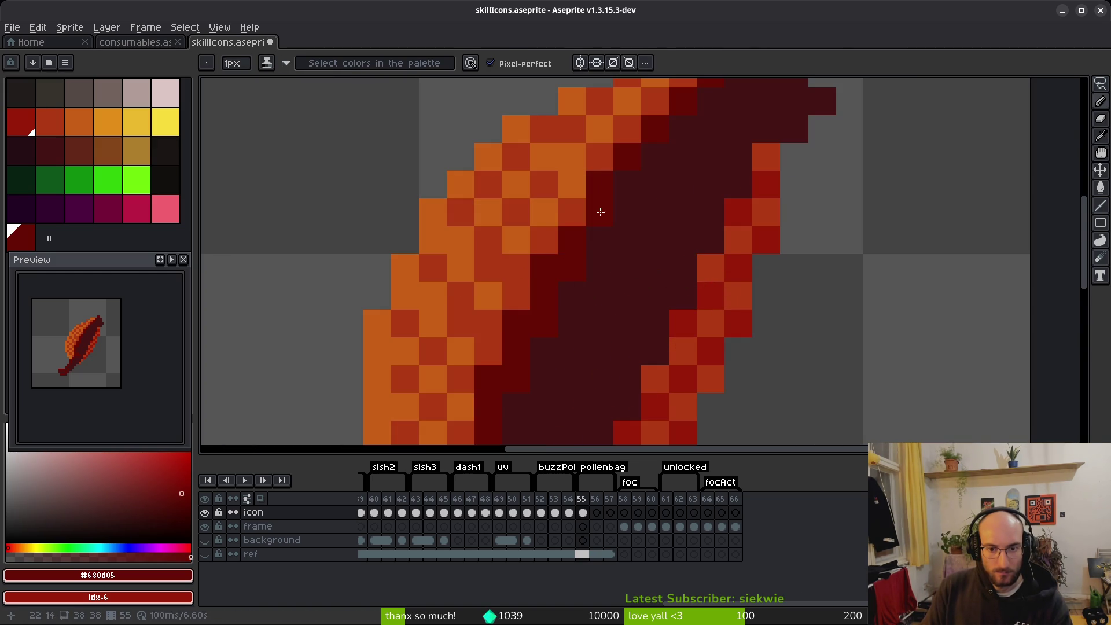
# Remove a stray pixel near the stem, restoring an accidentally erased stem pixel.
pyautogui.moveTo(717, 172); pyautogui.dragTo(689, 282)
pyautogui.press('e')
pyautogui.scroll(-4, 819, 191)
pyautogui.press('b')
pyautogui.scroll(4, 712, 329)
pyautogui.rightClick(712, 328)
pyautogui.scroll(-5, 718, 330)
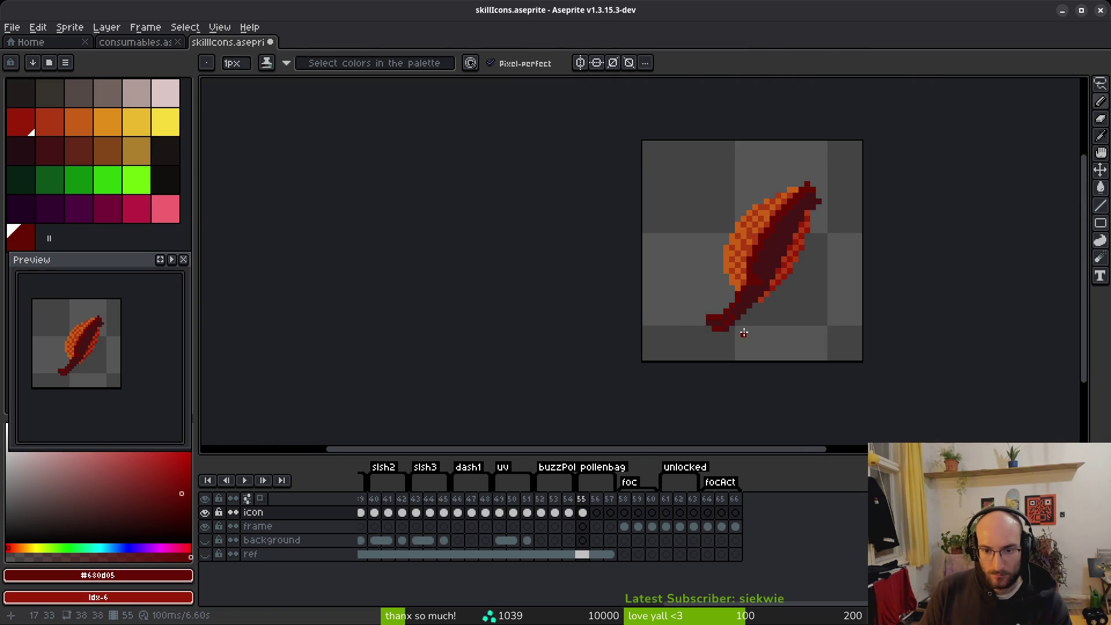
pyautogui.scroll(4, 747, 333)
pyautogui.press('e')
pyautogui.click(743, 303)
pyautogui.hotkey('ctrl', 'z')
# Try dark brown-red pixels on the stem tip, undo them, and save.
pyautogui.scroll(-4, 869, 337)
pyautogui.scroll(4, 821, 370)
pyautogui.press('b')
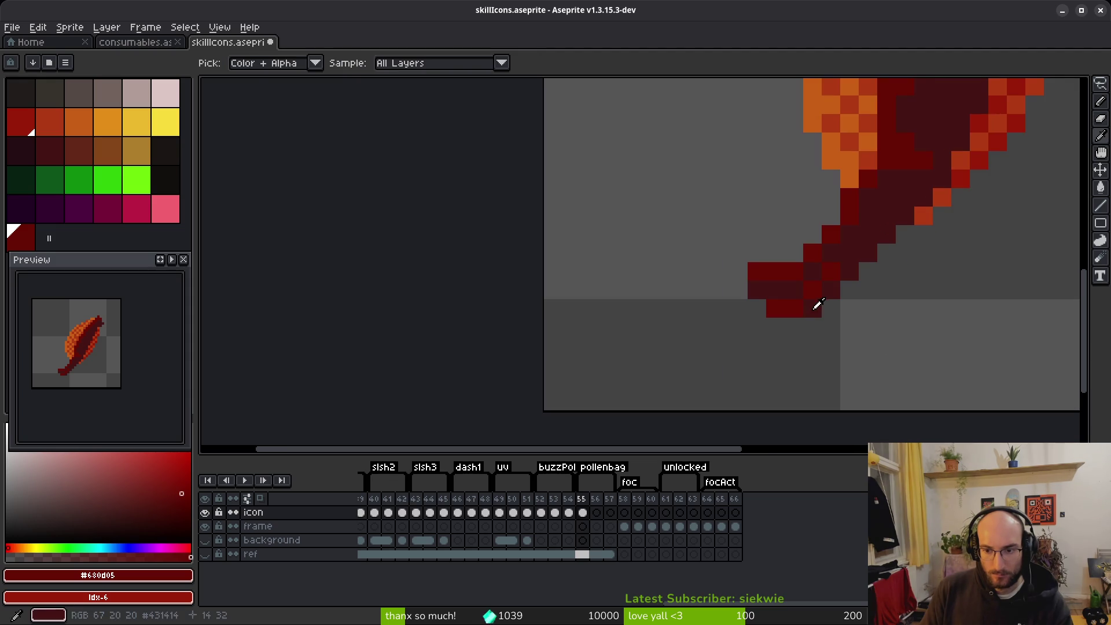
pyautogui.click(39, 142)
pyautogui.moveTo(793, 326); pyautogui.dragTo(783, 325)
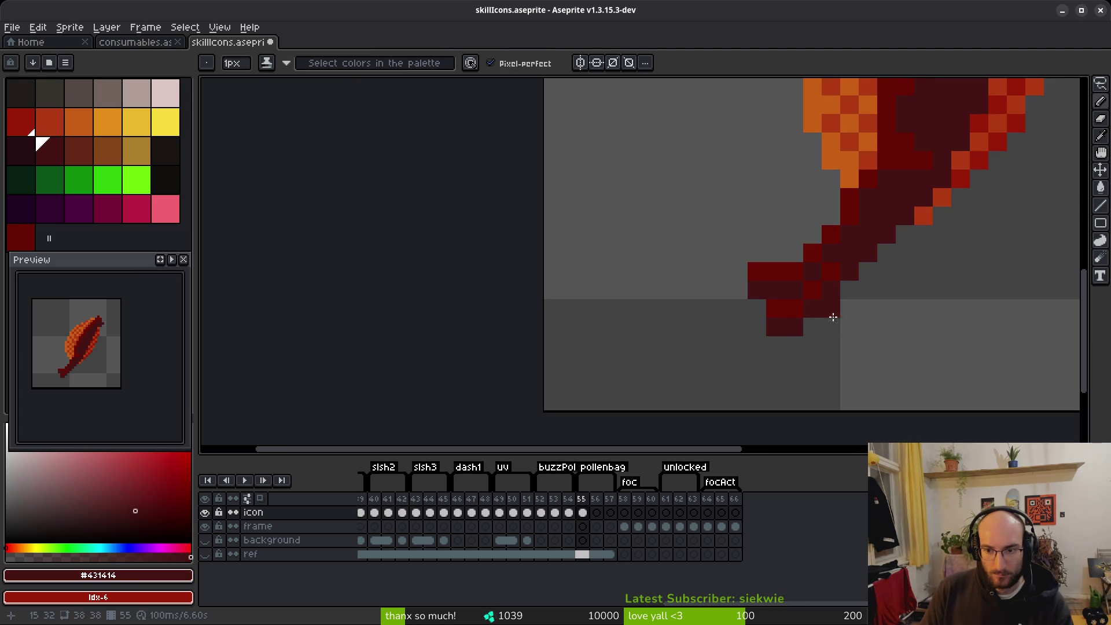
pyautogui.hotkey('ctrl', 'z')
pyautogui.scroll(-4, 830, 308)
pyautogui.scroll(4, 838, 330)
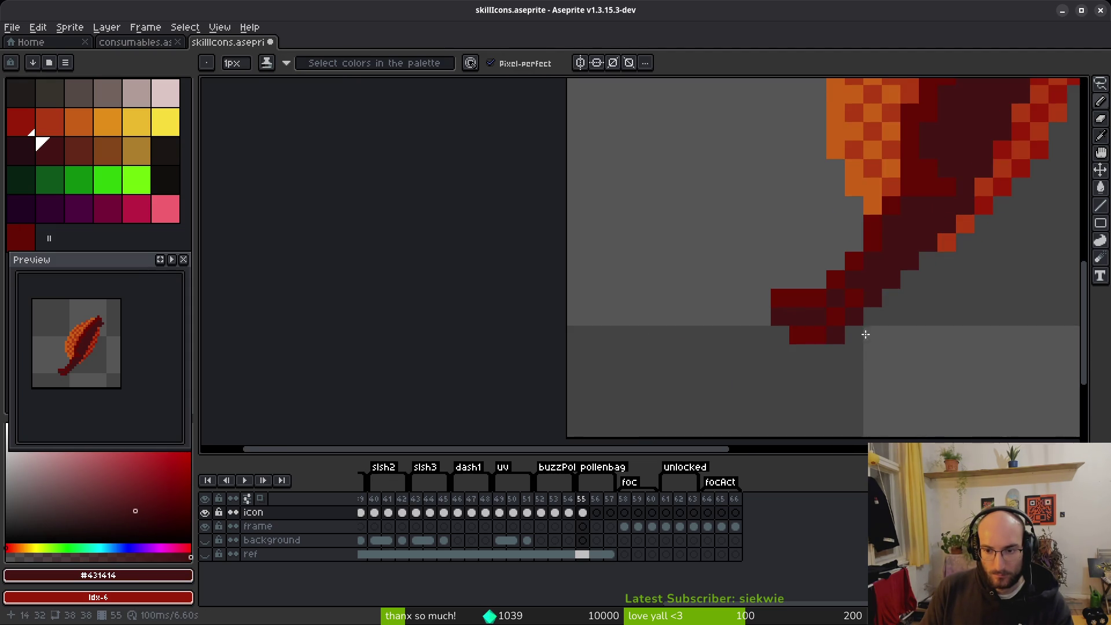
pyautogui.scroll(-4, 842, 332)
pyautogui.hotkey('ctrl', 's')
# Sample the bag's orange and rust red, then undo the last pencil stroke.
pyautogui.scroll(4, 760, 323)
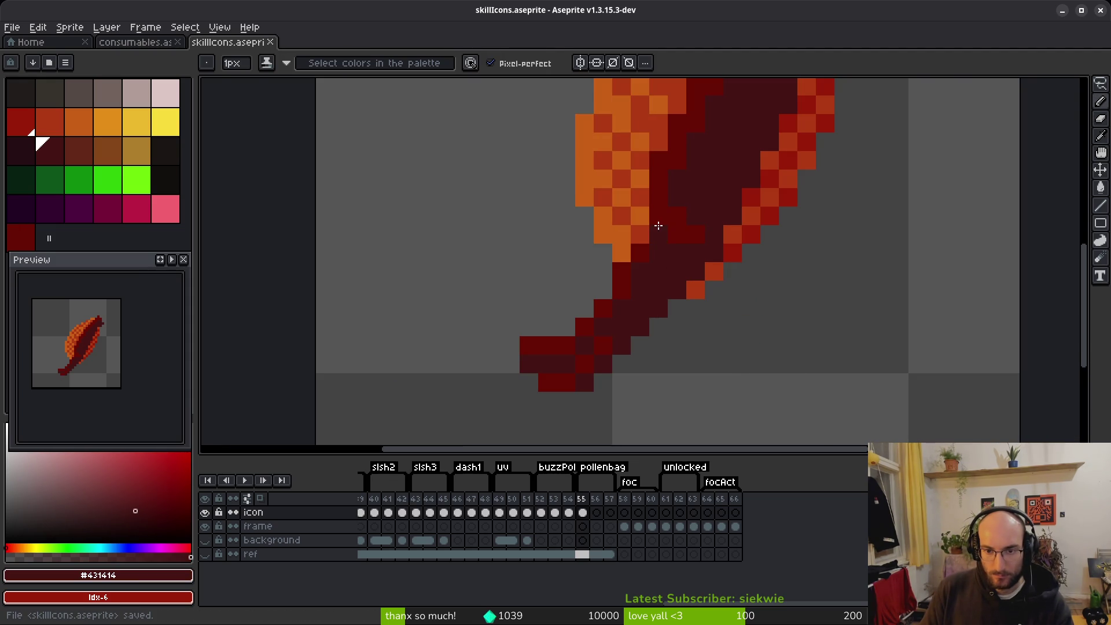
pyautogui.click(768, 304)
pyautogui.scroll(-4, 806, 357)
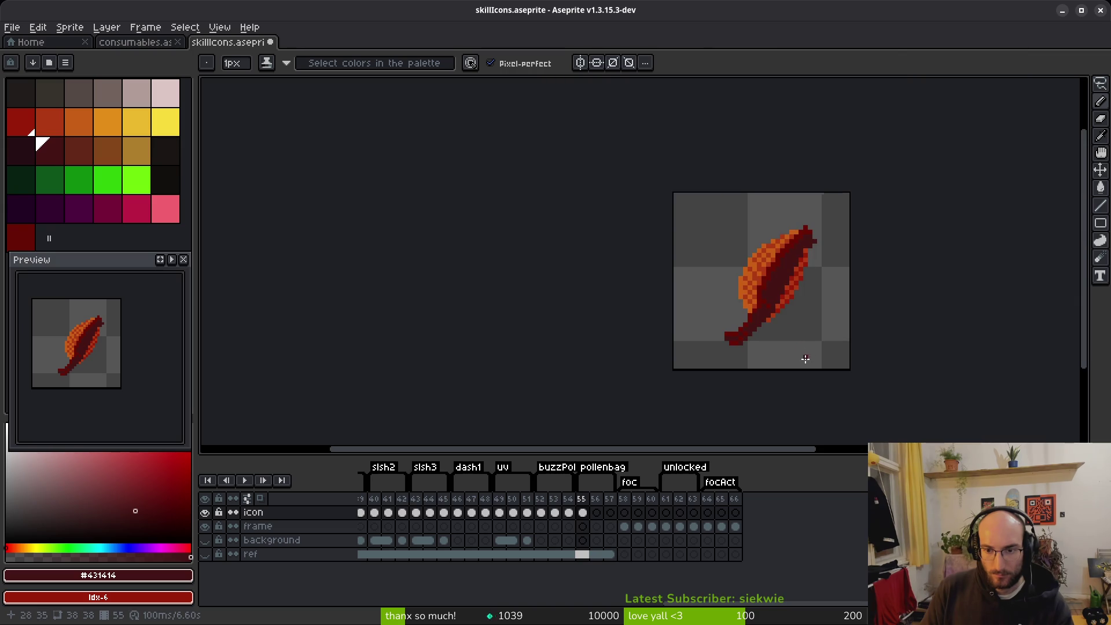
pyautogui.scroll(2, 789, 345)
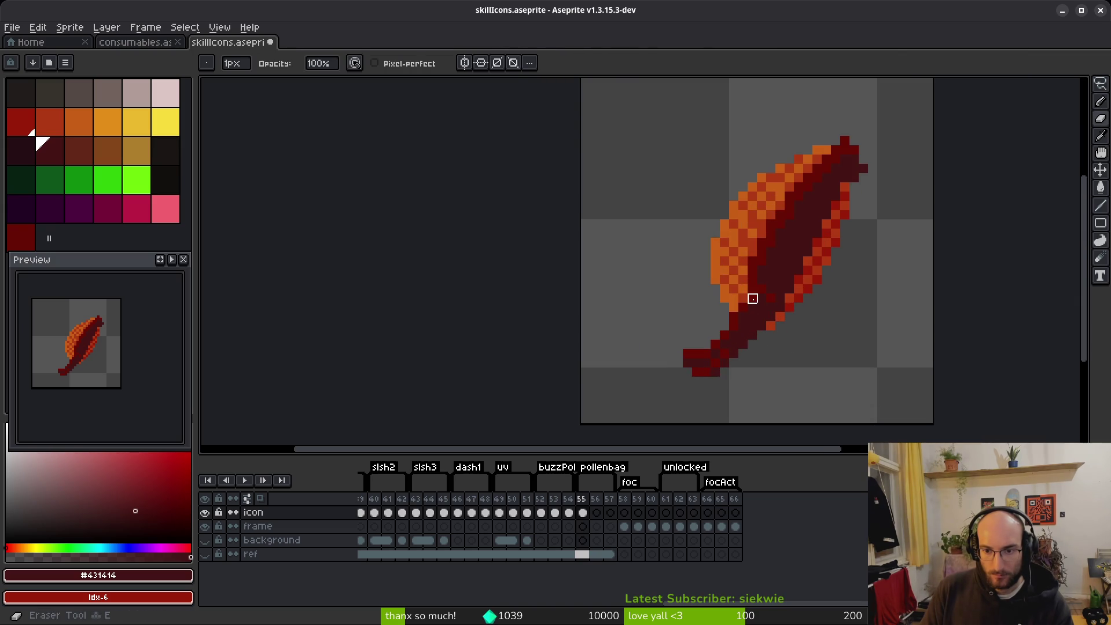
pyautogui.keyDown('alt'); pyautogui.click(745, 283); pyautogui.keyUp('alt')
pyautogui.keyDown('alt'); pyautogui.click(747, 297); pyautogui.keyUp('alt')
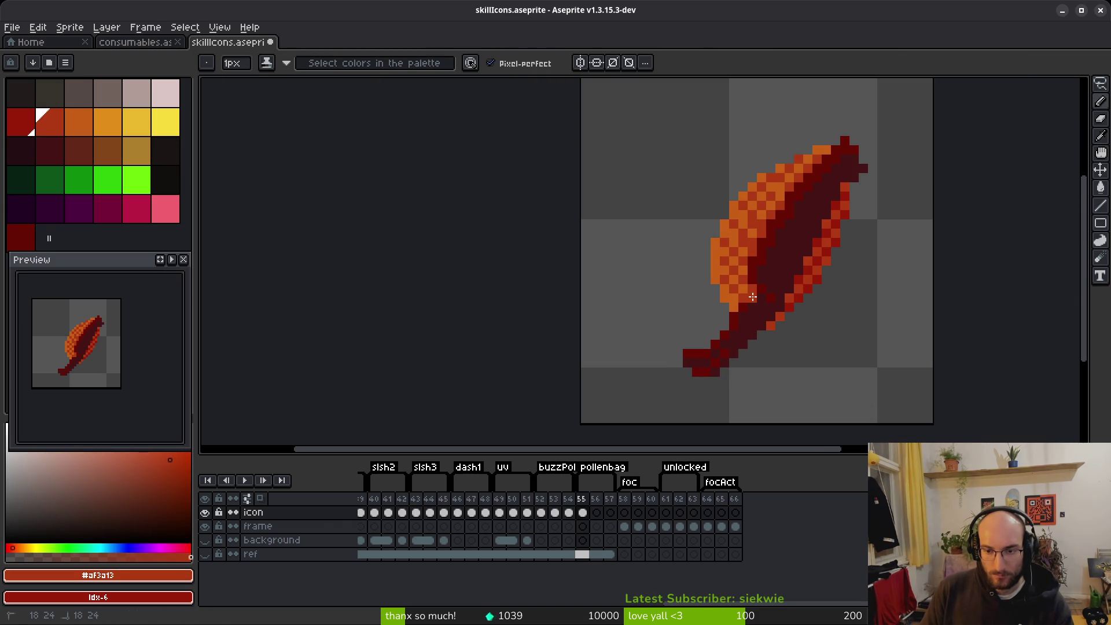
pyautogui.keyDown('alt'); pyautogui.click(746, 309); pyautogui.keyUp('alt')
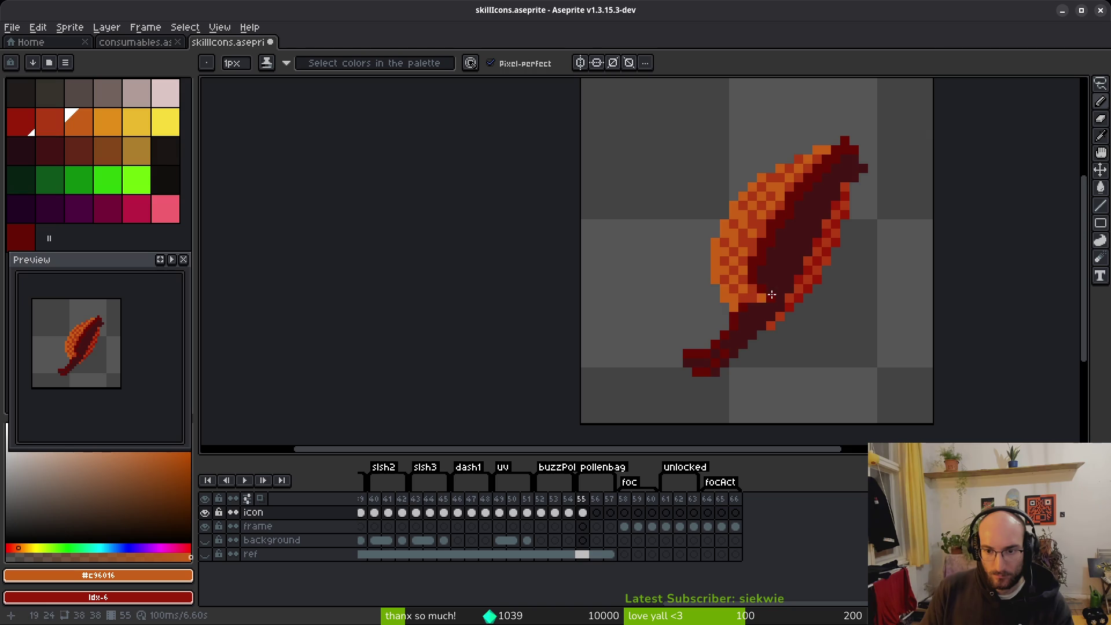
pyautogui.scroll(-4, 824, 343)
pyautogui.scroll(3, 815, 342)
pyautogui.hotkey('ctrl', 'z')
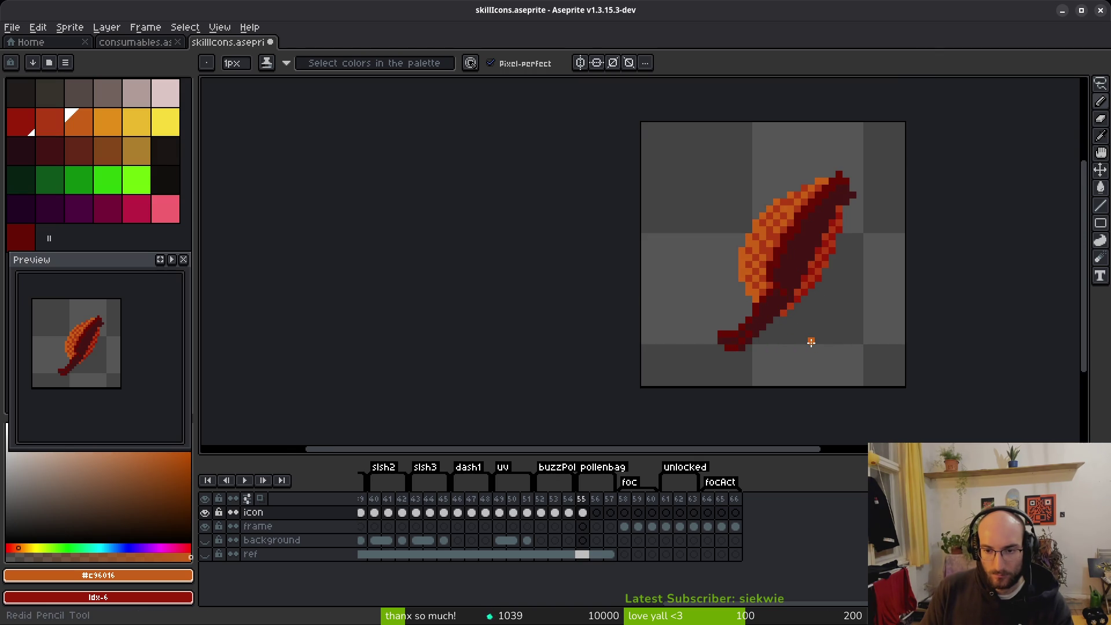
pyautogui.scroll(-3, 811, 342)
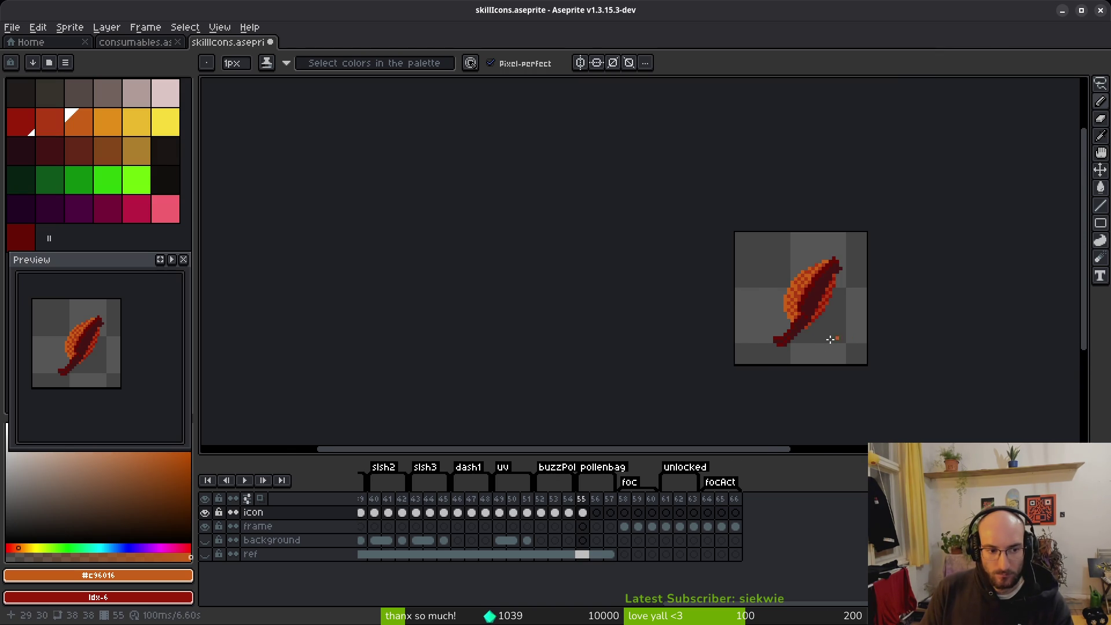
pyautogui.hscroll(3, 806, 342)
# Paste frame 55's pollen bag cel into frames 56 and 57.
pyautogui.click(586, 512)
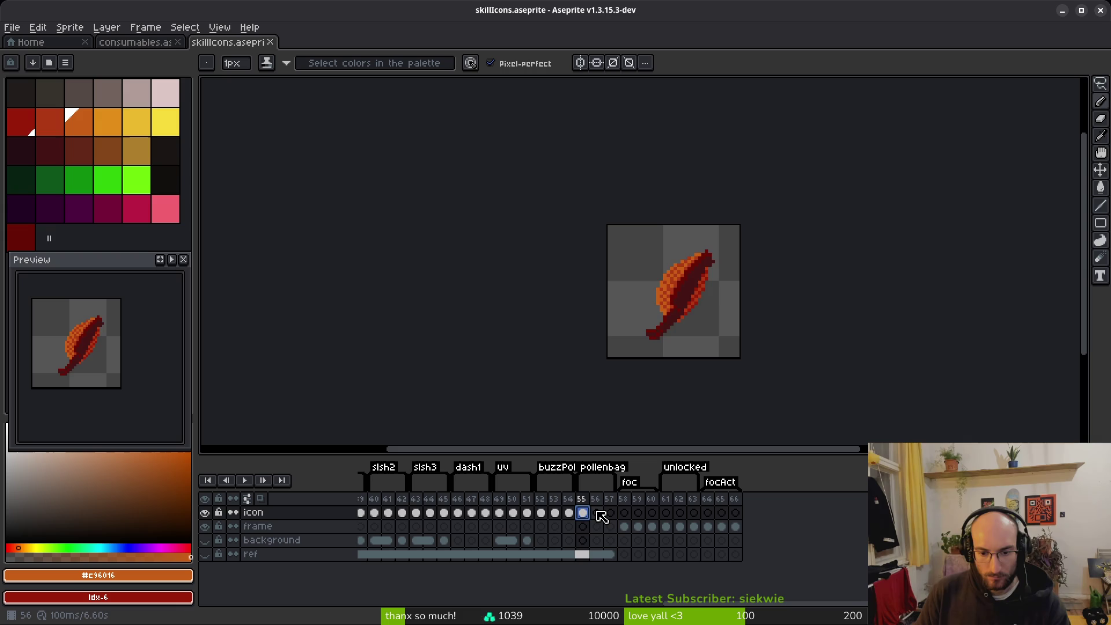
pyautogui.click(598, 512)
pyautogui.click(541, 513)
pyautogui.click(583, 512)
pyautogui.click(555, 513)
pyautogui.click(582, 512)
pyautogui.click(610, 512)
pyautogui.hotkey('ctrl', 'v')
pyautogui.click(588, 513)
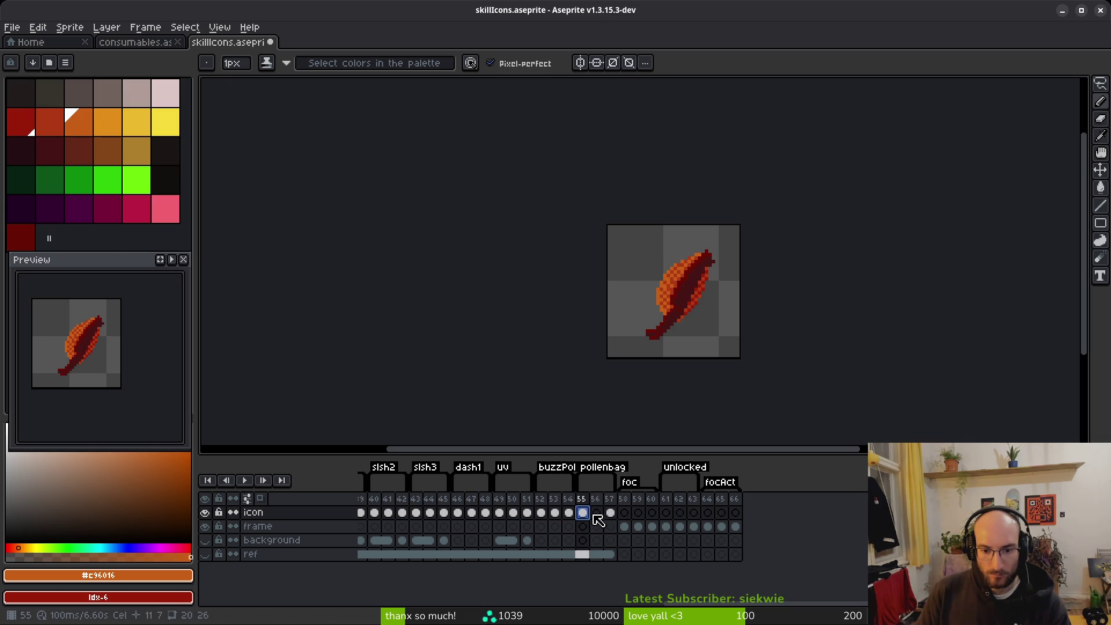
pyautogui.scroll(3, 694, 289)
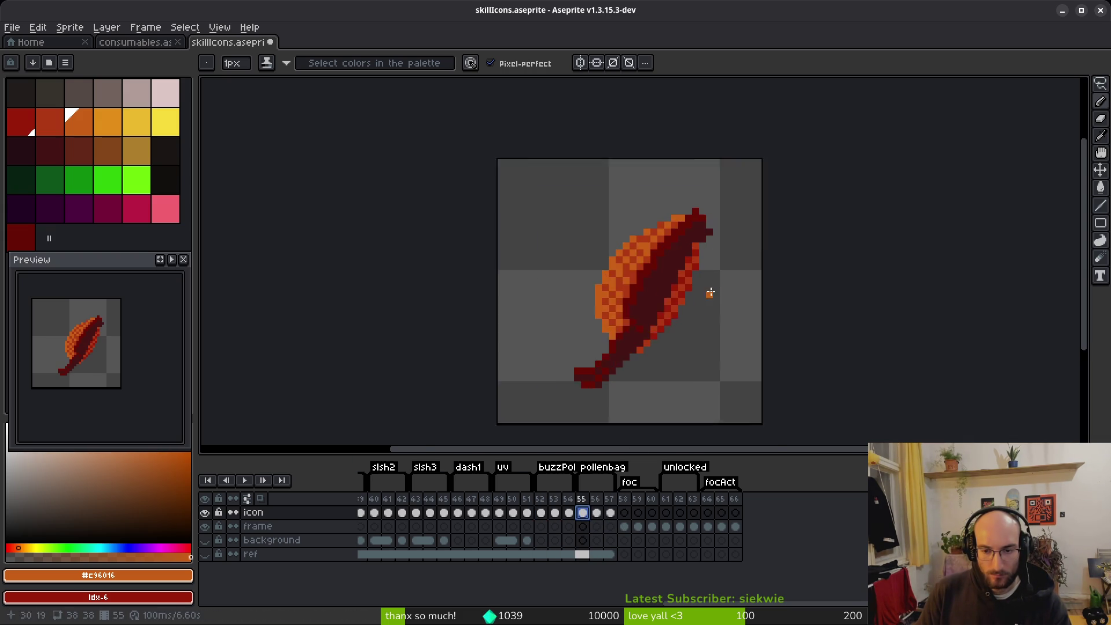
# Replace the pollen bag's darkest red with dark grey and its dark red with grey.
pyautogui.keyDown('alt'); pyautogui.click(648, 281); pyautogui.keyUp('alt')
pyautogui.rightClick(46, 92)
pyautogui.hotkey('shift', 'r')
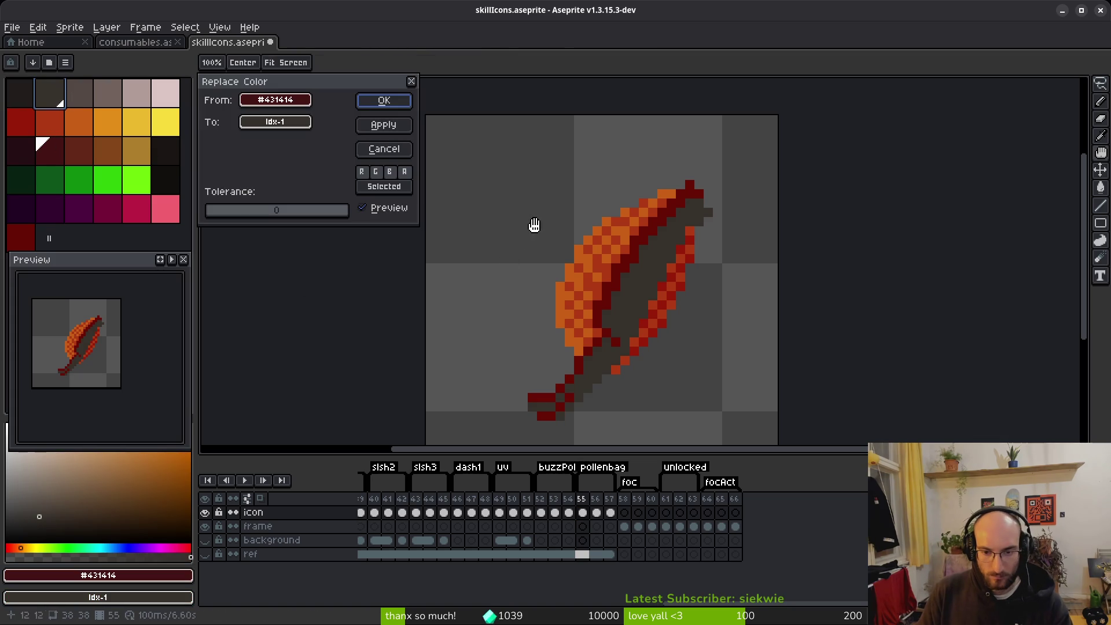
pyautogui.click(394, 108)
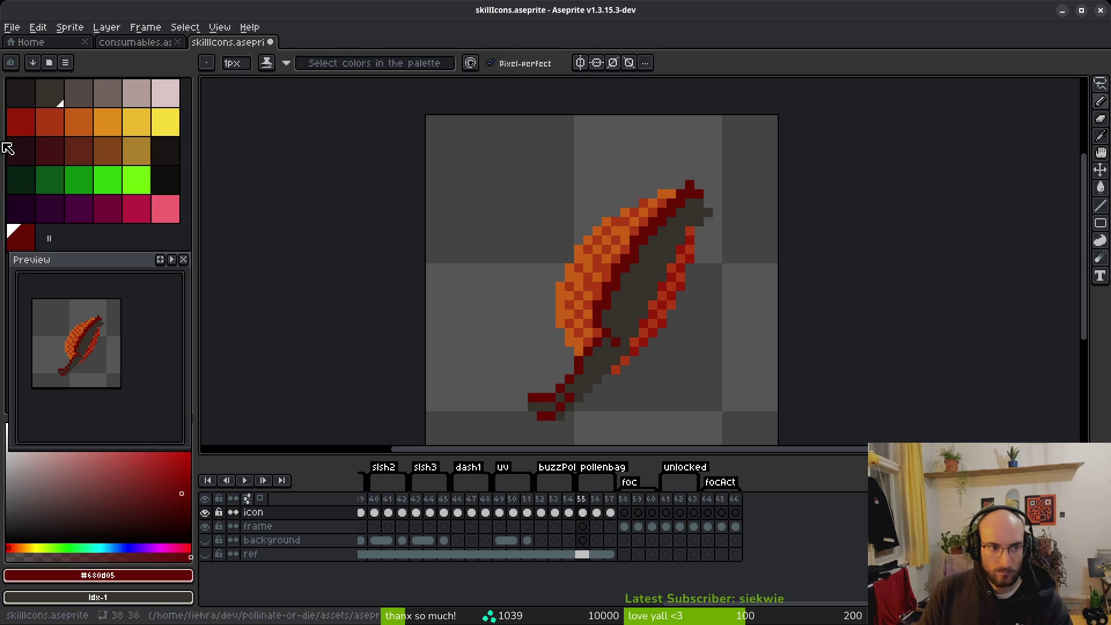
pyautogui.rightClick(91, 98)
pyautogui.hotkey('shift', 'r')
pyautogui.click(391, 106)
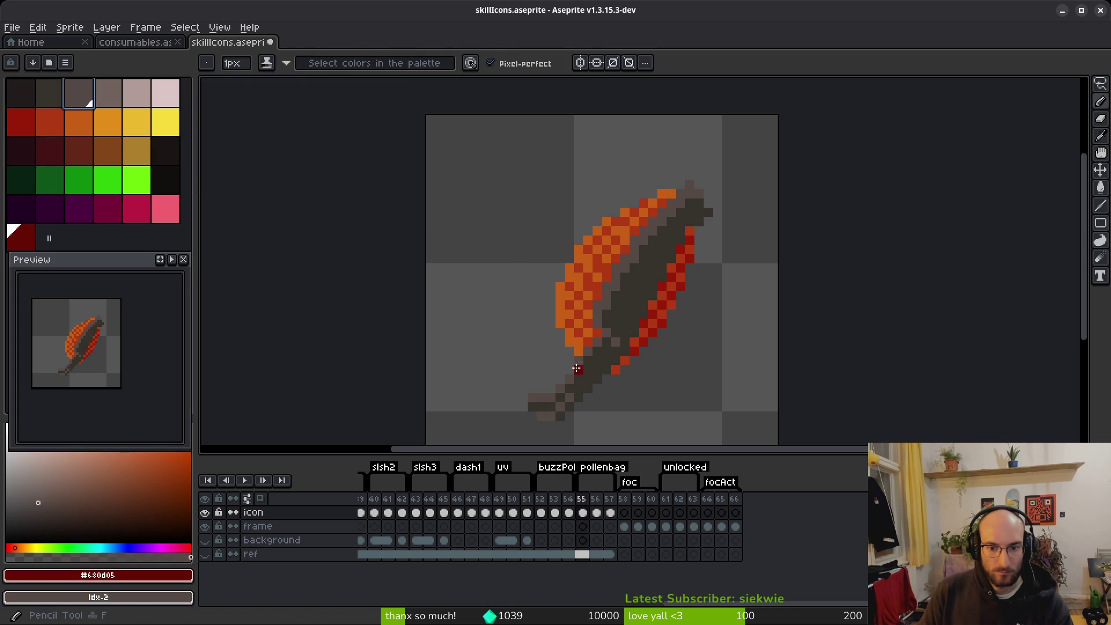
# Turn the light orange pale pink, then cancel a red-to-pink replacement.
pyautogui.keyDown('alt'); pyautogui.click(612, 261); pyautogui.keyUp('alt')
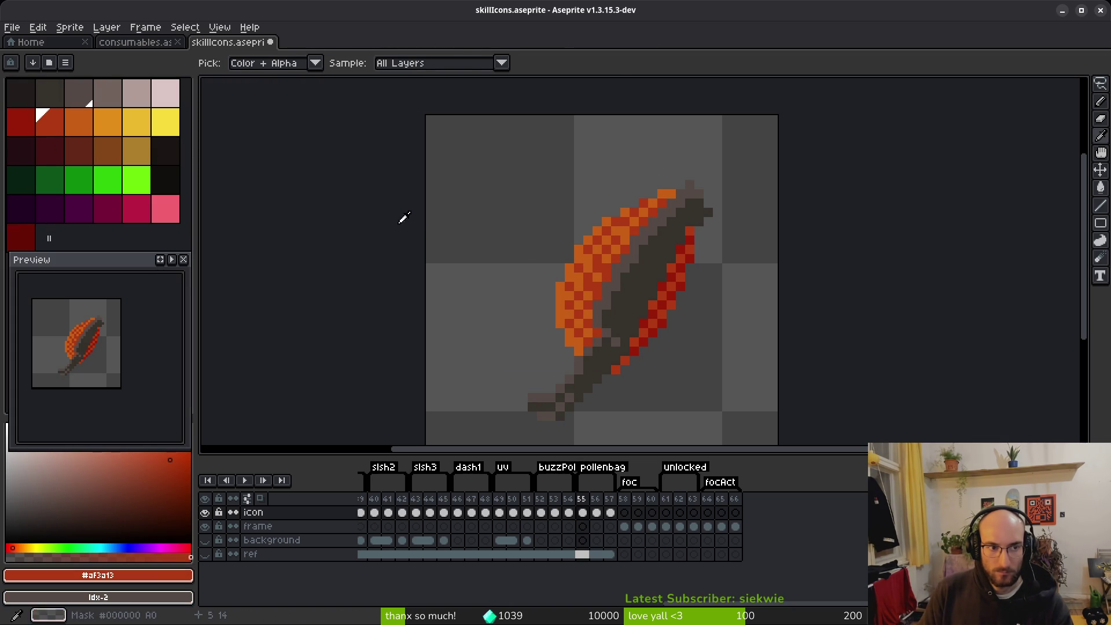
pyautogui.press('alt')
pyautogui.keyDown('alt'); pyautogui.click(614, 233); pyautogui.keyUp('alt')
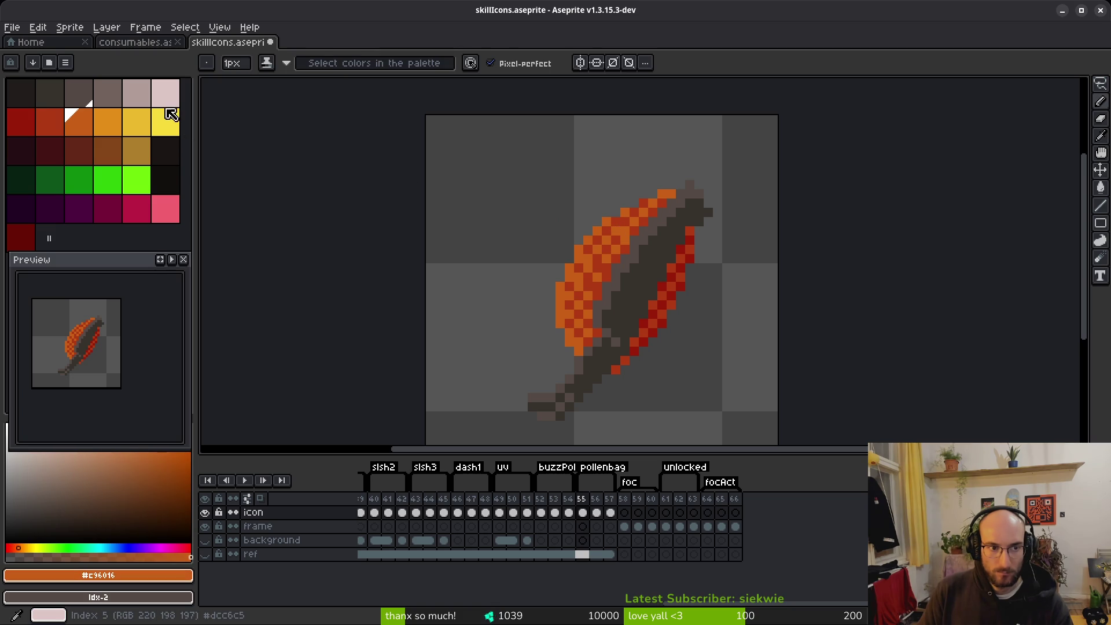
pyautogui.rightClick(141, 99)
pyautogui.hotkey('shift', 'r')
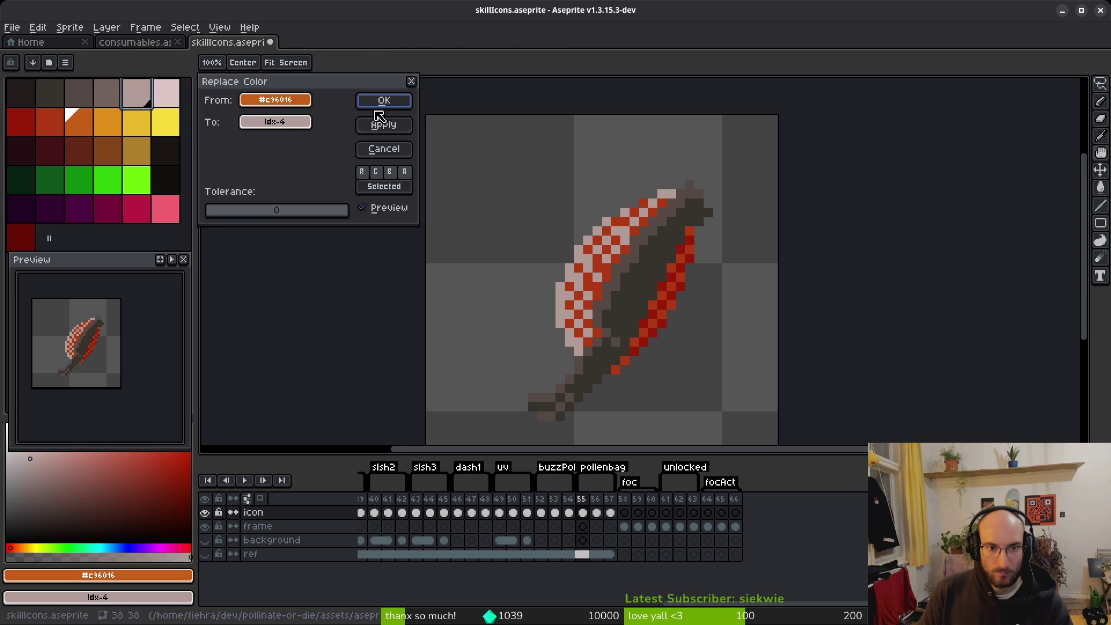
pyautogui.click(388, 108)
pyautogui.press('alt')
pyautogui.keyDown('alt'); pyautogui.click(629, 217); pyautogui.keyUp('alt')
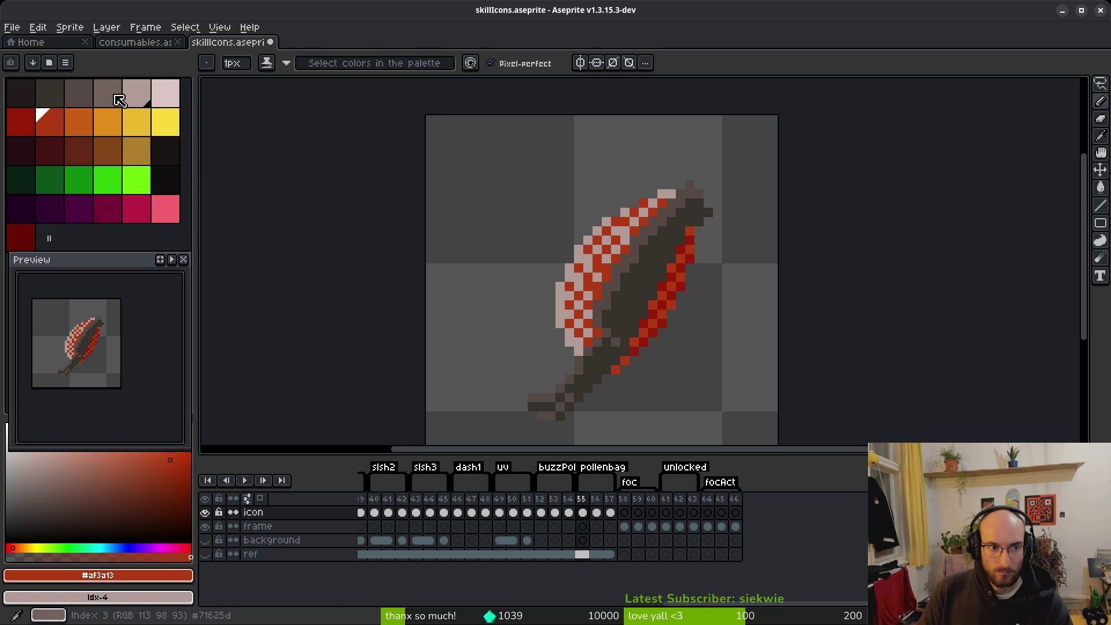
pyautogui.rightClick(107, 93)
pyautogui.hotkey('shift', 'r')
pyautogui.press('Escape')
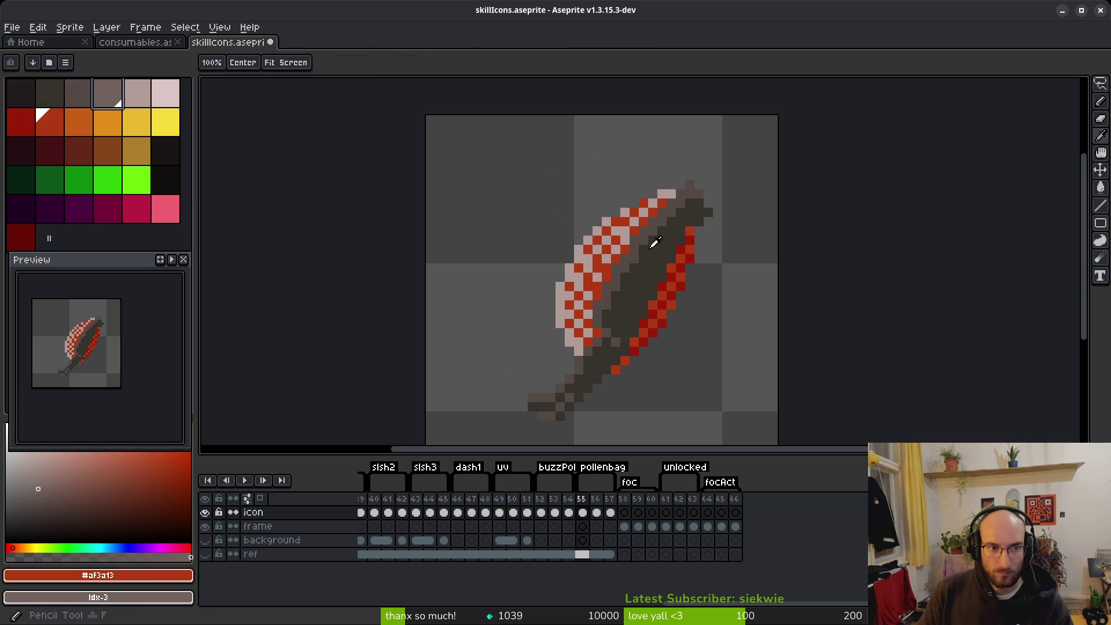
# Undo the orange recolour, then redo it as light pink and turn the red pink.
pyautogui.hotkey('ctrl', 'z')
pyautogui.press('alt')
pyautogui.press(']')
pyautogui.hotkey('shift', ']')
pyautogui.hotkey('shift', ']')
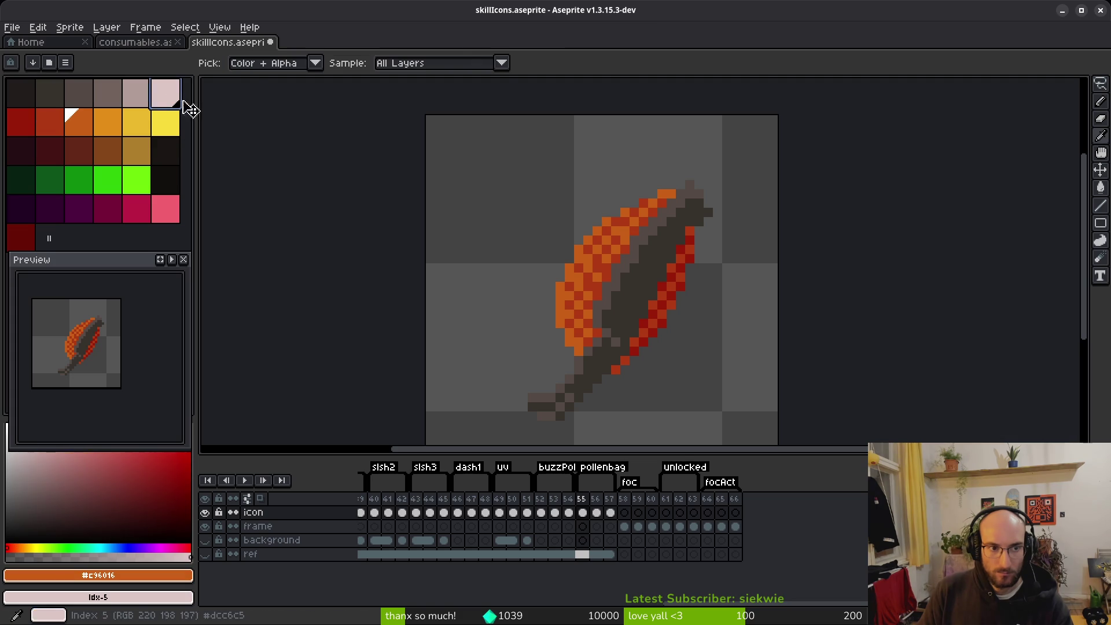
pyautogui.hotkey('shift', 'r')
pyautogui.click(383, 103)
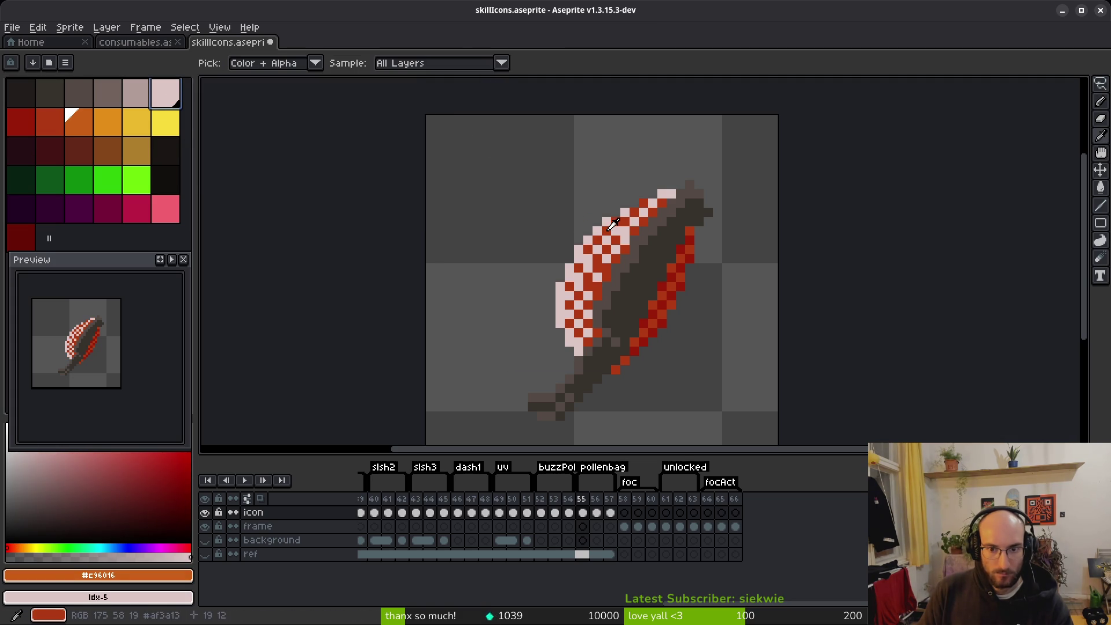
pyautogui.keyDown('alt'); pyautogui.click(609, 224); pyautogui.keyUp('alt')
pyautogui.hotkey('shift', '[')
pyautogui.hotkey('shift', 'r')
pyautogui.click(384, 103)
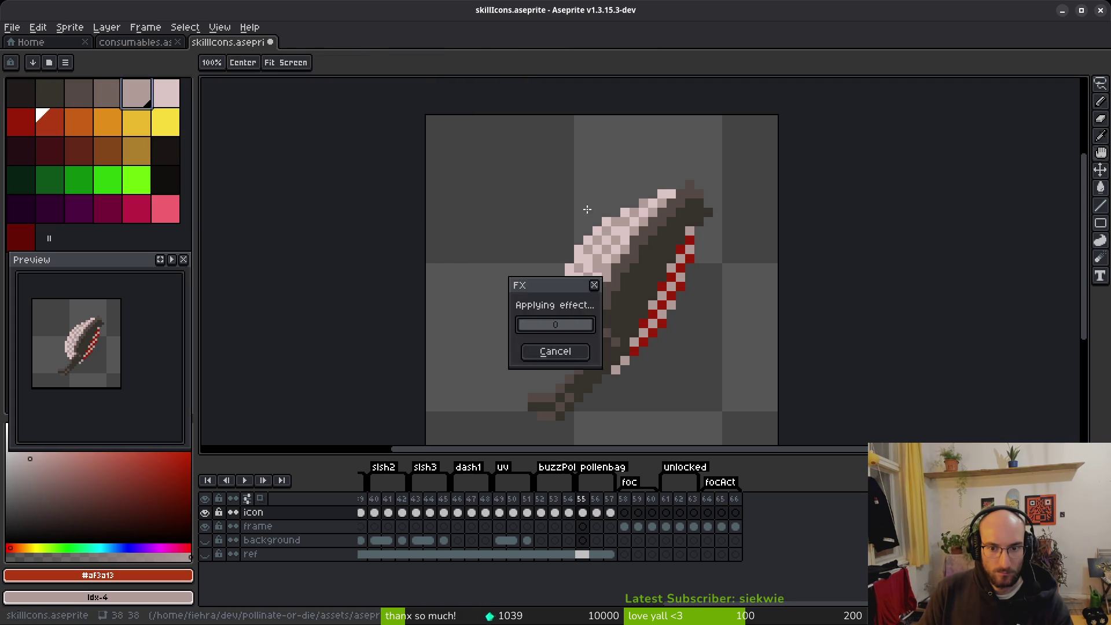
# Replace the remaining deep red with grey and check the recoloured icon.
pyautogui.press('alt')
pyautogui.keyDown('alt'); pyautogui.click(669, 302); pyautogui.keyUp('alt')
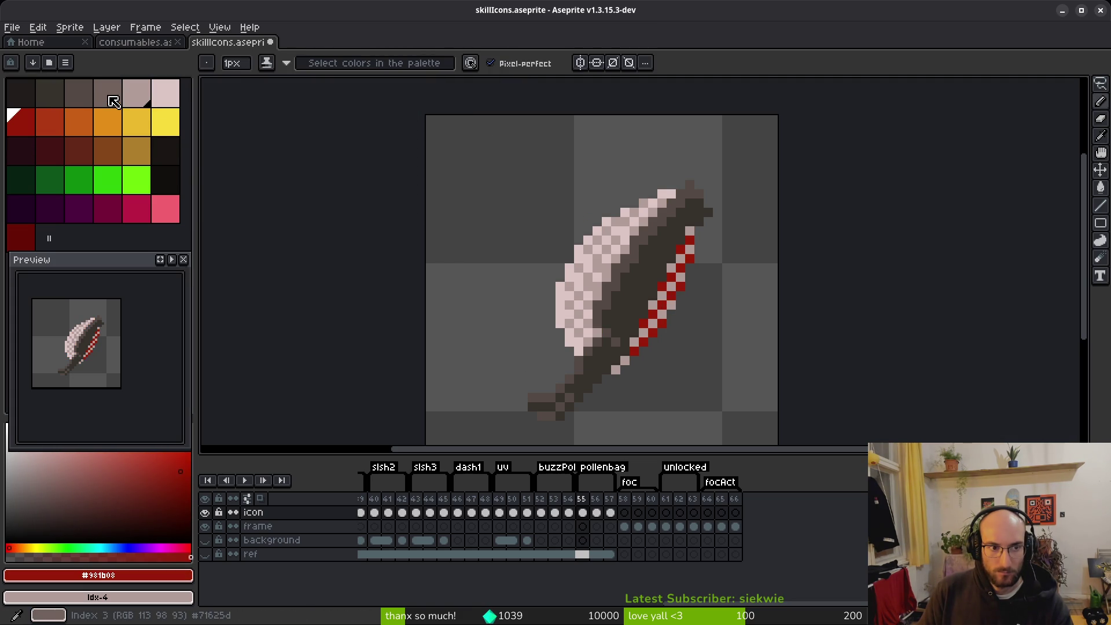
pyautogui.hotkey('shift', '[')
pyautogui.hotkey('shift', 'r')
pyautogui.click(380, 101)
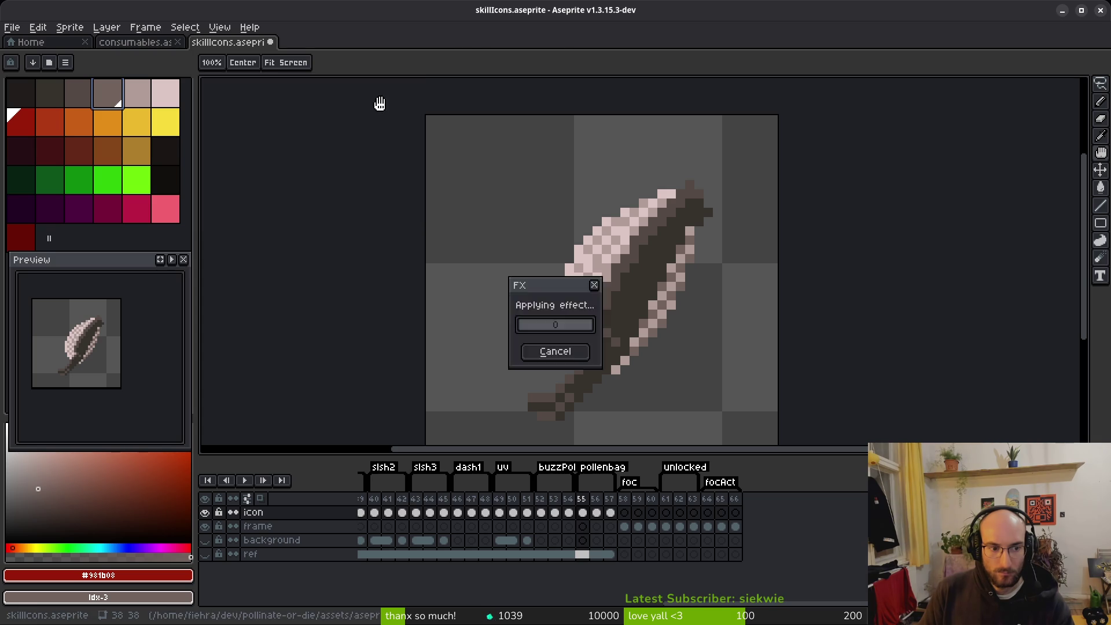
pyautogui.scroll(-4, 621, 334)
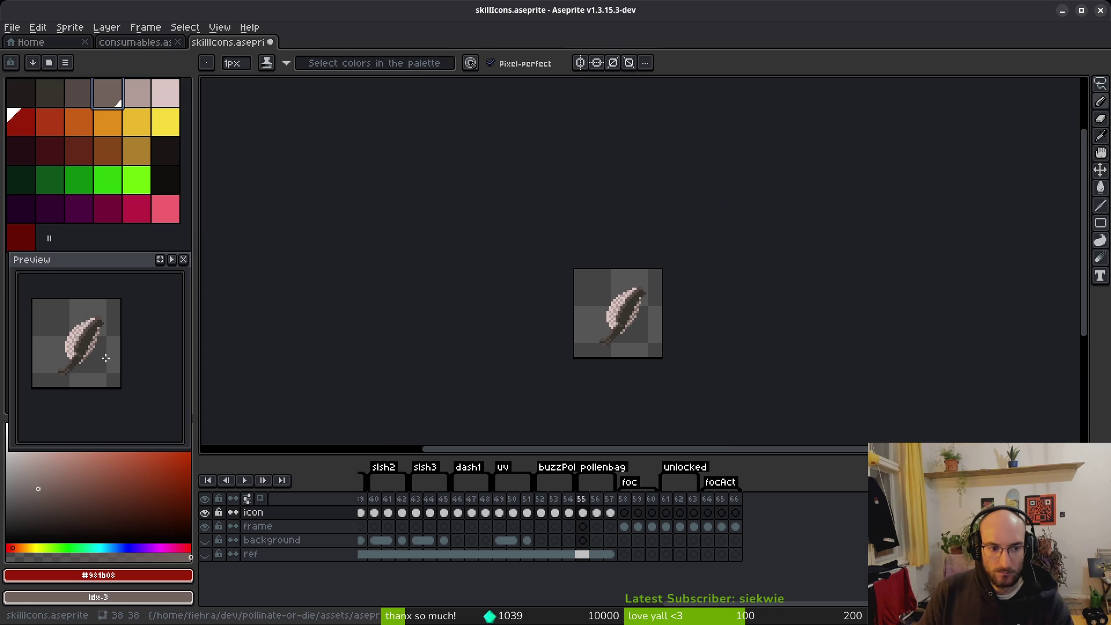
pyautogui.scroll(8, 618, 318)
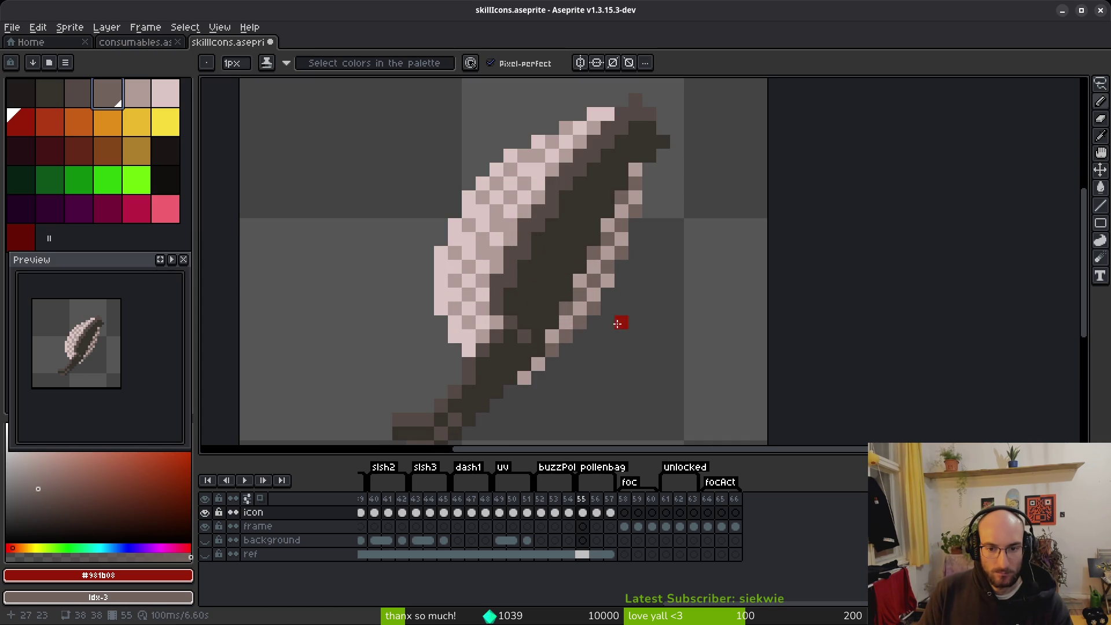
pyautogui.scroll(-5, 510, 309)
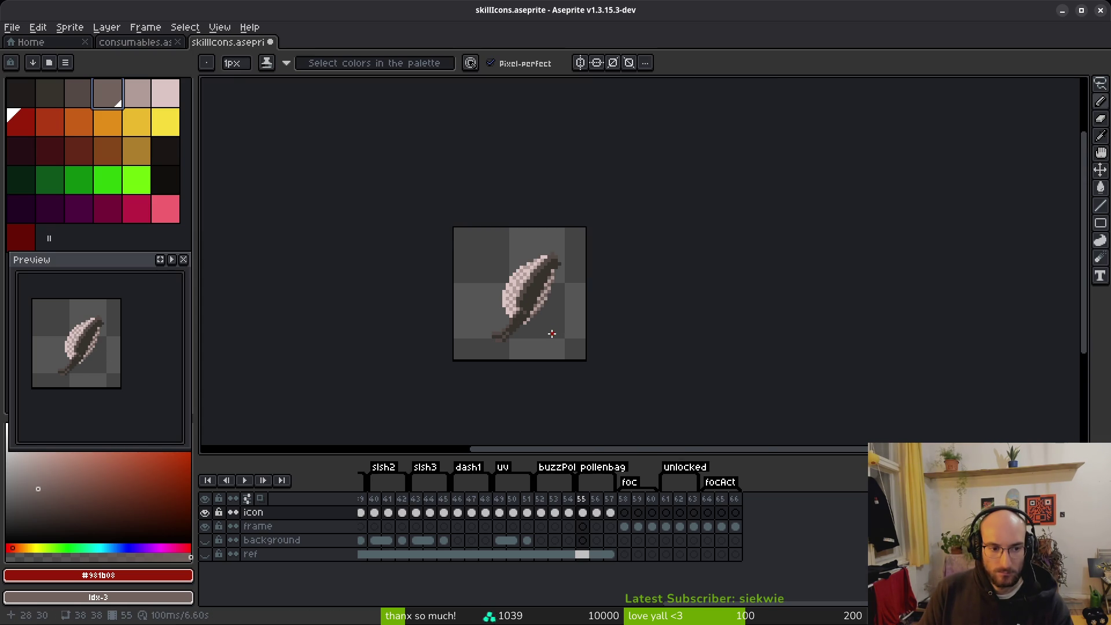
pyautogui.scroll(3, 549, 332)
pyautogui.keyDown('alt'); pyautogui.click(489, 310); pyautogui.keyUp('alt')
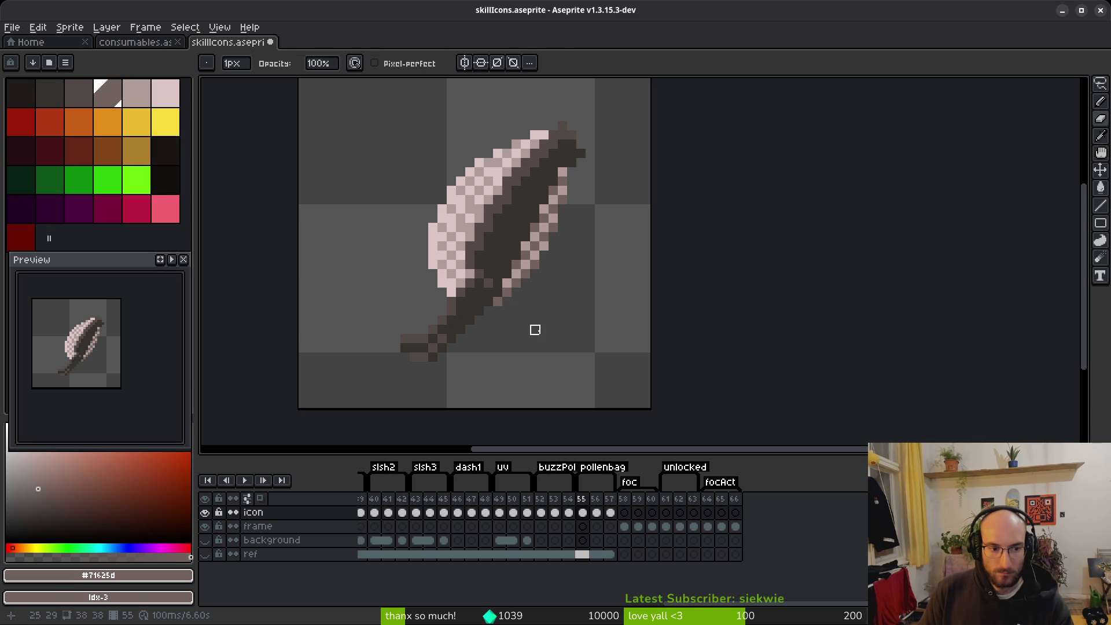
# On the red pollen bag copy, paint a missing dark red outline pixel.
pyautogui.press('Left')
pyautogui.press('Right')
pyautogui.press('Right')
pyautogui.scroll(2, 476, 305)
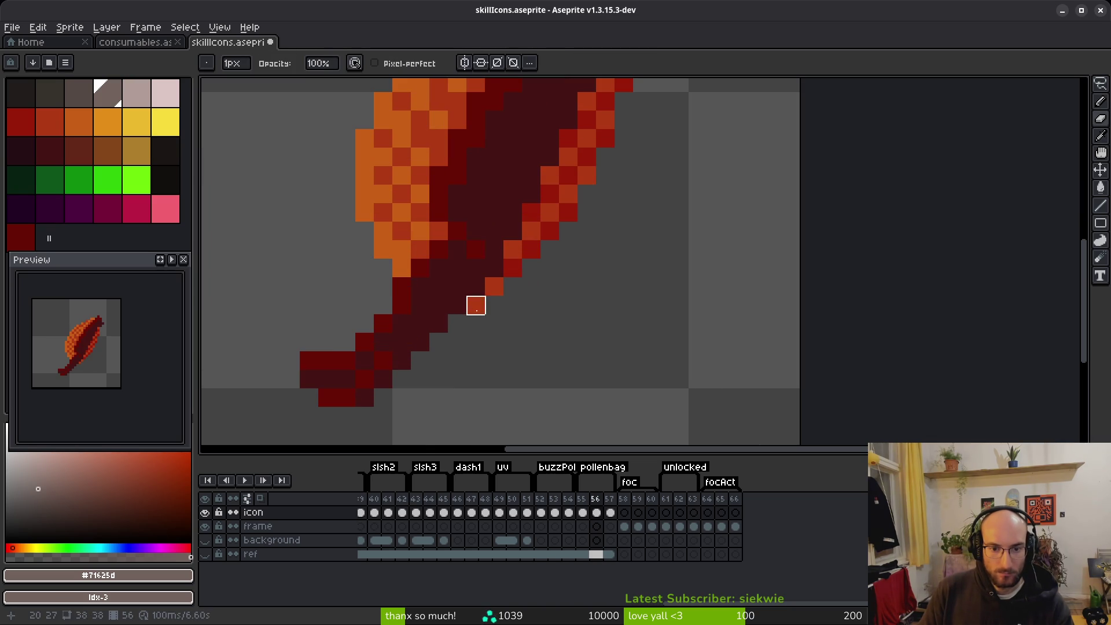
pyautogui.press('Right')
pyautogui.keyDown('alt'); pyautogui.click(515, 261); pyautogui.keyUp('alt')
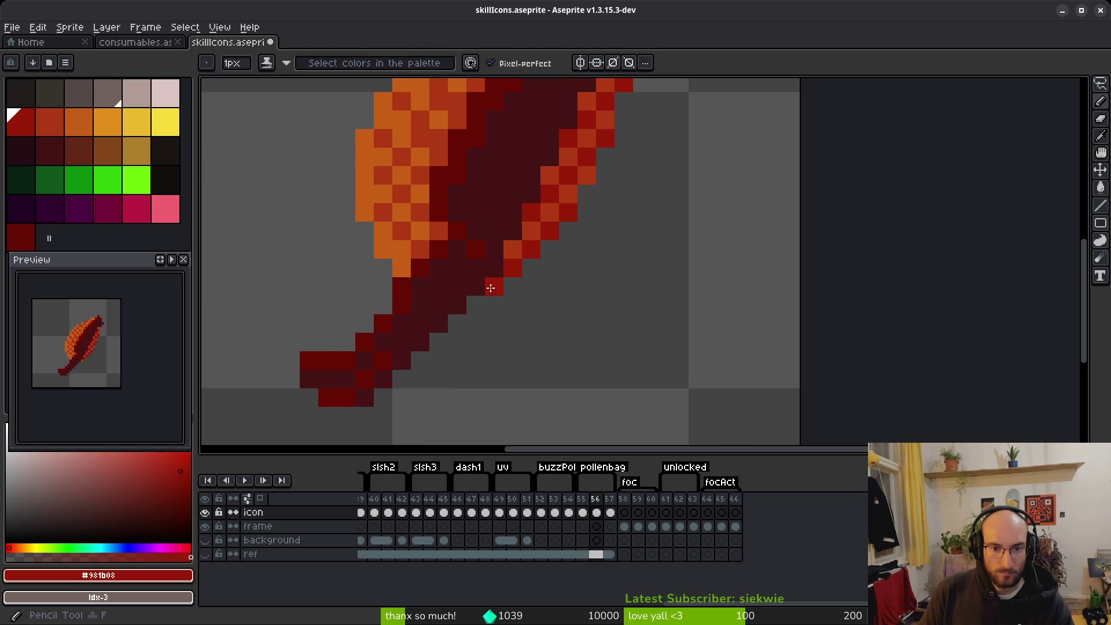
pyautogui.click(480, 302)
# Save skillIcons.aseprite, step between frames and sample the light orange.
pyautogui.press('0')
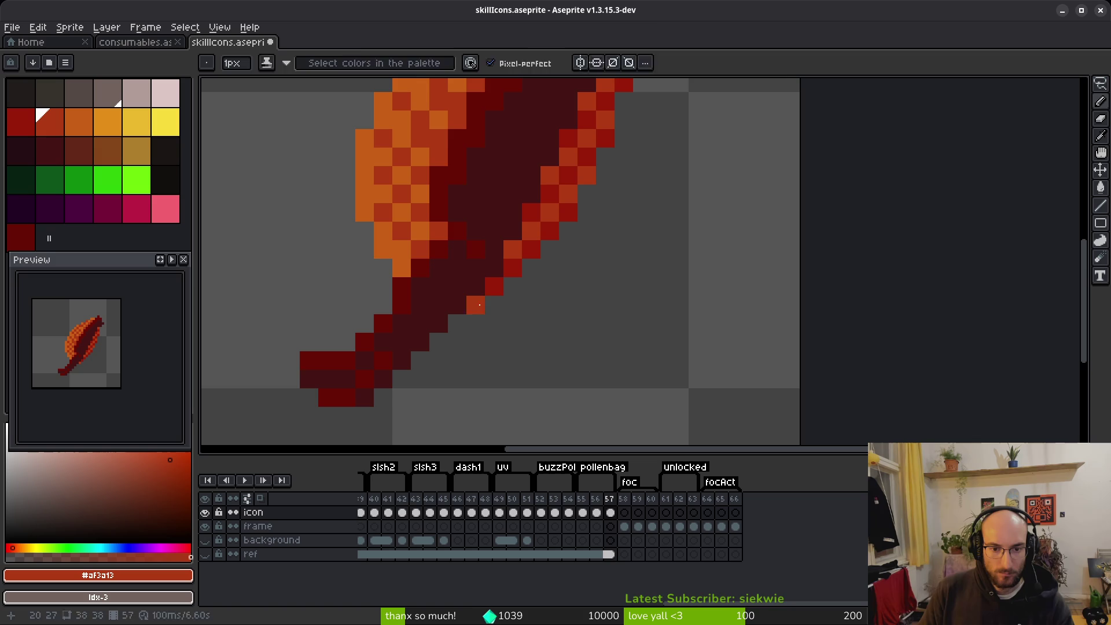
pyautogui.press('Left')
pyautogui.scroll(-3, 550, 322)
pyautogui.hotkey('ctrl', 's')
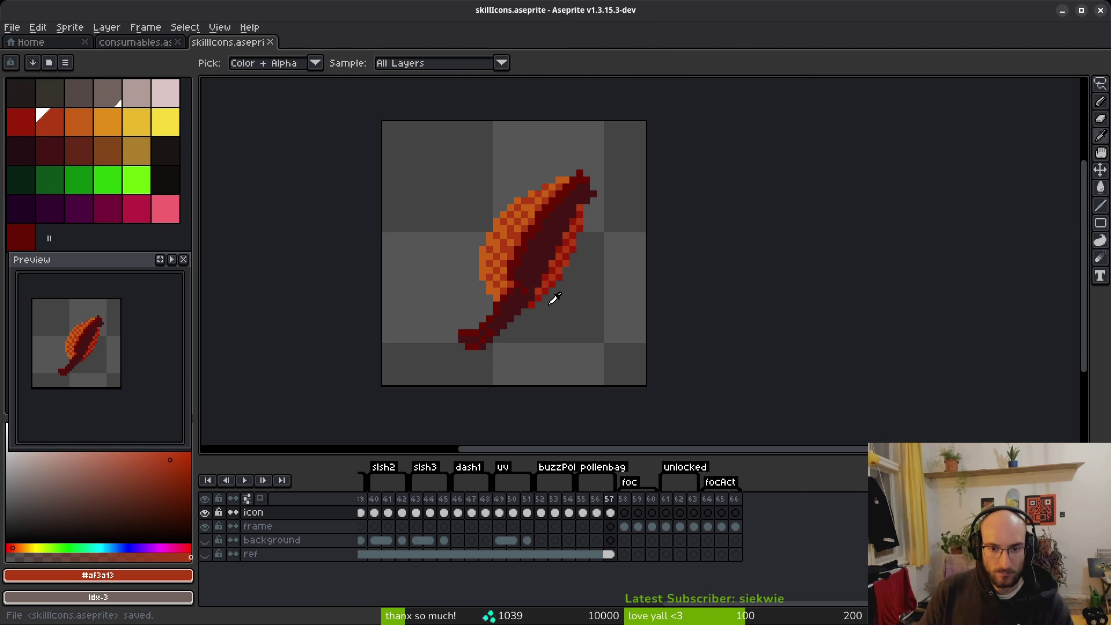
pyautogui.press('Left')
pyautogui.press('Left')
pyautogui.press('Right')
pyautogui.press('Right')
pyautogui.press('Right')
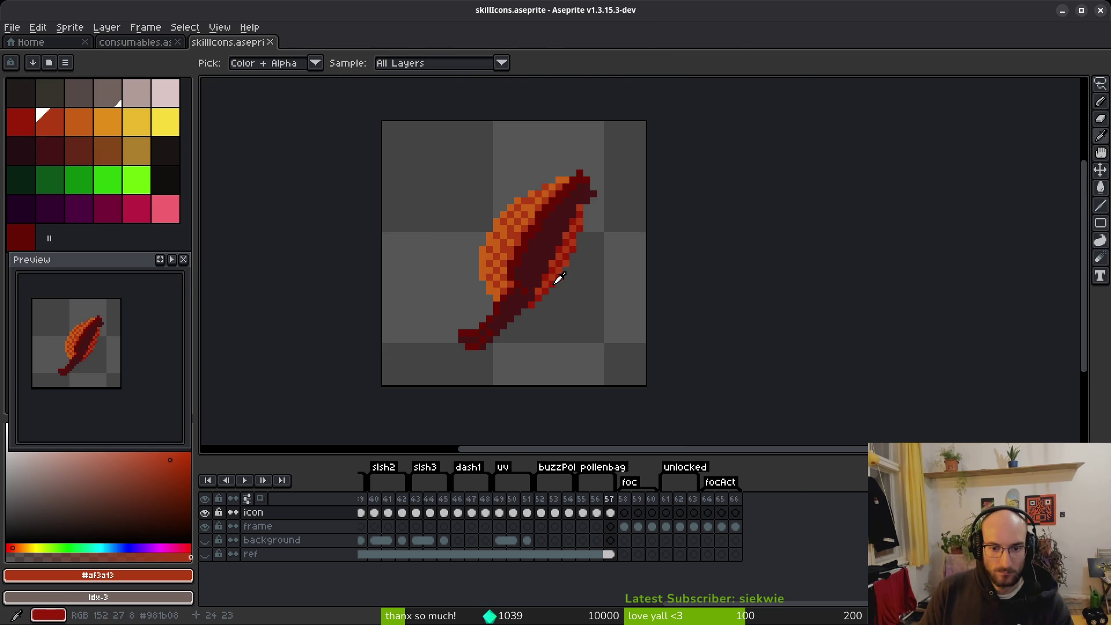
pyautogui.click(536, 199)
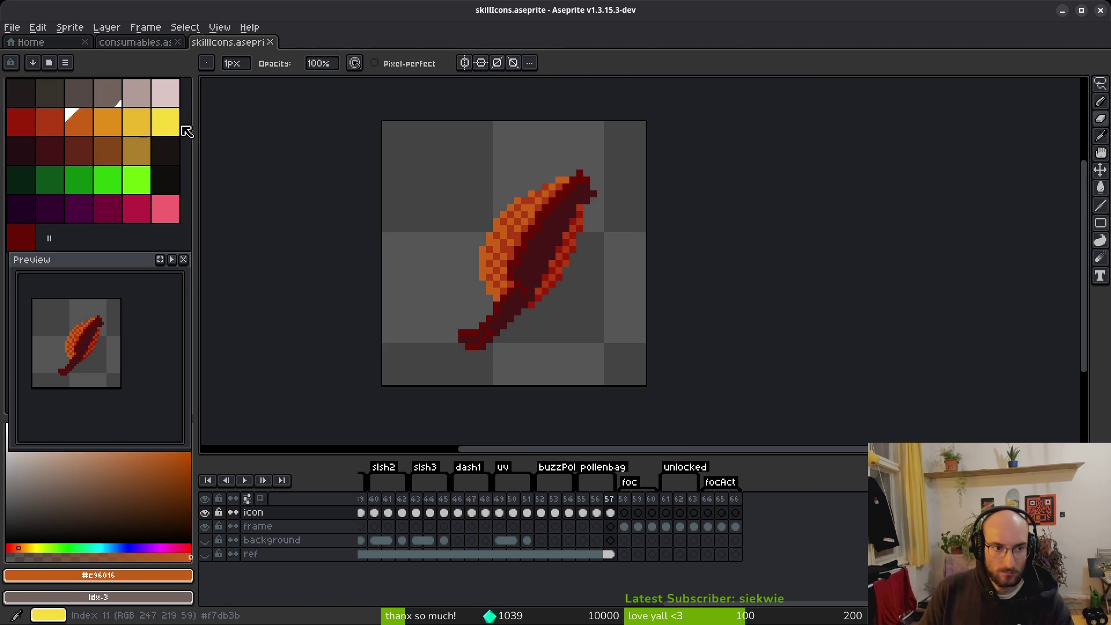
# Turn the bag copy's orange and red pixels yellow.
pyautogui.rightClick(168, 125)
pyautogui.hotkey('shift', 'r')
pyautogui.click(384, 100)
pyautogui.scroll(1, 528, 181)
pyautogui.click(544, 205)
pyautogui.rightClick(144, 124)
pyautogui.hotkey('shift', 'r')
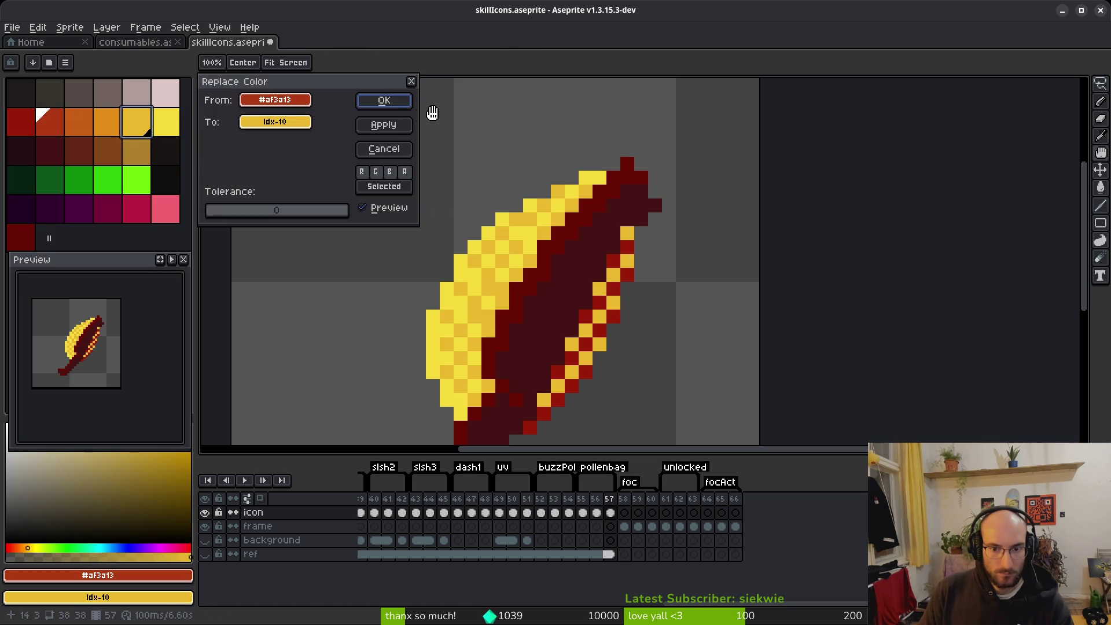
pyautogui.click(383, 100)
pyautogui.press('e')
# Recolour the dark red edge to orange and the dark maroon interior to red-orange.
pyautogui.click(619, 282)
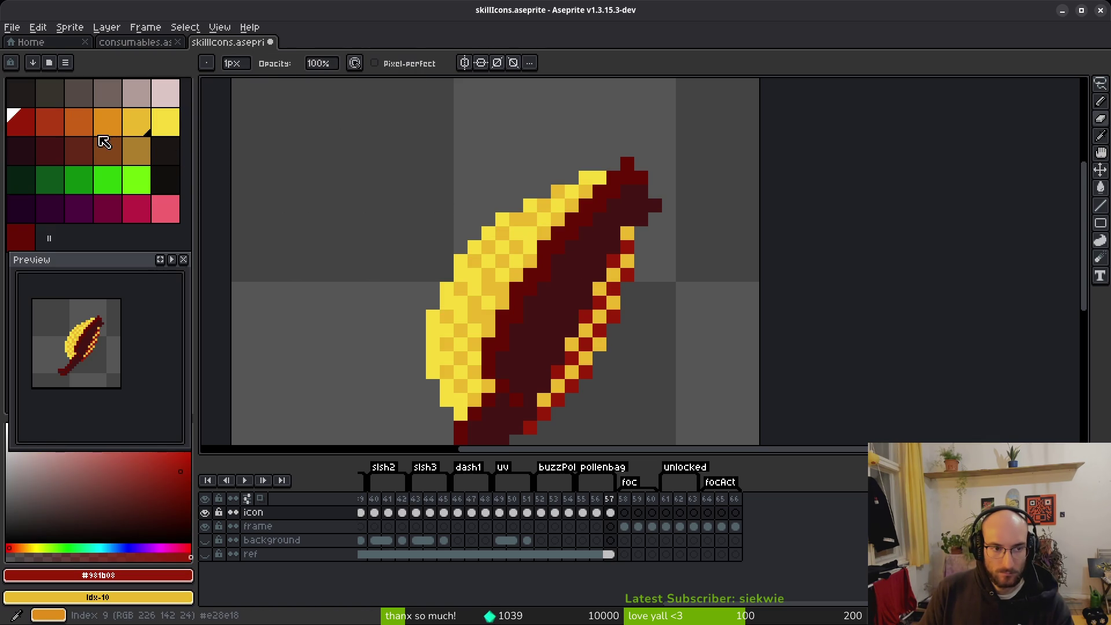
pyautogui.rightClick(107, 122)
pyautogui.hotkey('shift', 'r')
pyautogui.click(384, 101)
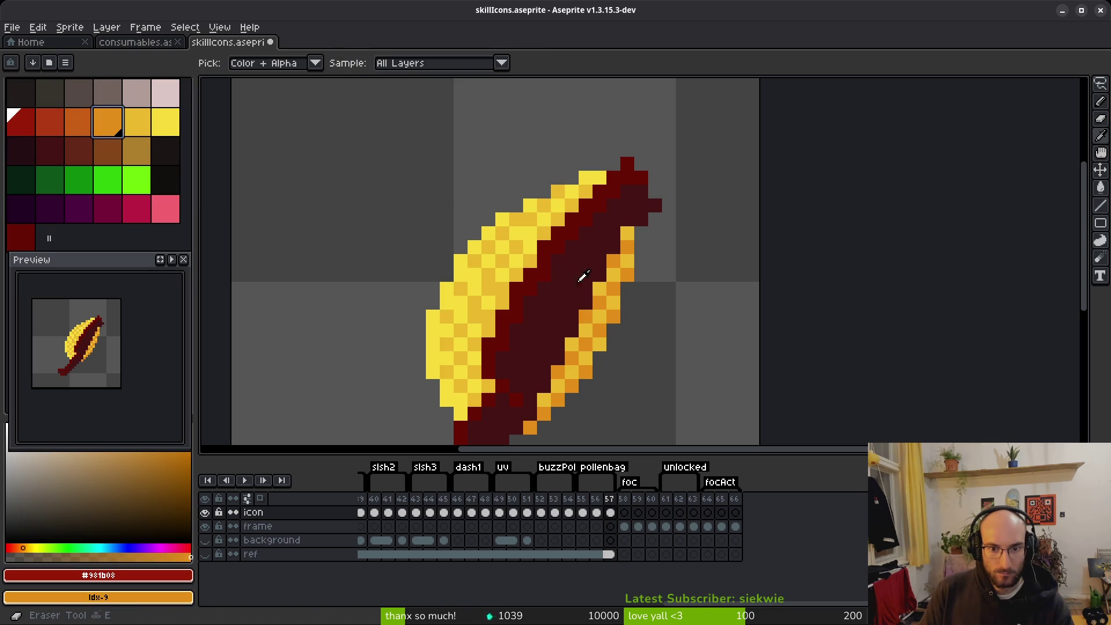
pyautogui.click(563, 238)
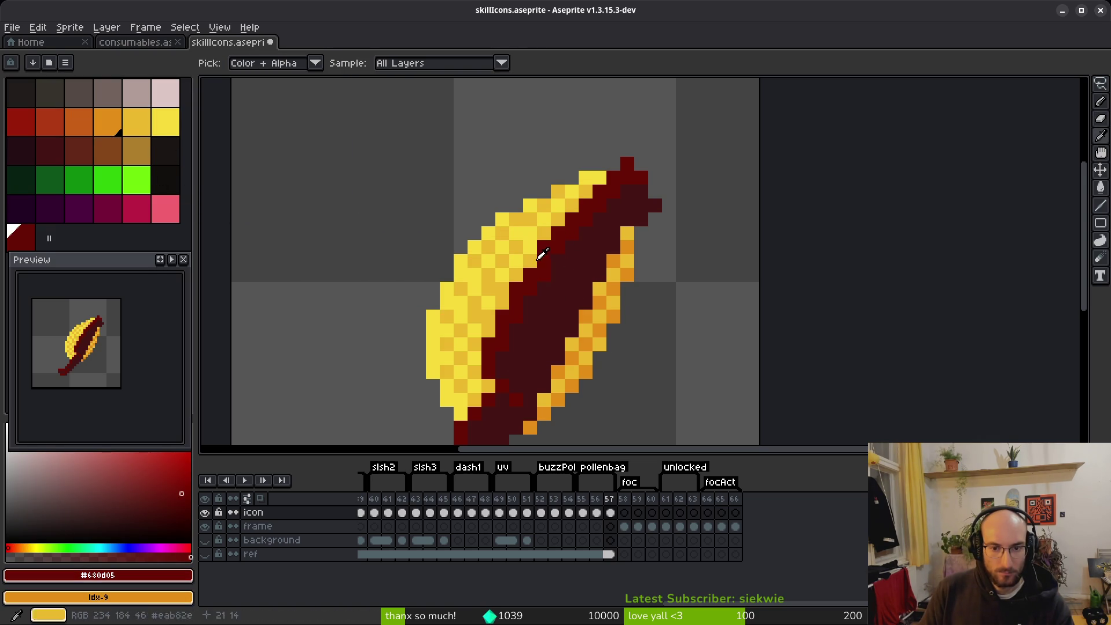
pyautogui.rightClick(63, 128)
pyautogui.hotkey('shift', 'r')
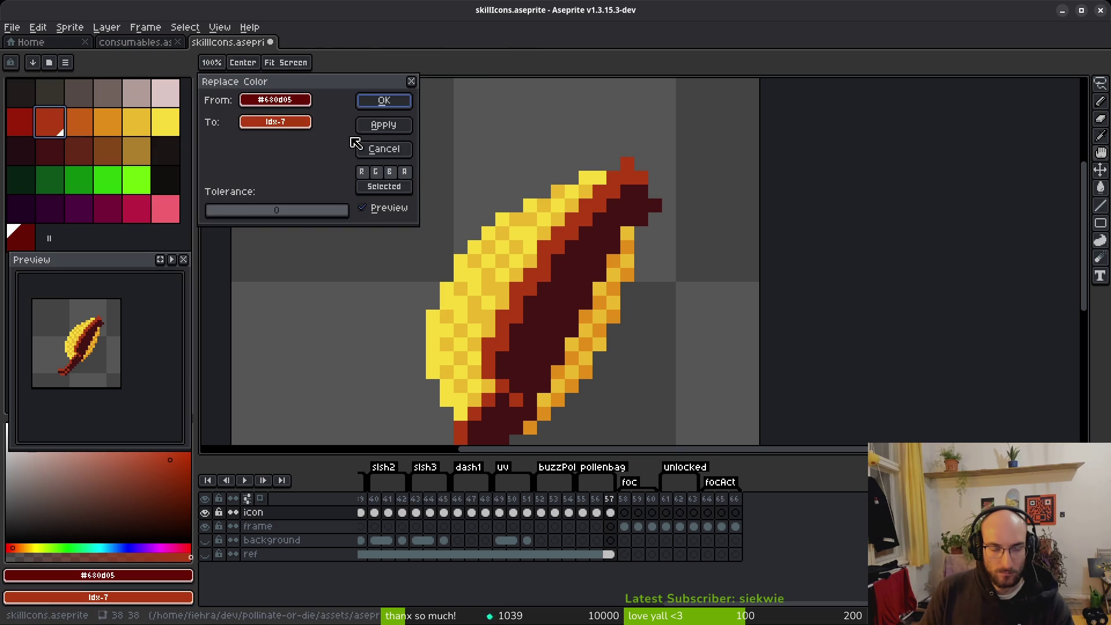
pyautogui.click(379, 101)
# Turn the darkest maroon red, comparing before and after with undo/redo.
pyautogui.click(564, 285)
pyautogui.rightClick(21, 121)
pyautogui.hotkey('shift', 'r')
pyautogui.click(377, 102)
pyautogui.scroll(-3, 567, 287)
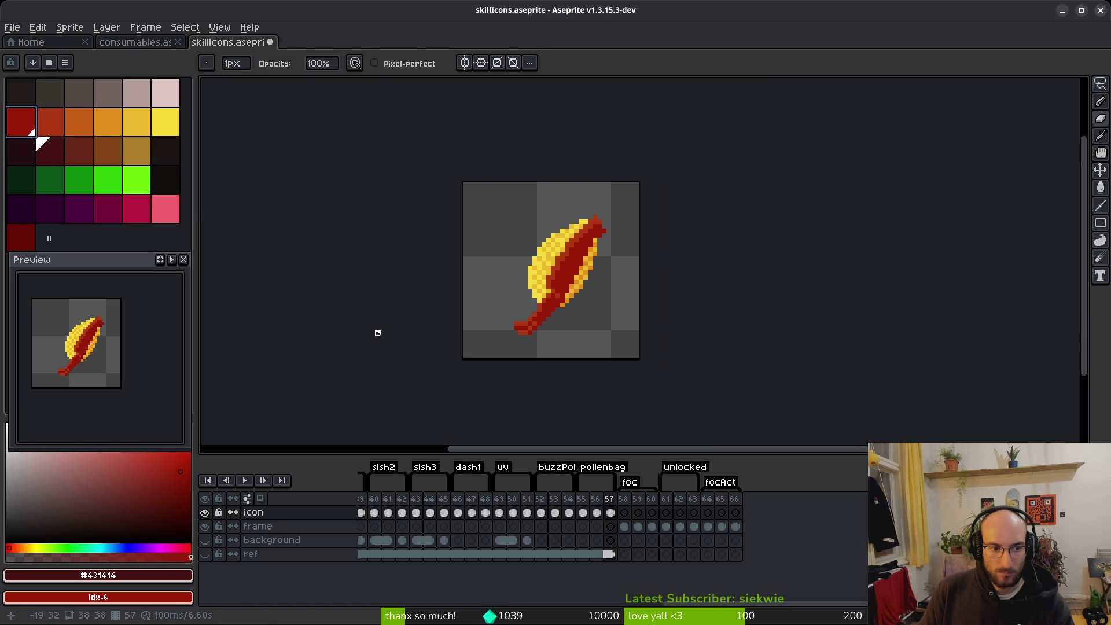
pyautogui.hotkey('ctrl', 'z')
pyautogui.hotkey('ctrl', 'y')
pyautogui.hotkey('ctrl', 'z')
pyautogui.hotkey('ctrl', 'y')
pyautogui.press('alt')
pyautogui.hotkey('ctrl', 'z')
pyautogui.hotkey('ctrl', 'y')
pyautogui.scroll(2, 588, 270)
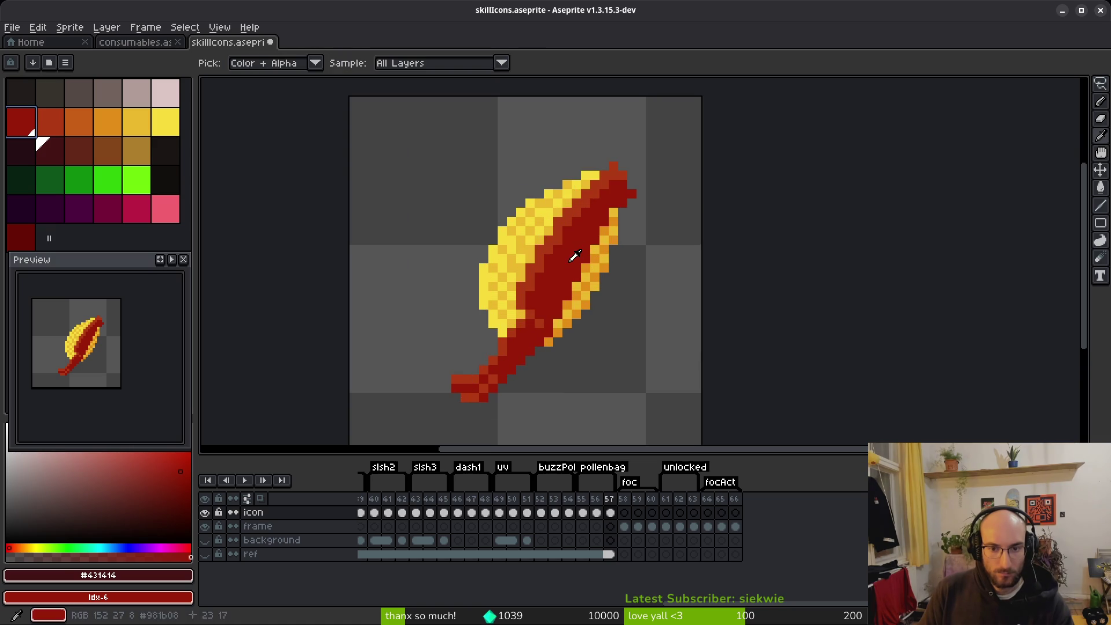
# Recolour the outer orange-red to orange and the interior dark red to red-orange.
pyautogui.click(575, 248)
pyautogui.click(554, 242)
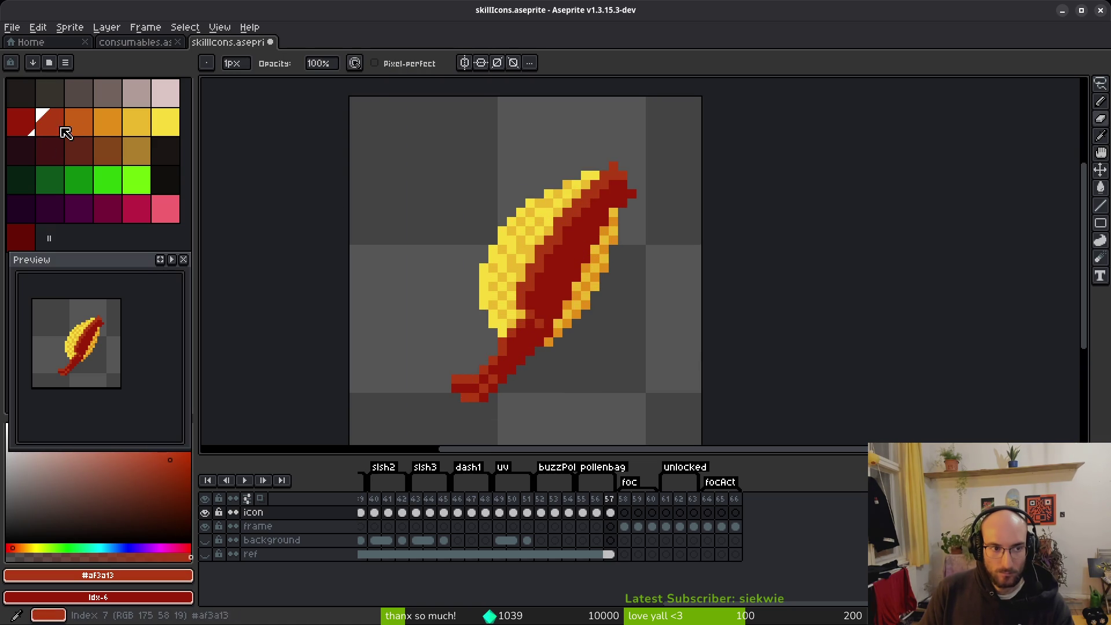
pyautogui.rightClick(78, 122)
pyautogui.hotkey('shift', 'r')
pyautogui.click(383, 104)
pyautogui.keyDown('alt'); pyautogui.click(558, 234); pyautogui.keyUp('alt')
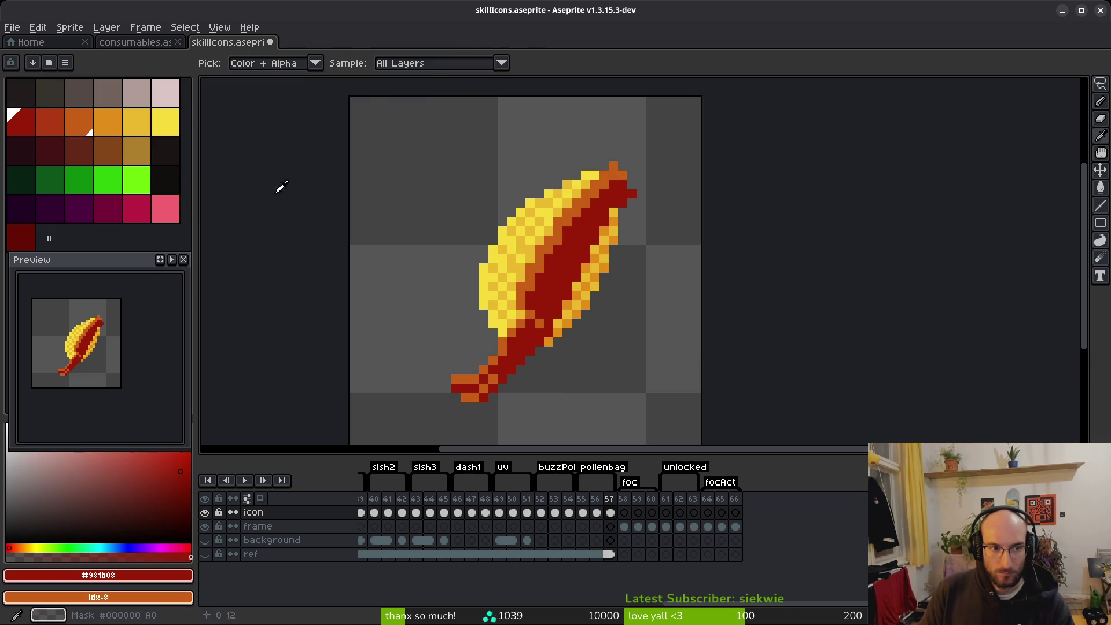
pyautogui.rightClick(50, 121)
pyautogui.hotkey('shift', 'r')
pyautogui.click(384, 101)
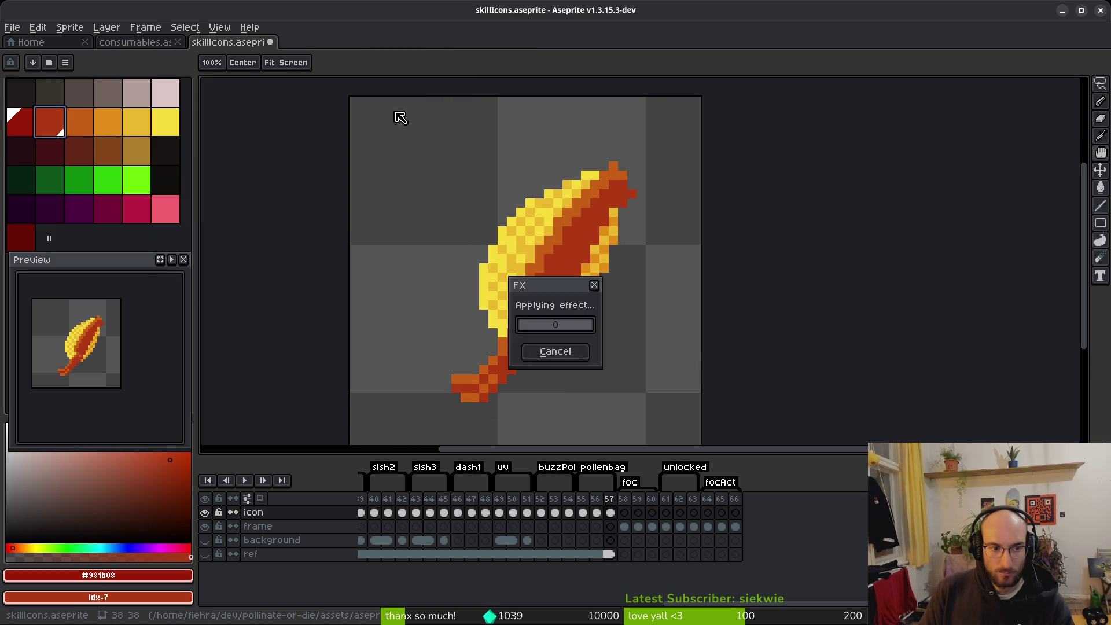
# Save skillIcons.aseprite.
pyautogui.hotkey('ctrl', 's')
pyautogui.scroll(-1, 558, 289)
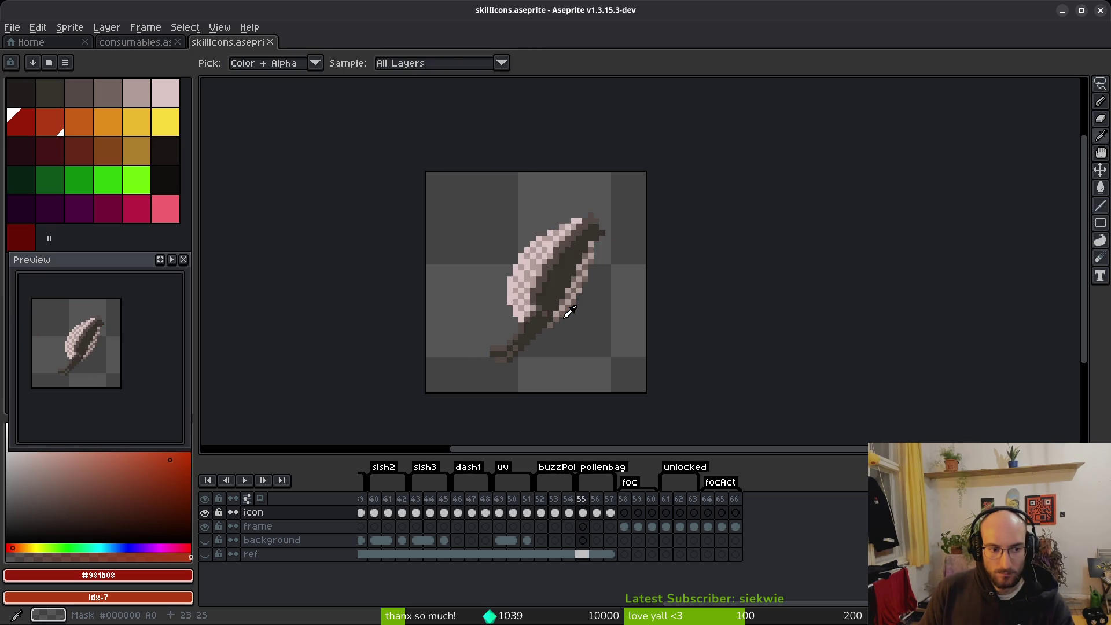
pyautogui.scroll(3, 564, 319)
# Darken the bag's interior to dark red and turn its orange edges orange-red.
pyautogui.keyDown('alt'); pyautogui.click(548, 287); pyautogui.keyUp('alt')
pyautogui.rightClick(21, 122)
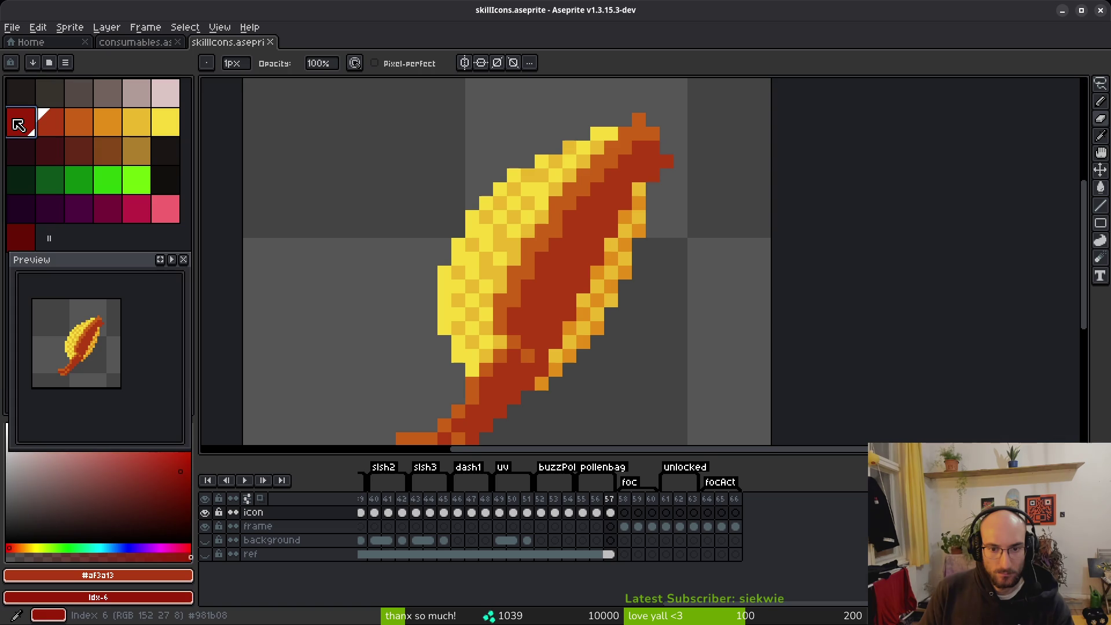
pyautogui.hotkey('shift', 'r')
pyautogui.click(382, 99)
pyautogui.keyDown('alt'); pyautogui.click(555, 226); pyautogui.keyUp('alt')
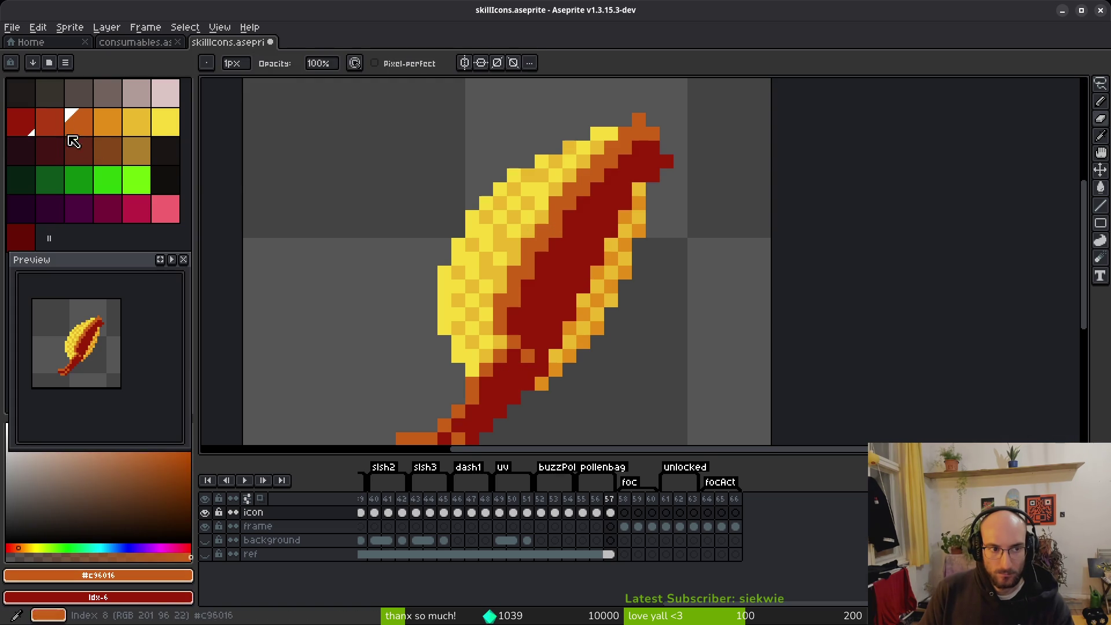
pyautogui.rightClick(50, 121)
pyautogui.hotkey('shift', 'r')
pyautogui.click(386, 102)
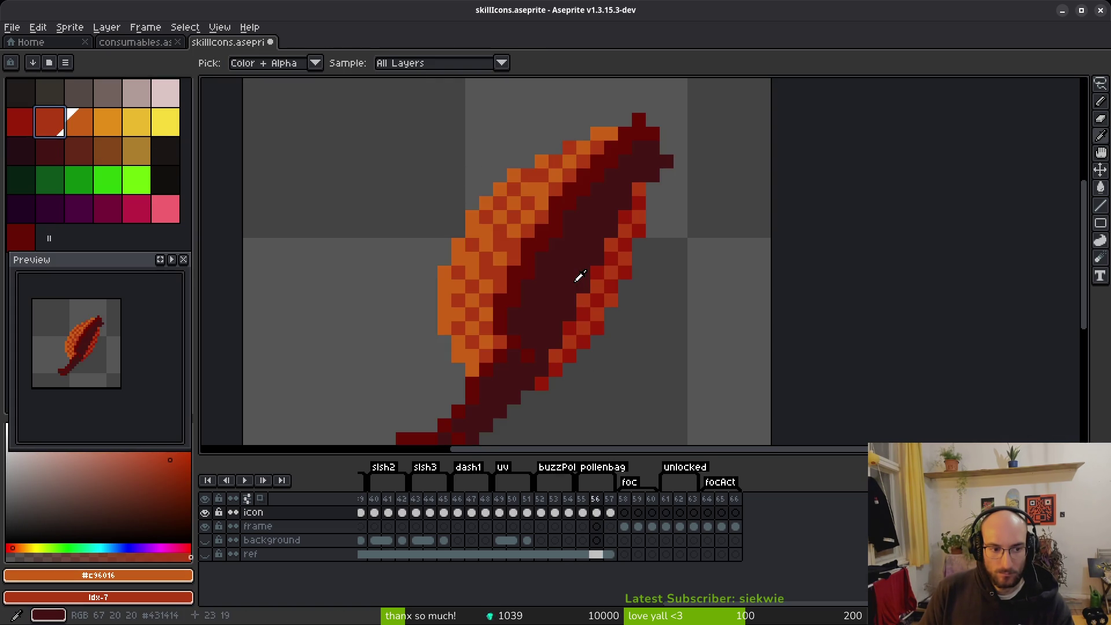
pyautogui.press('b')
pyautogui.scroll(-1, 590, 289)
pyautogui.scroll(2, 572, 261)
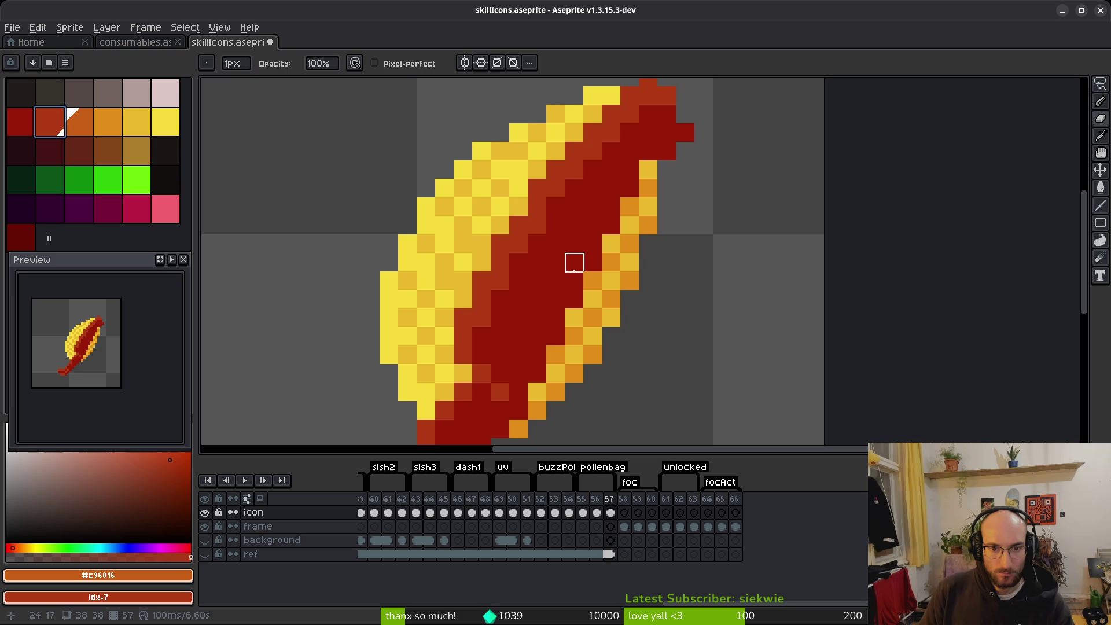
# Try turning the yellows orange and darker yellow, then undo the trial.
pyautogui.press('alt')
pyautogui.click(510, 183)
pyautogui.rightClick(107, 121)
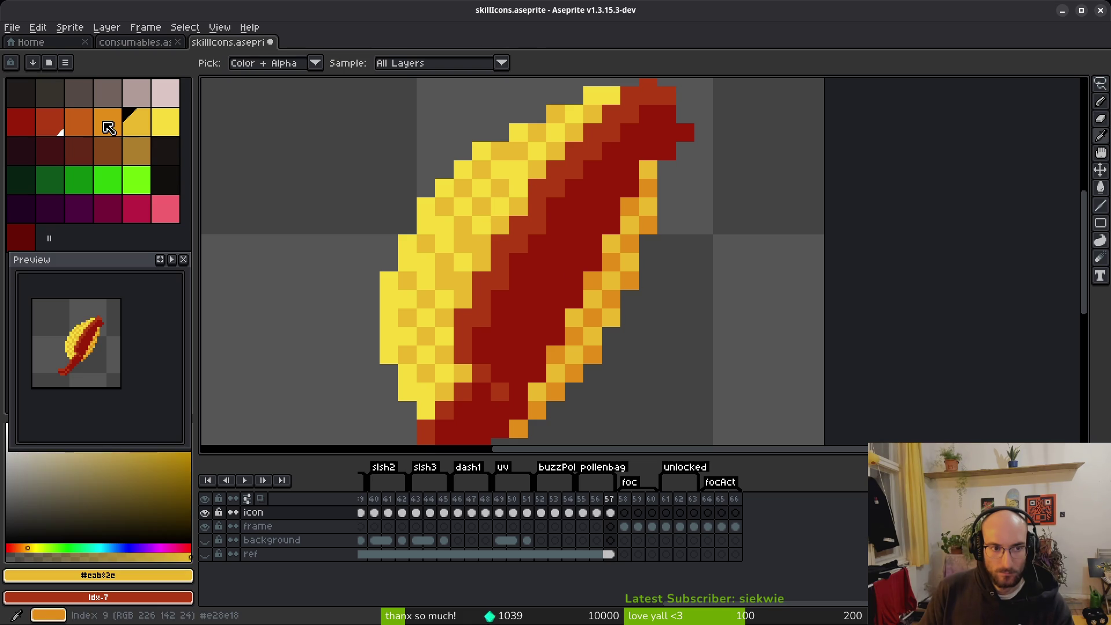
pyautogui.hotkey('shift', 'r')
pyautogui.click(376, 97)
pyautogui.click(517, 162)
pyautogui.rightClick(139, 120)
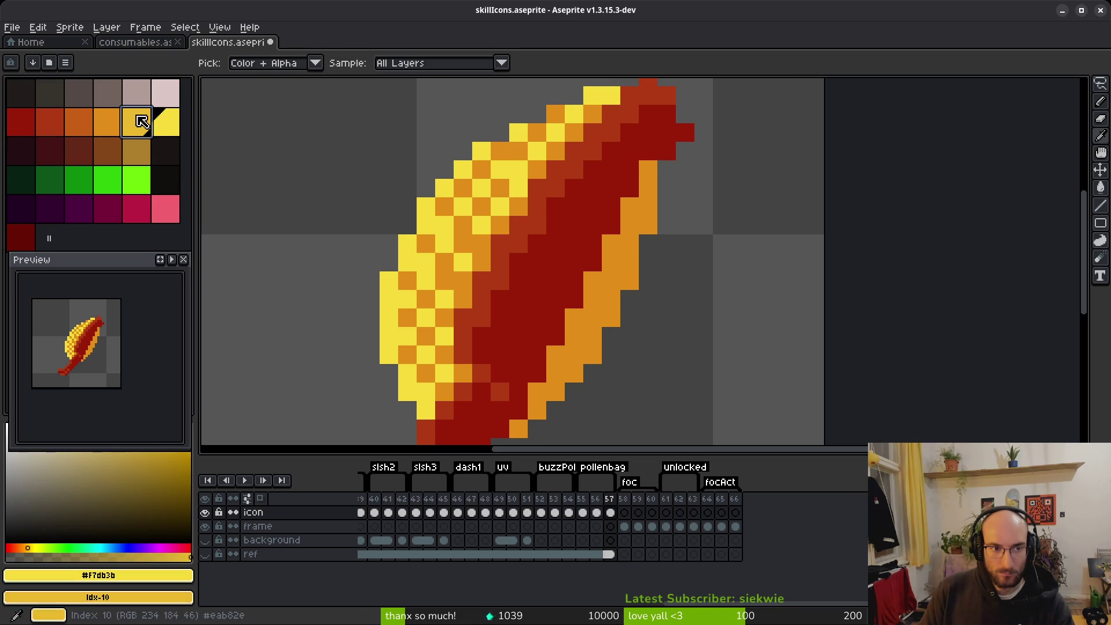
pyautogui.hotkey('shift', 'r')
pyautogui.click(383, 98)
pyautogui.hotkey('ctrl', 'z')
pyautogui.hotkey('ctrl', 'z')
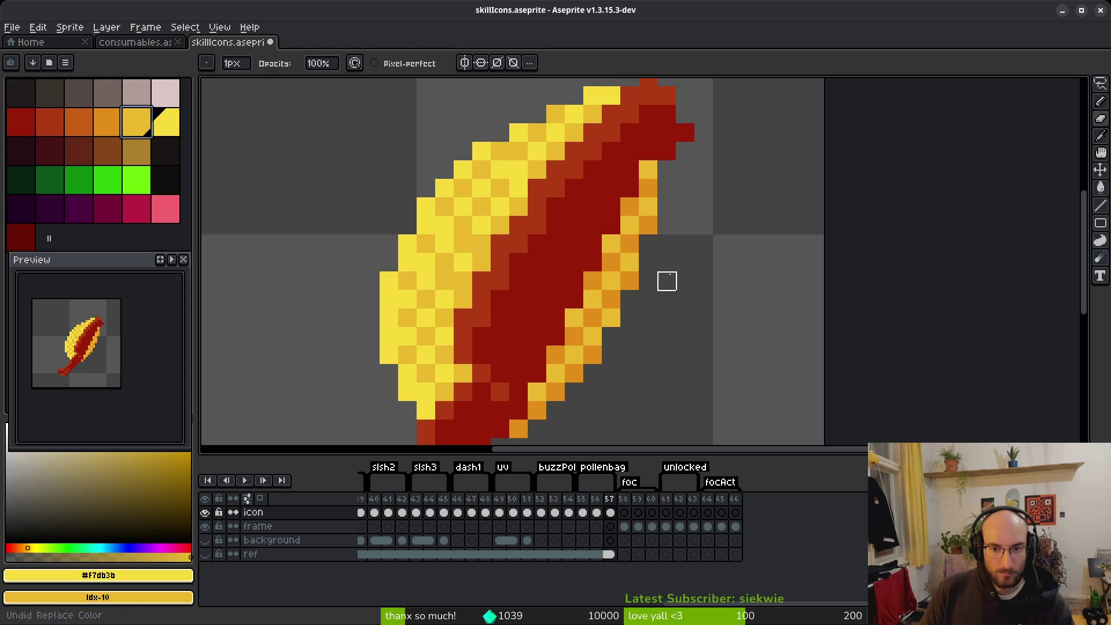
# Replace the bag's orange, then turn the yellow orange and the light yellow darker yellow.
pyautogui.keyDown('alt'); pyautogui.click(639, 233); pyautogui.keyUp('alt')
pyautogui.hotkey('shift', 'r')
pyautogui.click(379, 99)
pyautogui.keyDown('alt'); pyautogui.click(515, 144); pyautogui.keyUp('alt')
pyautogui.rightClick(120, 127)
pyautogui.hotkey('shift', 'r')
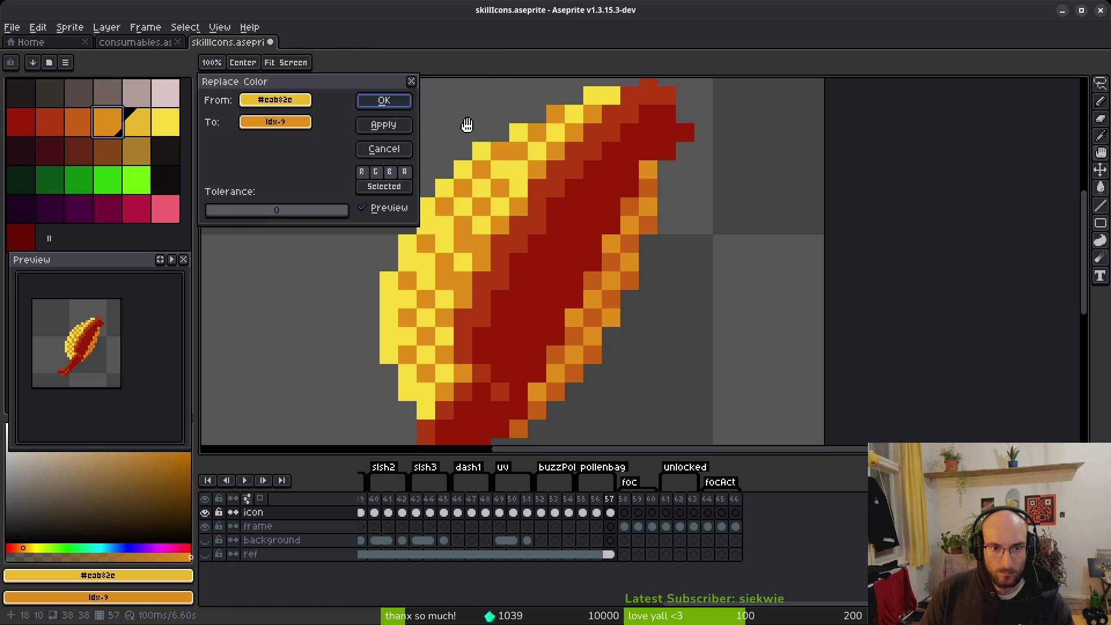
pyautogui.click(394, 101)
pyautogui.click(153, 128)
pyautogui.rightClick(148, 128)
pyautogui.hotkey('shift', 'r')
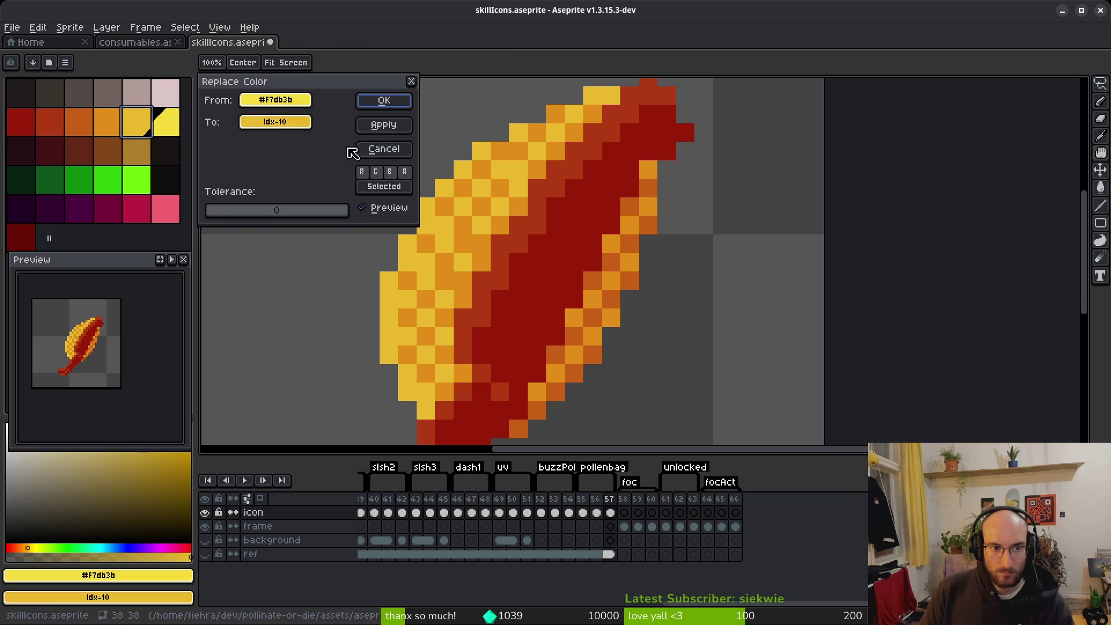
pyautogui.click(384, 100)
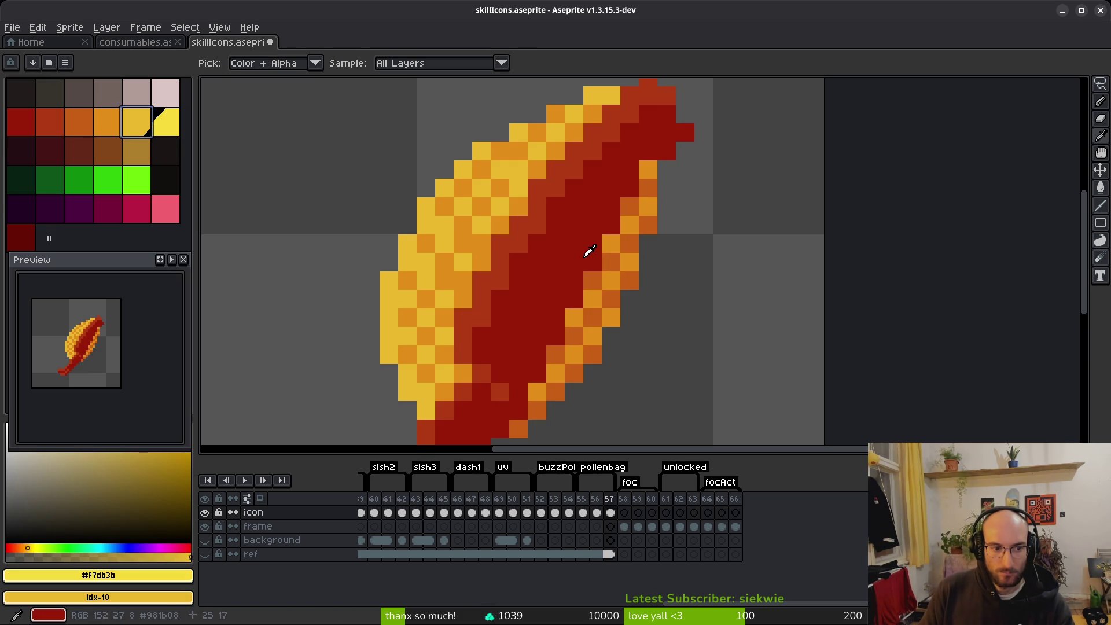
pyautogui.scroll(-1, 587, 261)
pyautogui.scroll(-3, 588, 261)
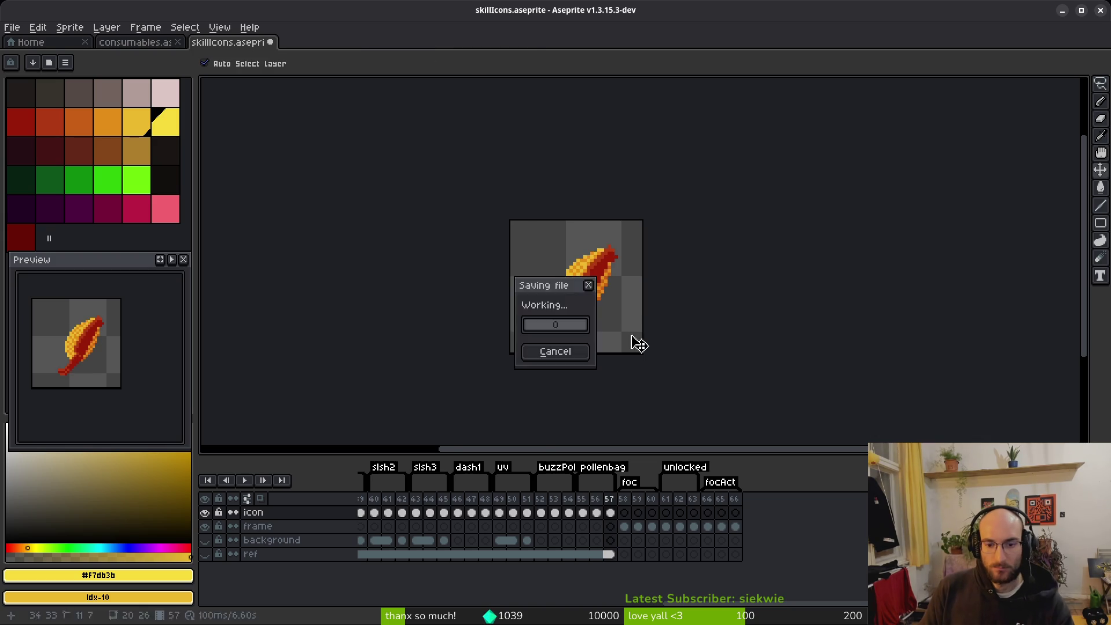
# Export the three selected pollen bag frames as a sprite sheet.
pyautogui.keyDown('shift'); pyautogui.click(581, 512); pyautogui.keyUp('shift')
pyautogui.hotkey('ctrl', 'e')
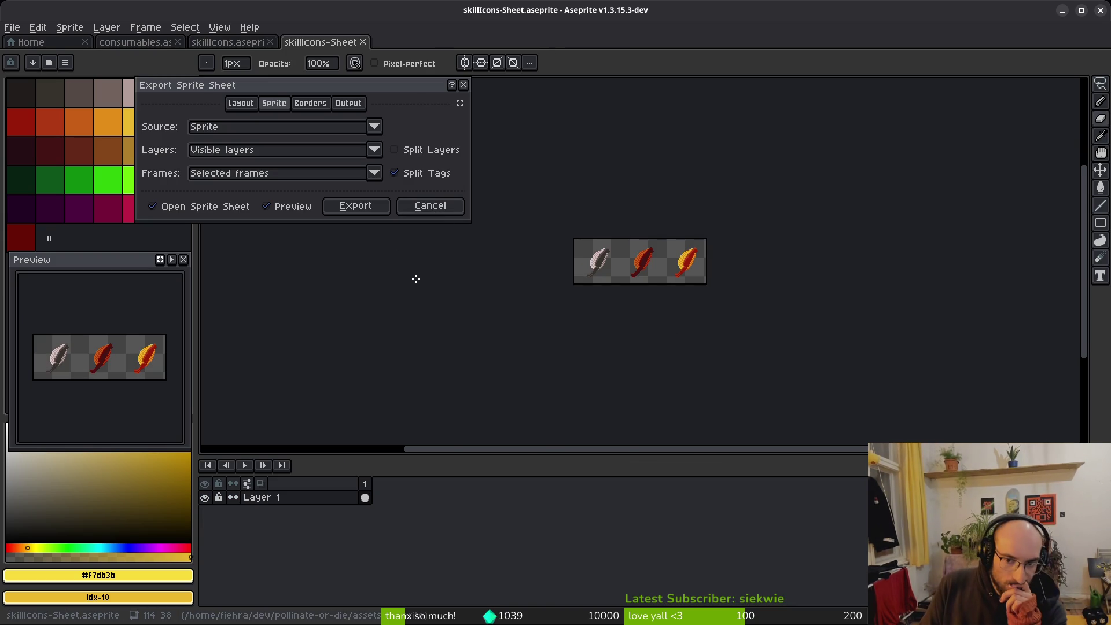
pyautogui.click(336, 209)
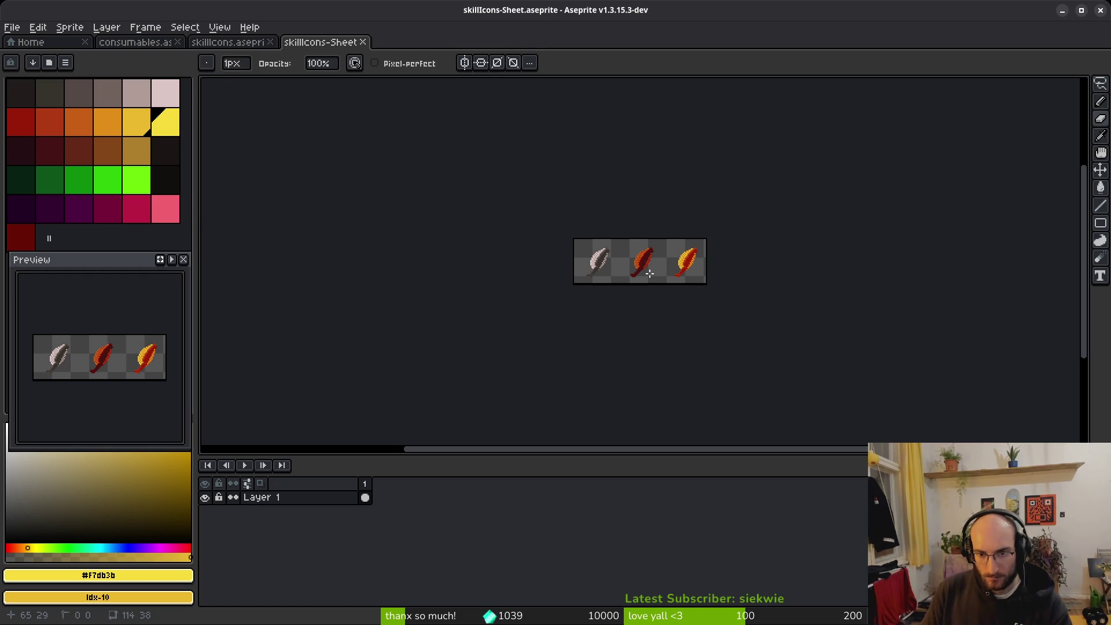
# Export the sheet as pollenbags.png into the art/skills folder, then switch to the bumblebee legs search.
pyautogui.hotkey('ctrl', 'alt', 'shift', 's')
pyautogui.click(279, 52)
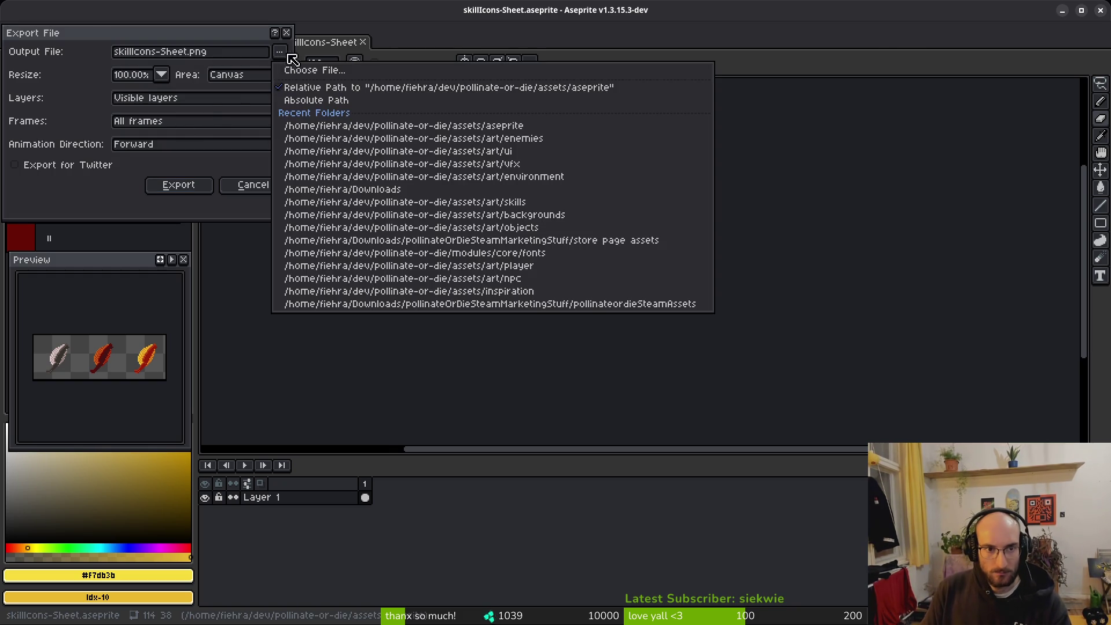
pyautogui.click(354, 71)
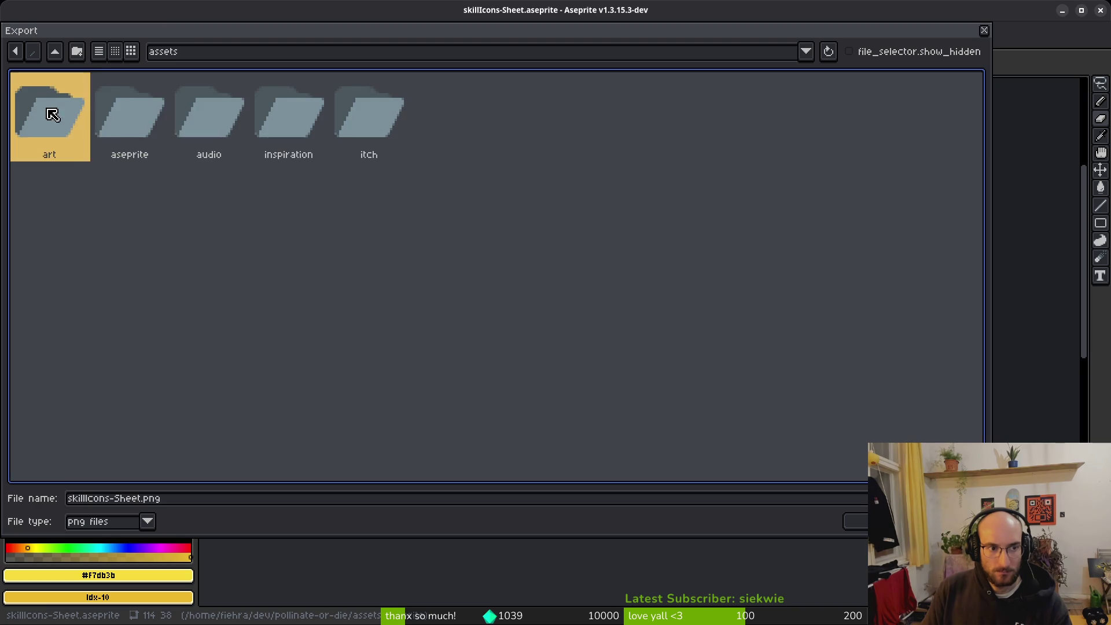
pyautogui.doubleClick(50, 112)
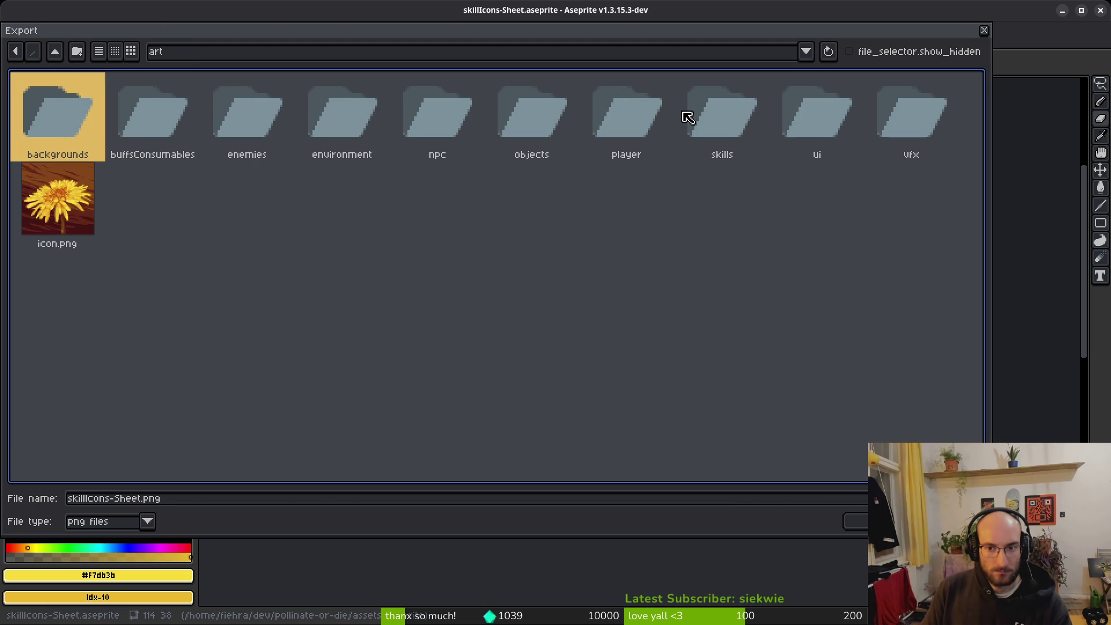
pyautogui.click(728, 119)
pyautogui.doubleClick(727, 120)
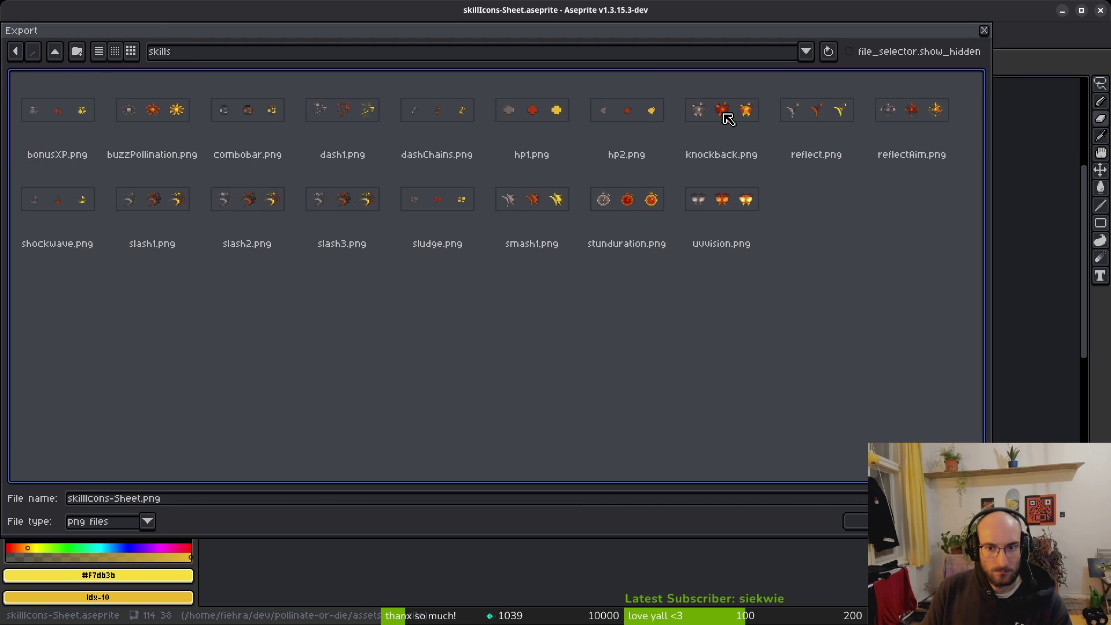
pyautogui.click(146, 501)
pyautogui.write('pollenbags')
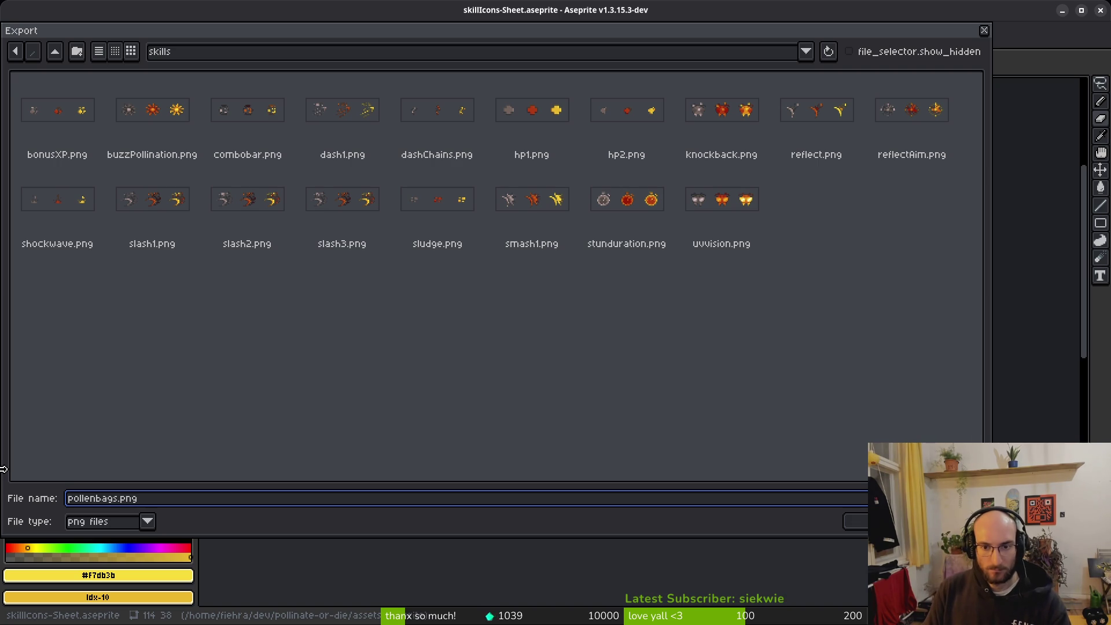
pyautogui.press('Return')
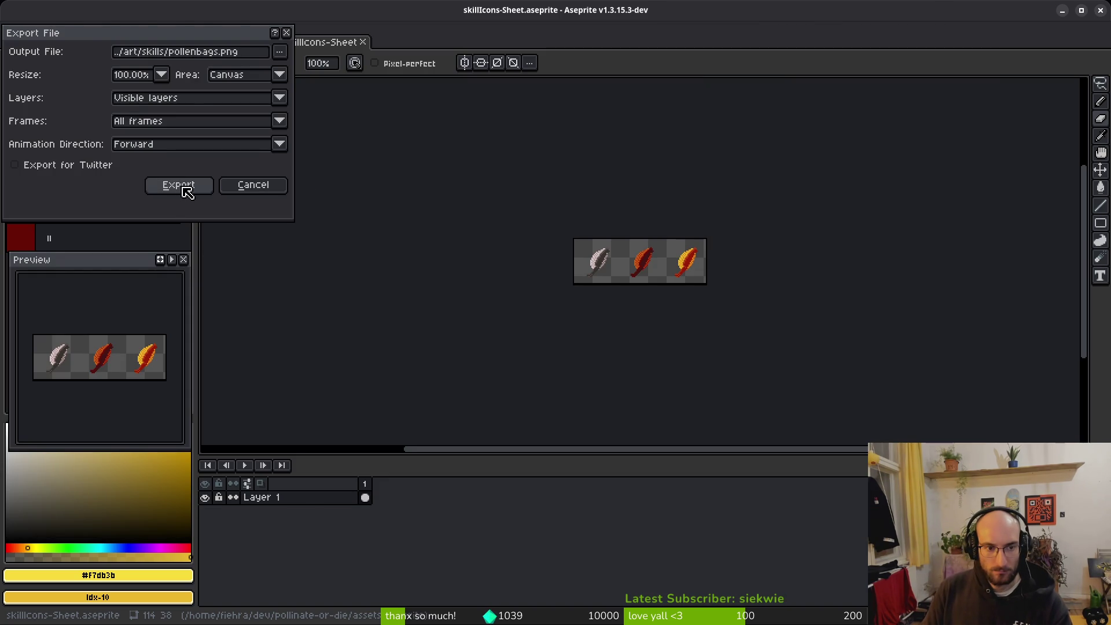
pyautogui.click(202, 190)
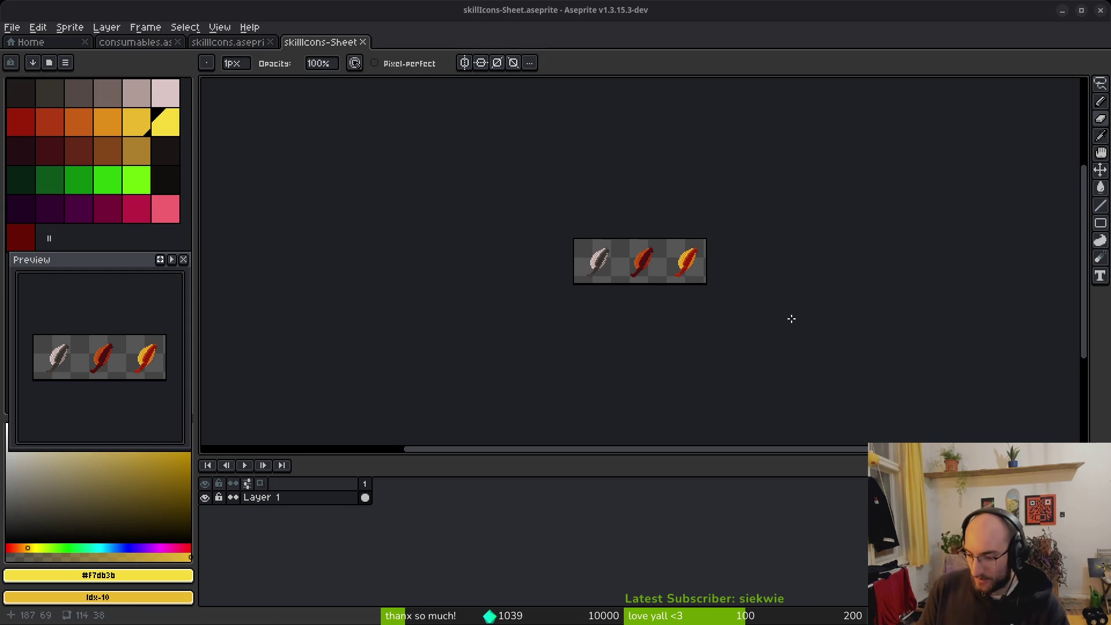
pyautogui.scroll(5, 673, 304)
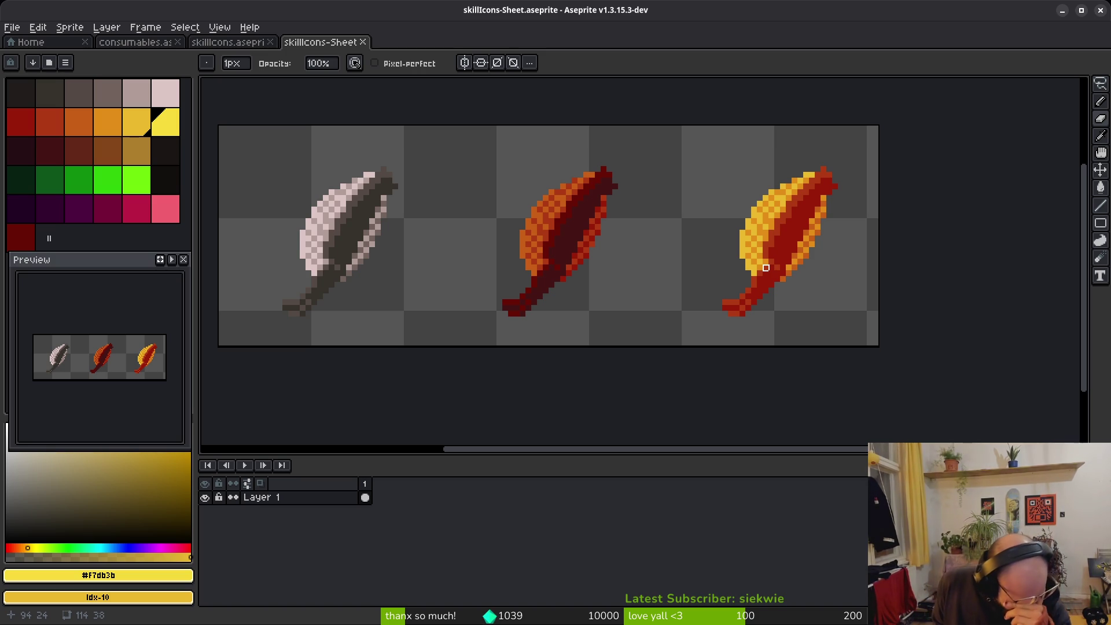
pyautogui.hotkey('alt', 'Tab')
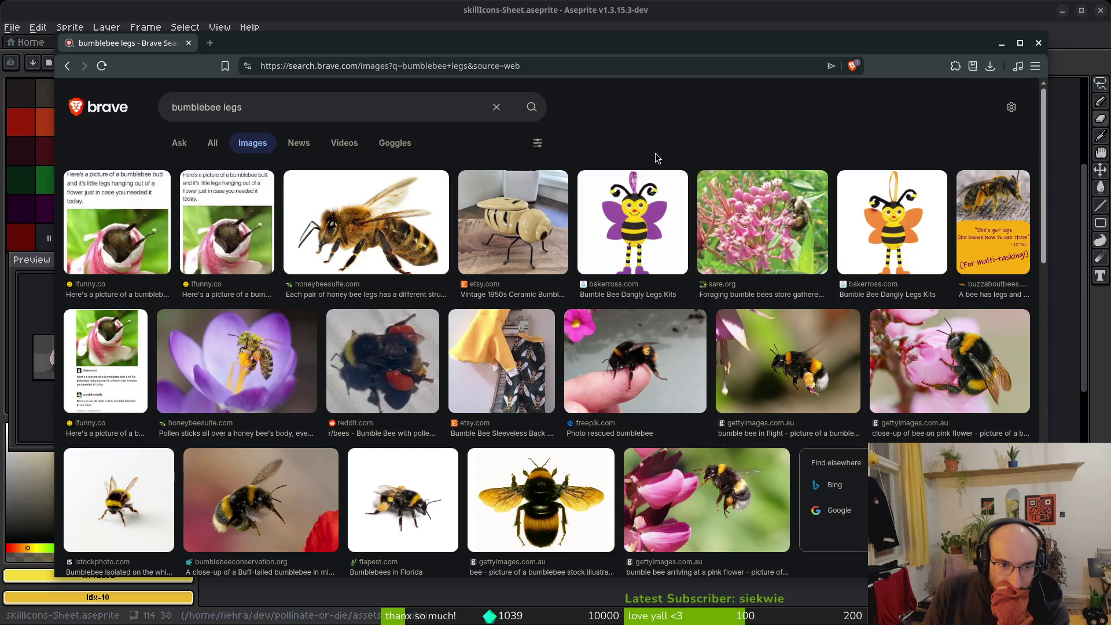
# Browse the bumblebee legs image results for reference, then return to Aseprite.
pyautogui.scroll(-3, 729, 142)
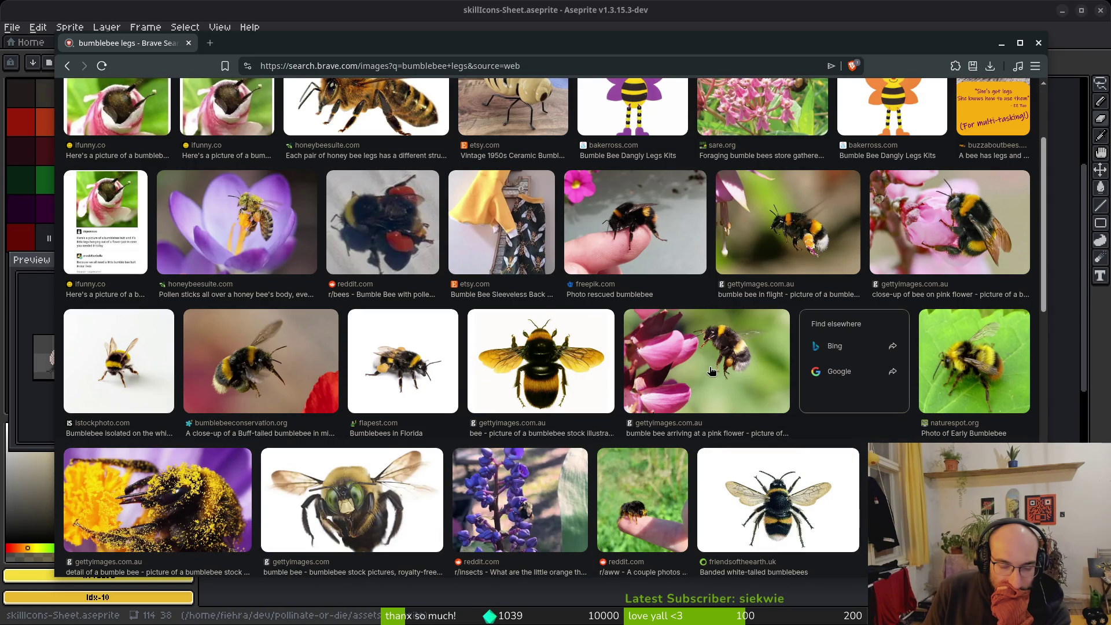
pyautogui.scroll(-3, 712, 371)
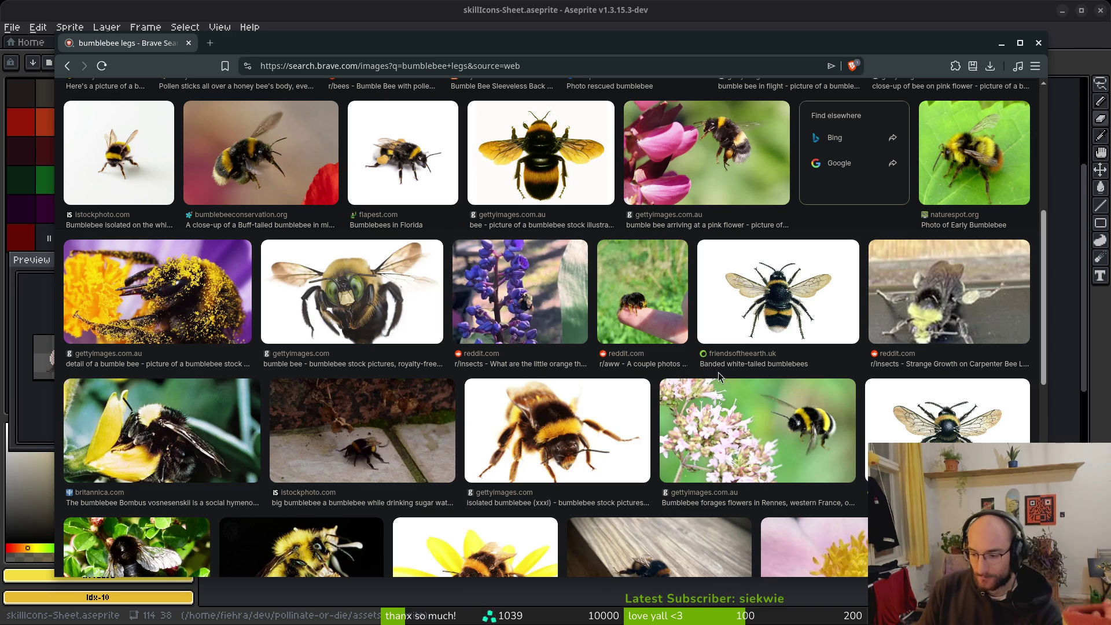
pyautogui.hotkey('alt', 'Tab')
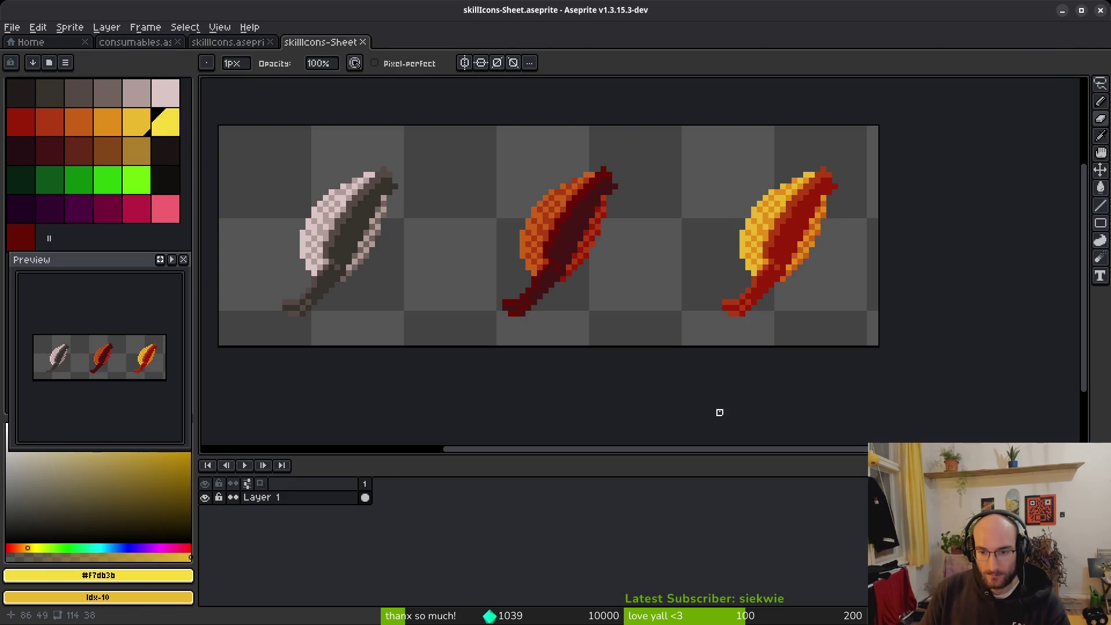
# Add a golden yellow pixel to the right bag's top edge.
pyautogui.scroll(4, 776, 273)
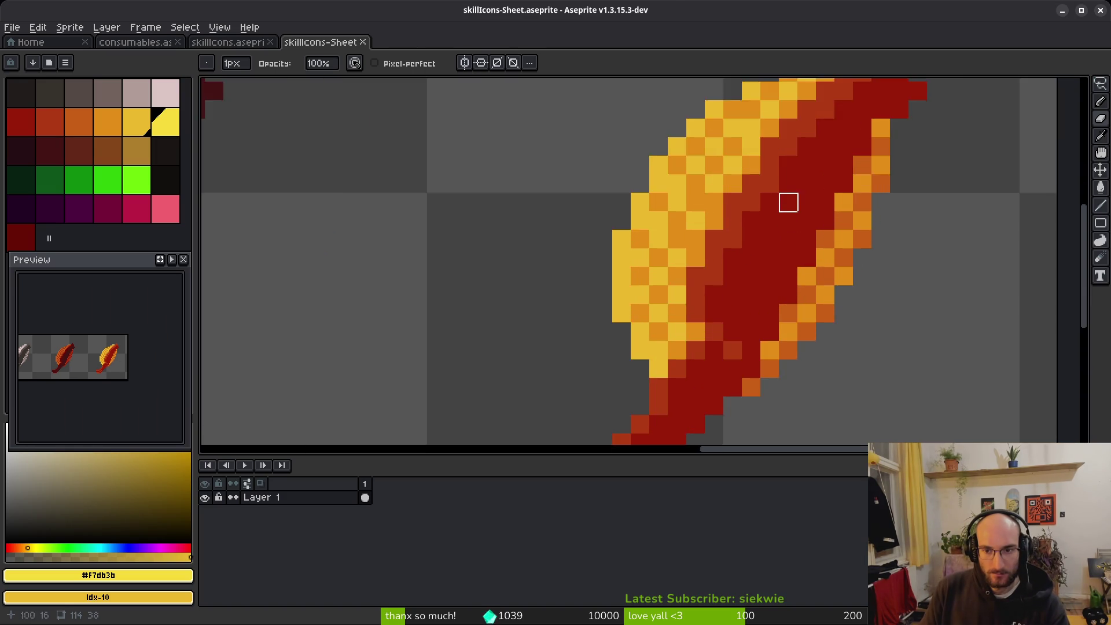
pyautogui.keyDown('alt'); pyautogui.click(720, 215); pyautogui.keyUp('alt')
pyautogui.scroll(-3, 722, 208)
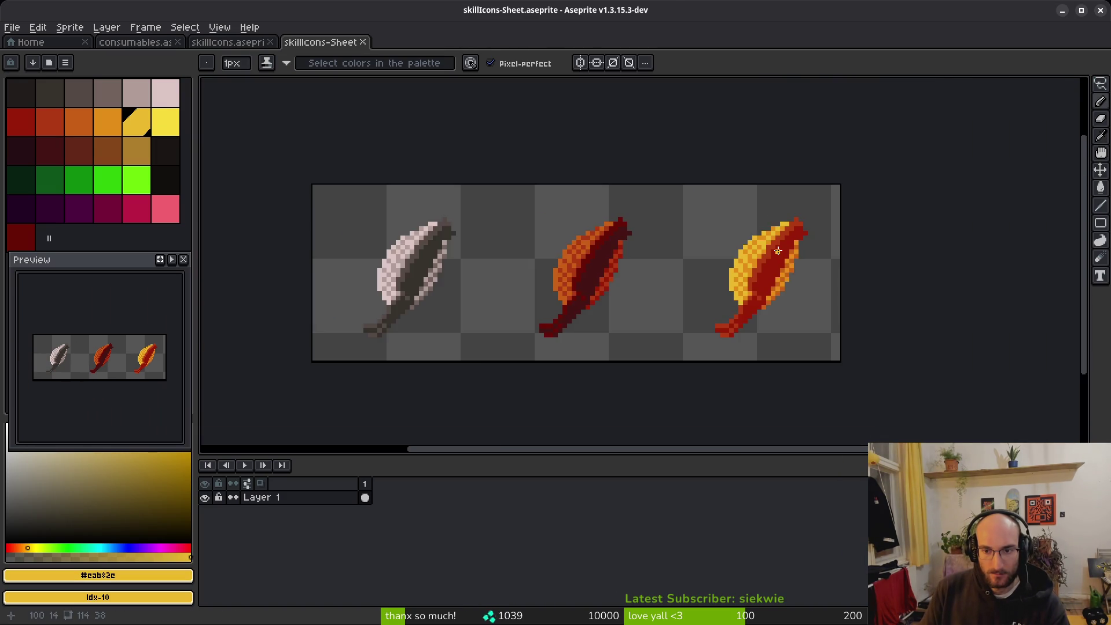
pyautogui.scroll(3, 763, 220)
pyautogui.click(765, 215)
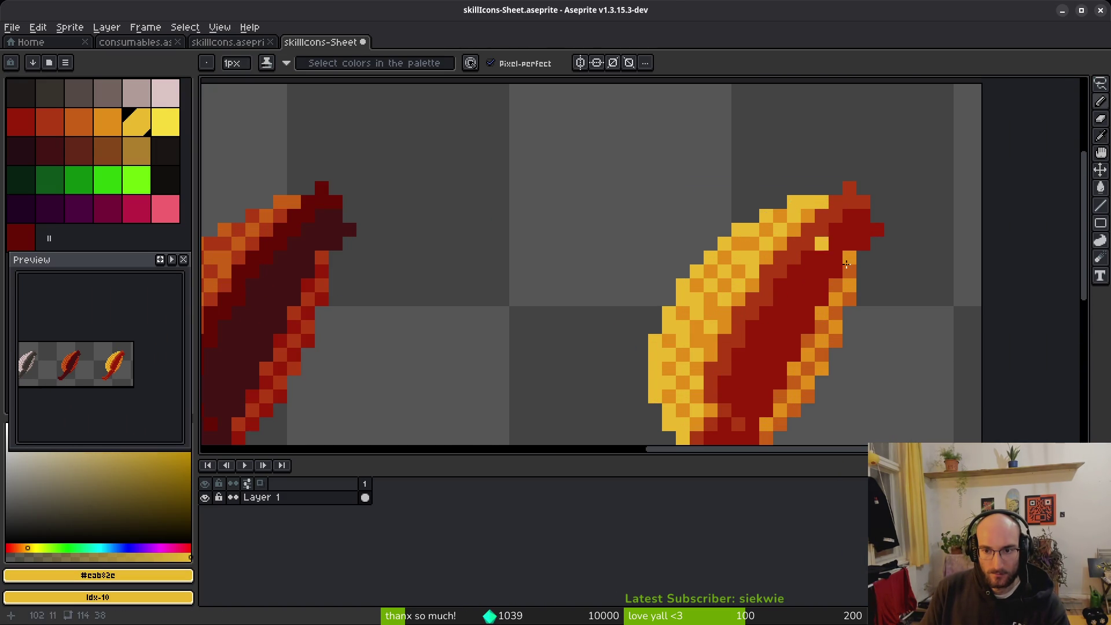
pyautogui.scroll(-3, 873, 308)
pyautogui.scroll(2, 665, 254)
# Paint orange pixels along the middle bag's upper-left edge.
pyautogui.keyDown('alt'); pyautogui.click(673, 247); pyautogui.keyUp('alt')
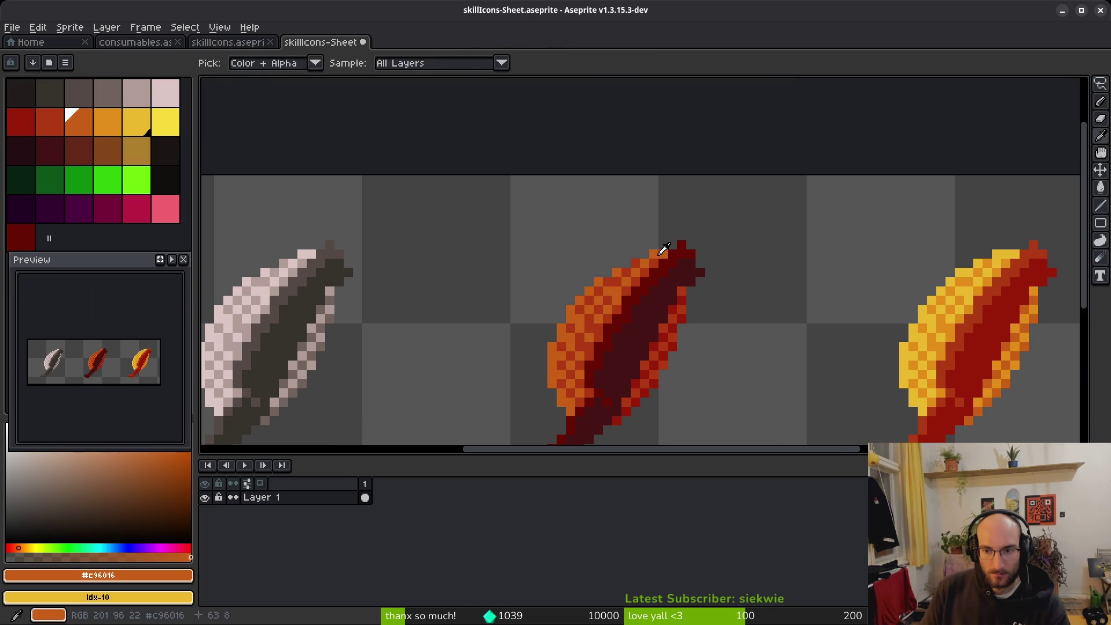
pyautogui.scroll(2, 674, 245)
pyautogui.click(621, 256)
pyautogui.moveTo(621, 256)
pyautogui.mouseDown()
pyautogui.moveTo(614, 272)
pyautogui.moveTo(559, 291)
pyautogui.mouseUp()
pyautogui.scroll(-3, 745, 283)
pyautogui.scroll(2, 593, 292)
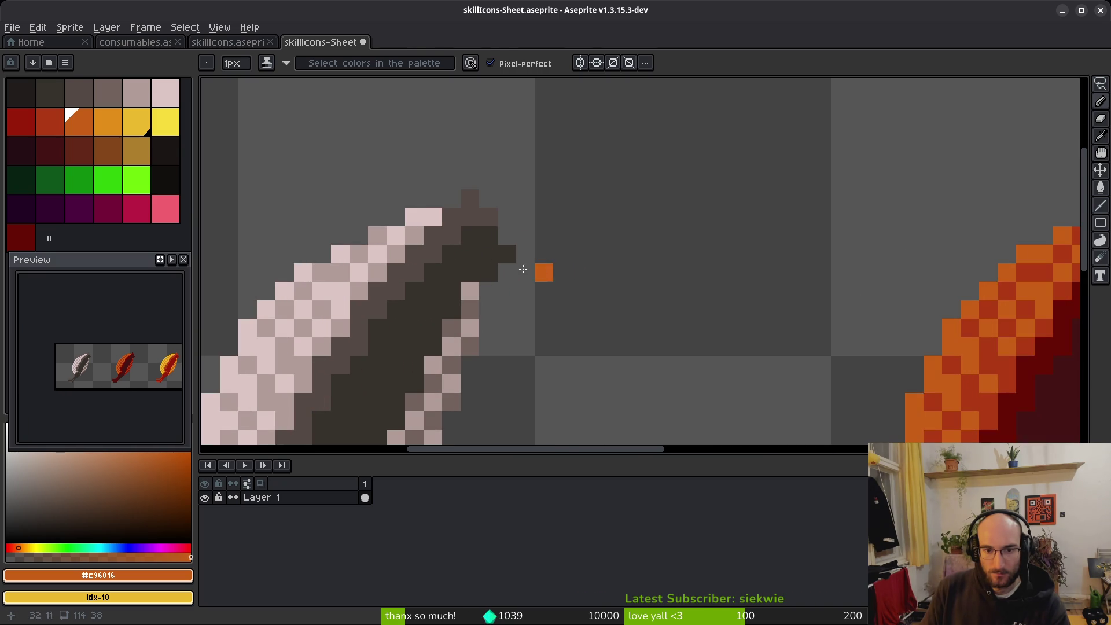
# Paint pale pink-grey pixels along the left bag's upper edge.
pyautogui.keyDown('alt'); pyautogui.click(431, 217); pyautogui.keyUp('alt')
pyautogui.moveTo(385, 230); pyautogui.dragTo(324, 252)
pyautogui.scroll(-3, 324, 251)
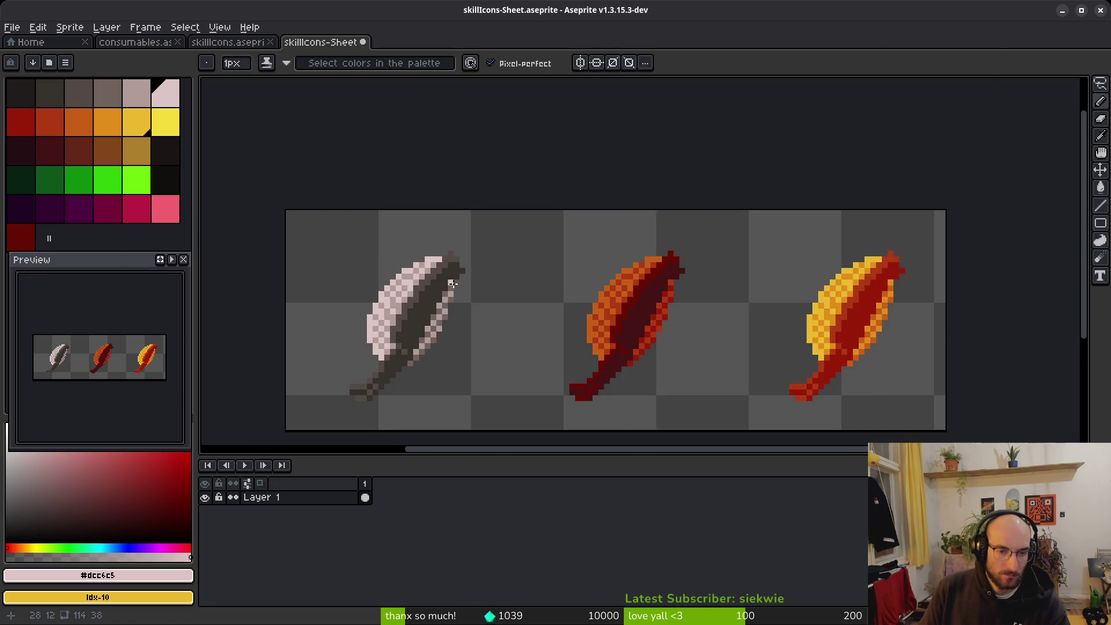
# Back out of the save dialog and bring up the Export Sprite Sheet settings.
pyautogui.hotkey('ctrl', 's')
pyautogui.press('Escape')
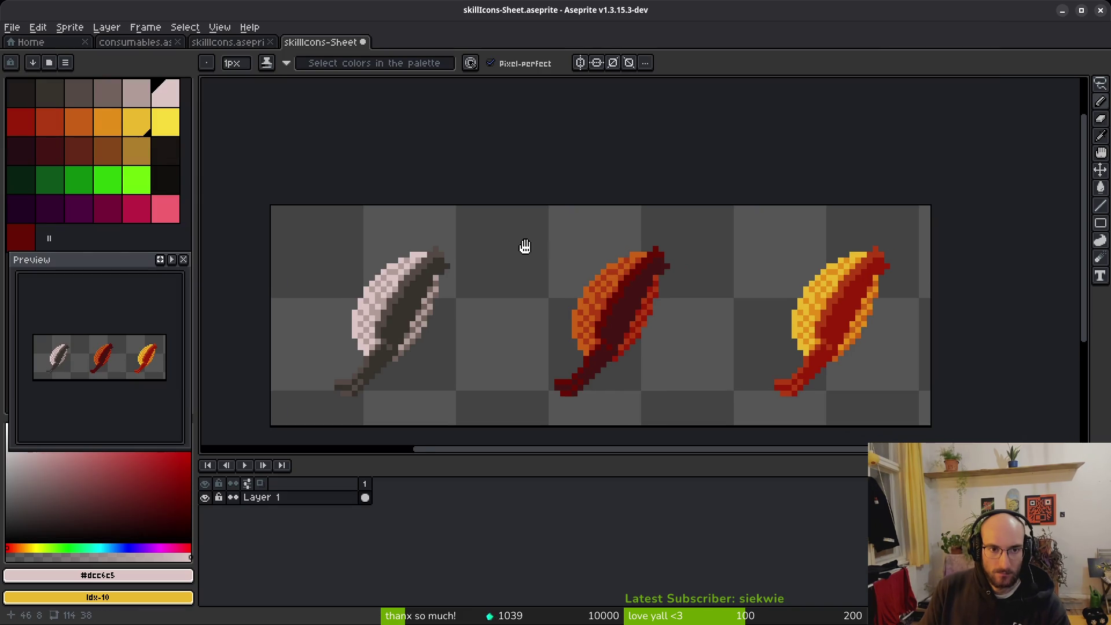
pyautogui.hotkey('ctrl', 's')
pyautogui.press('Escape')
pyautogui.hotkey('ctrl', 'e')
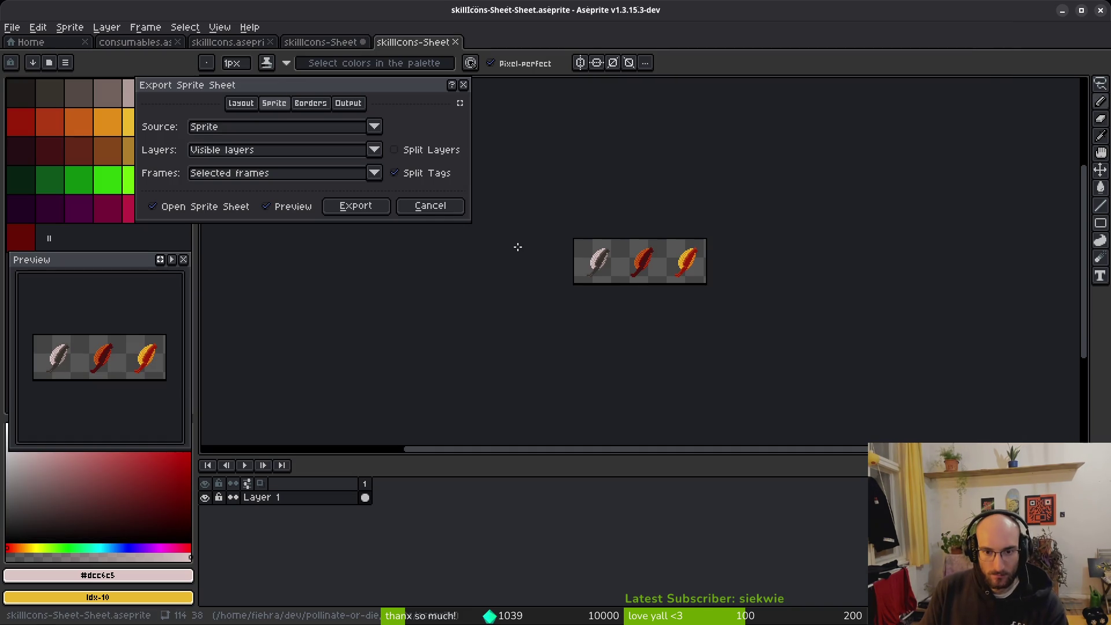
# Export the sheet over the existing pollenbags.png, confirming the overwrite.
pyautogui.click(441, 207)
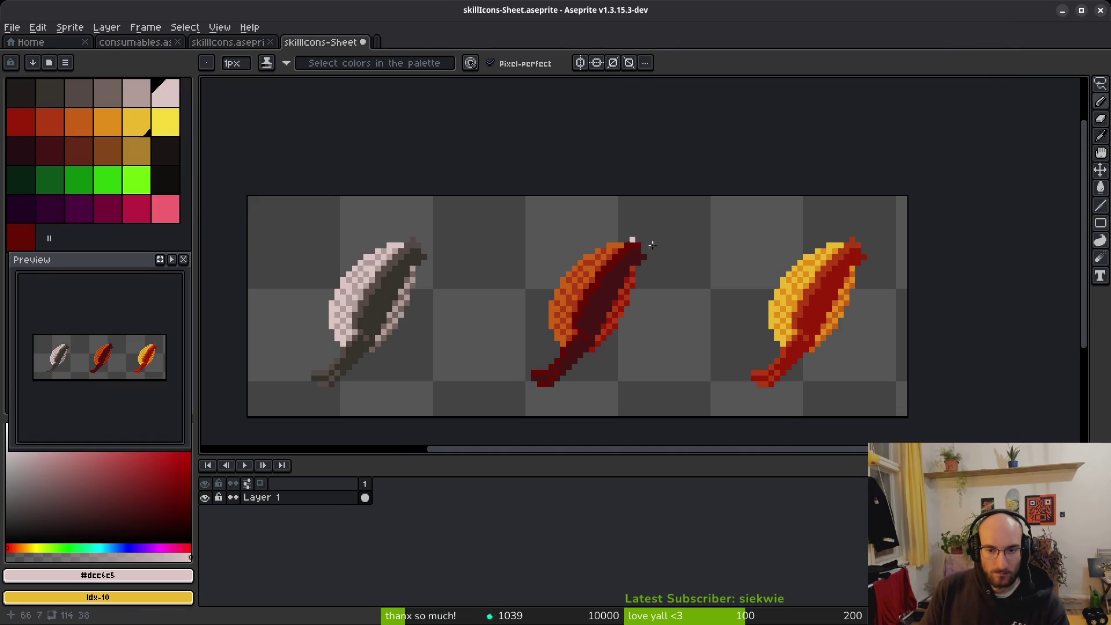
pyautogui.hotkey('ctrl', 'alt', 'shift', 's')
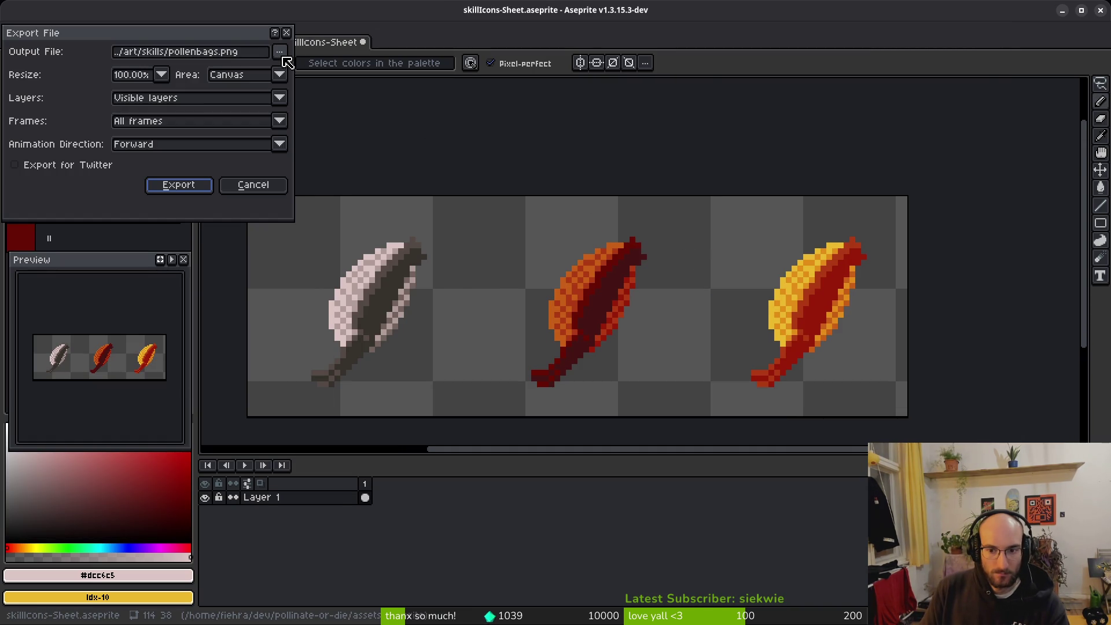
pyautogui.click(284, 57)
pyautogui.click(332, 72)
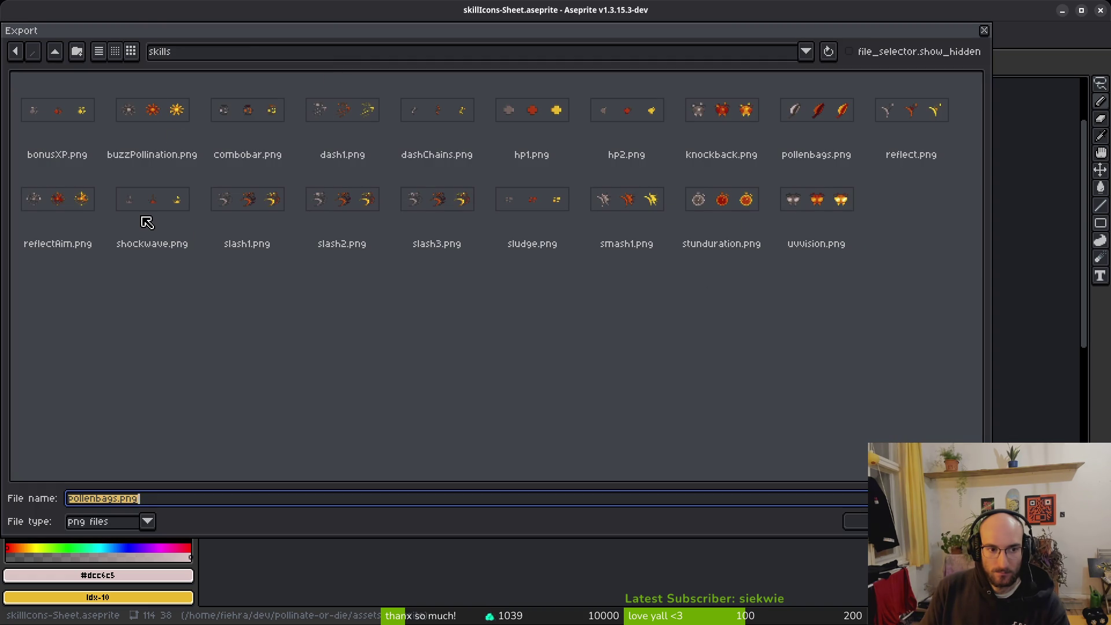
pyautogui.click(813, 143)
pyautogui.click(859, 517)
pyautogui.click(504, 353)
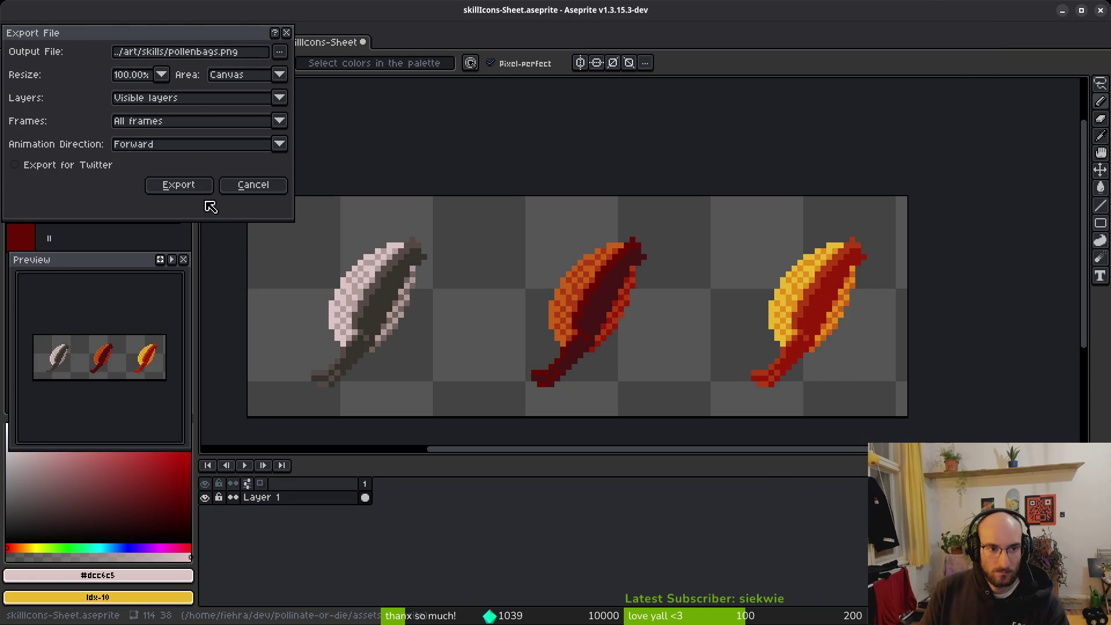
pyautogui.click(210, 192)
# Close the icon sheet document without saving.
pyautogui.click(365, 43)
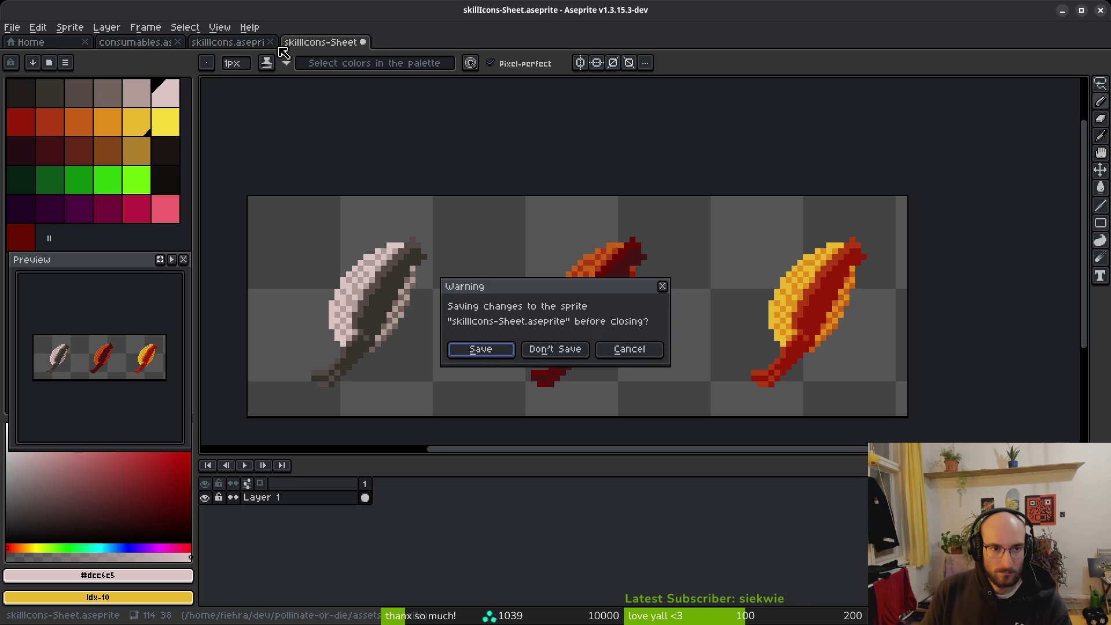
pyautogui.click(561, 348)
pyautogui.scroll(3, 561, 344)
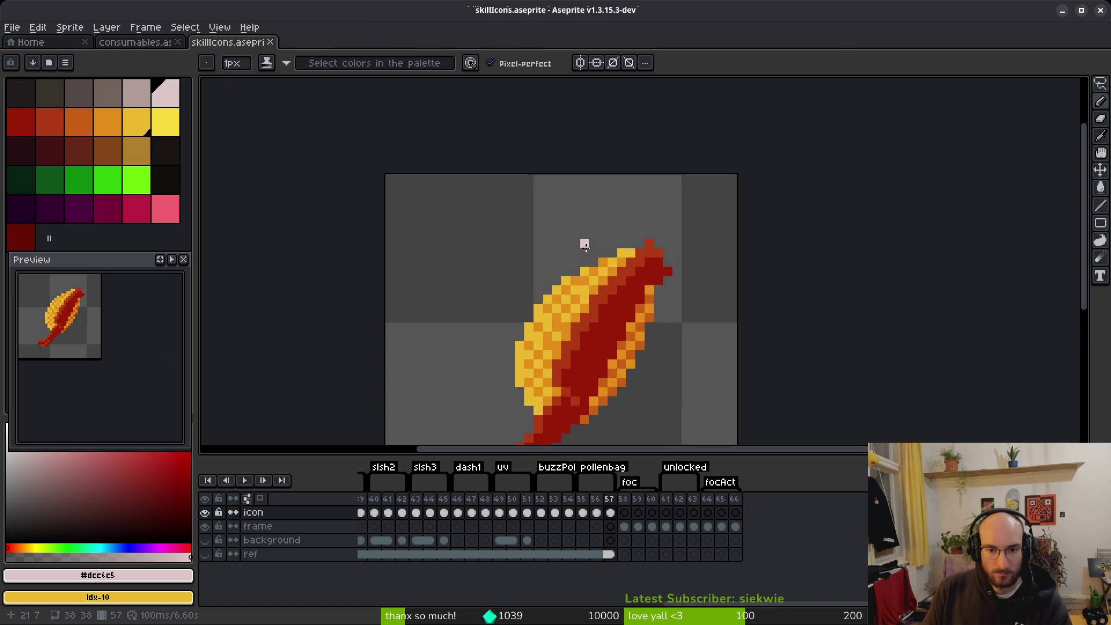
# Add two golden yellow edge pixels to the yellow bag on frame 57.
pyautogui.scroll(3, 584, 246)
pyautogui.keyDown('alt'); pyautogui.click(565, 222); pyautogui.keyUp('alt')
pyautogui.click(508, 230)
pyautogui.click(452, 258)
# Add two orange edge pixels to the red bag on frame 56.
pyautogui.press('Left')
pyautogui.keyDown('alt'); pyautogui.click(596, 195); pyautogui.keyUp('alt')
pyautogui.click(507, 230)
pyautogui.click(452, 257)
# Add four pale pink-grey edge pixels to the grey bag on frame 55.
pyautogui.press('Left')
pyautogui.keyDown('alt'); pyautogui.click(589, 200); pyautogui.keyUp('alt')
pyautogui.click(535, 230)
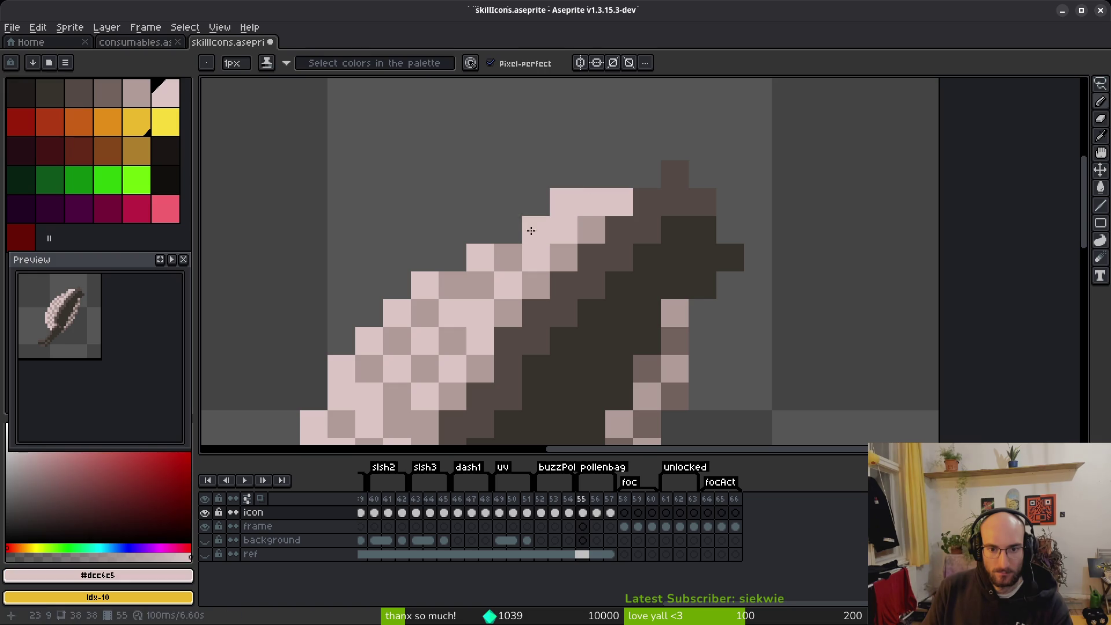
pyautogui.click(508, 229)
pyautogui.click(452, 258)
pyautogui.click(618, 285)
pyautogui.scroll(-4, 620, 294)
# Save skillIcons.aseprite and close the skillIcons and consumables documents.
pyautogui.hotkey('ctrl', 's')
pyautogui.hotkey('ctrl', 's')
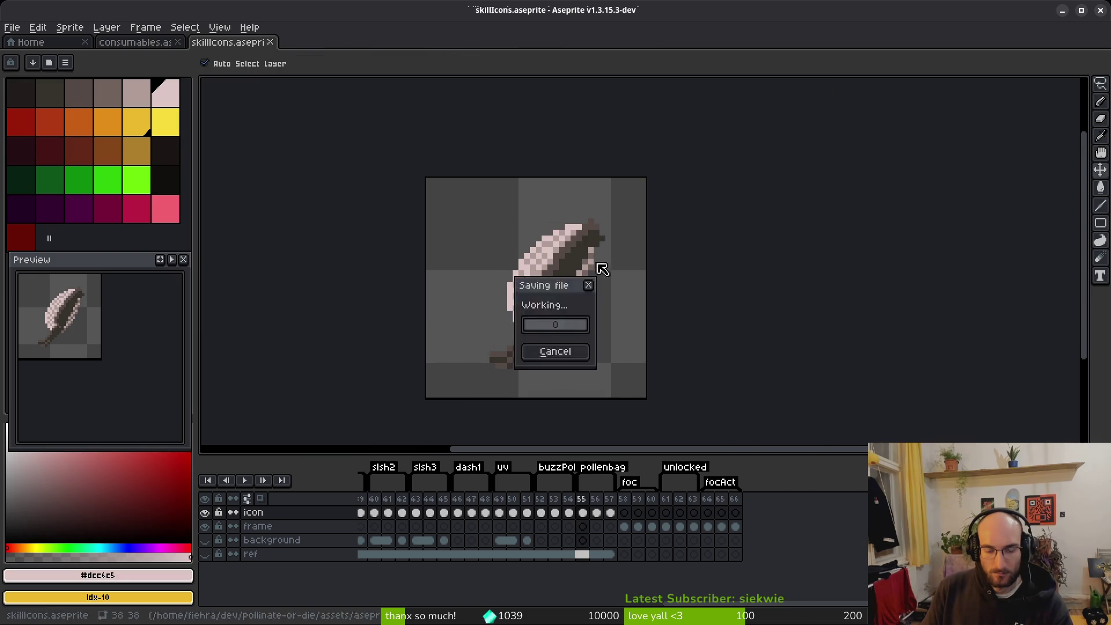
pyautogui.click(270, 42)
pyautogui.click(180, 43)
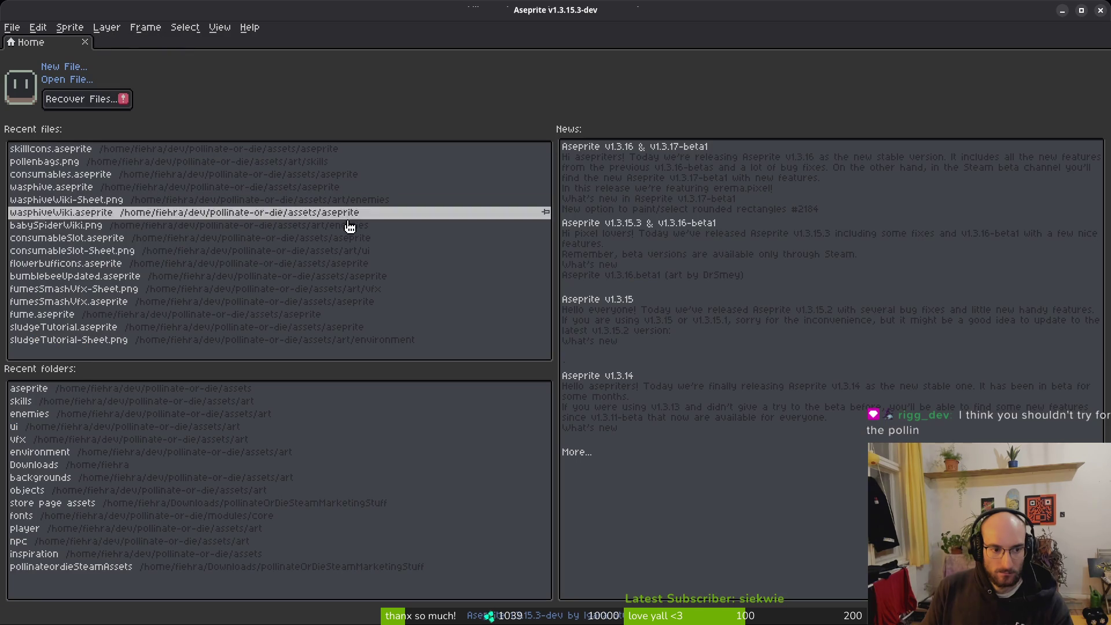
# Reopen consumables.aseprite from recent files, checking the project's issue list in between.
pyautogui.hotkey('alt', 'Tab')
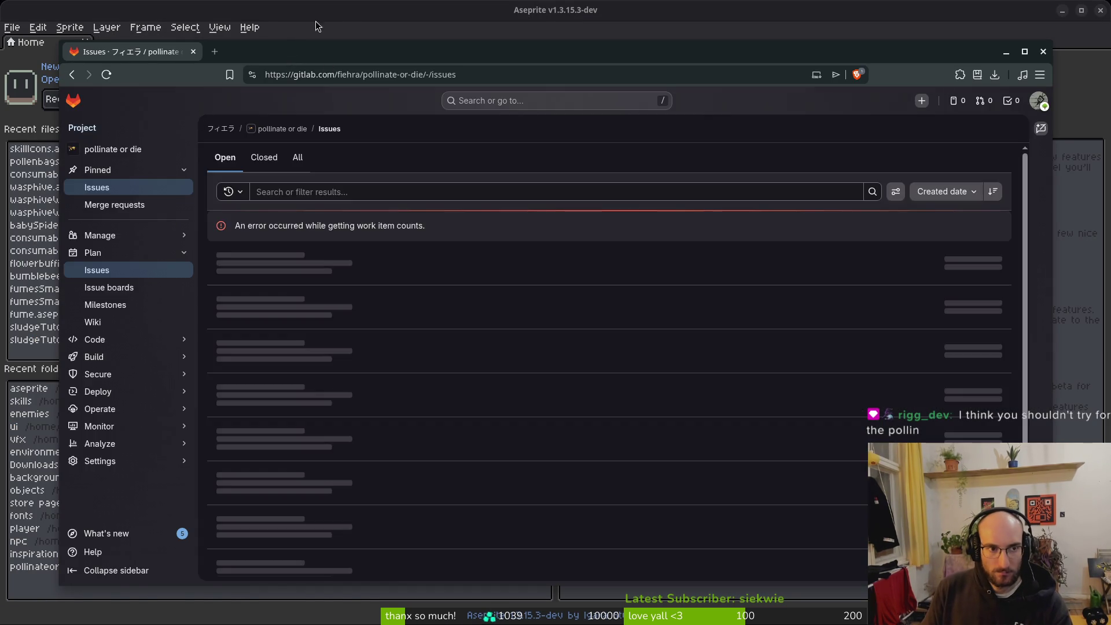
pyautogui.click(315, 26)
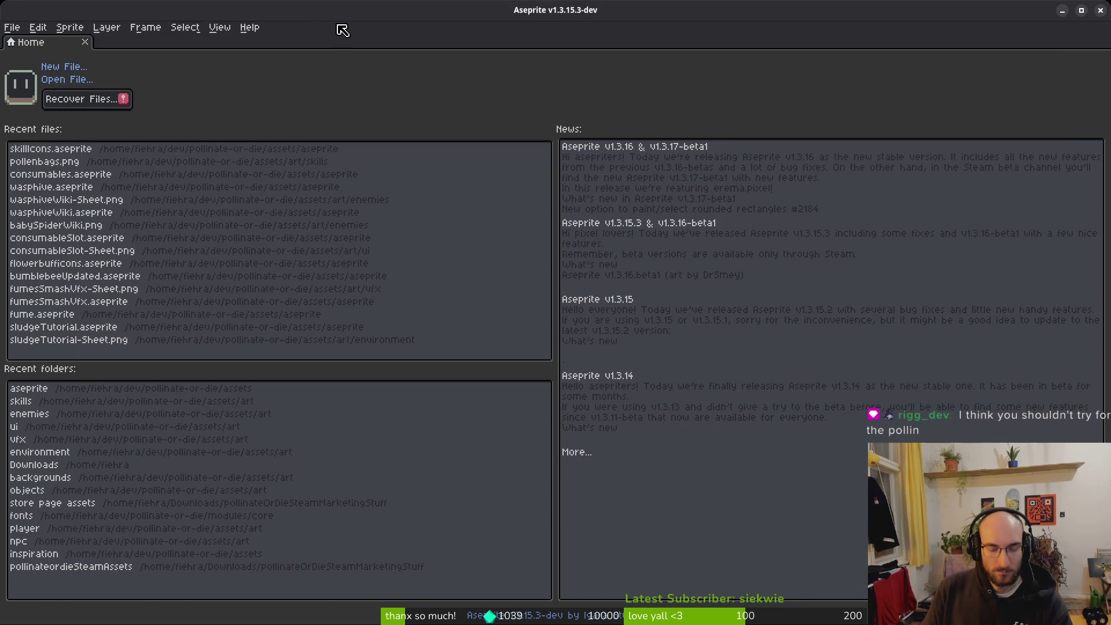
pyautogui.hotkey('ctrl', 'shift', 't')
pyautogui.hotkey('alt', 'Tab')
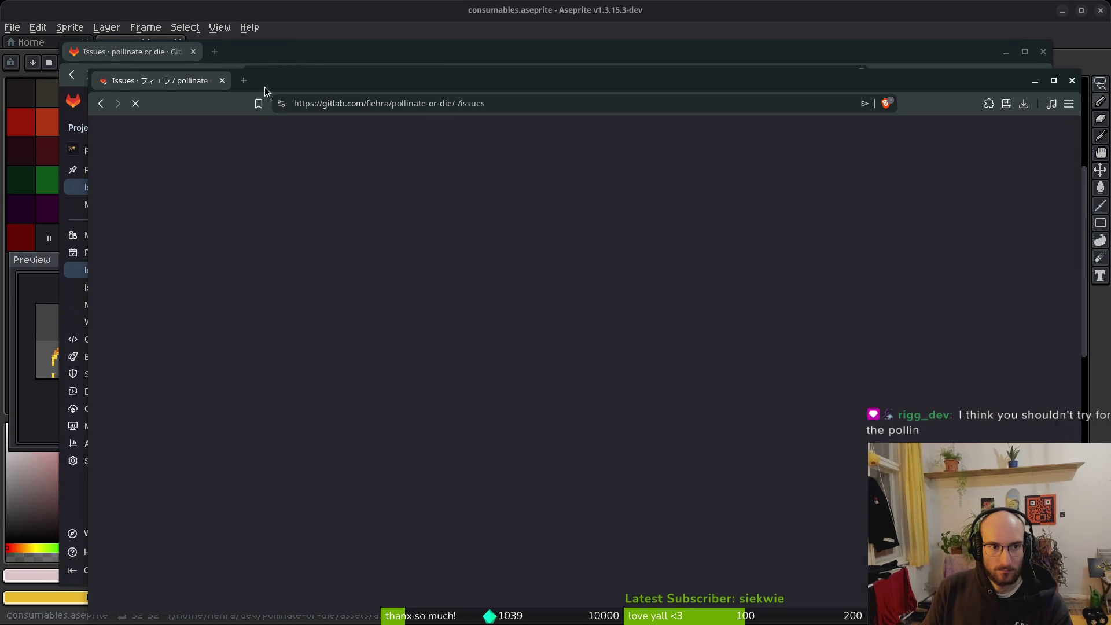
pyautogui.hotkey('alt', 'Tab')
# Select the attack tag's frames 21–25 in the timeline.
pyautogui.click(38, 27)
pyautogui.click(38, 27)
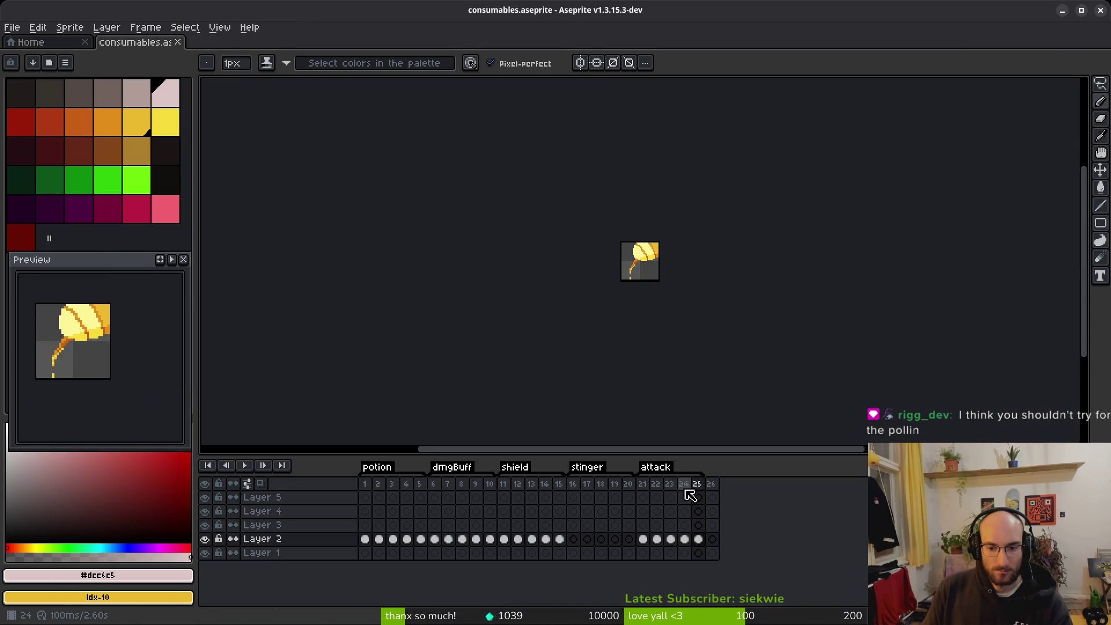
pyautogui.moveTo(643, 484); pyautogui.dragTo(698, 489)
pyautogui.scroll(5, 657, 287)
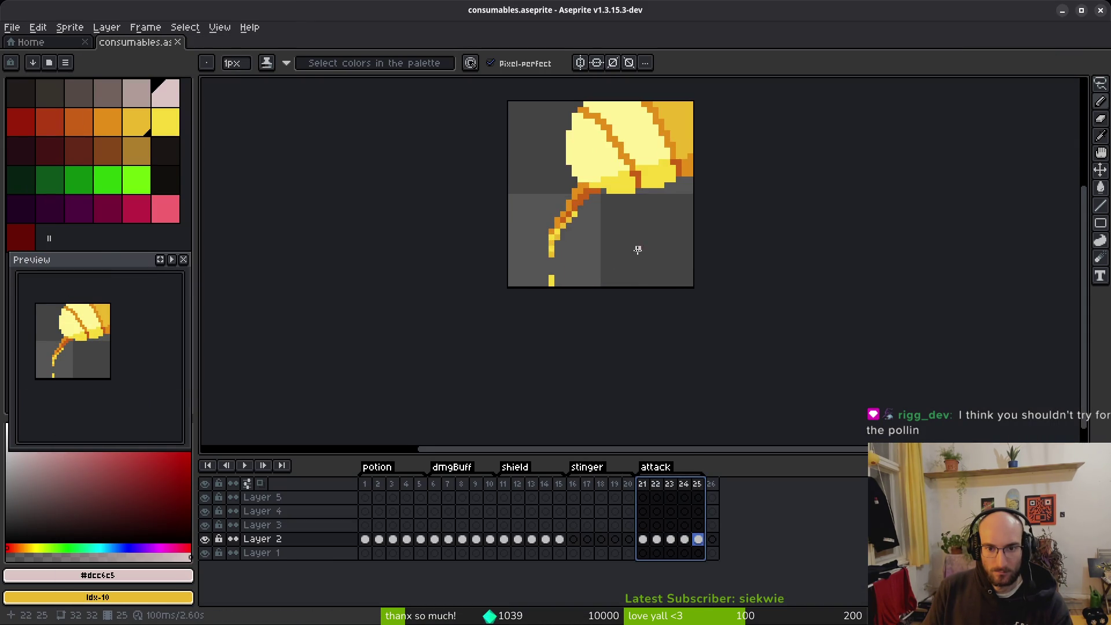
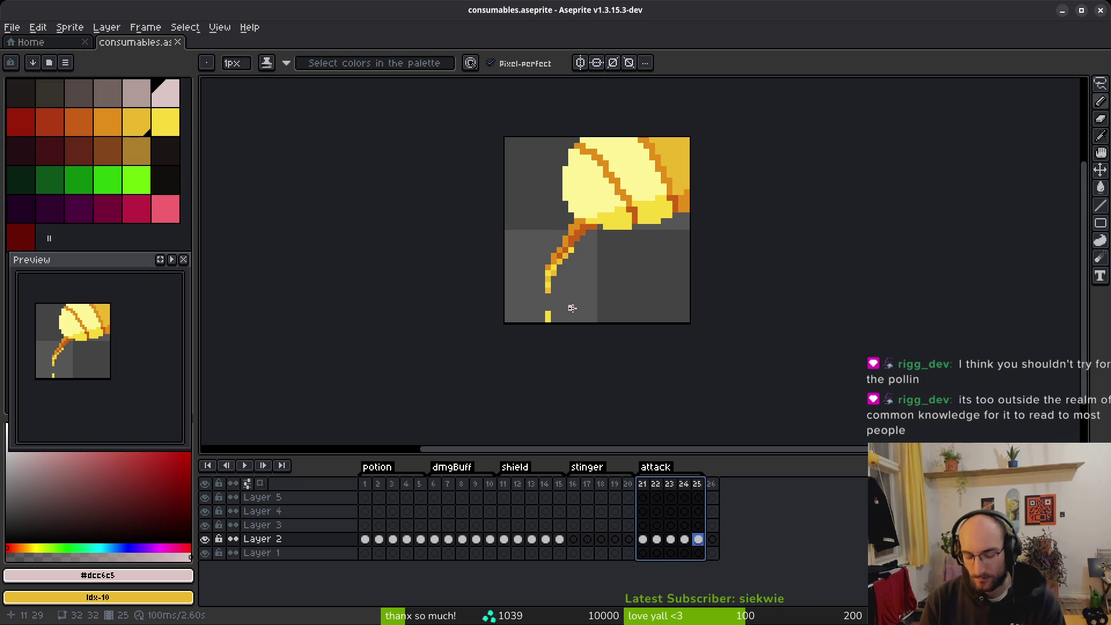
# Glance at the GitLab issue list, return to the pollen sprite in Aseprite, then switch to the Godot editor.
pyautogui.hotkey('alt', 'Tab')
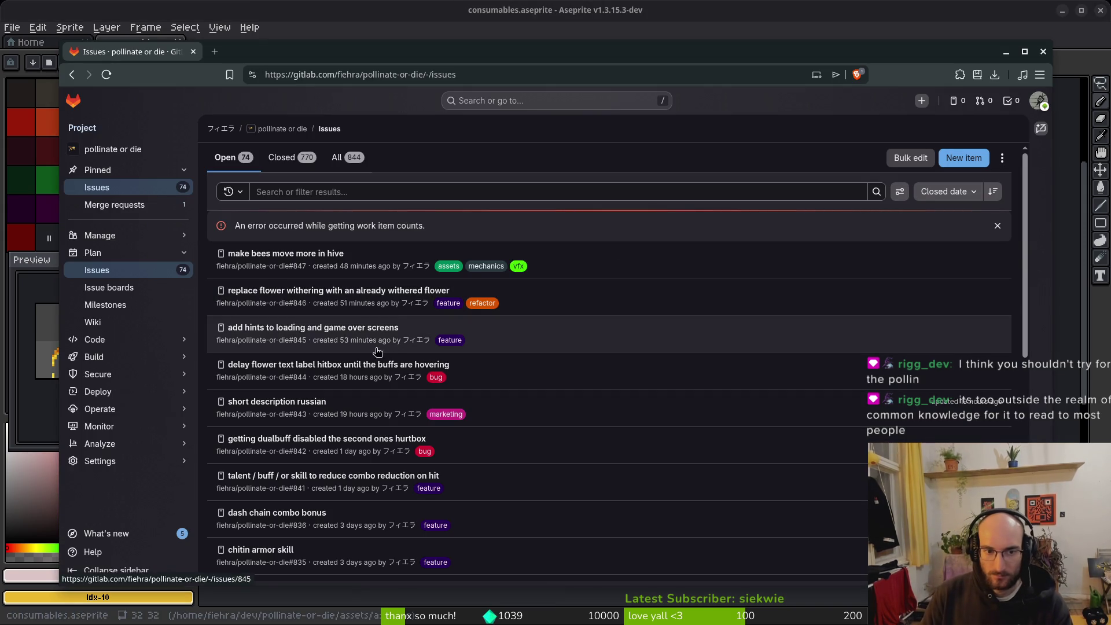
pyautogui.hotkey('alt', 'Tab')
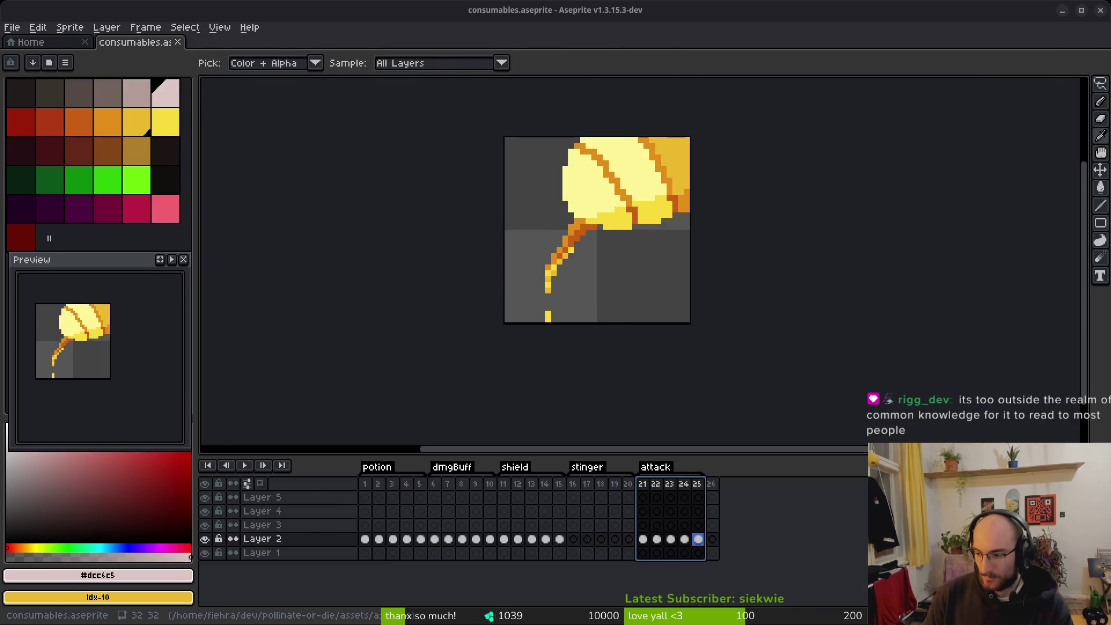
pyautogui.hotkey('alt', 'Tab')
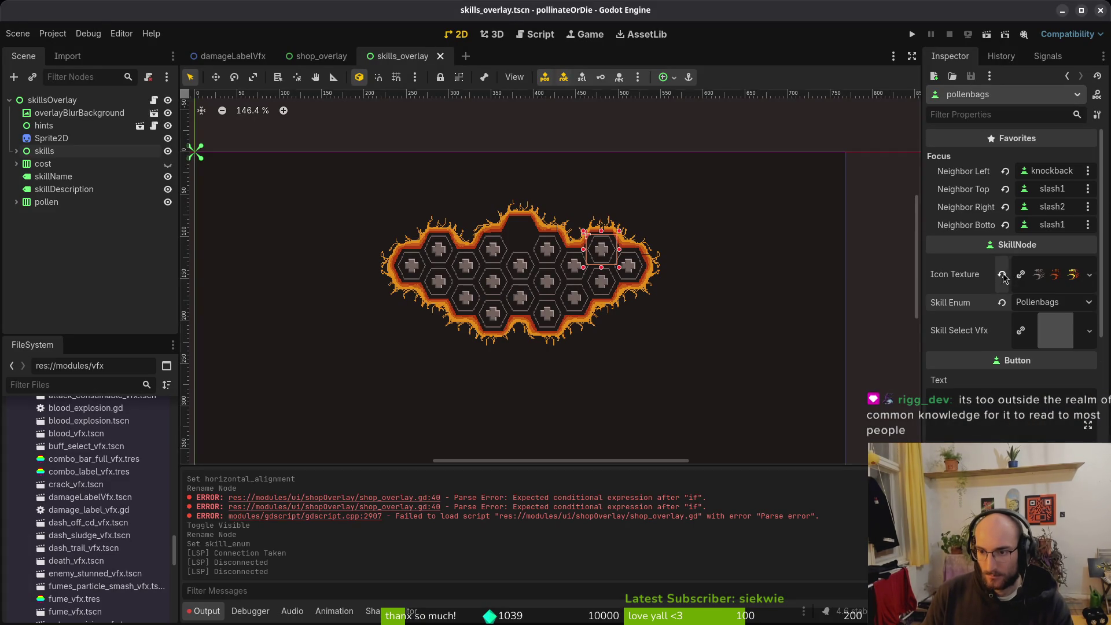
# Replace the skill node's Icon Texture with the pollen texture, then save and run the game with F5.
pyautogui.click(1001, 274)
pyautogui.click(1037, 267)
pyautogui.write('poll')
pyautogui.press('Return')
pyautogui.press('F5')
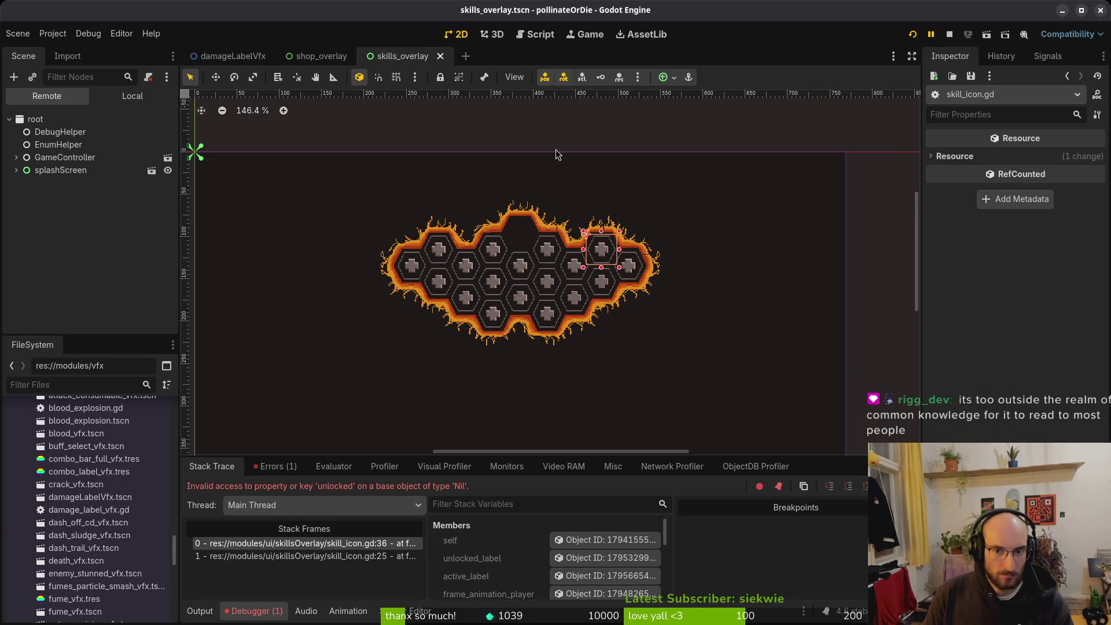
# In the Local scene tree, expand the skills node and select the pollenbags skill node.
pyautogui.click(132, 96)
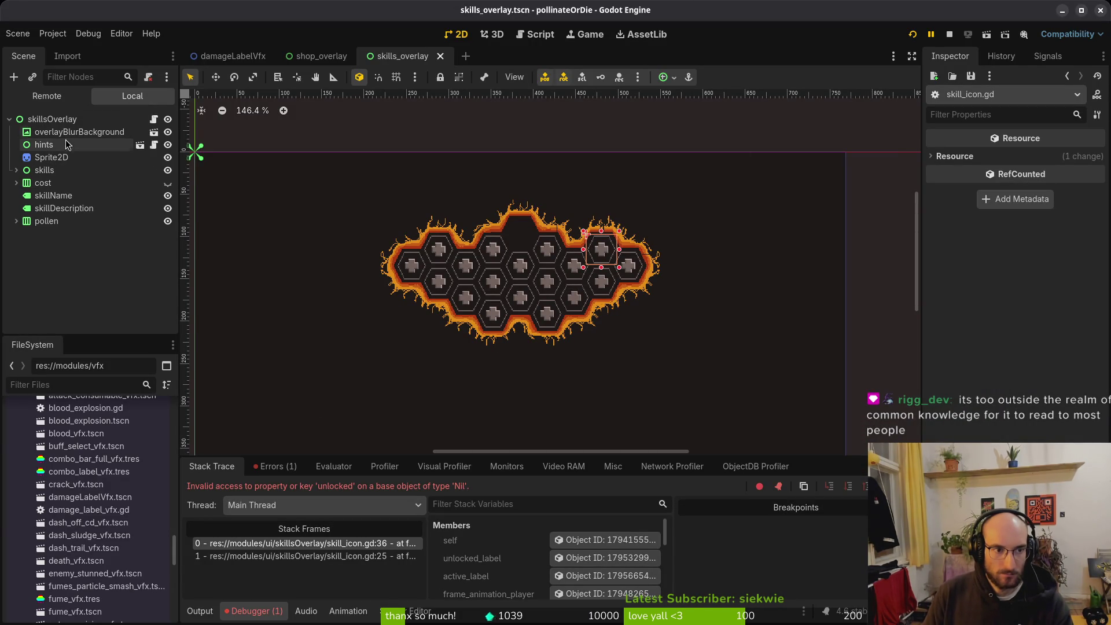
pyautogui.click(16, 221)
pyautogui.click(16, 221)
pyautogui.click(16, 170)
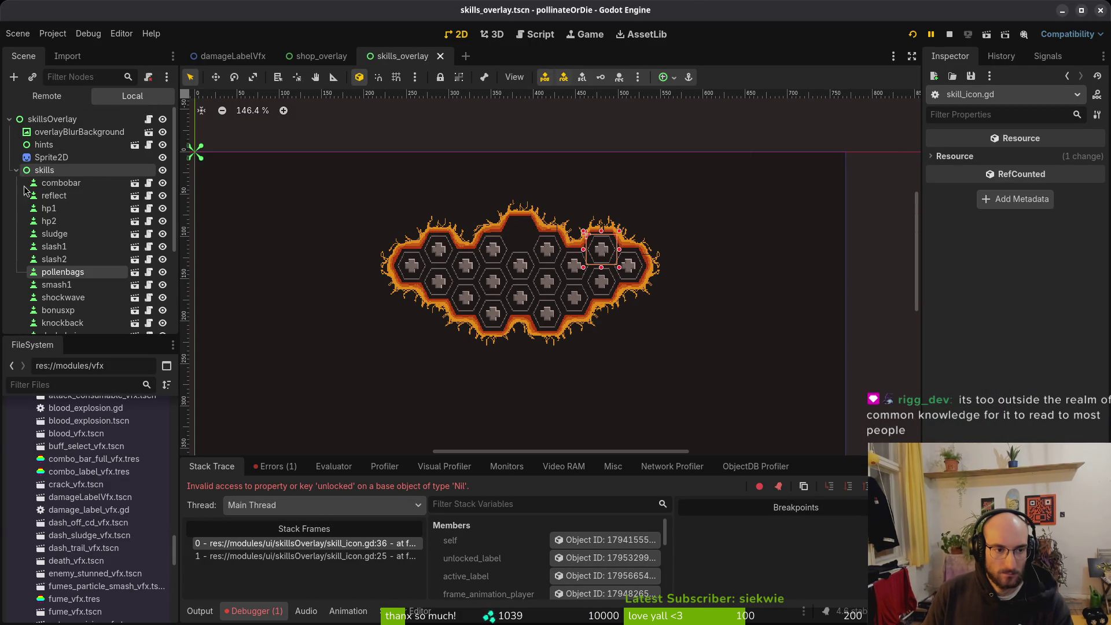
pyautogui.click(63, 272)
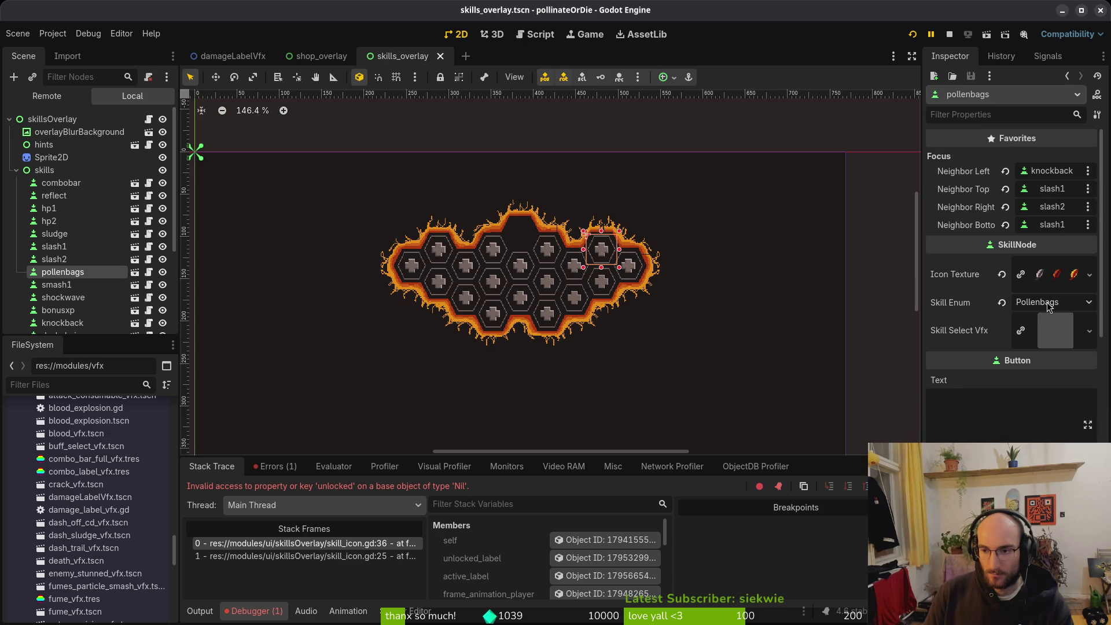
# In the FileSystem dock, expand the skills data folder and bring up actions for skill_data.gd.
pyautogui.scroll(-10, 62, 562)
pyautogui.scroll(12, 62, 561)
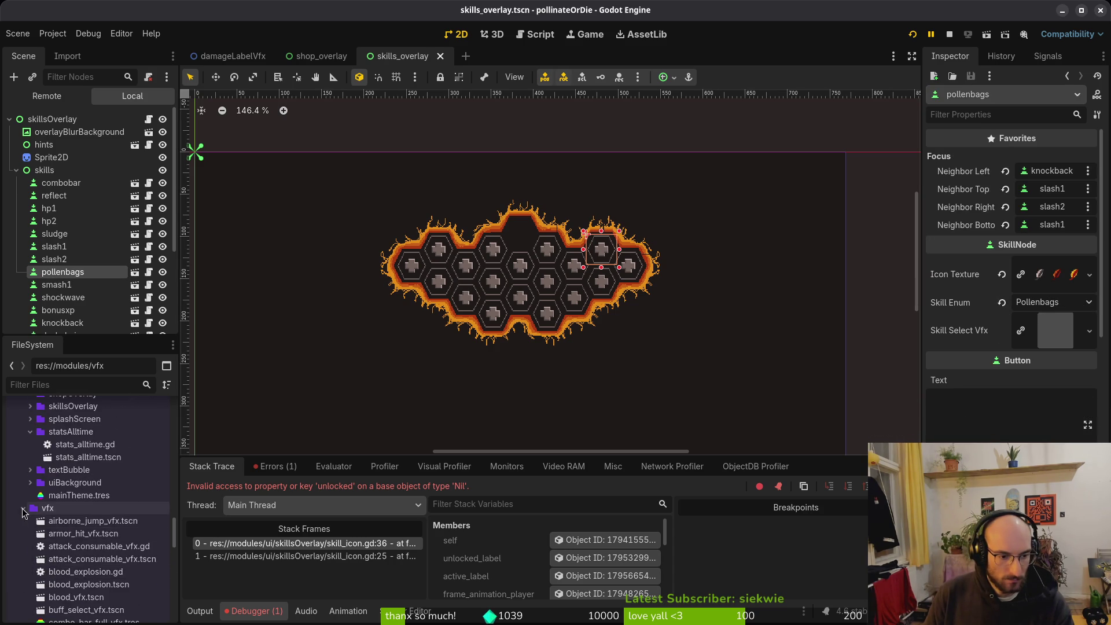
pyautogui.scroll(15, 34, 549)
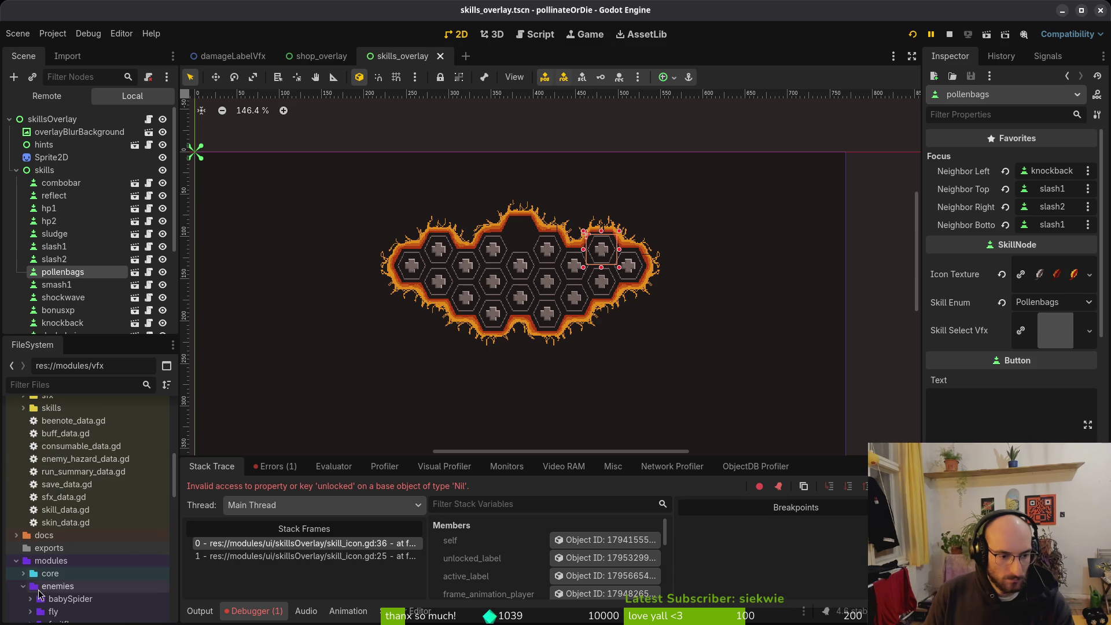
pyautogui.scroll(10, 40, 589)
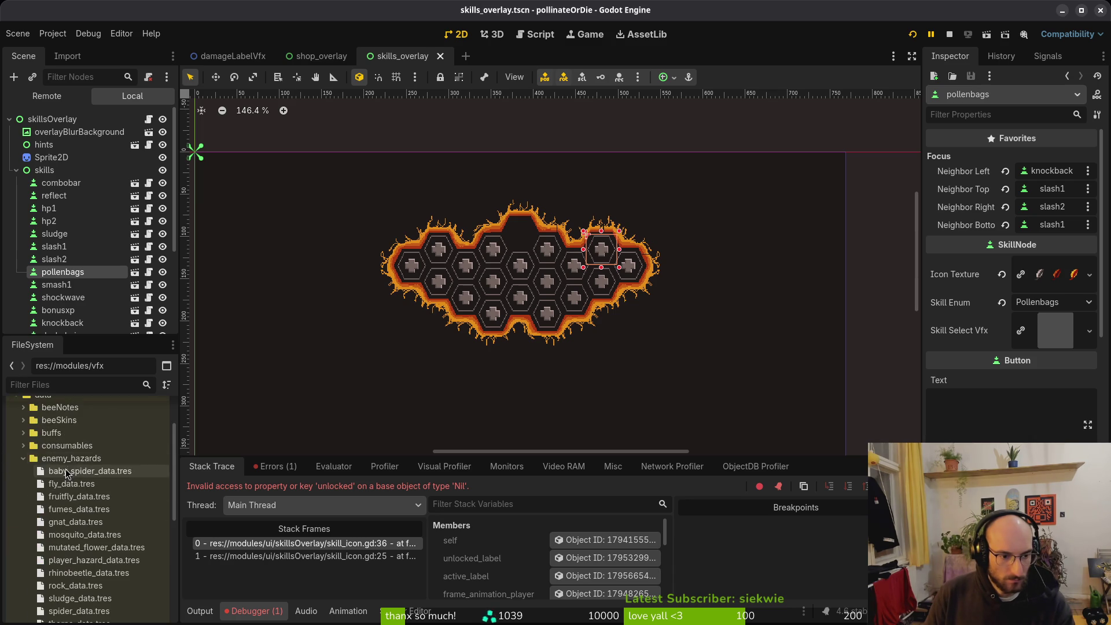
pyautogui.click(23, 458)
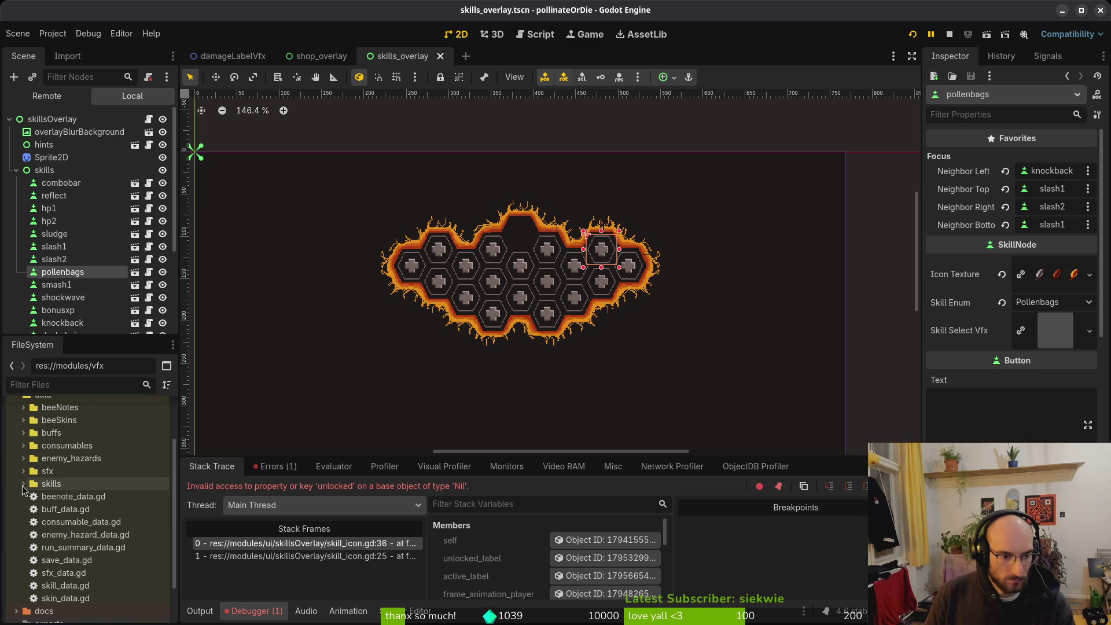
pyautogui.click(24, 483)
pyautogui.scroll(-5, 78, 541)
pyautogui.scroll(4, 76, 480)
pyautogui.scroll(-7, 76, 481)
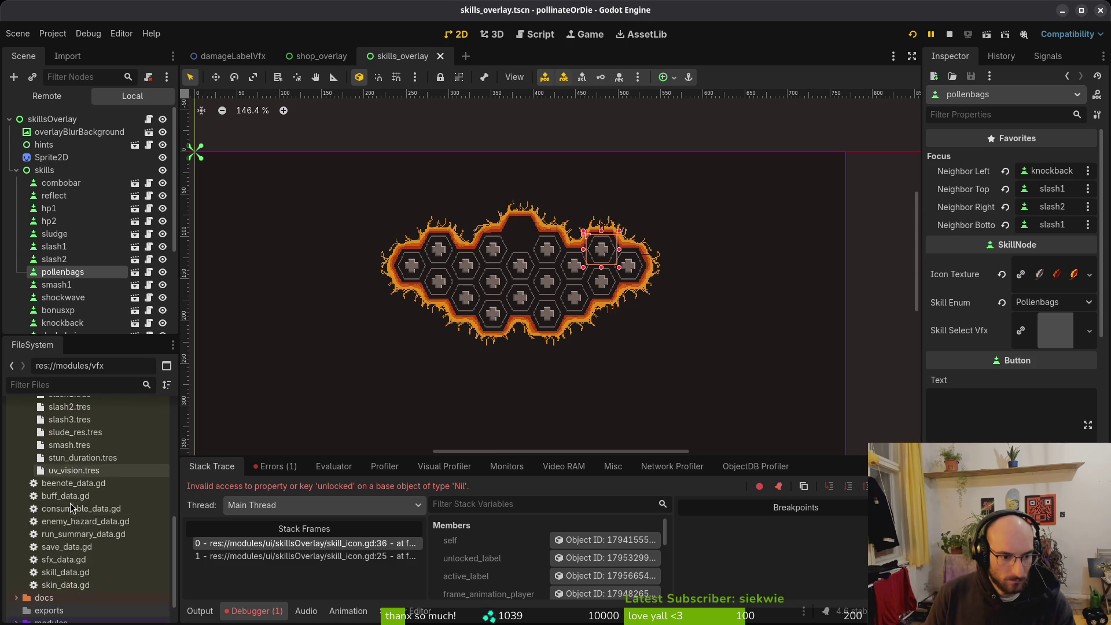
pyautogui.click(67, 498)
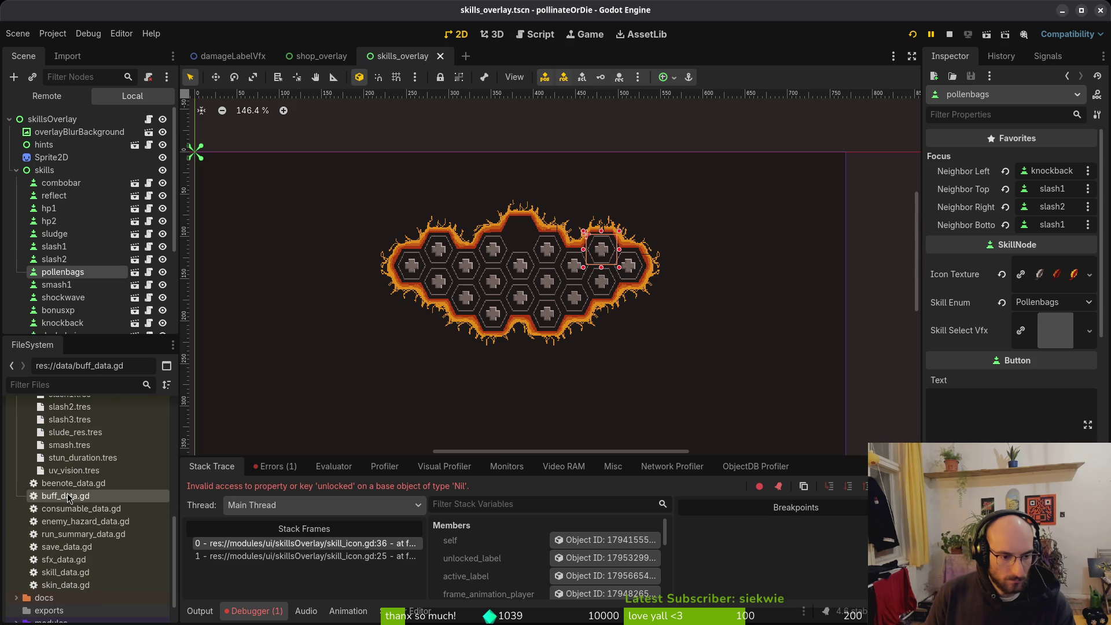
pyautogui.click(66, 572)
pyautogui.rightClick(66, 572)
# Create a new SkillData resource from skill_data.gd's Create New menu.
pyautogui.moveTo(133, 451)
pyautogui.click(312, 493)
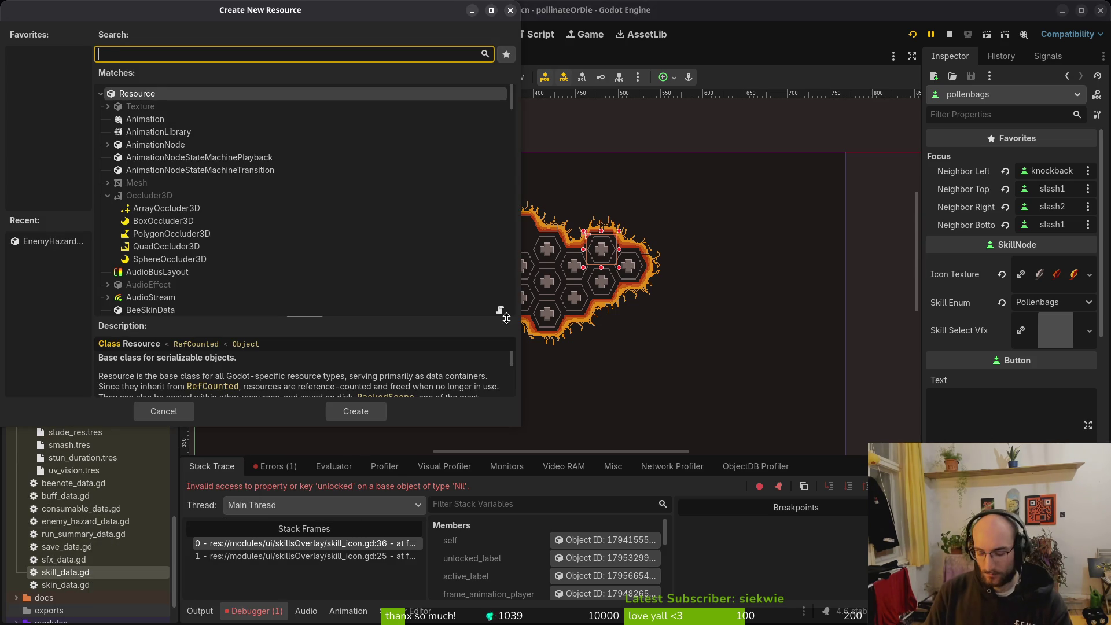
pyautogui.write('skill')
pyautogui.press('Return')
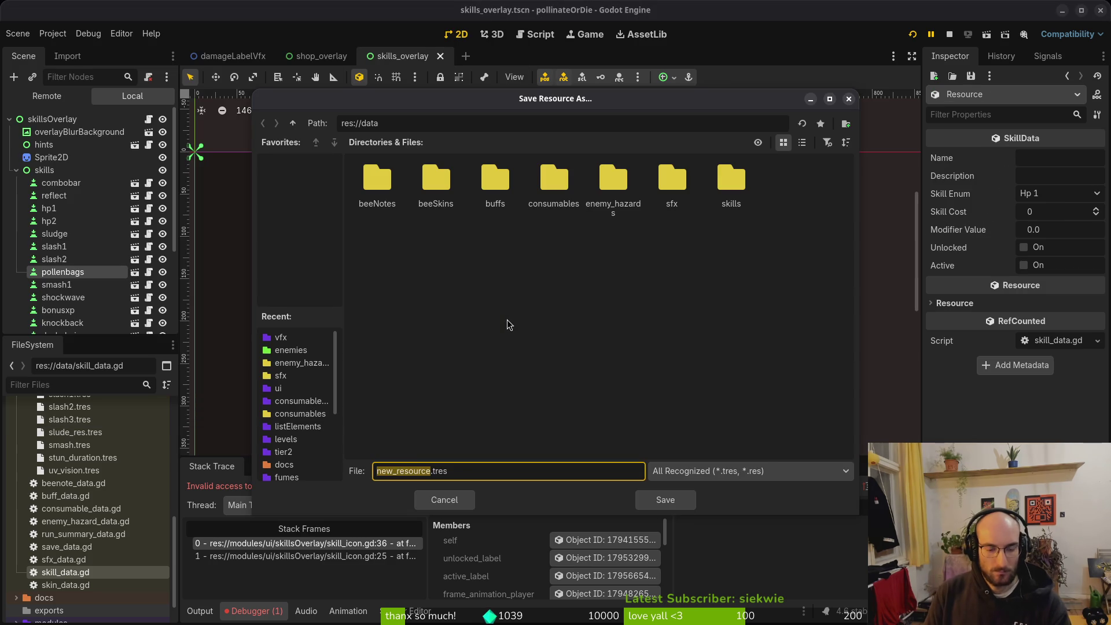
# Look up 'pollen basket' online, then save the resource as pollenbasket.tres in the data folder.
pyautogui.write('pollenbags')
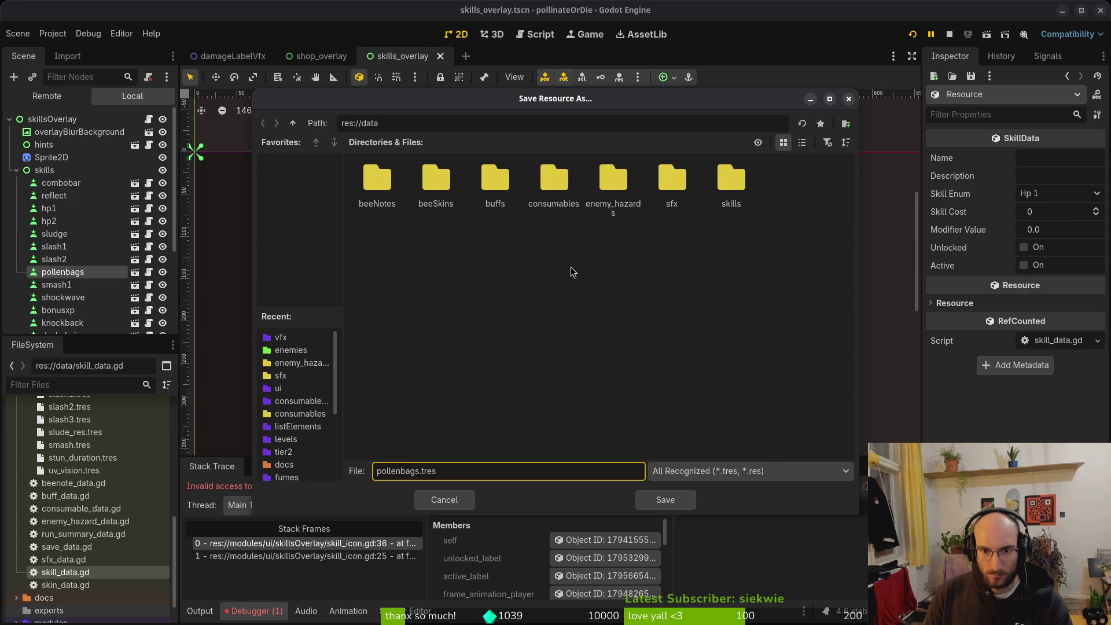
pyautogui.click(572, 271)
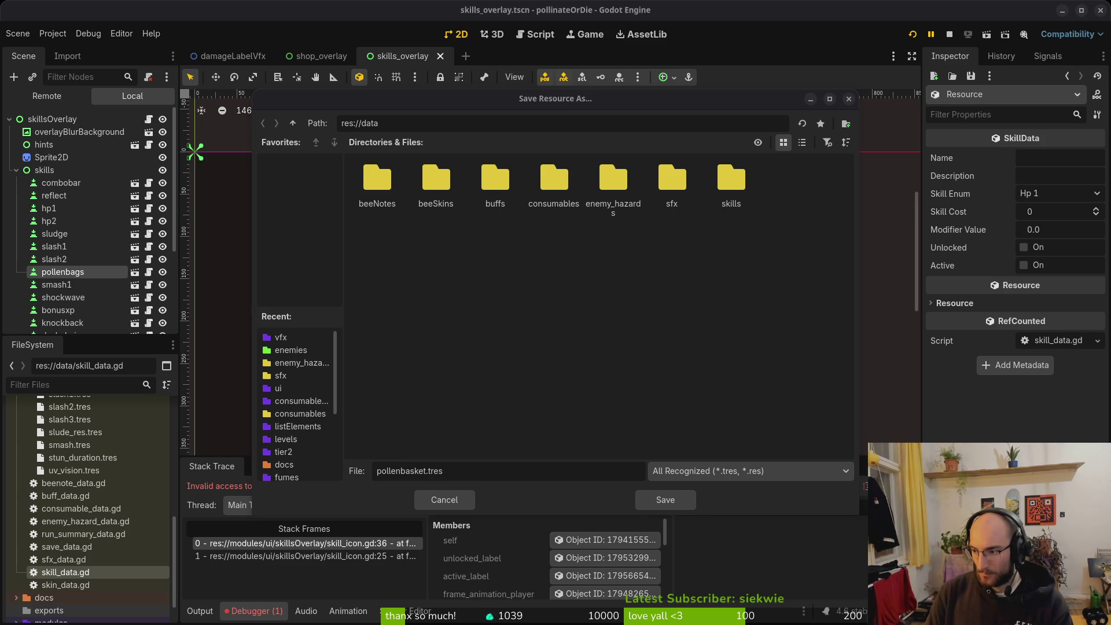
pyautogui.press('Return')
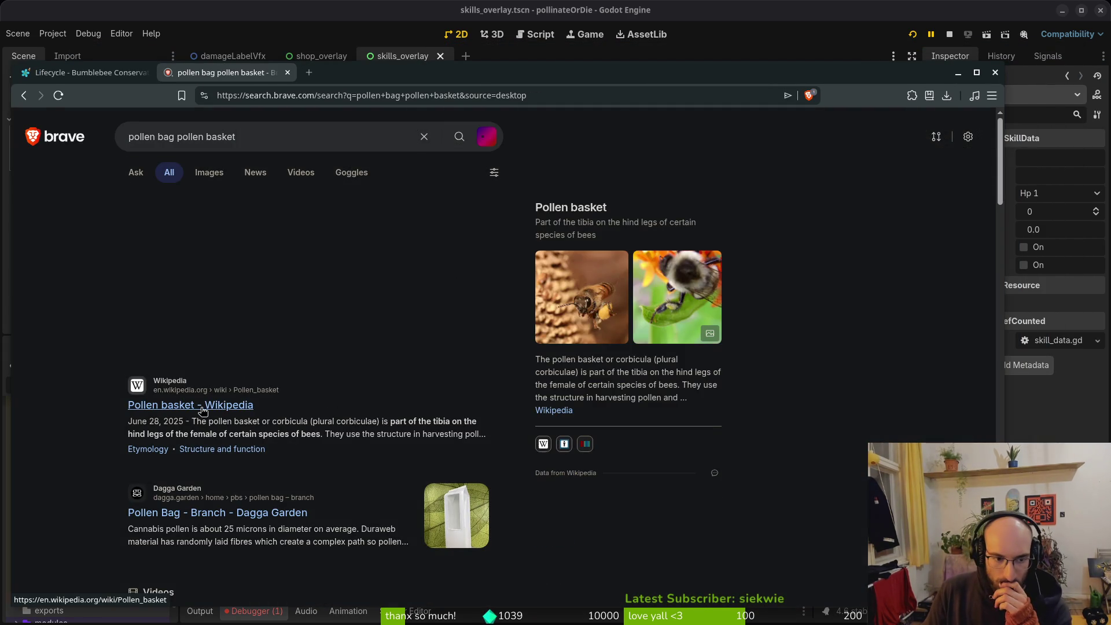
pyautogui.click(286, 73)
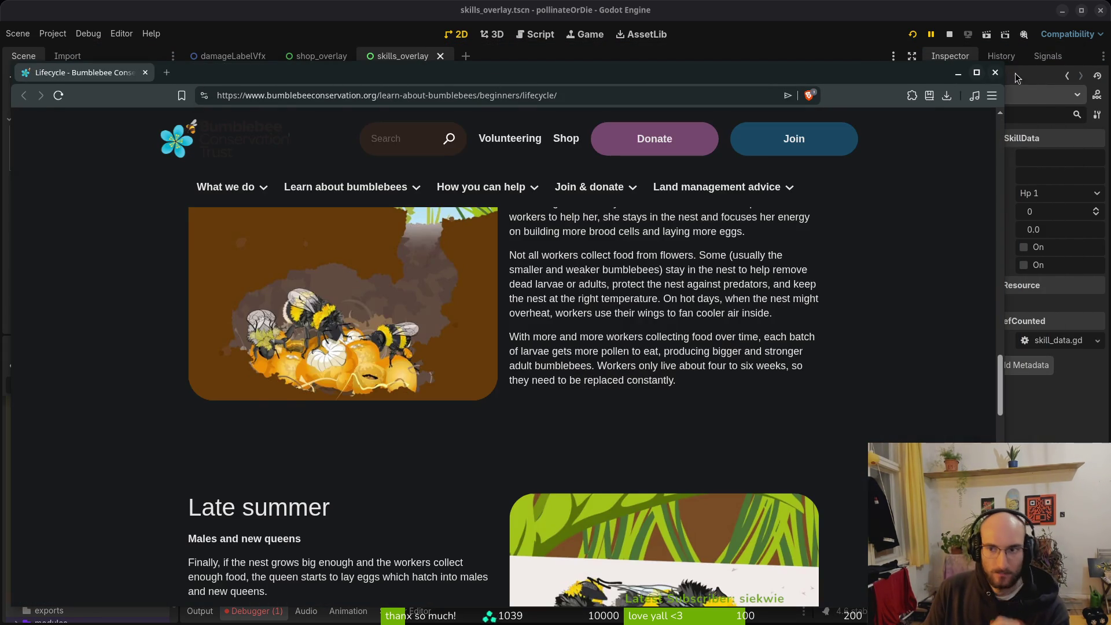
pyautogui.click(996, 73)
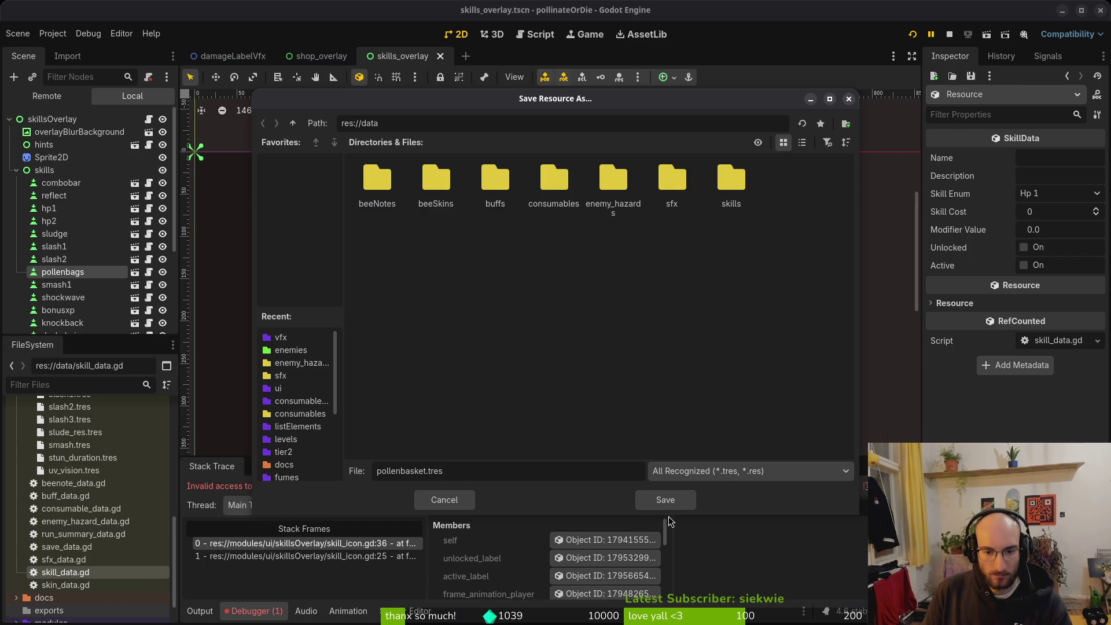
pyautogui.click(662, 501)
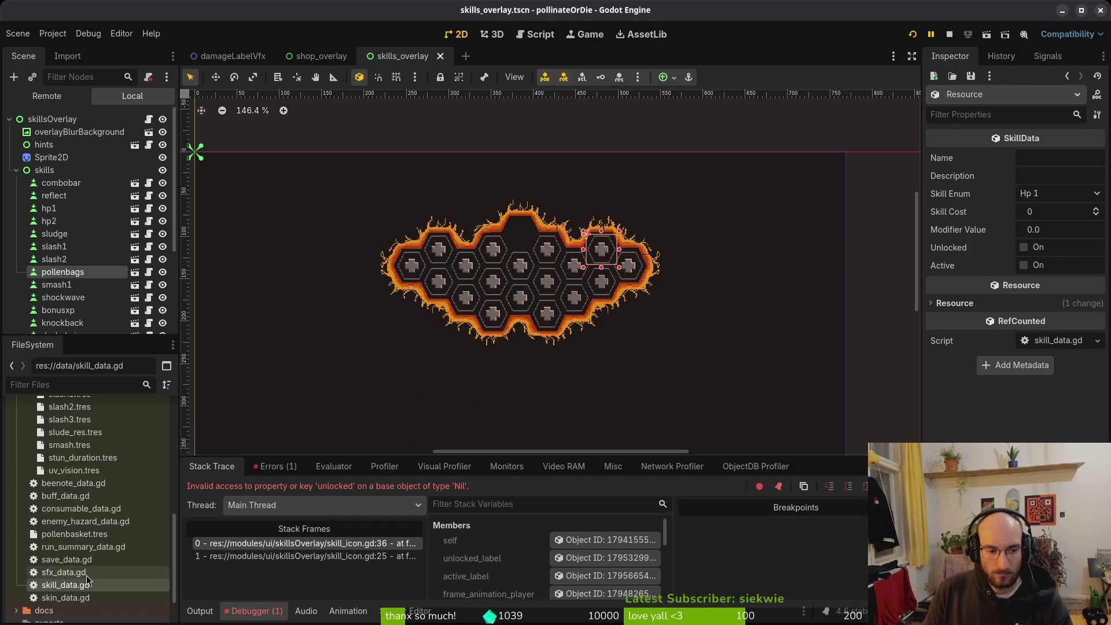
# Move pollenbasket.tres into the data/skills folder and open it in the Inspector.
pyautogui.moveTo(74, 534)
pyautogui.mouseDown()
pyautogui.moveTo(87, 442)
pyautogui.moveTo(76, 479)
pyautogui.mouseUp()
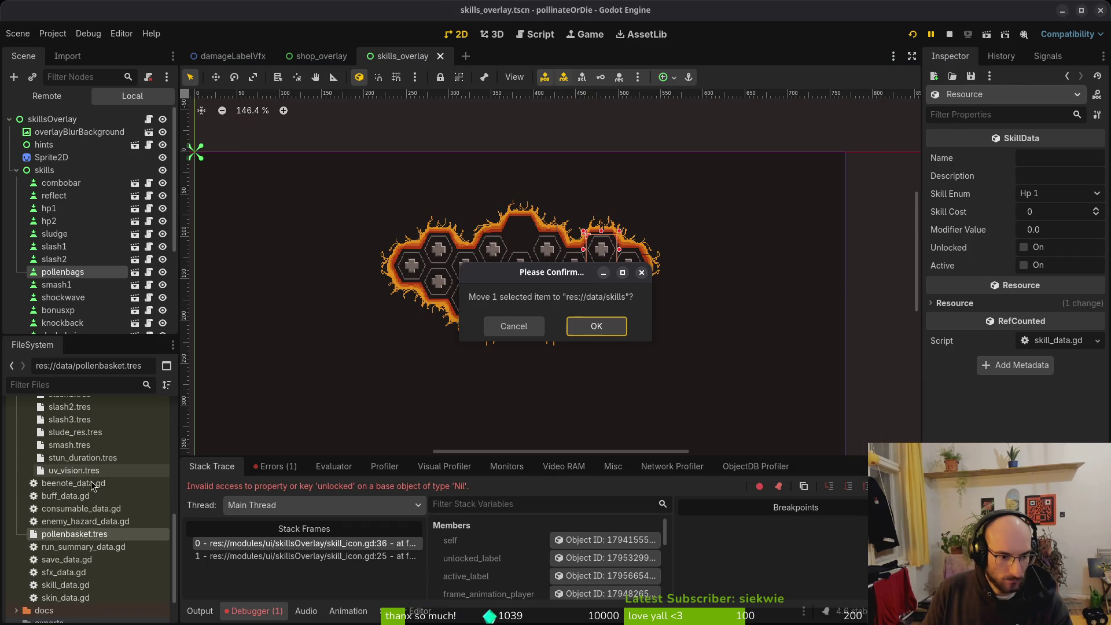
pyautogui.click(595, 333)
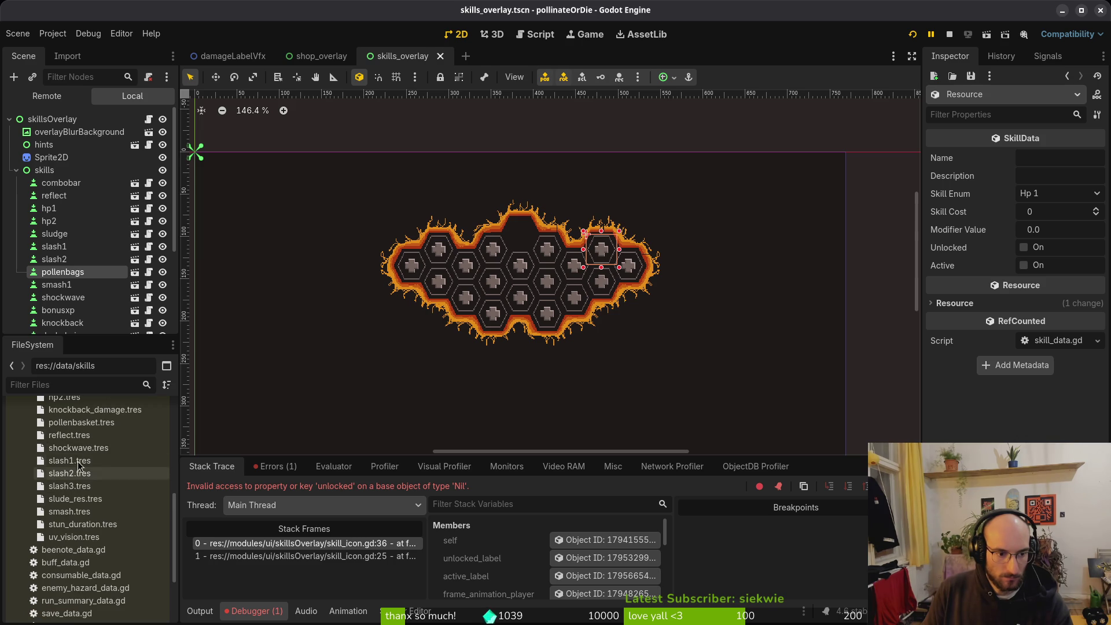
pyautogui.click(81, 423)
# Set the skill's Name to SKILL_POLLENBASKET and start typing its Description key.
pyautogui.click(1058, 165)
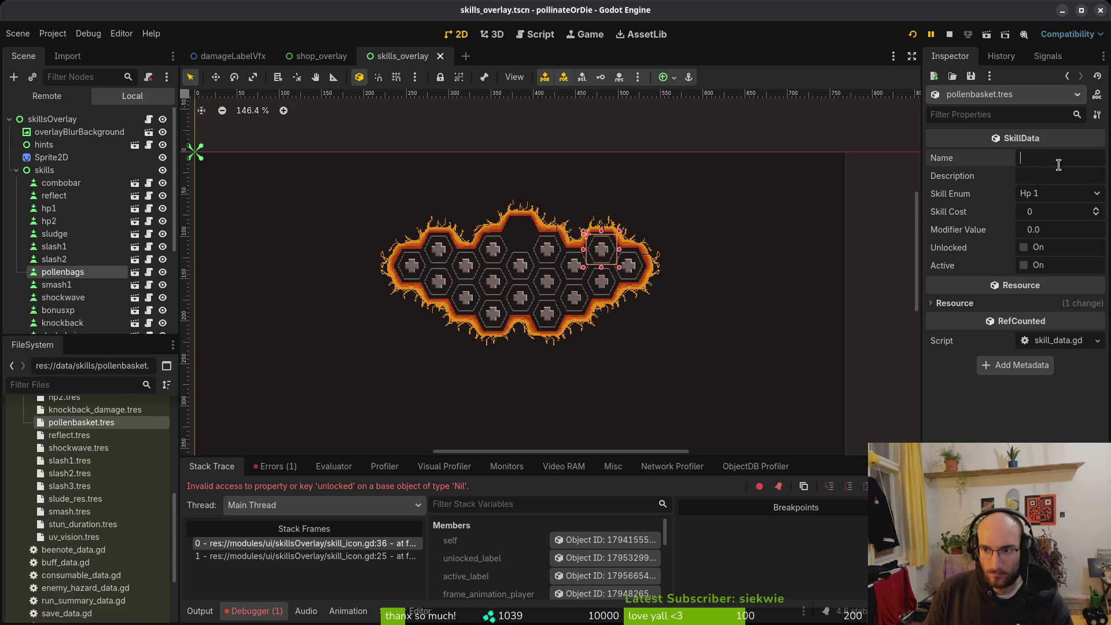
pyautogui.write('SKILL_POLLEN')
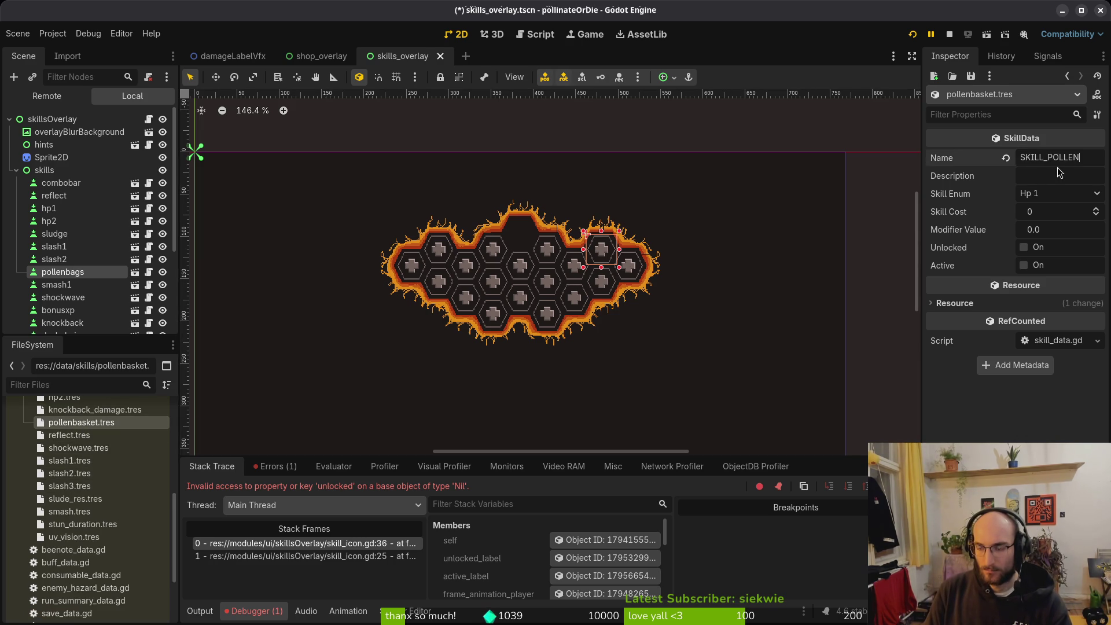
pyautogui.write('KET')
pyautogui.hotkey('ctrl', 's')
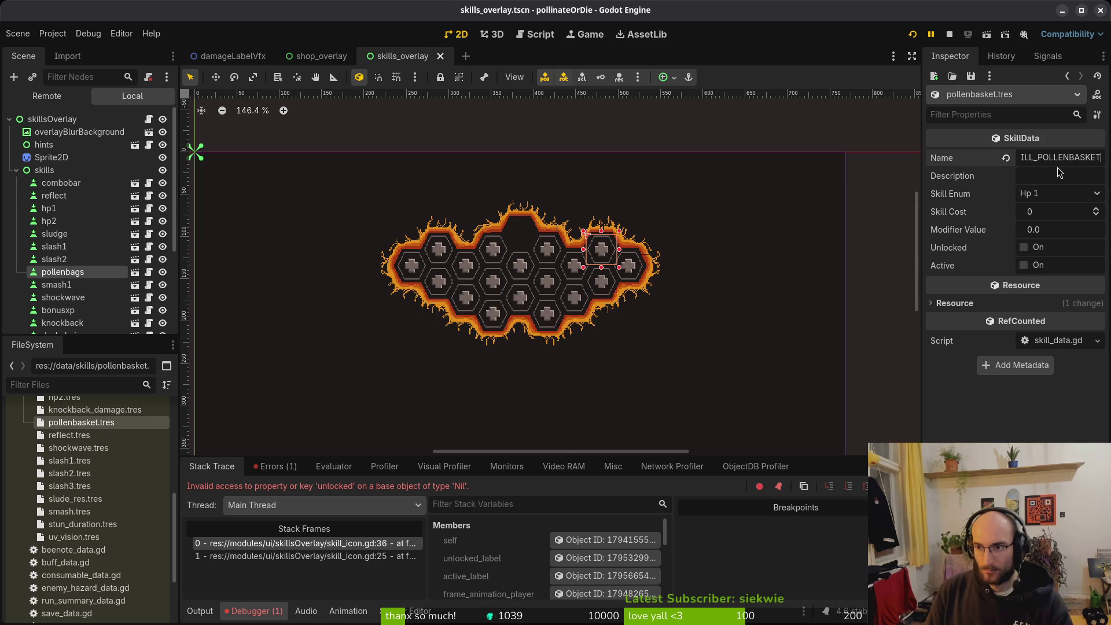
pyautogui.press('super')
pyautogui.click(1059, 172)
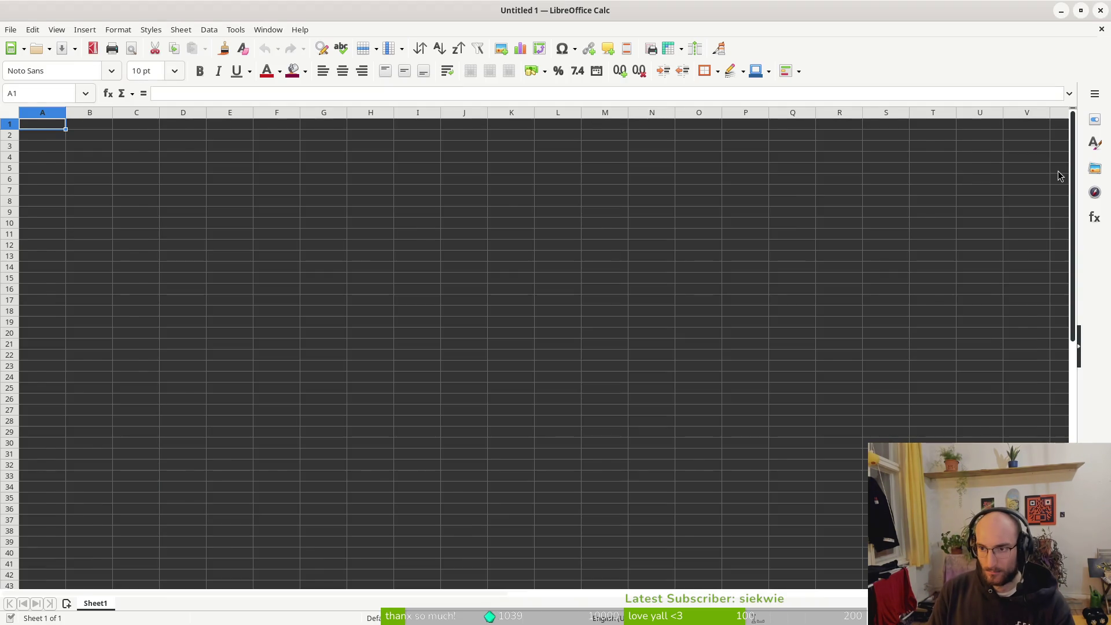
pyautogui.hotkey('alt', 'F4')
pyautogui.write('SKILL_POLLEN')
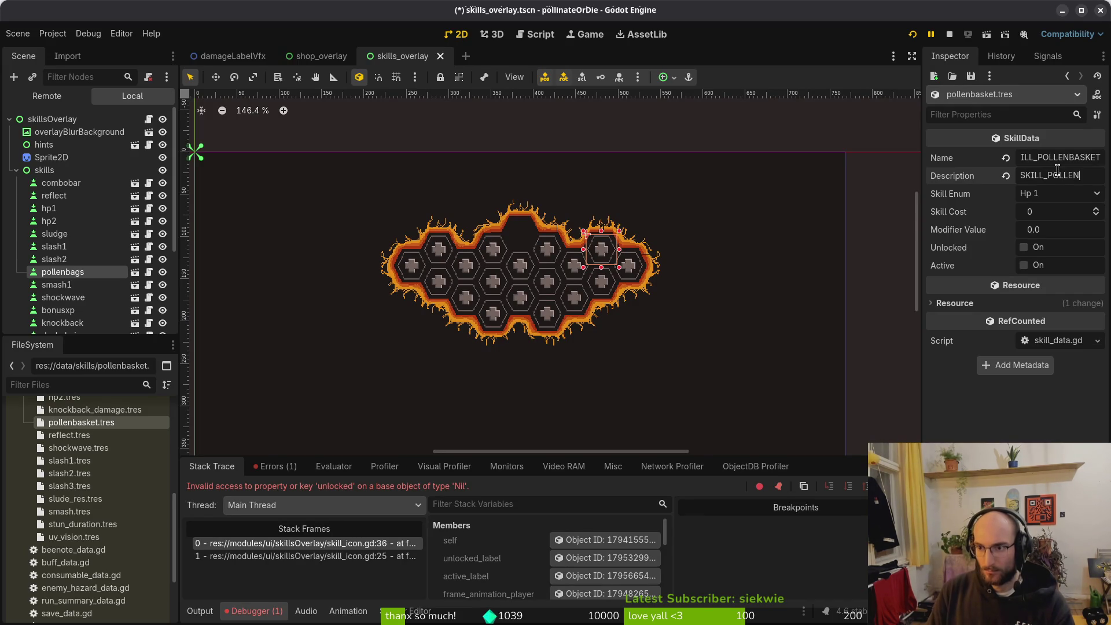
pyautogui.write('SKET_DESC')
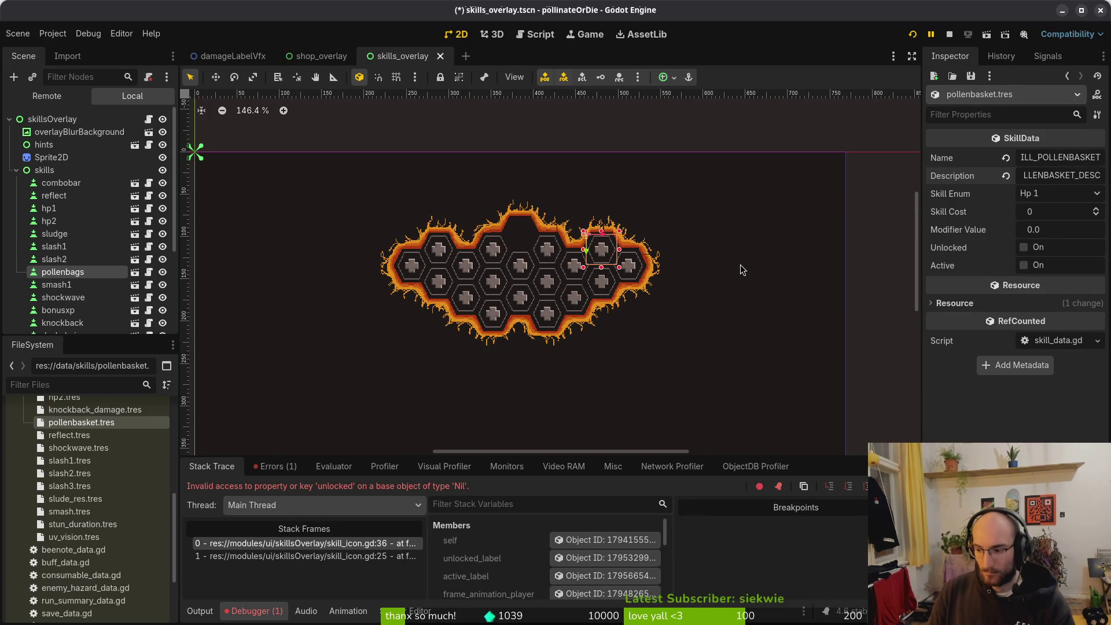
# Open translations.csv from dev/pollinate-or-die/docs with the default CSV import settings.
pyautogui.hotkey('ctrl', 'o')
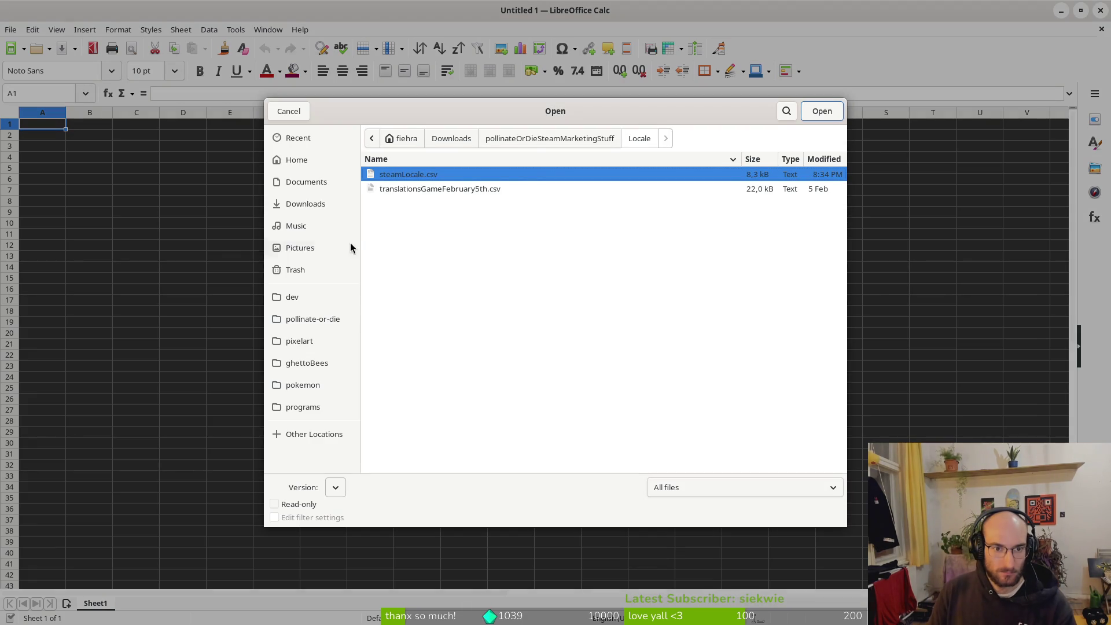
pyautogui.click(320, 323)
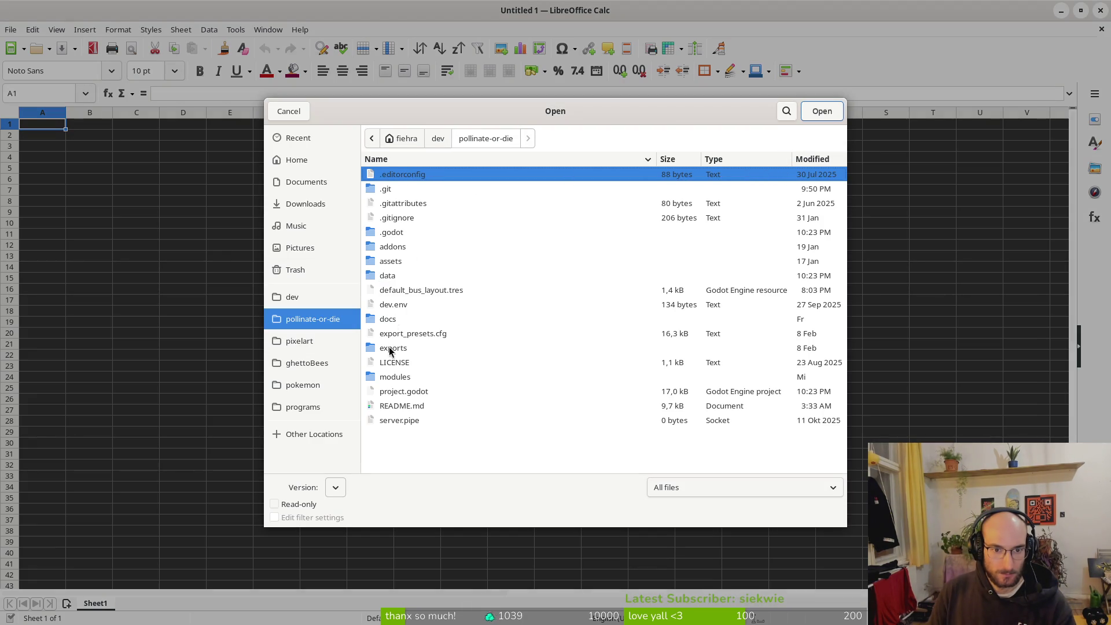
pyautogui.click(391, 322)
pyautogui.doubleClick(382, 325)
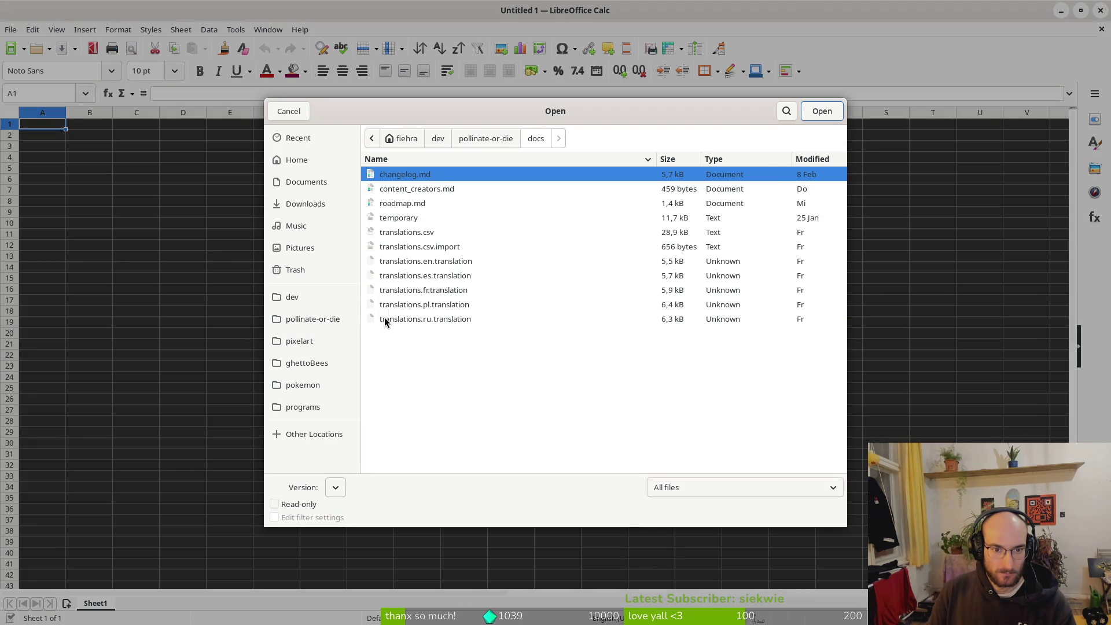
pyautogui.click(406, 232)
pyautogui.click(819, 113)
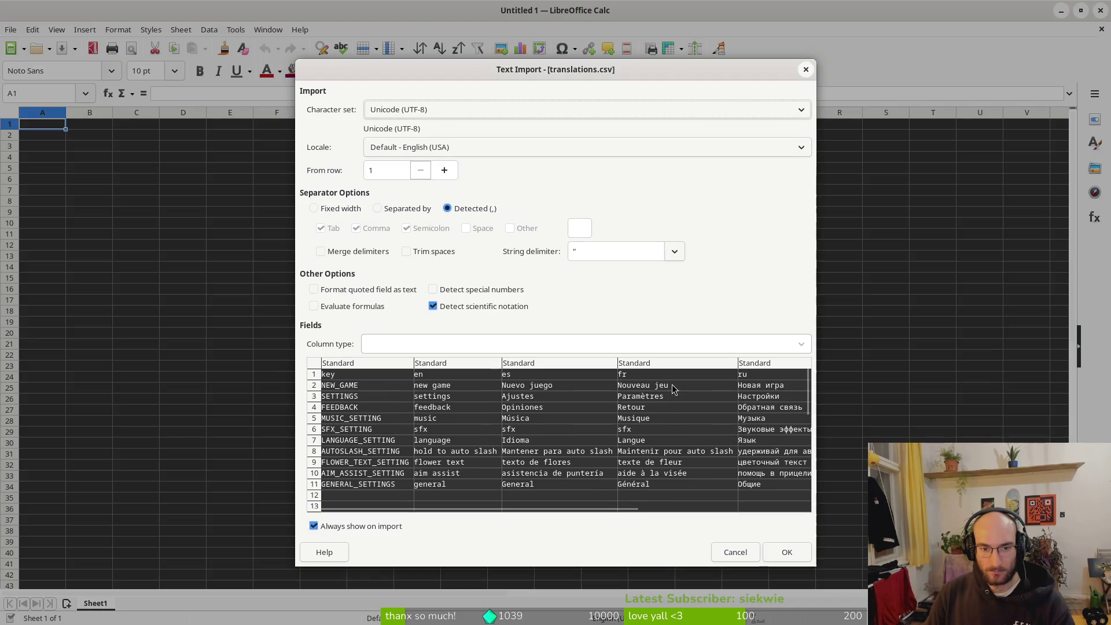
pyautogui.click(778, 546)
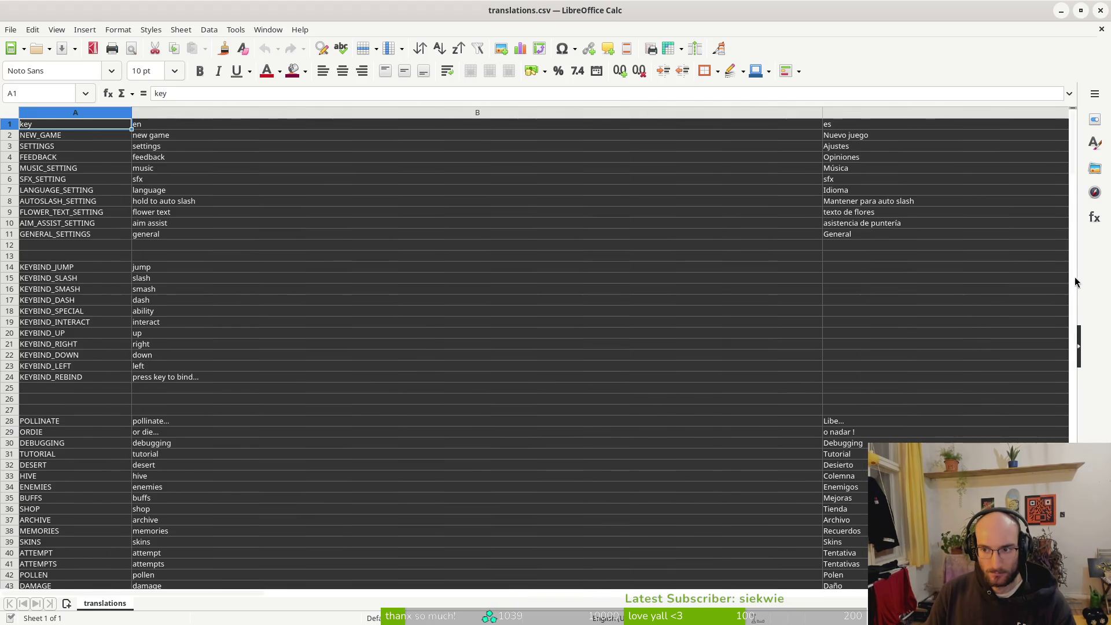
# Scroll to the SKILL_BUZZ_DESC row on row 188 and bring up its row menu.
pyautogui.scroll(-20, 746, 492)
pyautogui.scroll(20, 317, 376)
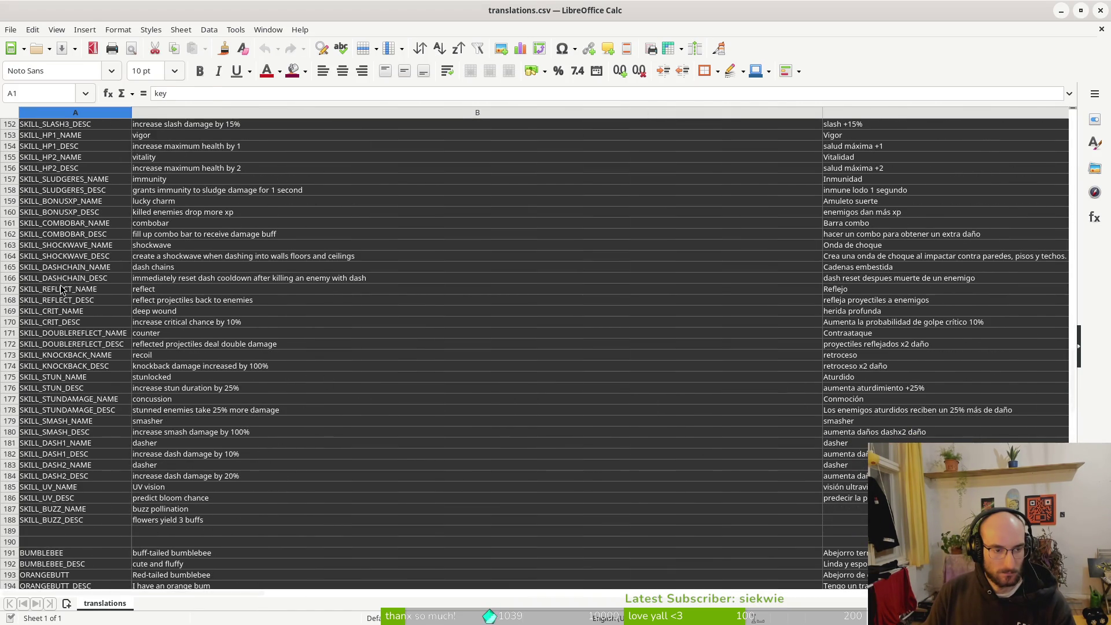
pyautogui.scroll(5, 48, 215)
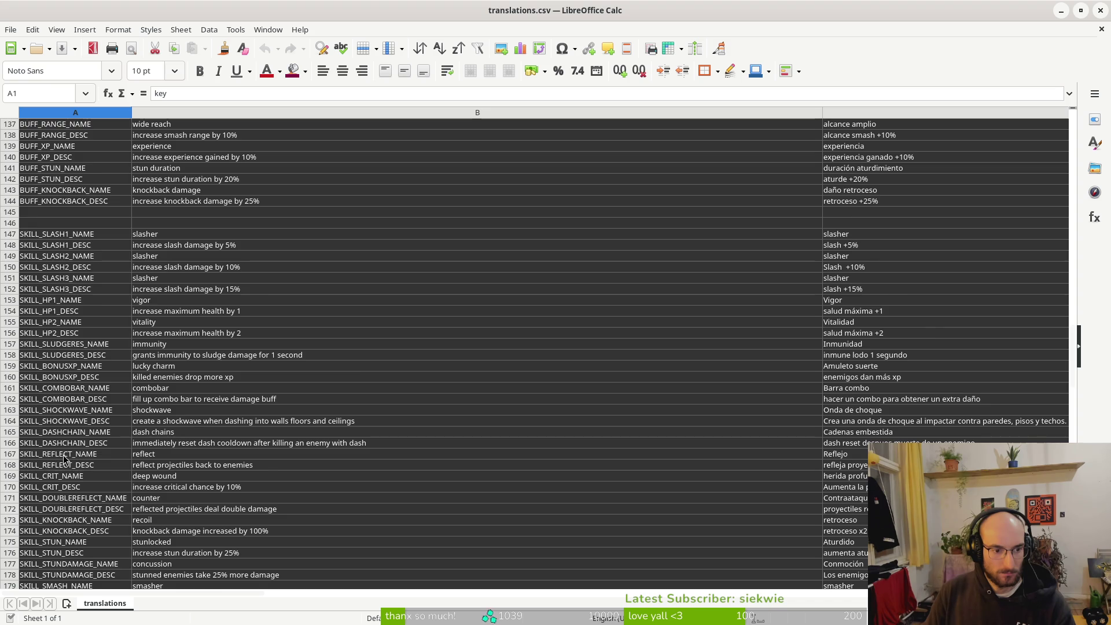
pyautogui.scroll(-6, 65, 457)
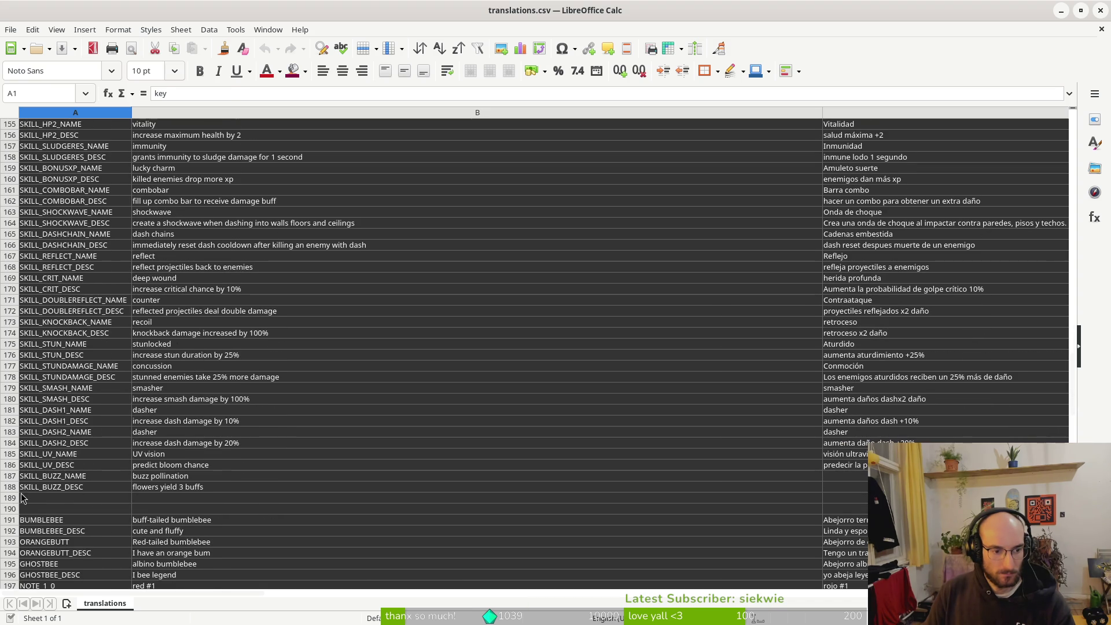
pyautogui.rightClick(13, 489)
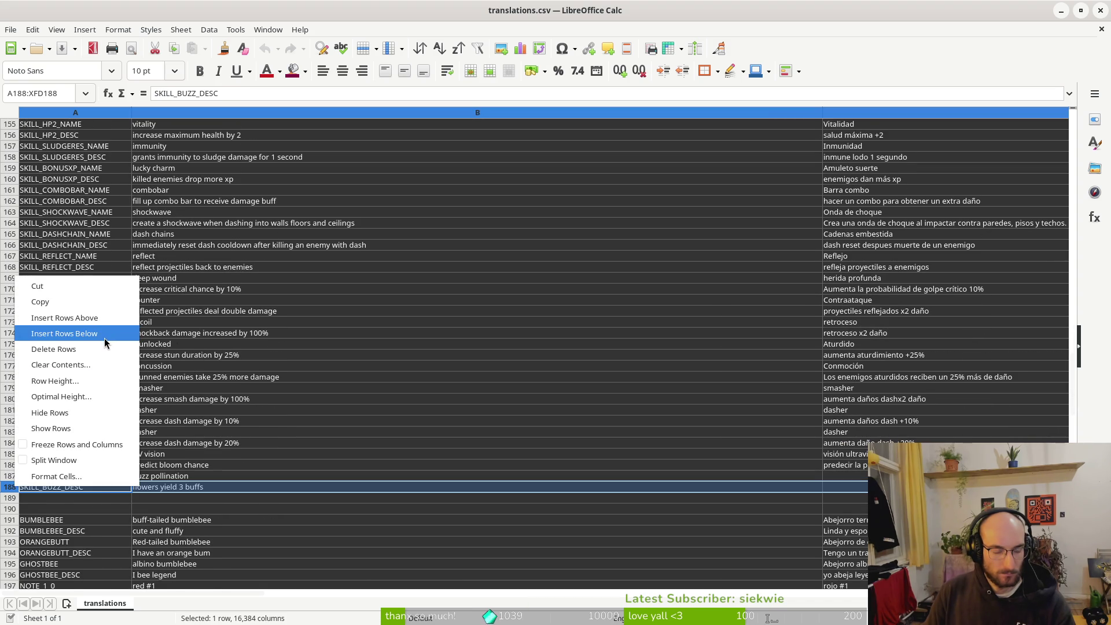
# Insert empty rows below the buzz skill rows, undoing one misplaced row.
pyautogui.click(104, 342)
pyautogui.rightClick(13, 477)
pyautogui.click(75, 333)
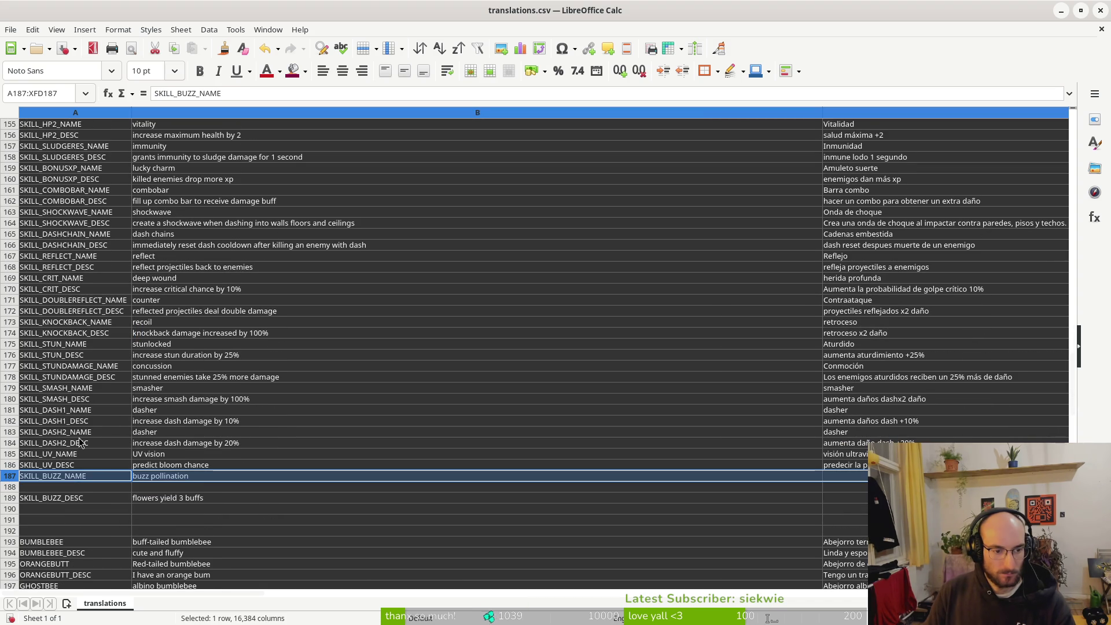
pyautogui.click(53, 499)
pyautogui.hotkey('ctrl', 'c')
pyautogui.hotkey('ctrl', 'z')
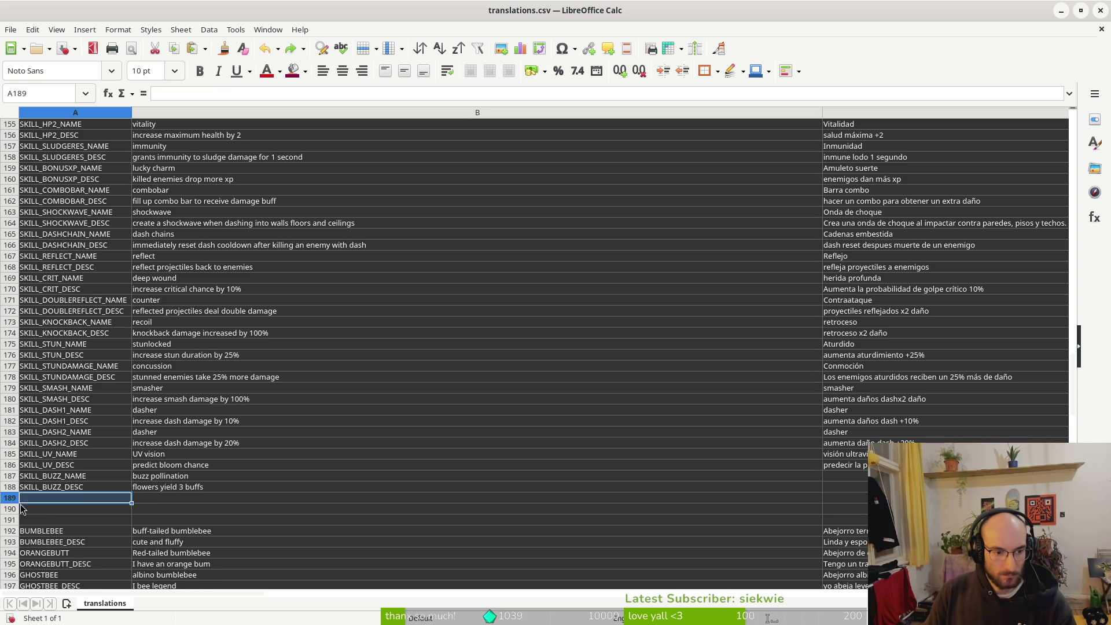
pyautogui.rightClick(11, 499)
pyautogui.click(81, 345)
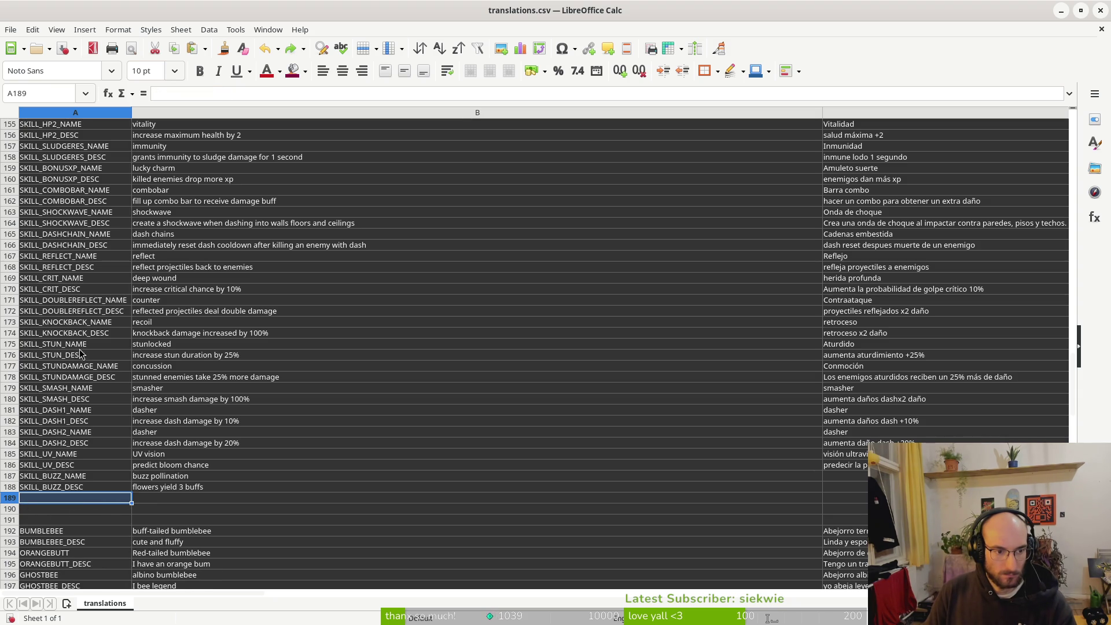
# Enter the keys SKILL_POLLENBASKET and SKILL_POLLENBASKET_DESC in cells A189 and A190.
pyautogui.write('SKILL_POLLEN_BA')
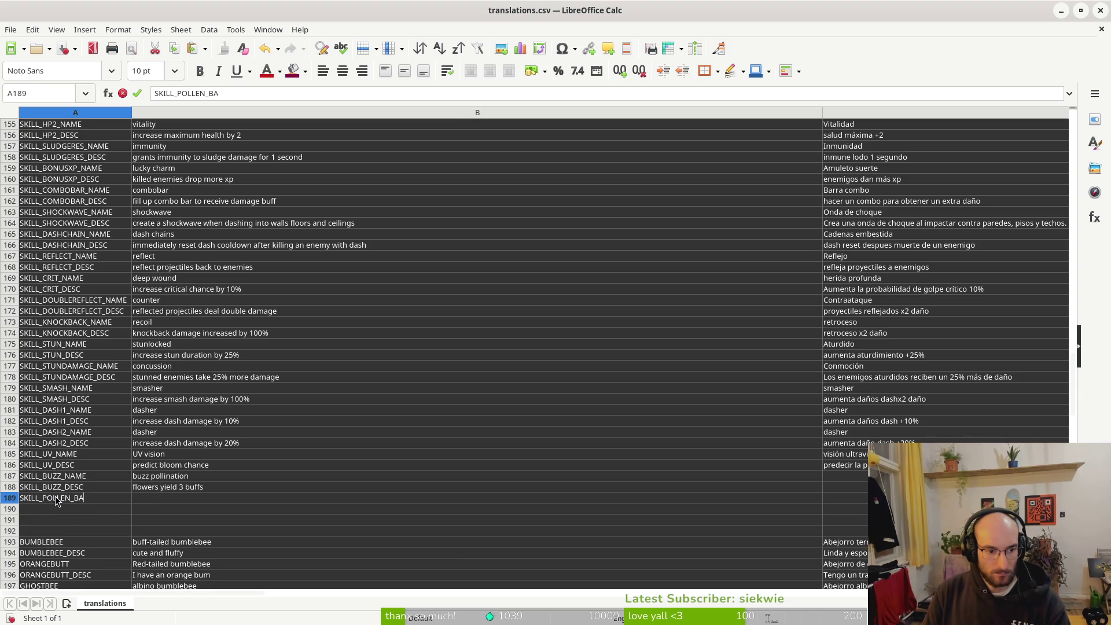
pyautogui.press('BackSpace')
pyautogui.write('KET')
pyautogui.press('Return')
pyautogui.write('SKILL_POL')
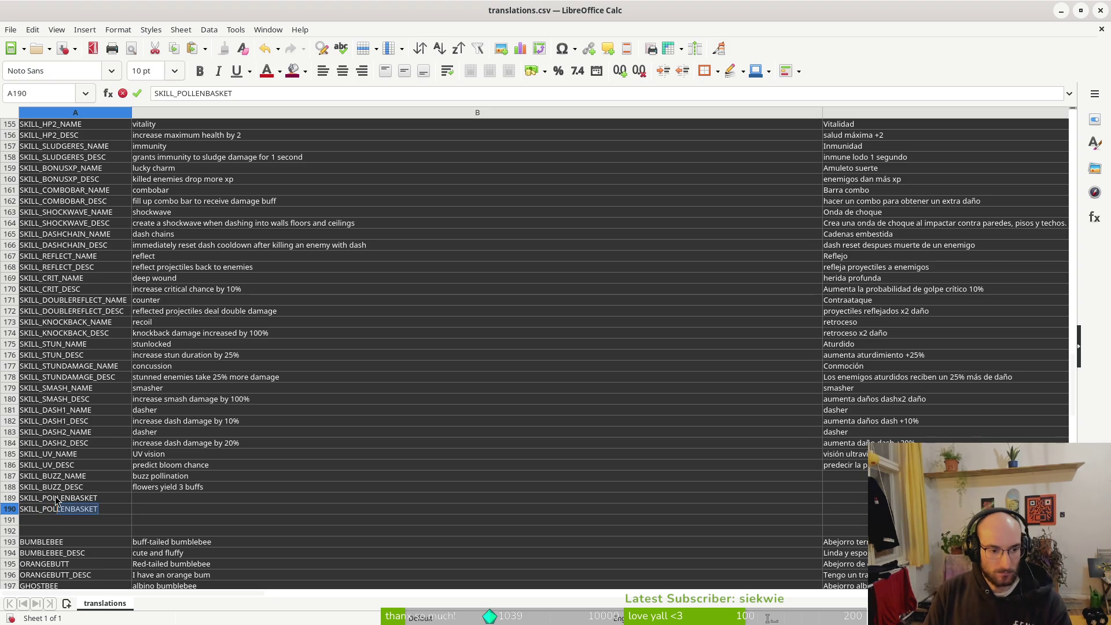
pyautogui.click(56, 501)
pyautogui.press('Down')
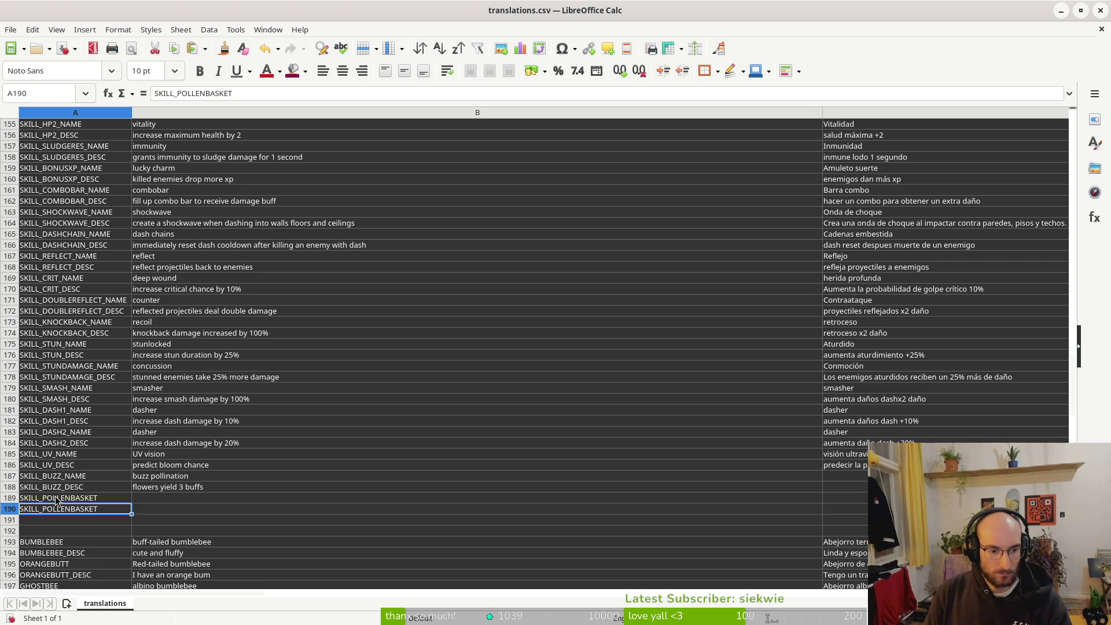
pyautogui.click(254, 97)
pyautogui.write('_DES')
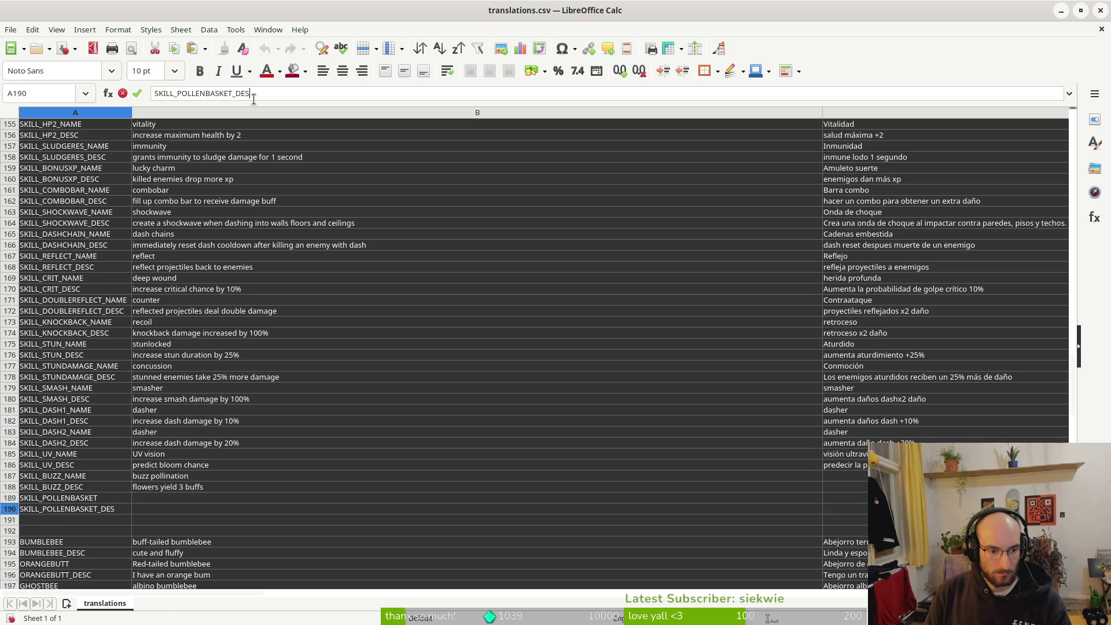
pyautogui.press('Return')
# Enter the English texts 'pollen baskets' and 'unlock a consumable slot' in column B.
pyautogui.click(166, 502)
pyautogui.write('pollen baskets')
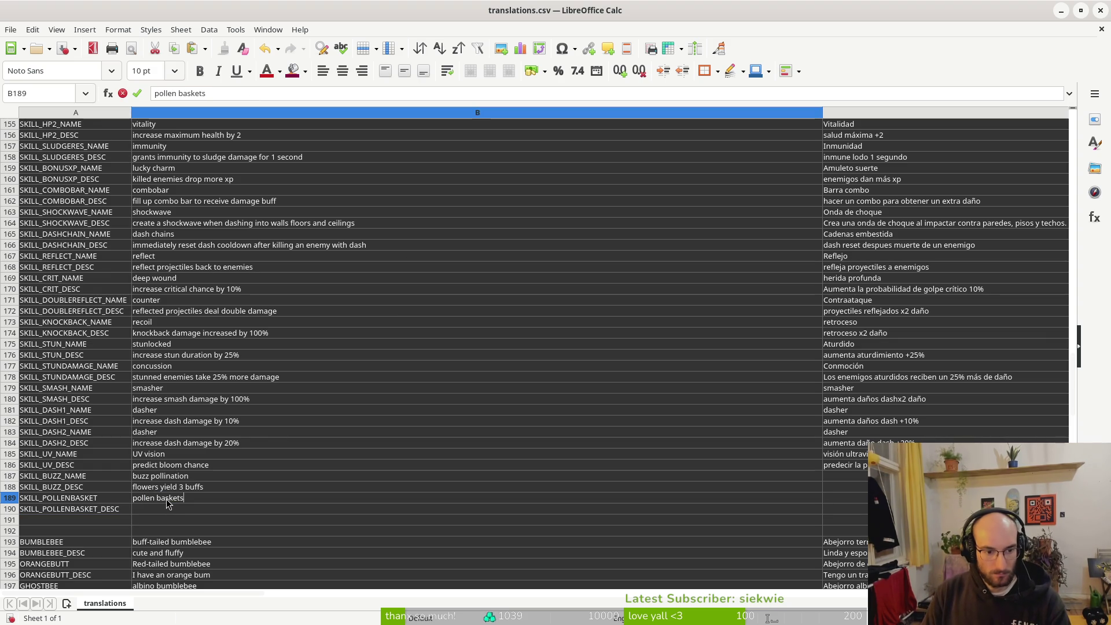
pyautogui.press('Return')
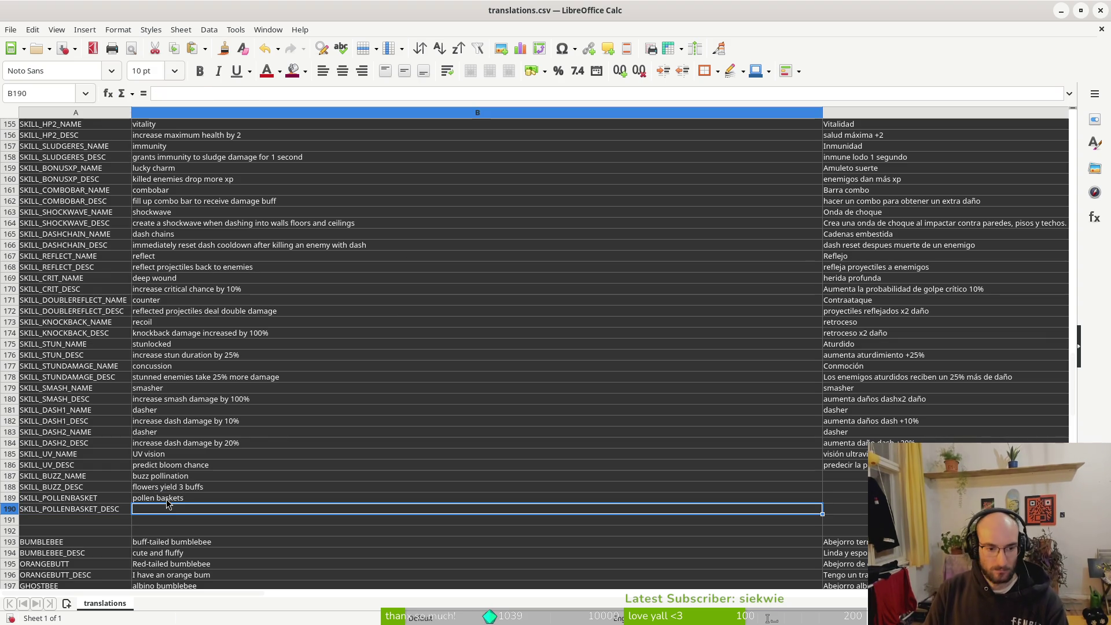
pyautogui.write('adad')
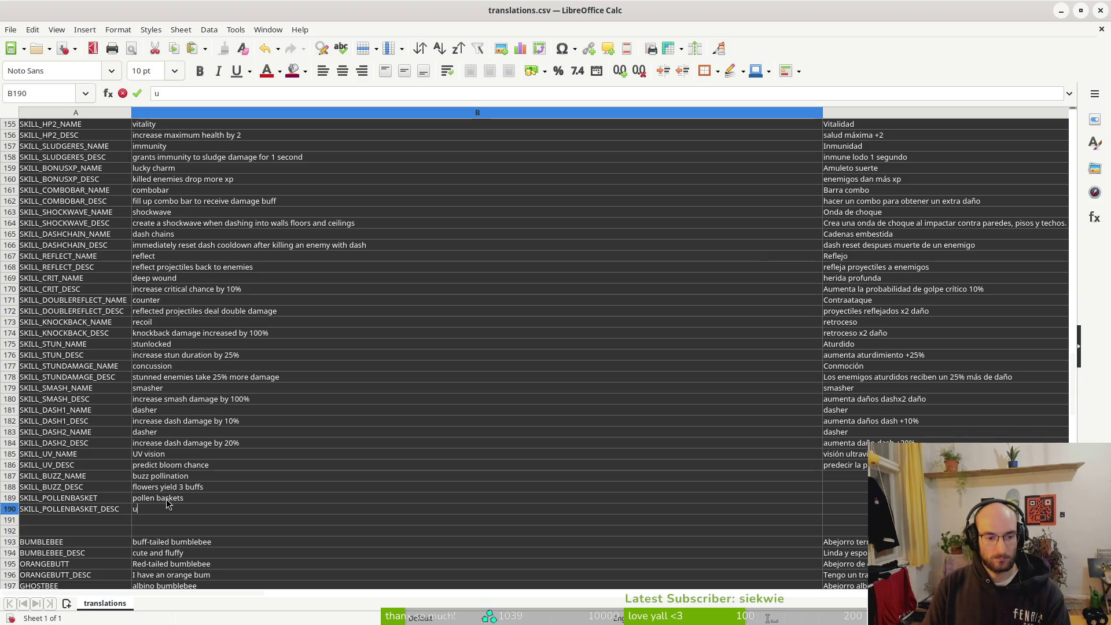
pyautogui.write('able slot')
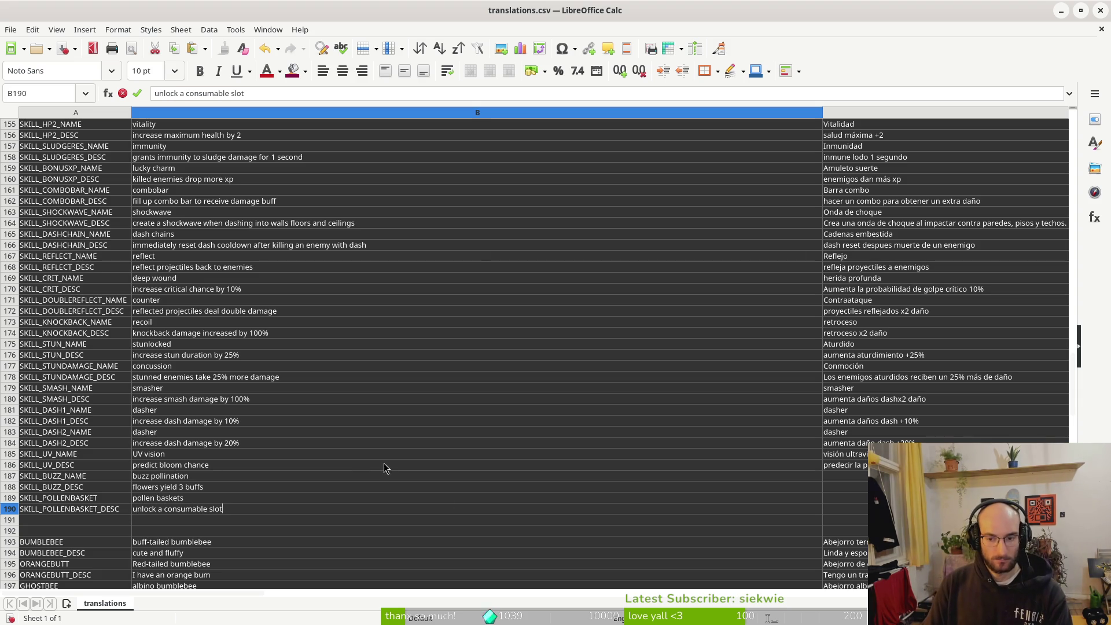
pyautogui.hotkey('shift', 'Return')
# Save the sheet in Text CSV format and close the spreadsheet.
pyautogui.hotkey('ctrl', 's')
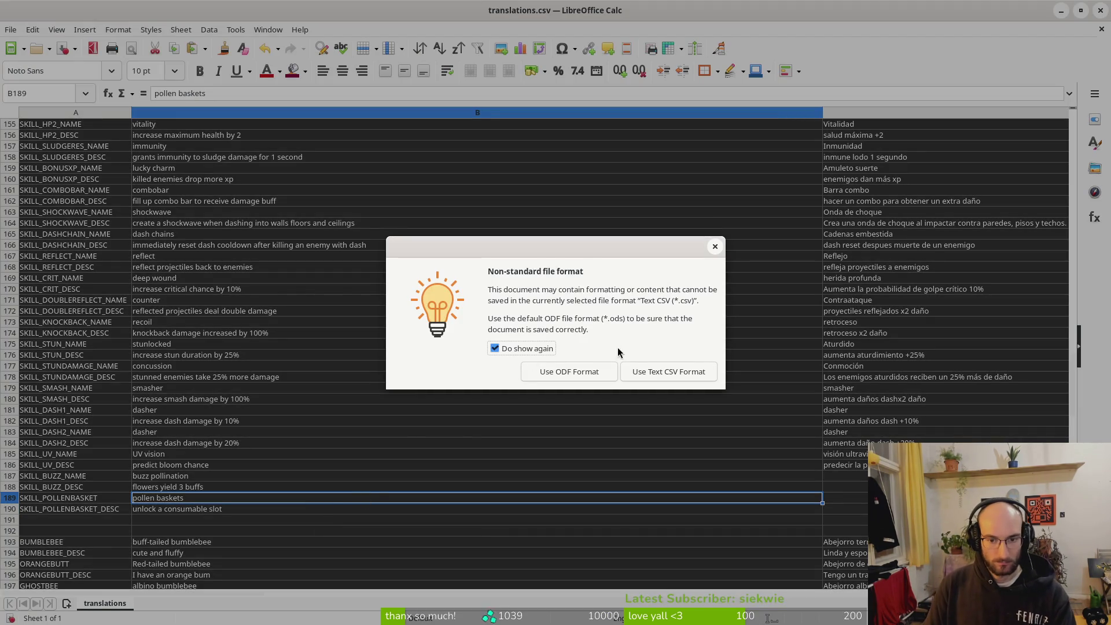
pyautogui.click(650, 373)
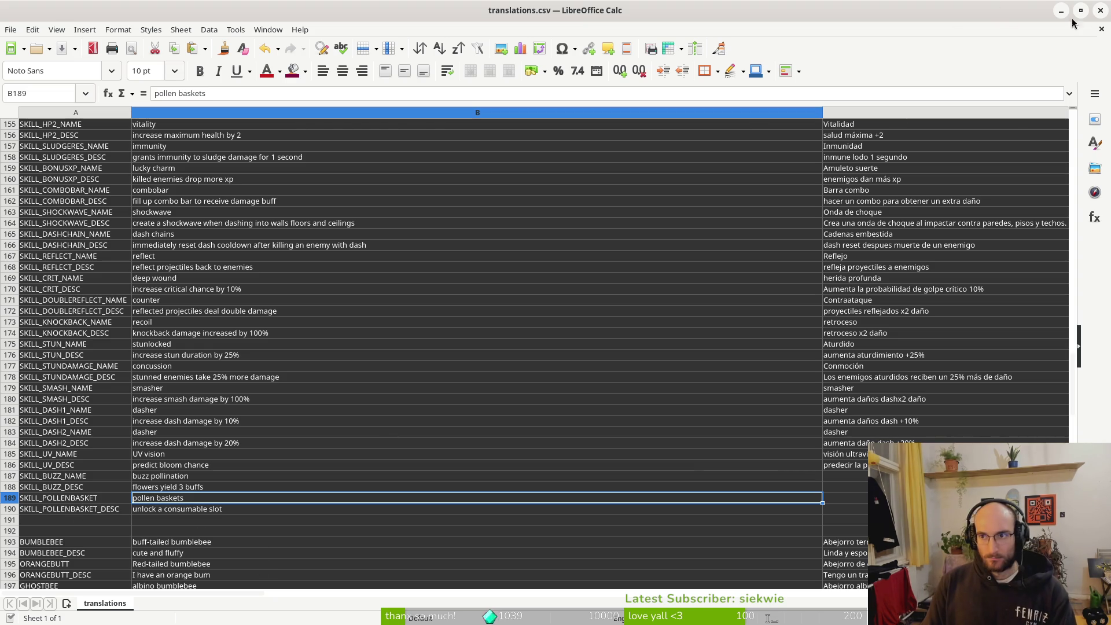
pyautogui.click(1100, 11)
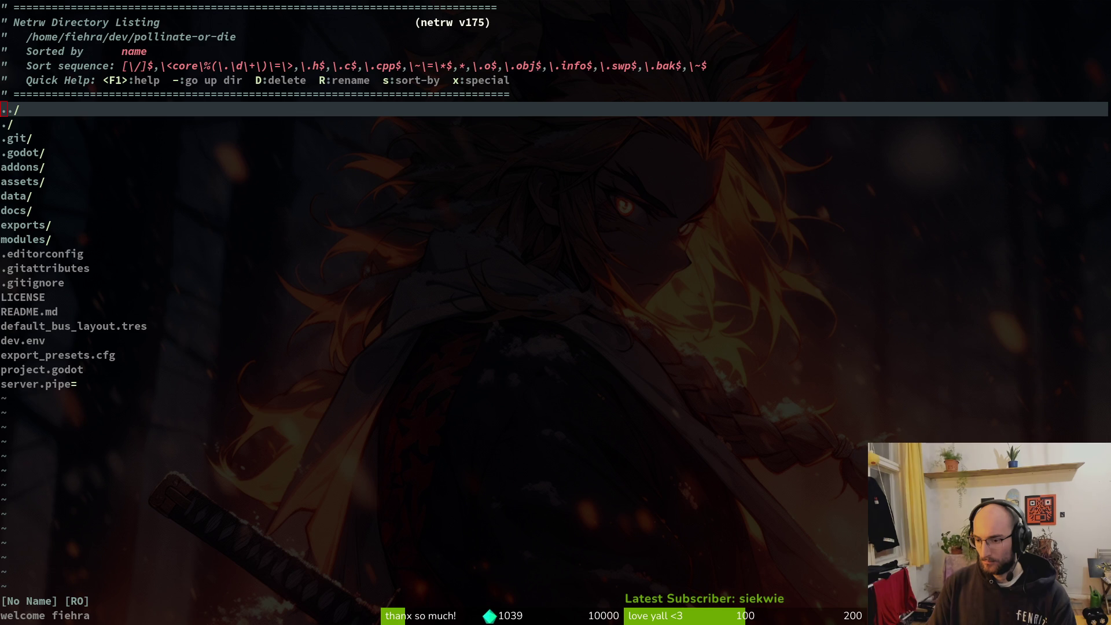
# Search the GitLab issues for 'translation' and open the missing translations issue.
pyautogui.press('super+b')
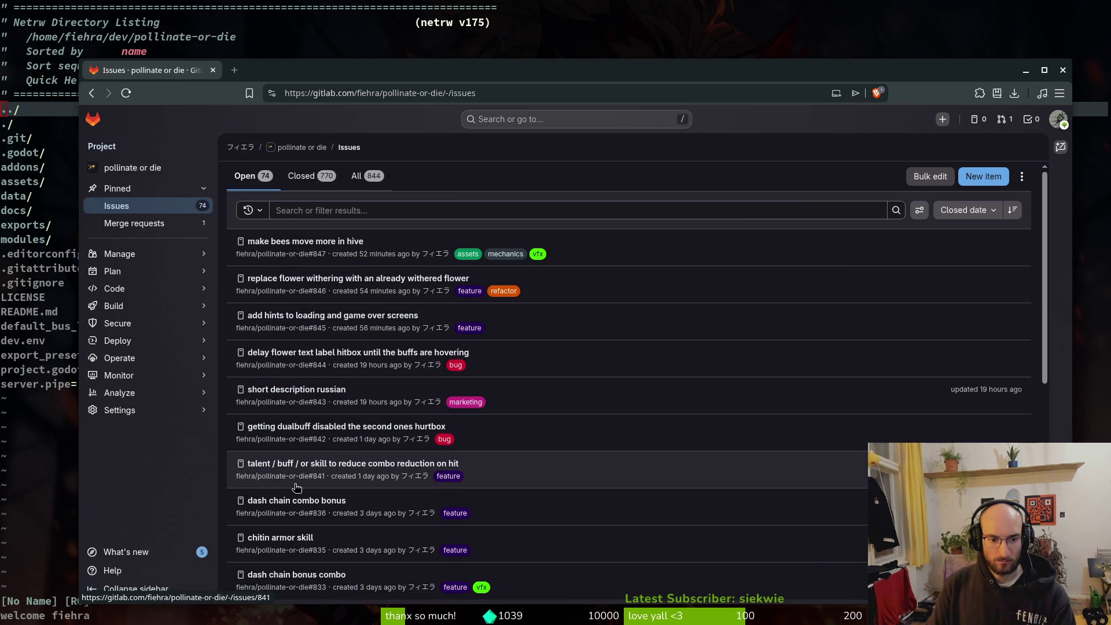
pyautogui.scroll(-3, 353, 508)
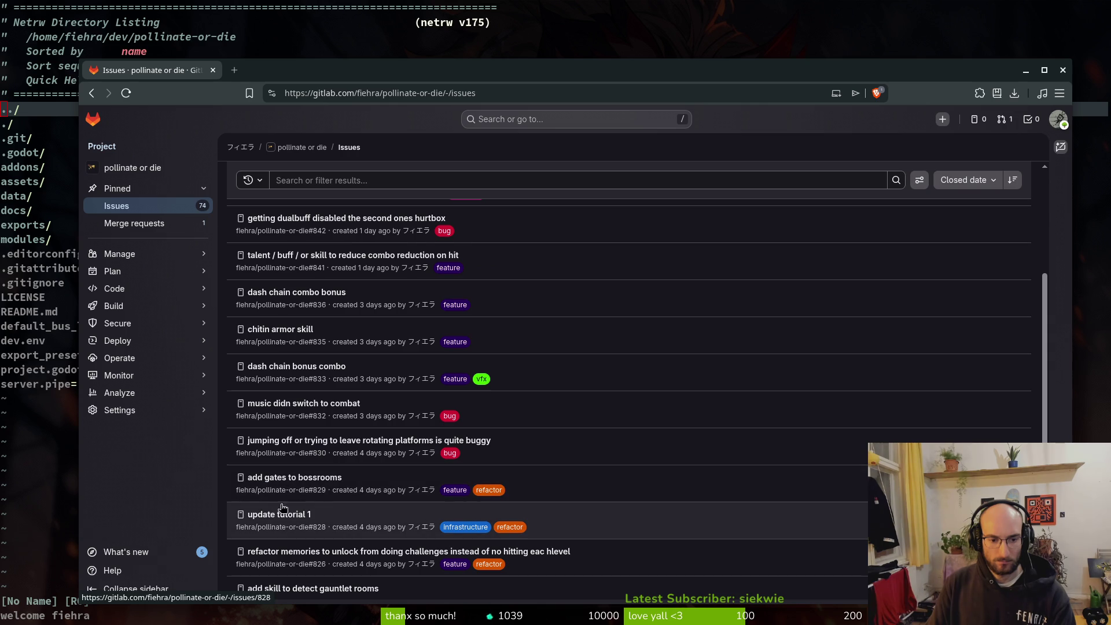
pyautogui.scroll(-2, 339, 507)
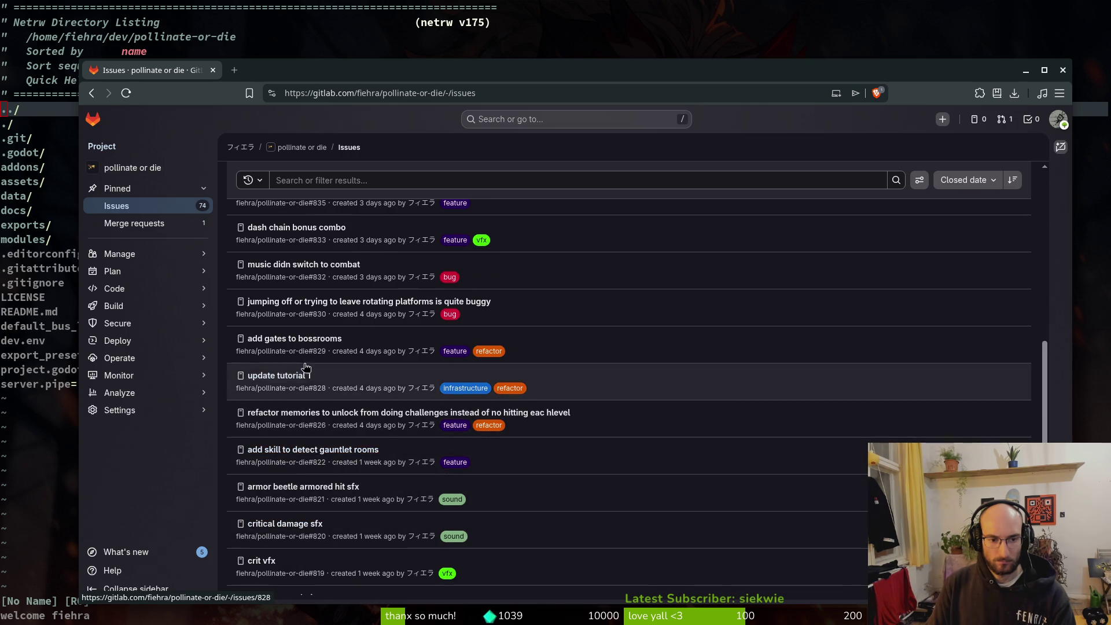
pyautogui.scroll(2, 291, 364)
pyautogui.scroll(3, 284, 296)
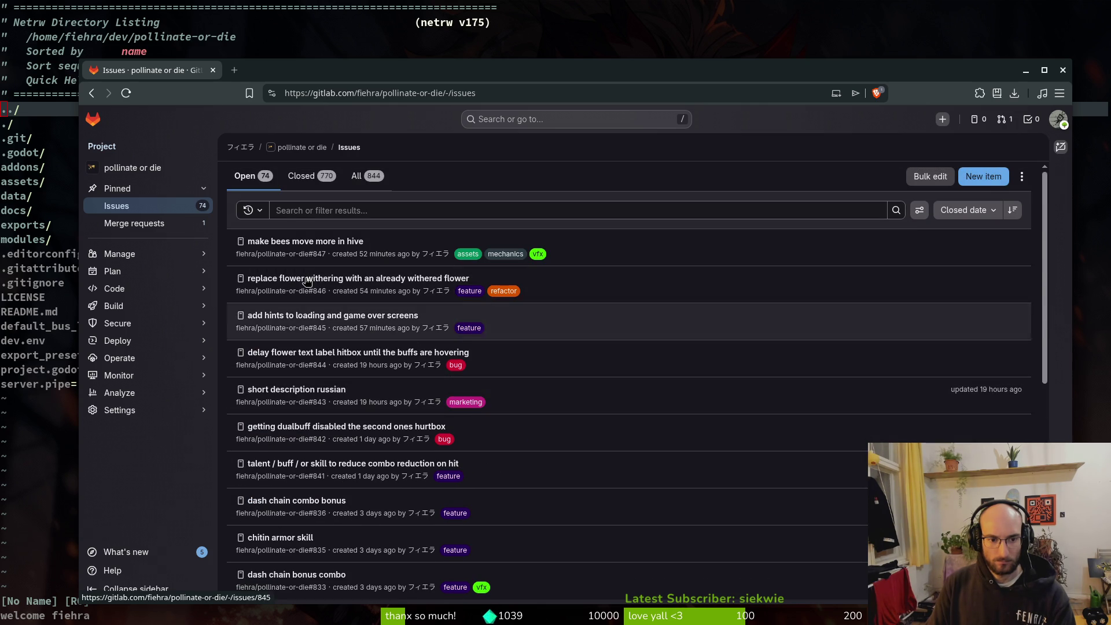
pyautogui.click(399, 204)
pyautogui.write('translation')
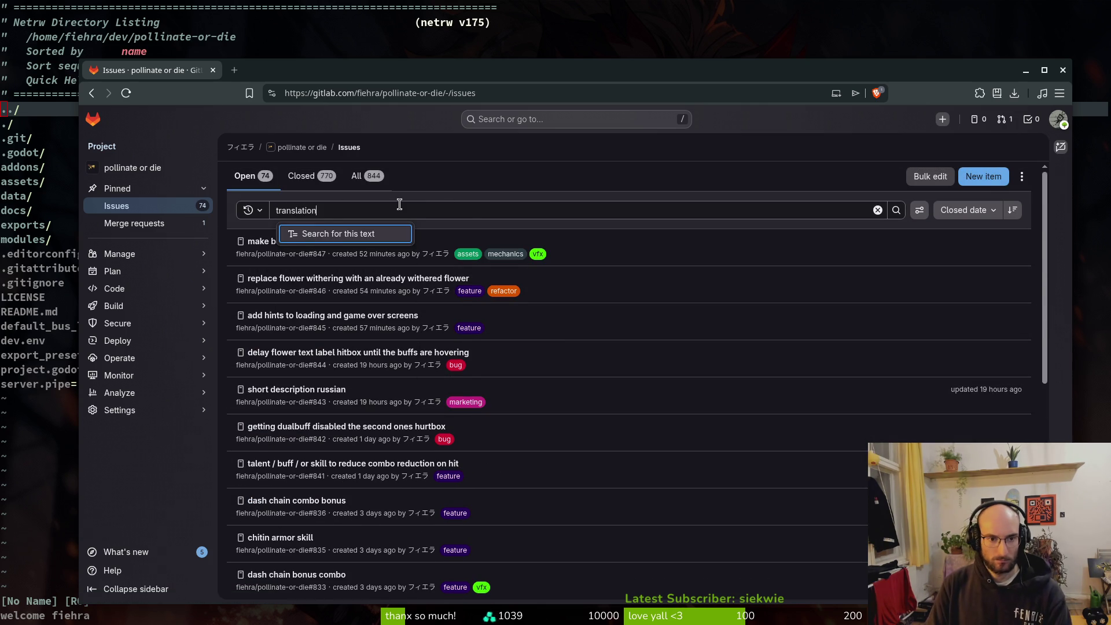
pyautogui.press('Return')
pyautogui.click(896, 209)
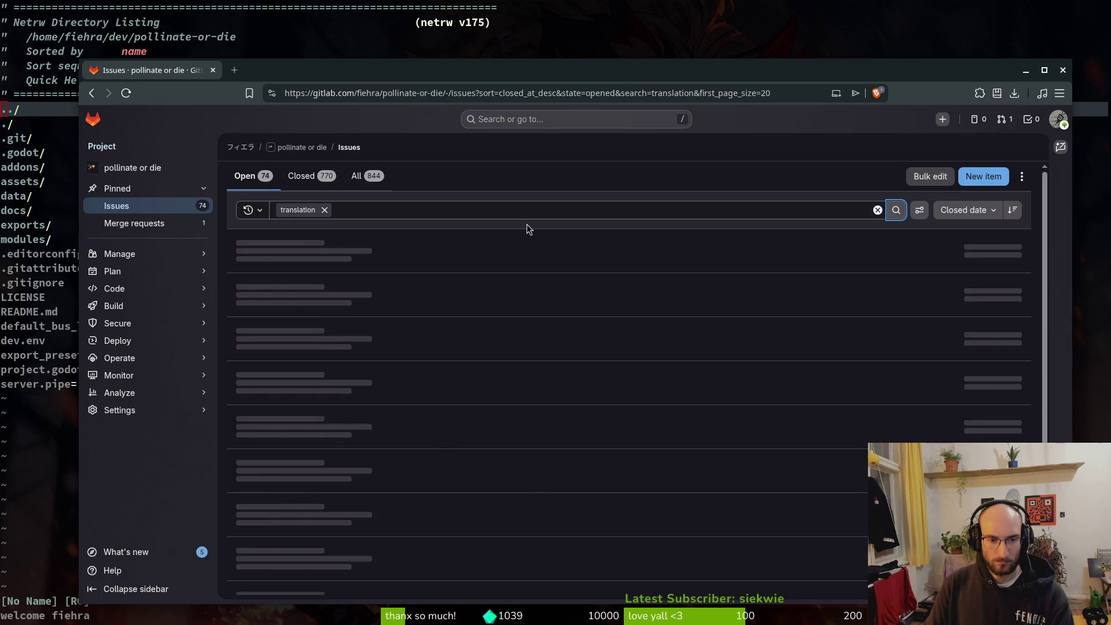
pyautogui.click(276, 247)
# Start a comment on the issue listing the missing skill names.
pyautogui.scroll(-5, 734, 462)
pyautogui.scroll(5, 717, 333)
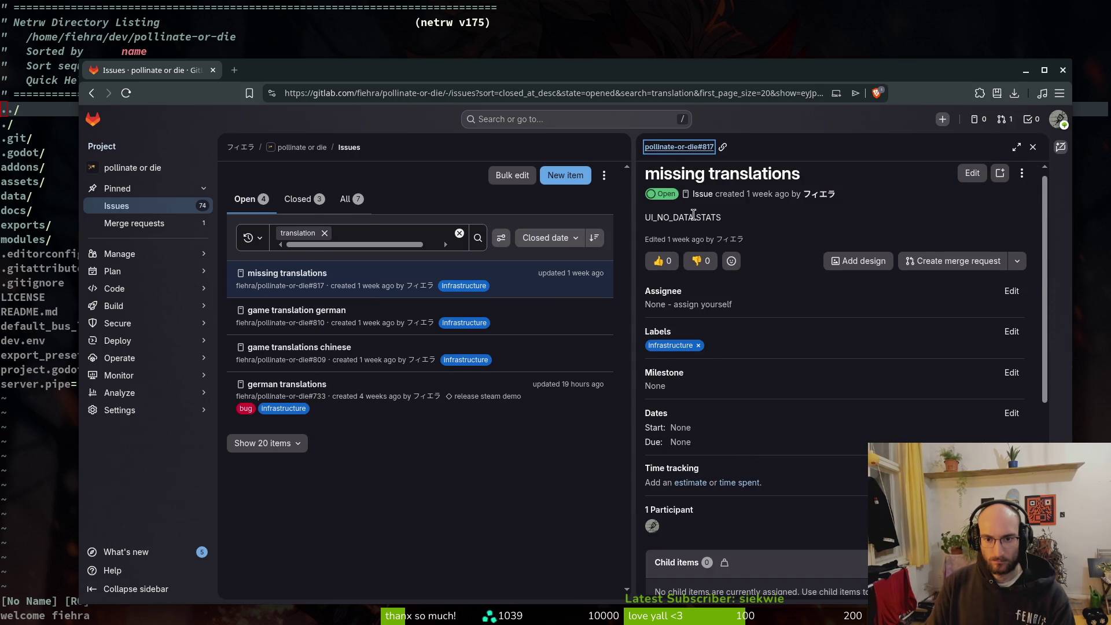
pyautogui.scroll(-5, 706, 347)
pyautogui.click(713, 477)
pyautogui.write('U')
pyautogui.press('BackSpace')
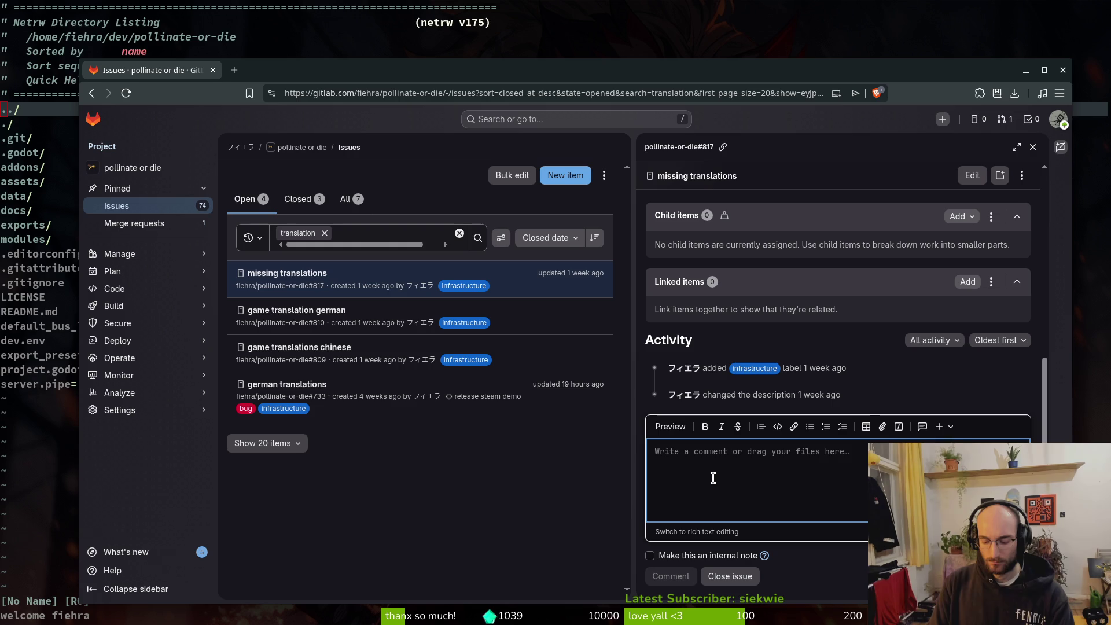
pyautogui.write('SKILLS UV VISION')
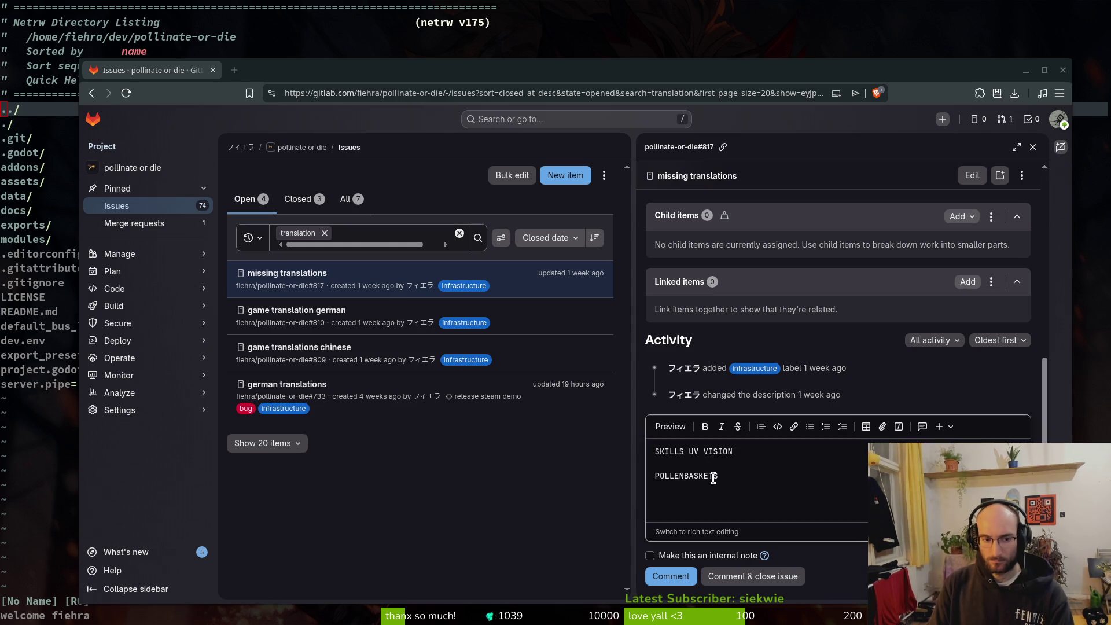
# Return to the terminal and search the project files for the translations file.
pyautogui.hotkey('alt', 'Tab')
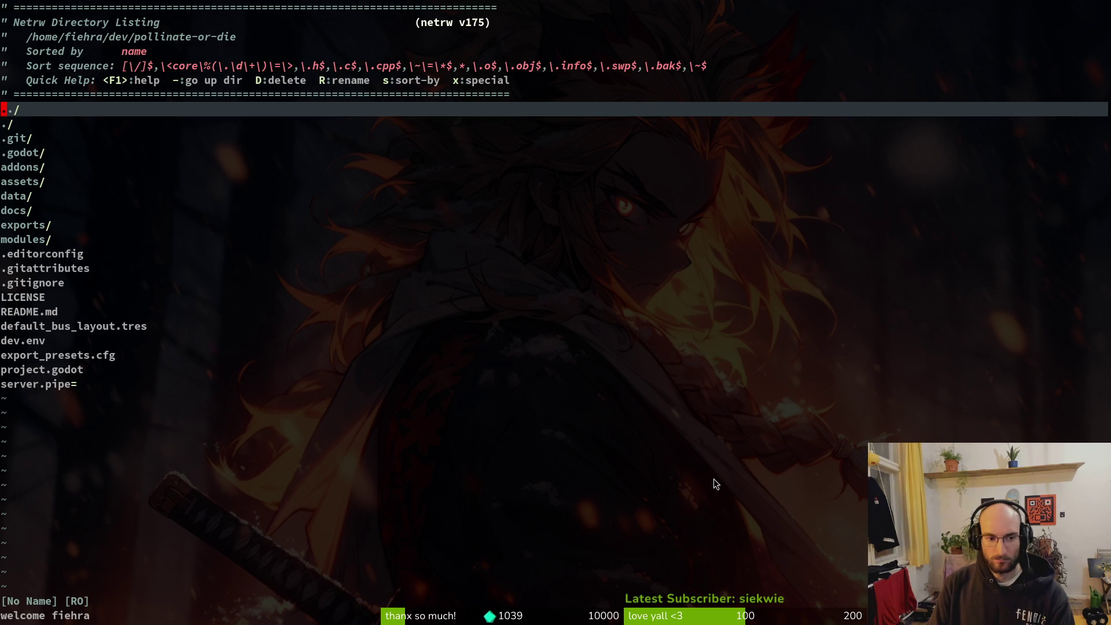
pyautogui.press('space')
pyautogui.write('pf')
pyautogui.write('trnals')
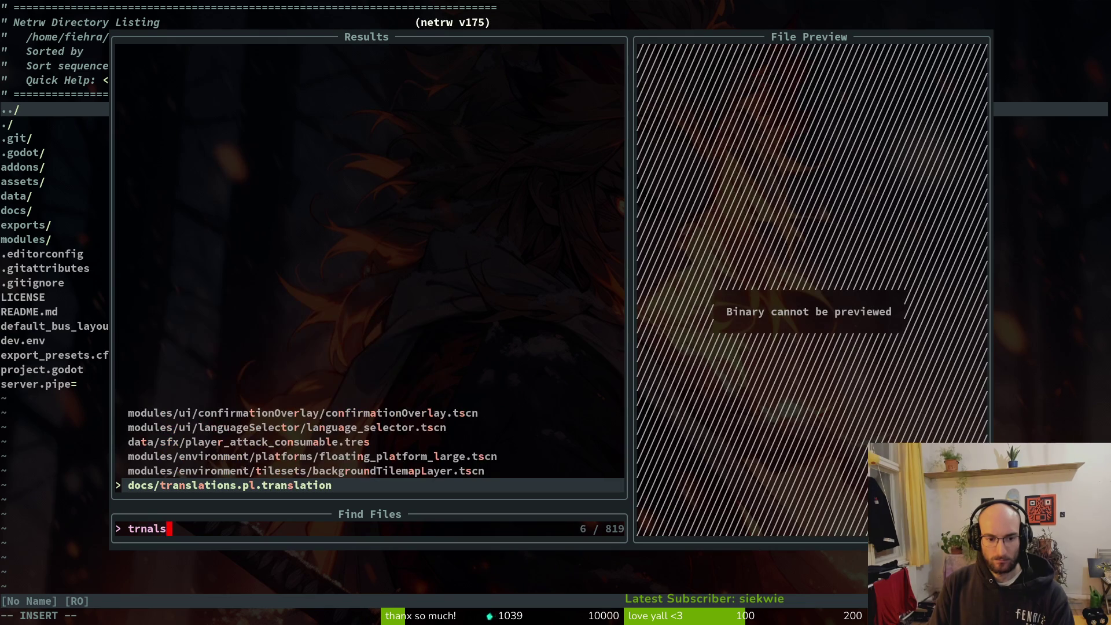
# Open docs/translations.csv from the file finder.
pyautogui.press('BackSpace')
pyautogui.press('BackSpace')
pyautogui.press('BackSpace')
pyautogui.write('ransl')
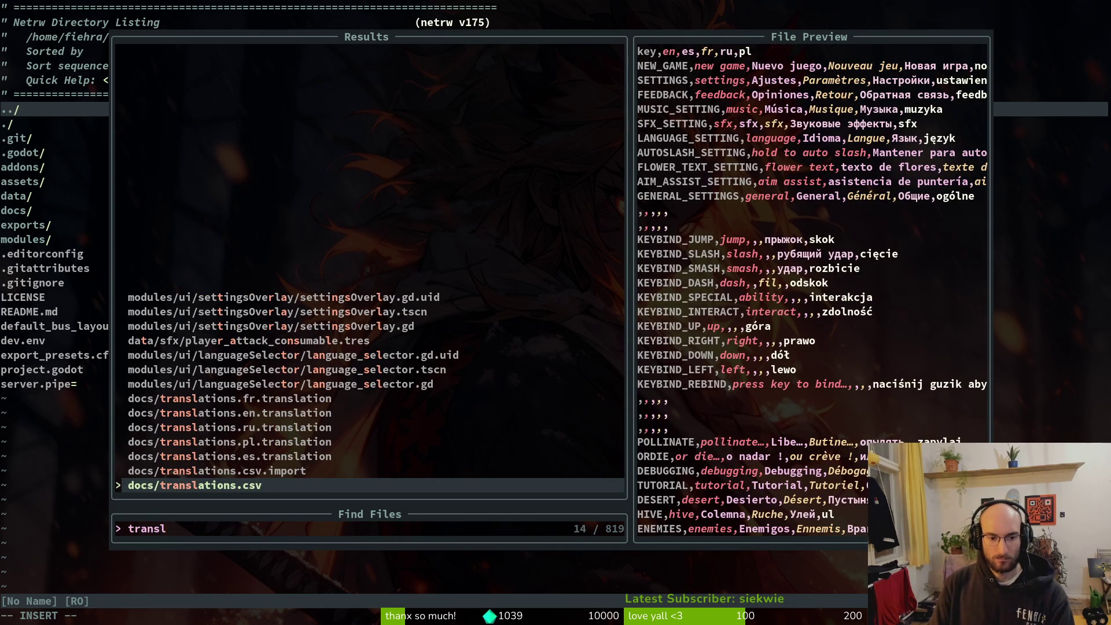
pyautogui.press('Return')
# Jump to the end of the file and scroll up to review the SKILL_ entries.
pyautogui.hotkey('shift', 'g')
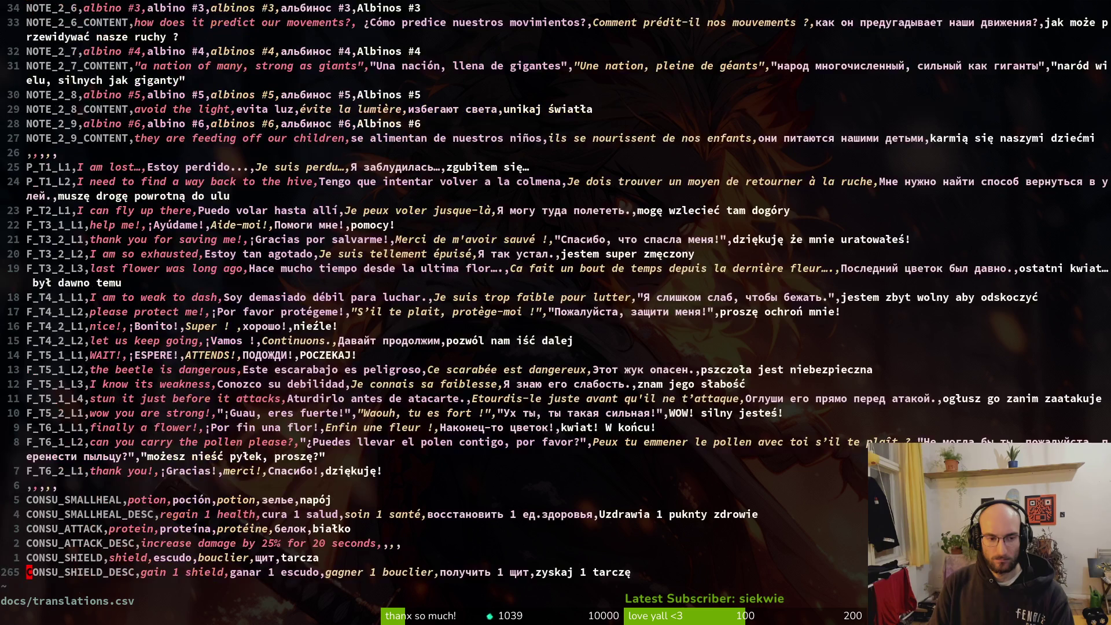
pyautogui.press('3')
pyautogui.press('9')
pyautogui.press('k')
pyautogui.hotkey('ctrl', 'u')
pyautogui.hotkey('ctrl', 'u')
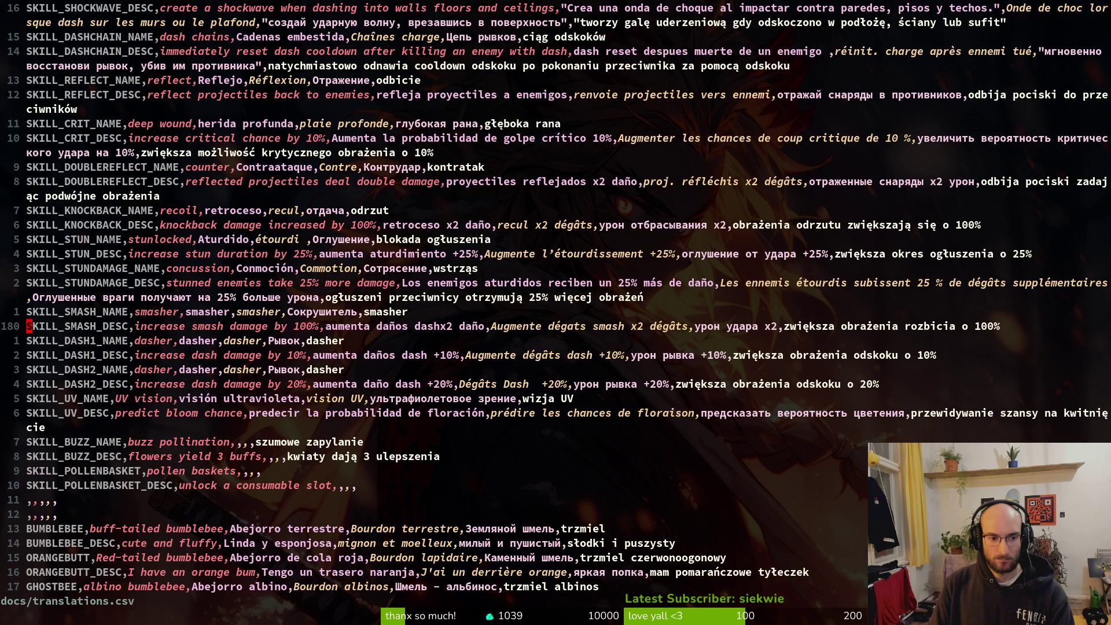
pyautogui.hotkey('alt', 'Tab')
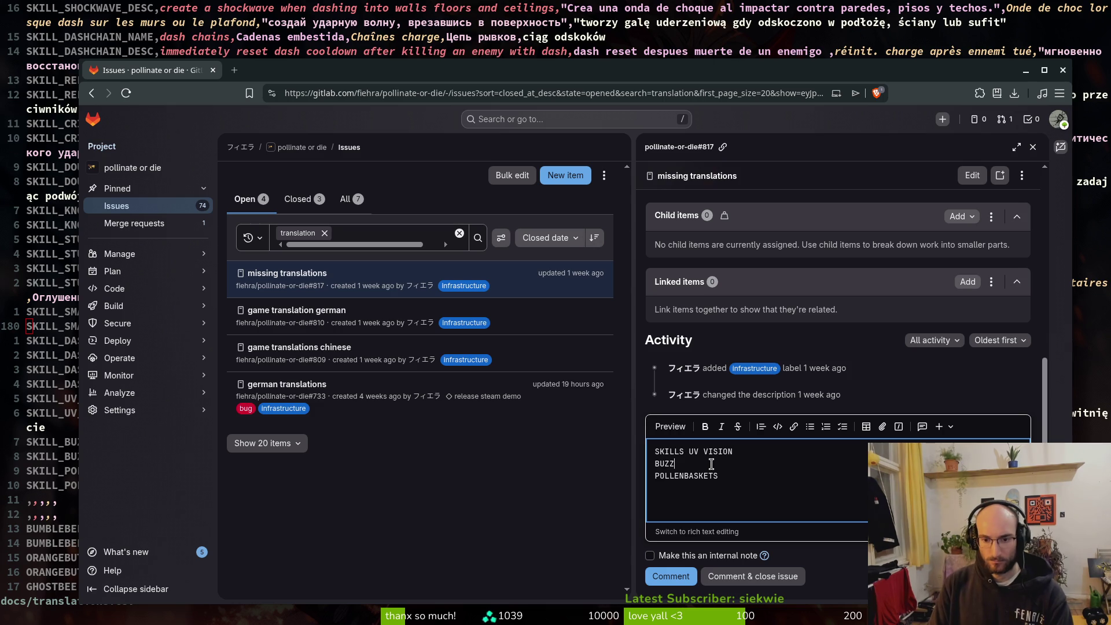
# Add 'BUZZ pollination' to the comment, post it, and open german translations issue #733.
pyautogui.write(' pollination')
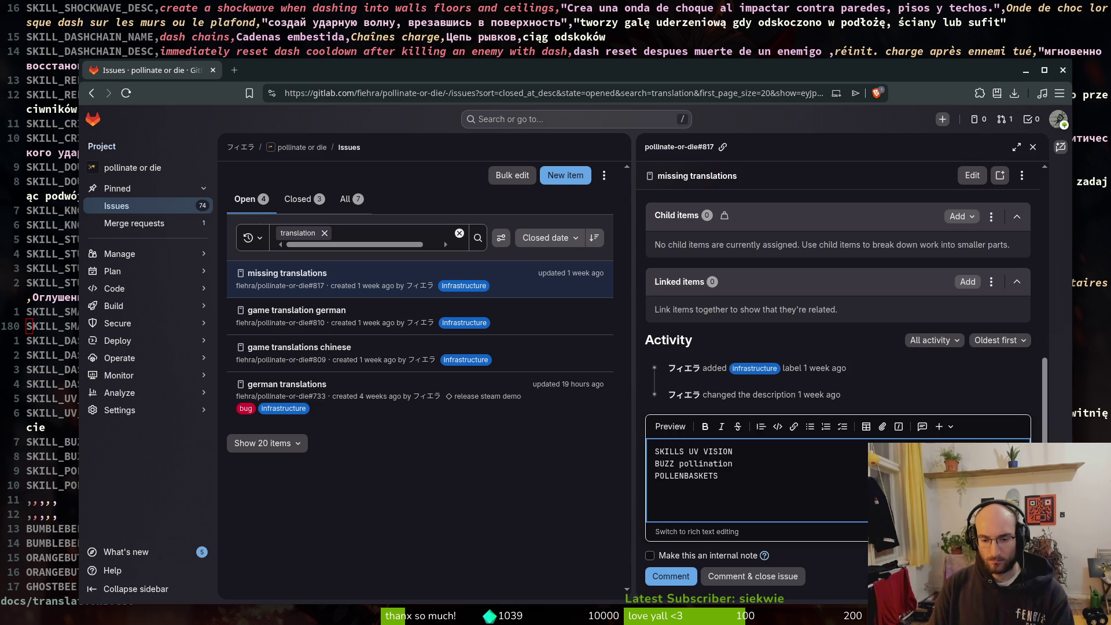
pyautogui.click(664, 576)
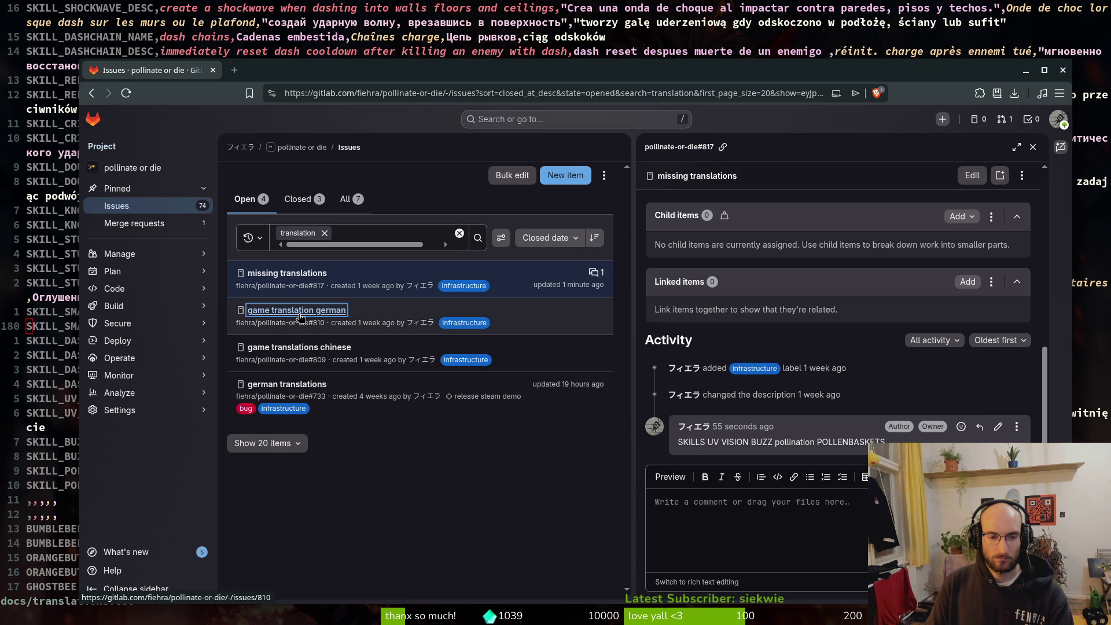
pyautogui.click(302, 313)
pyautogui.click(277, 388)
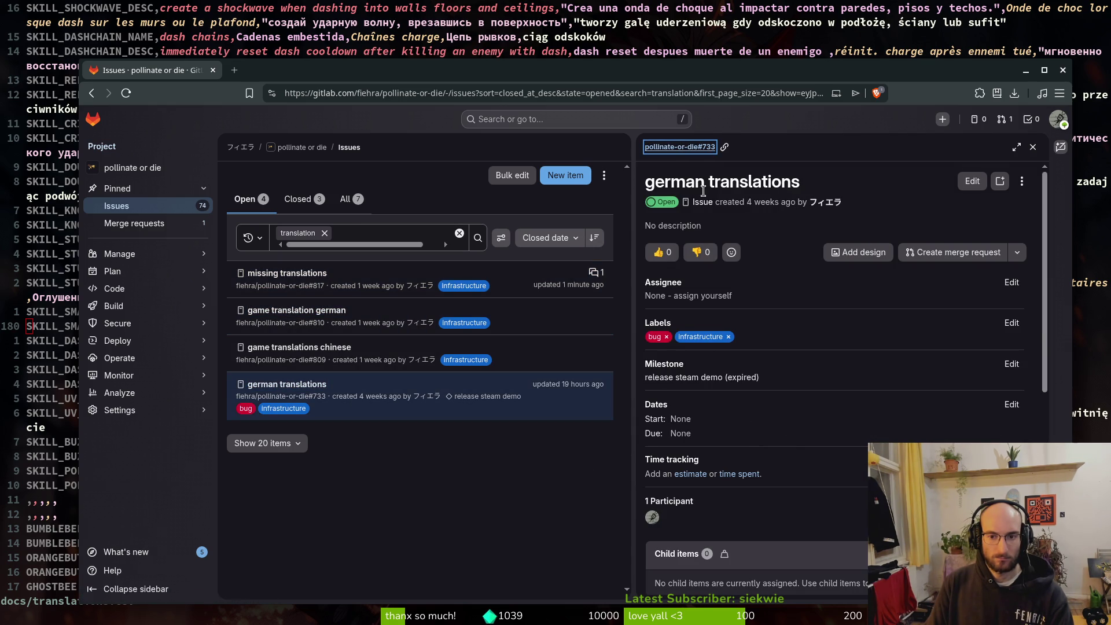
pyautogui.scroll(-5, 715, 196)
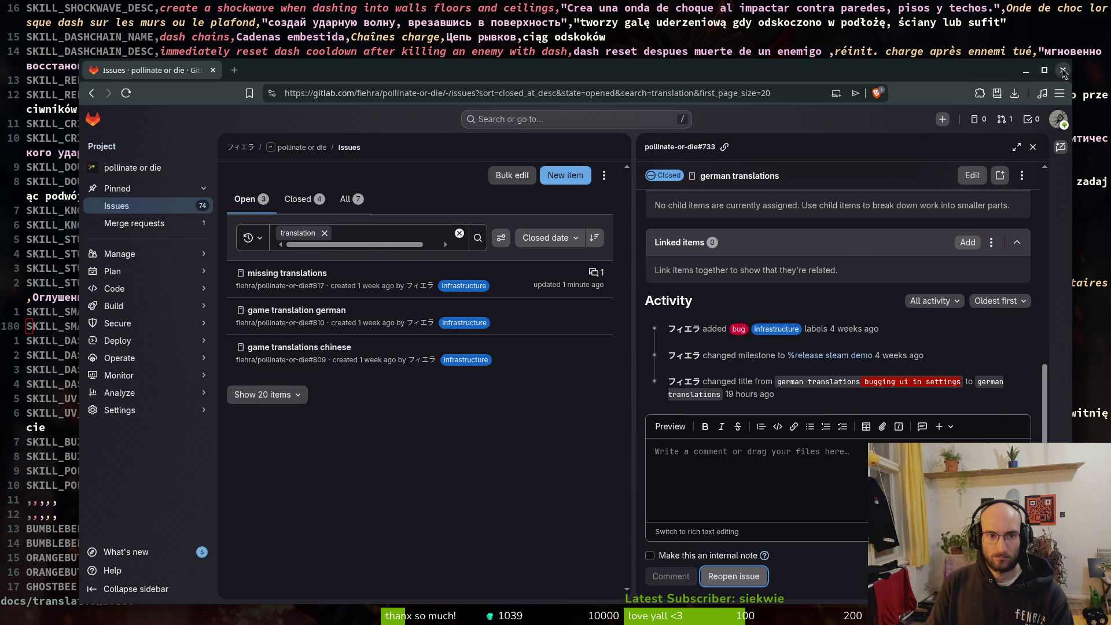
# Leave the browser and quit the translations file in vim with :q.
pyautogui.hotkey('alt', 'Tab')
pyautogui.write(':q')
pyautogui.press('Return')
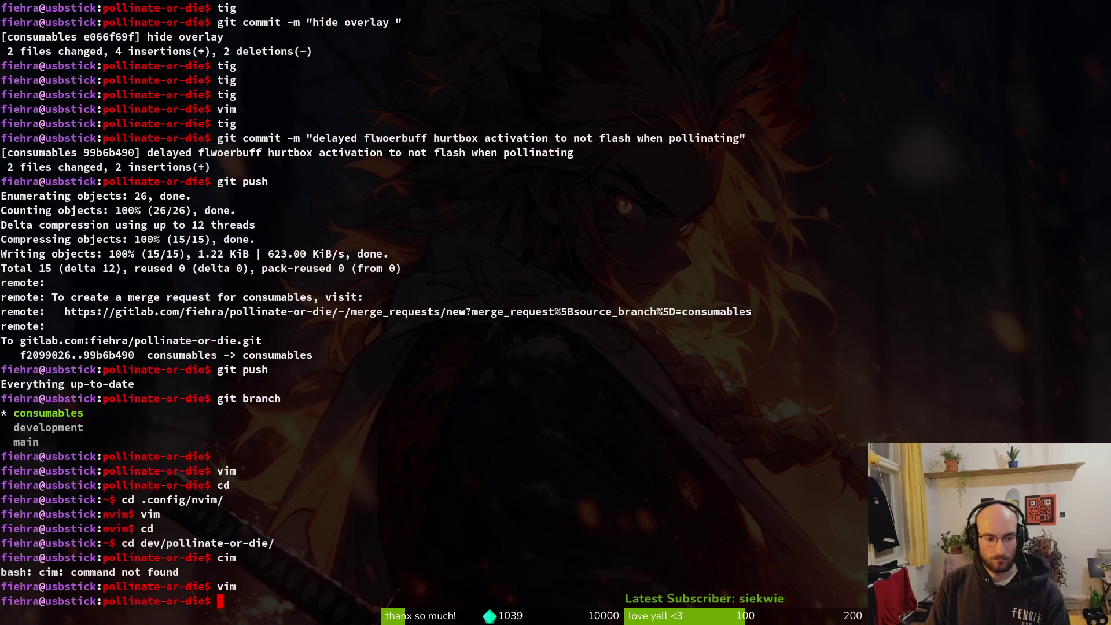
# Set pollenbasket.tres Skill Enum to Pollenbags and Skill Cost to 800.
pyautogui.hotkey('alt', 'Tab')
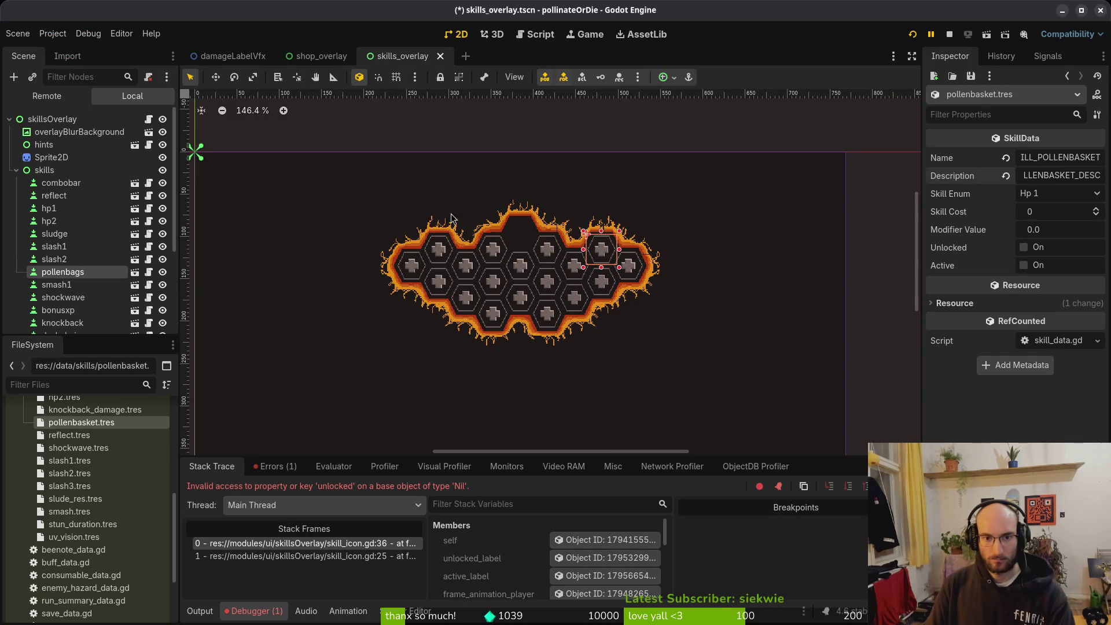
pyautogui.click(74, 271)
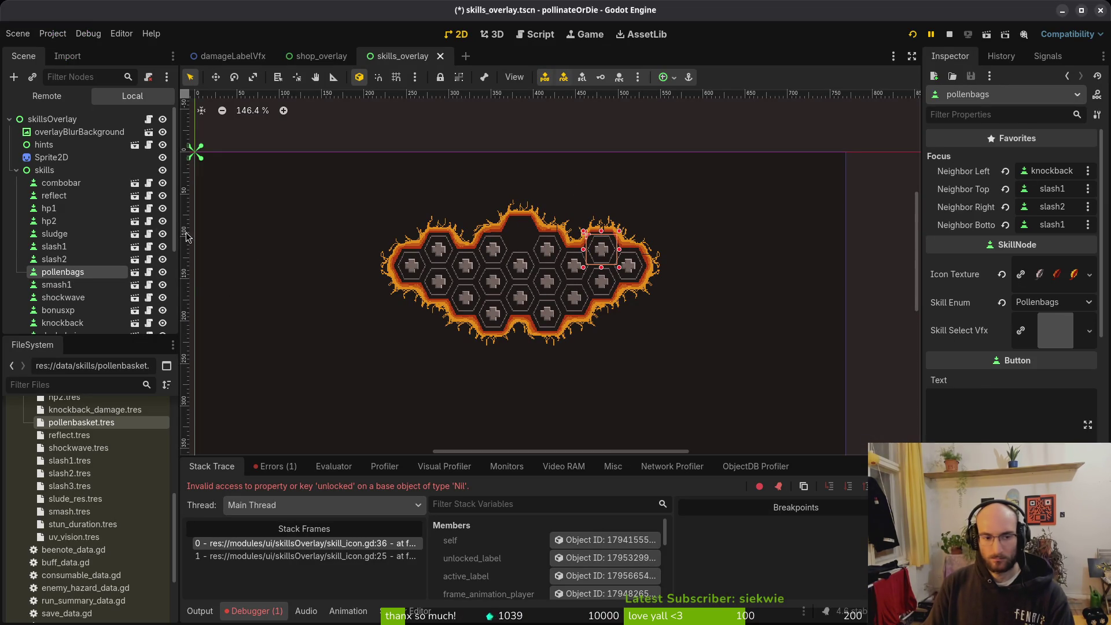
pyautogui.click(81, 422)
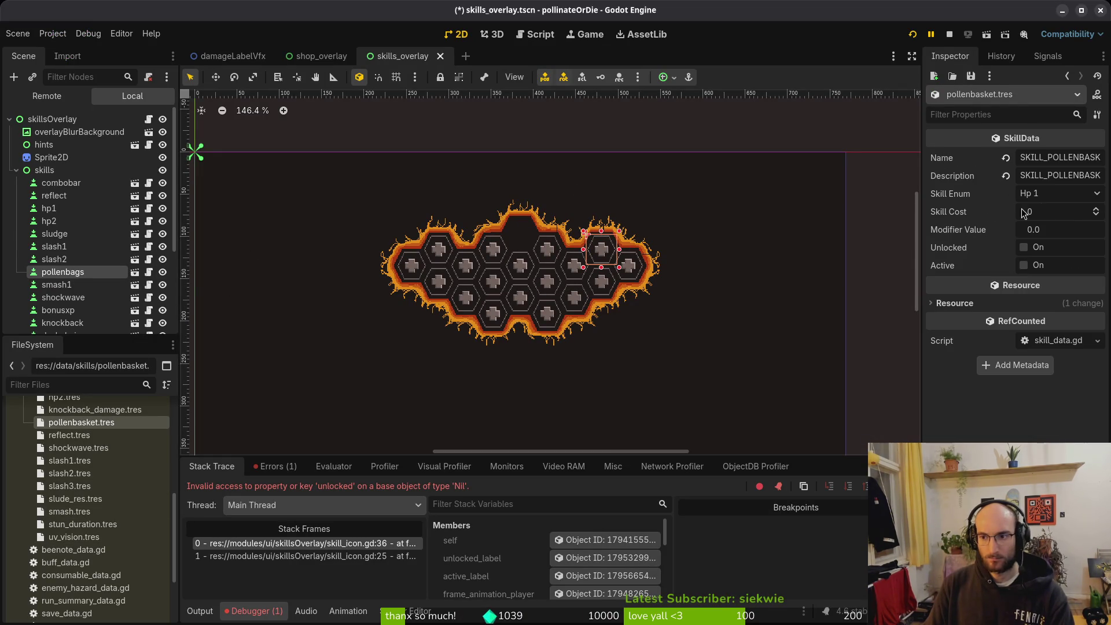
pyautogui.click(1064, 193)
pyautogui.click(1052, 274)
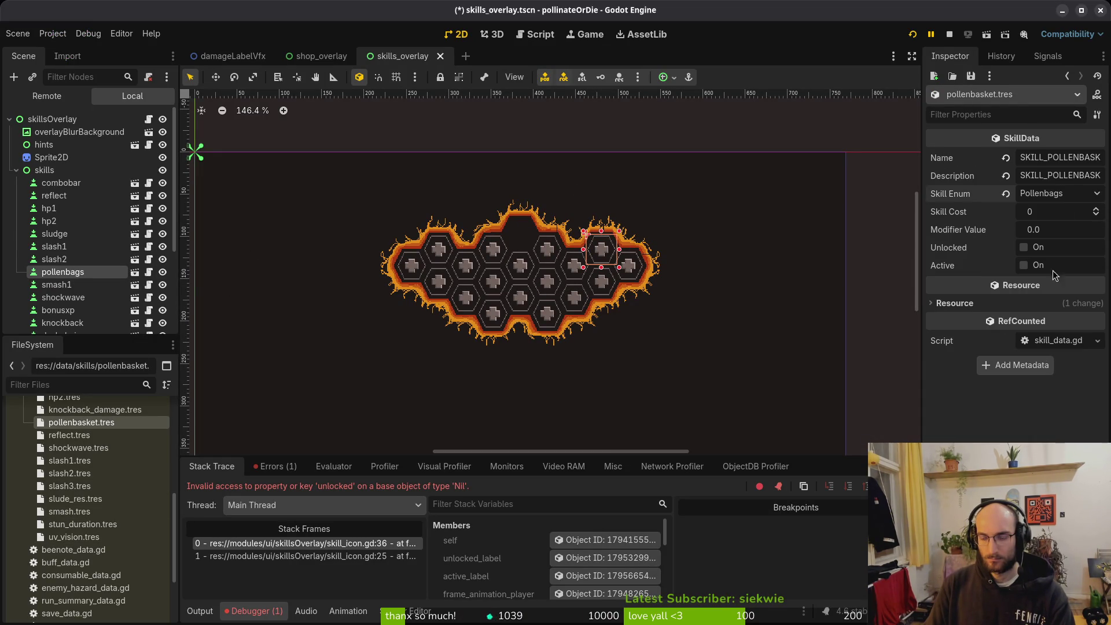
pyautogui.click(1068, 218)
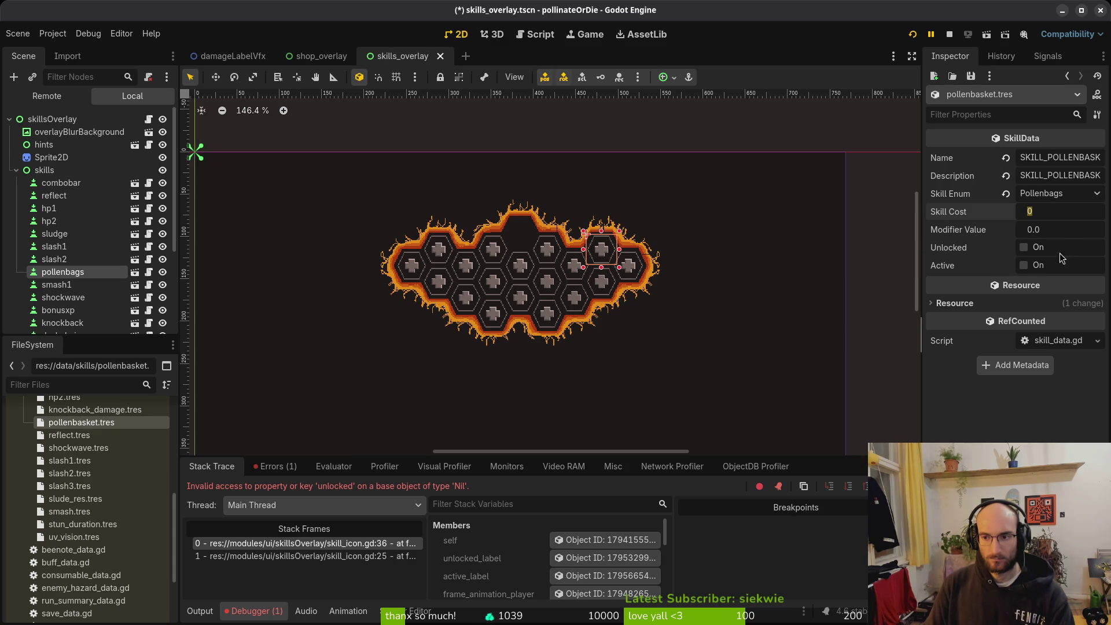
pyautogui.write('800')
pyautogui.press('Return')
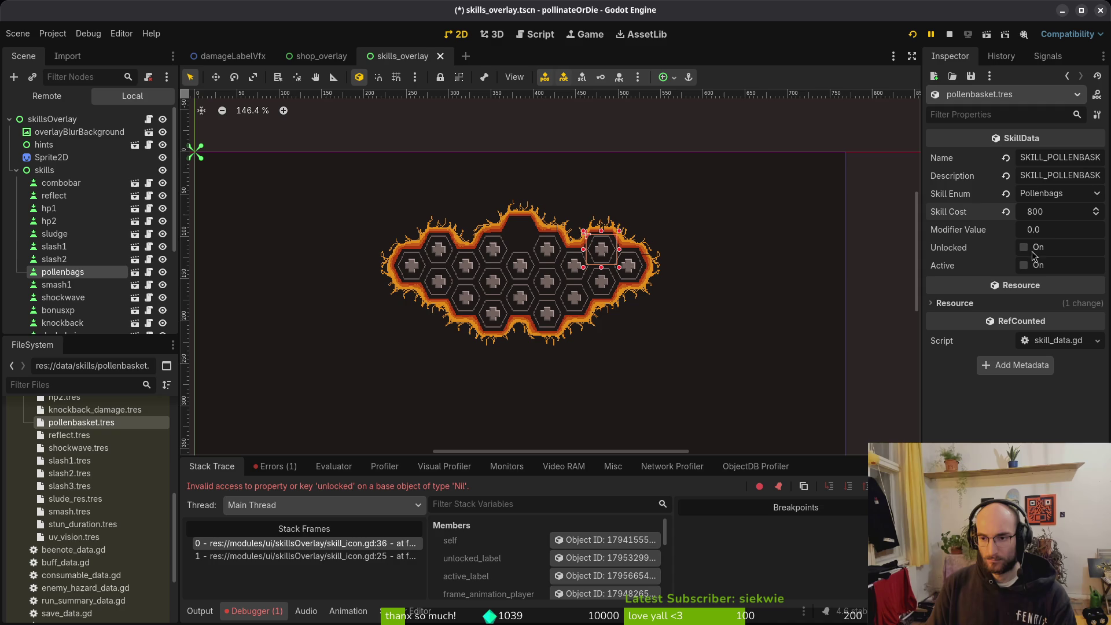
# Reselect the pollenbags node and save the skills overlay scene.
pyautogui.click(76, 273)
pyautogui.click(76, 277)
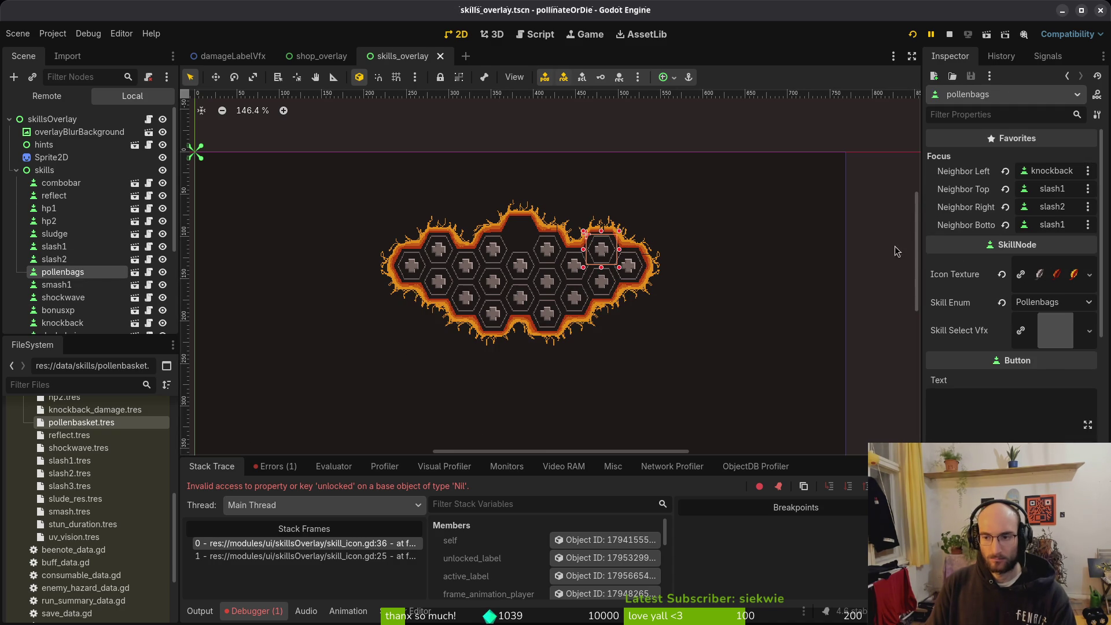
pyautogui.click(67, 259)
pyautogui.click(64, 272)
pyautogui.hotkey('ctrl', 's')
# Restart the game and check the 'unlocked' on Nil error in the Debugger Errors list.
pyautogui.click(949, 36)
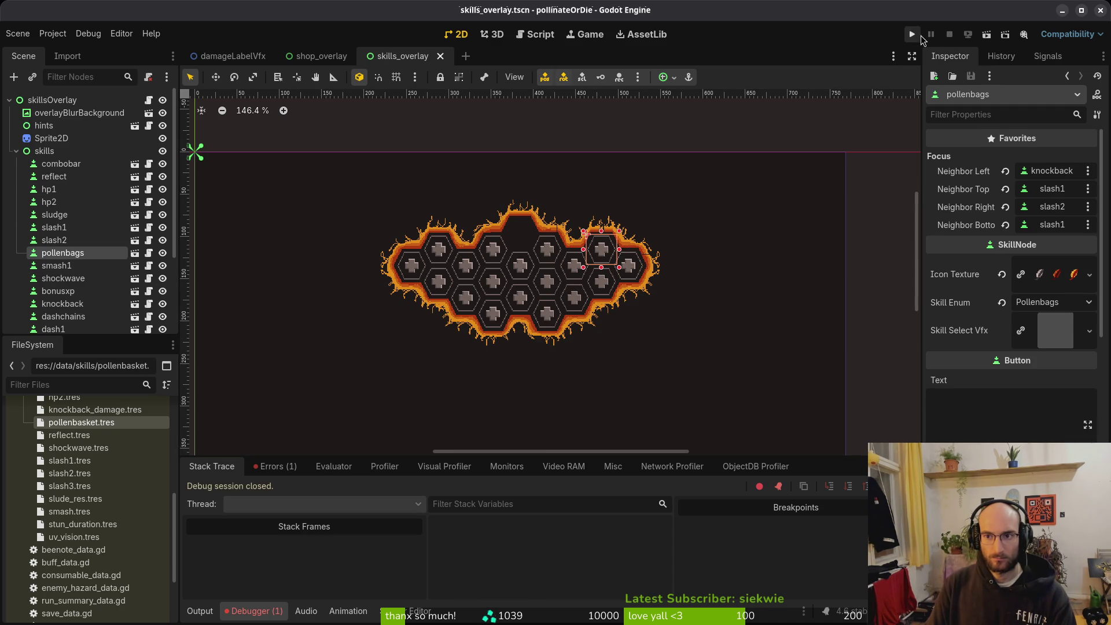
pyautogui.click(914, 34)
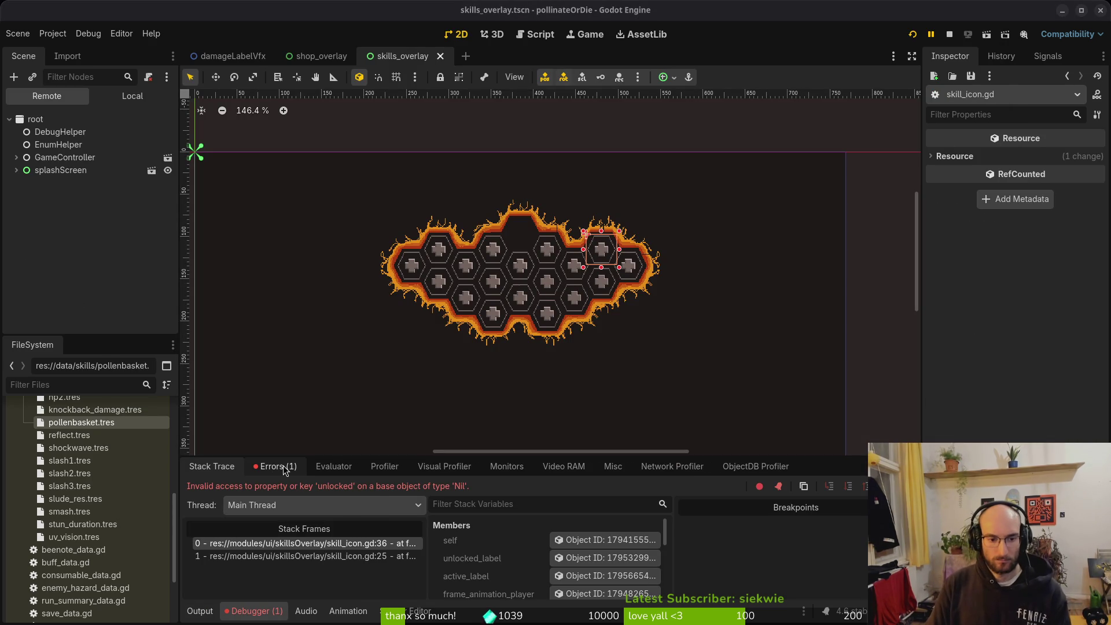
pyautogui.click(276, 466)
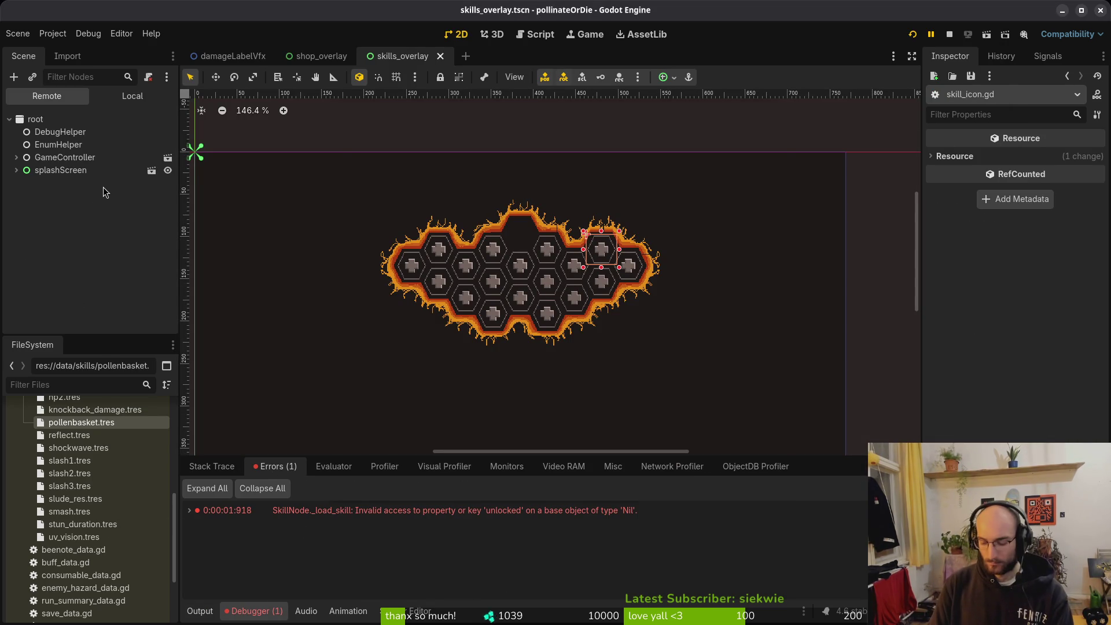
# Quick-open the skill manager scene to see its skill templates.
pyautogui.hotkey('shift', 'alt', 'o')
pyautogui.write('skillmanager')
pyautogui.press('Return')
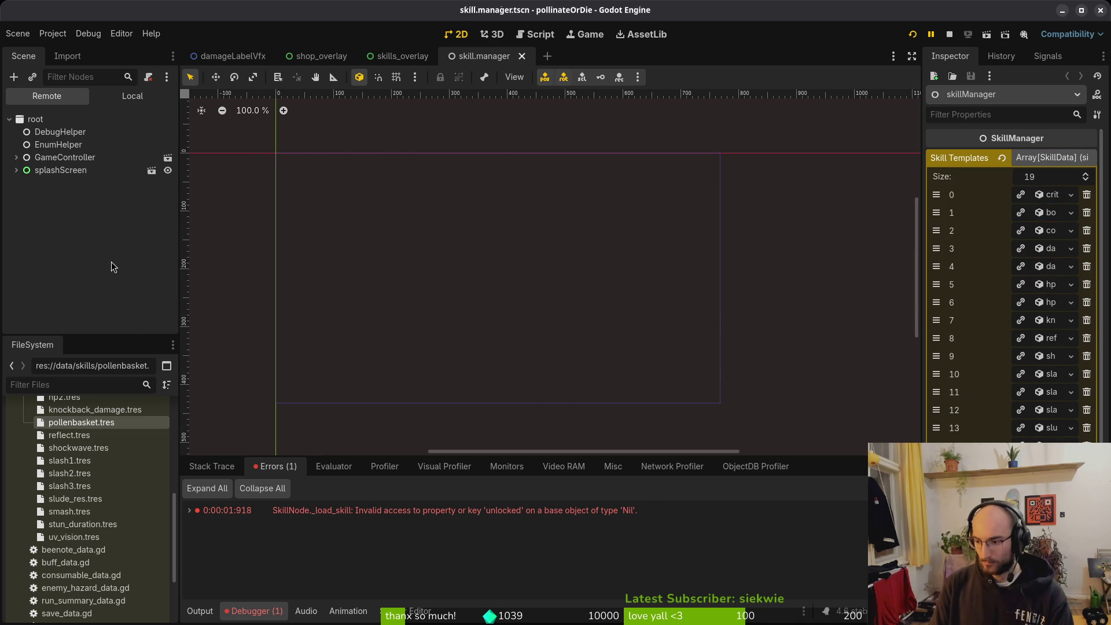
# Open the project in Neovim with 'vi .' and bring up the file finder.
pyautogui.hotkey('alt', 'Tab')
pyautogui.write('vi .')
pyautogui.press('Return')
pyautogui.hotkey('ctrl', 'p')
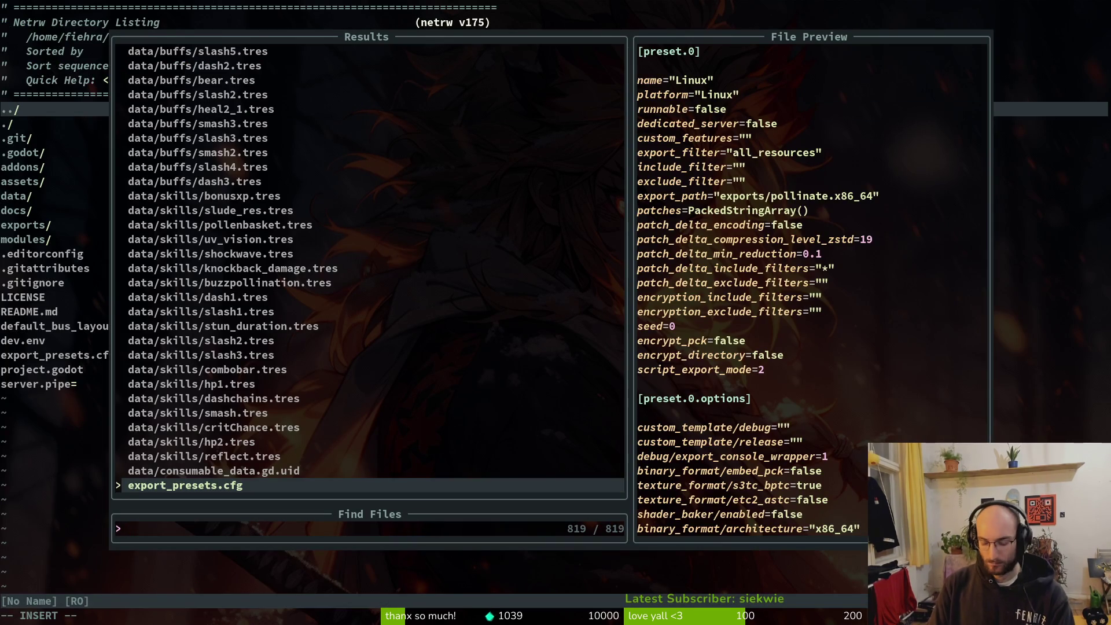
# In shop_overlay.gd, start an 'if GameController.skill_manager.' line after the pollen label update.
pyautogui.write('shopove')
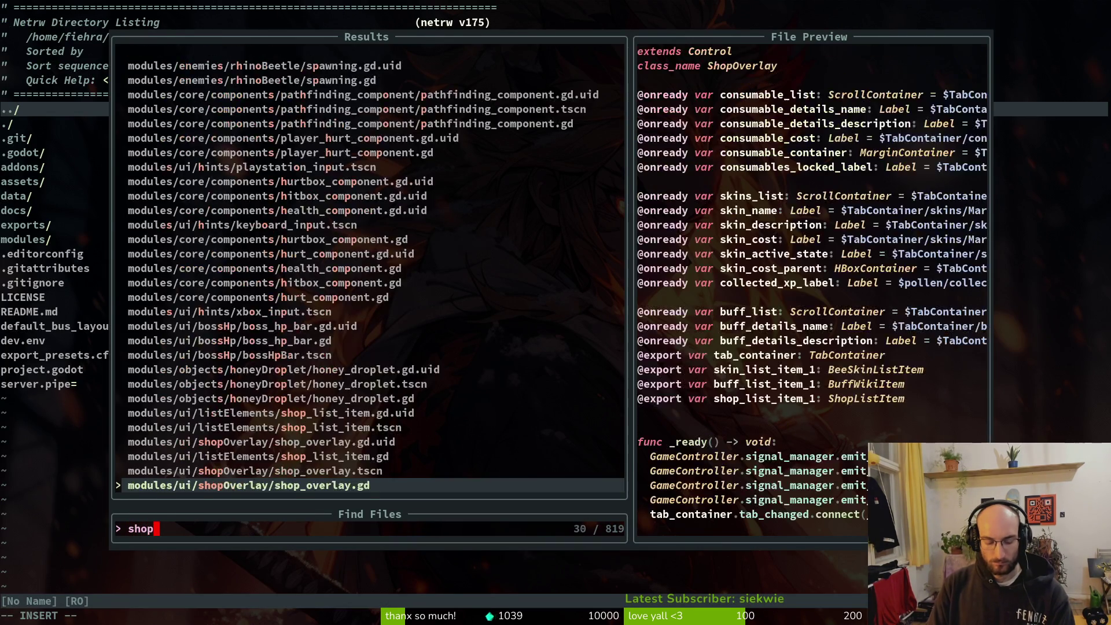
pyautogui.press('Return')
pyautogui.press('2')
pyautogui.press('7')
pyautogui.press('j')
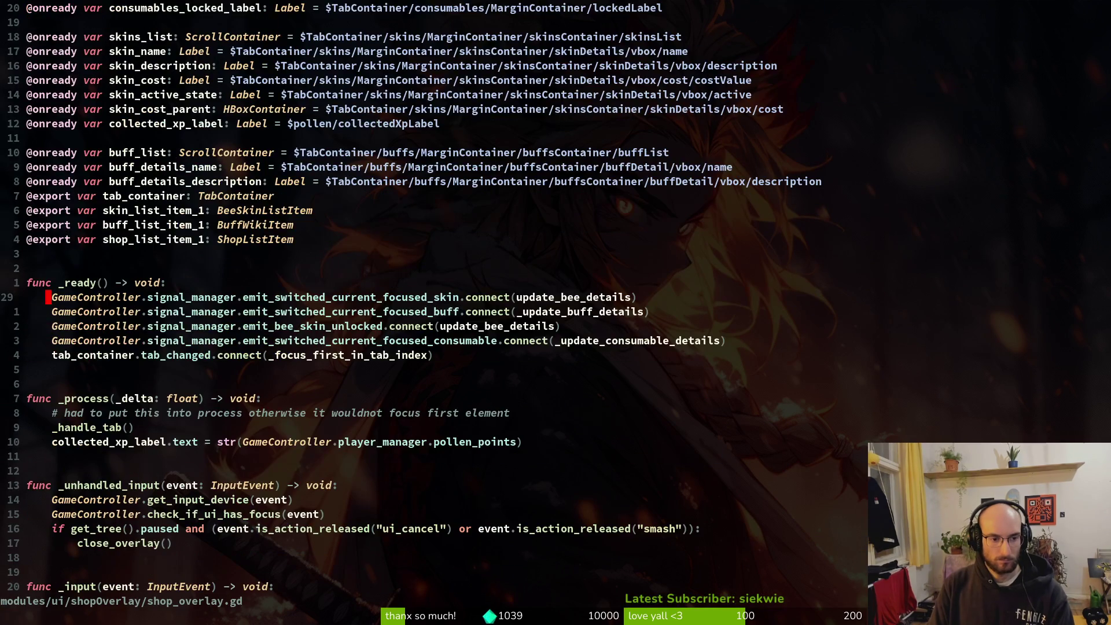
pyautogui.press('2')
pyautogui.press('0')
pyautogui.press('j')
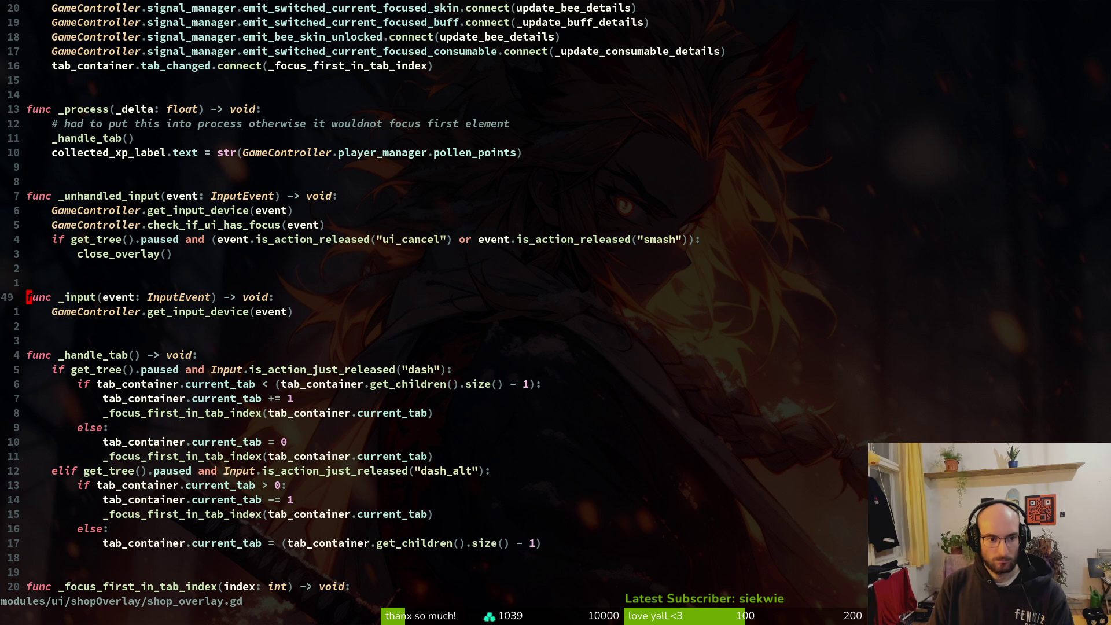
pyautogui.press('k')
pyautogui.press('k')
pyautogui.press('k')
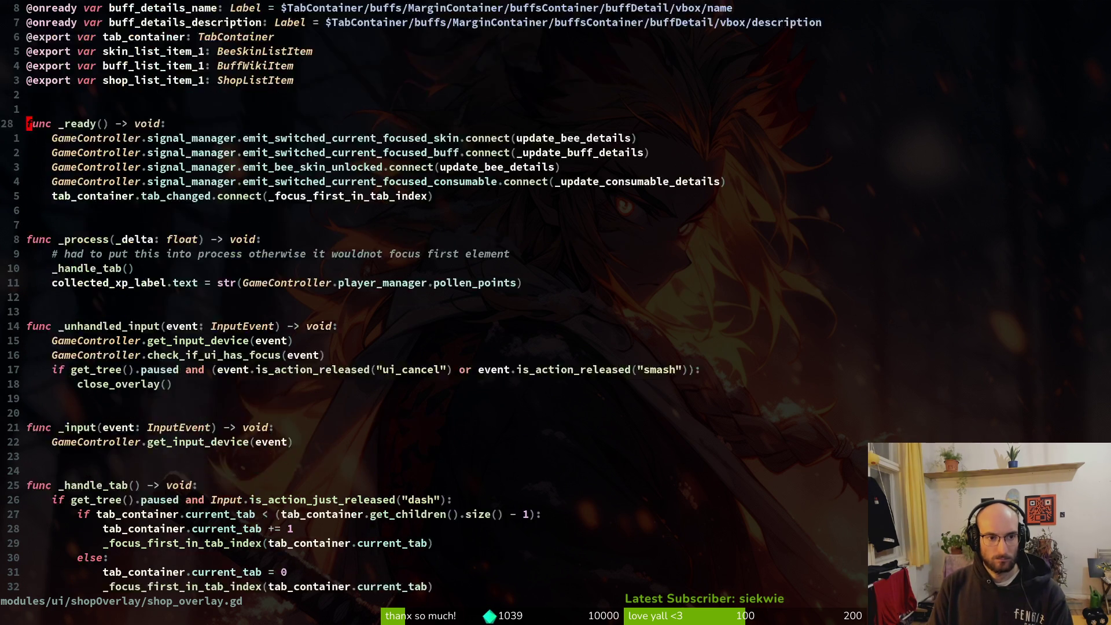
pyautogui.press('j')
pyautogui.press('j')
pyautogui.press('j')
pyautogui.write('oif ')
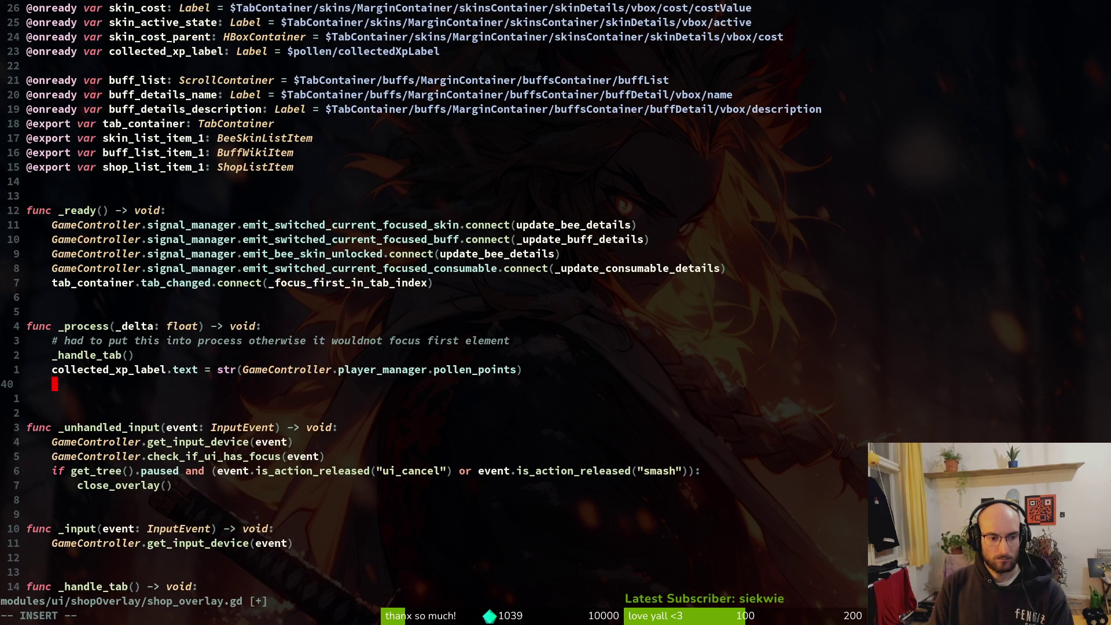
pyautogui.write('GameController.skill_manager.')
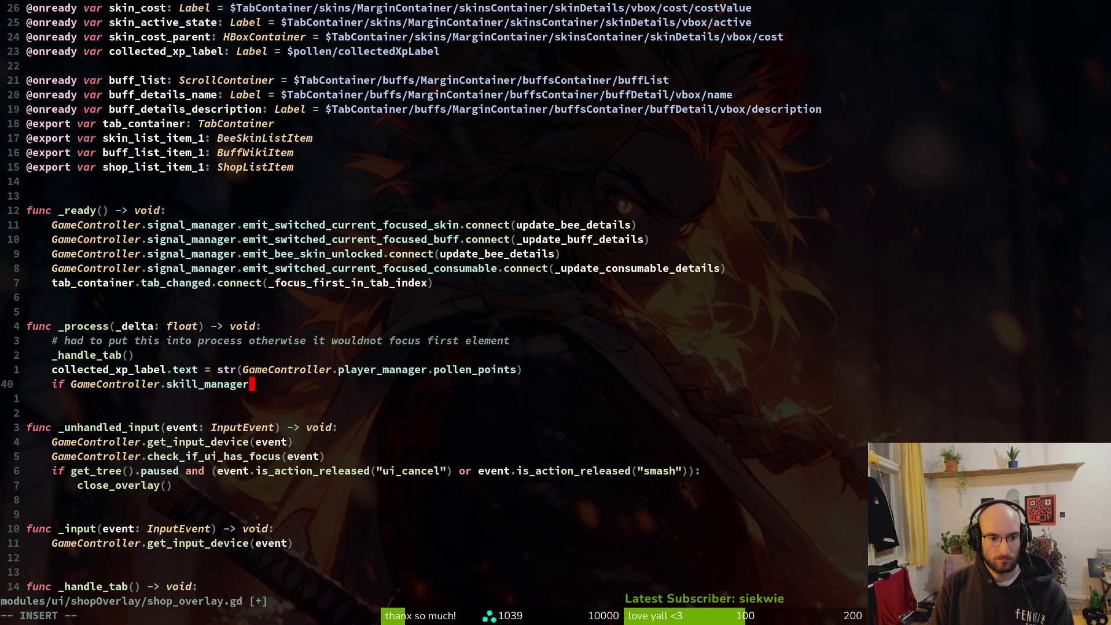
pyautogui.press('Escape')
# Copy the SHOCKWAVE skill check line from modules/player/dashing.gd.
pyautogui.press('space')
pyautogui.press('f')
pyautogui.press('f')
pyautogui.write('dahsh')
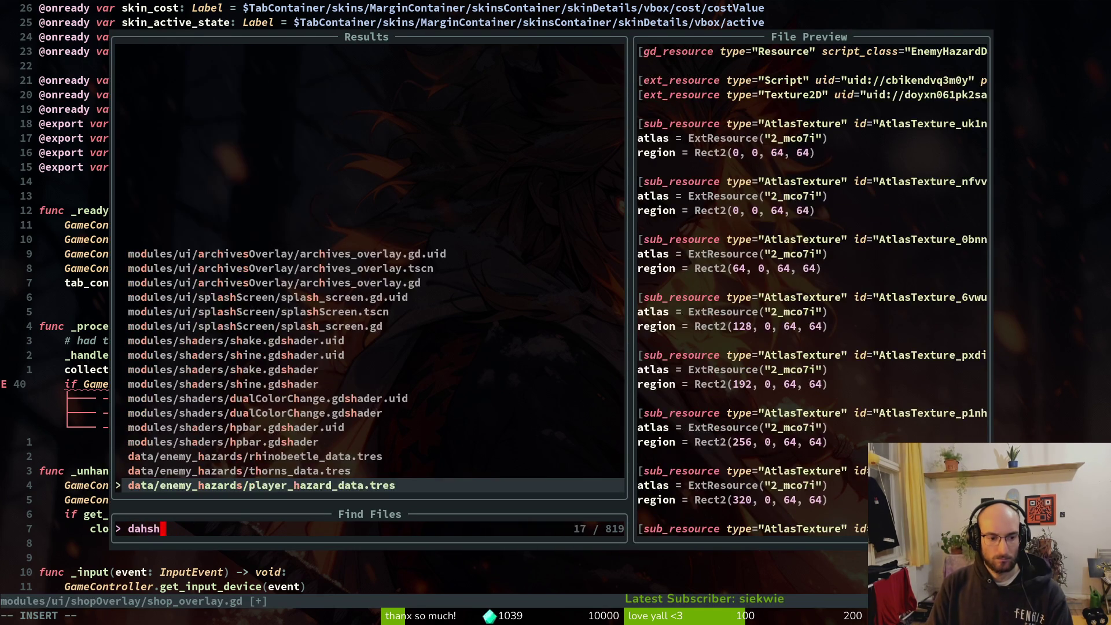
pyautogui.press('BackSpace')
pyautogui.write('shing')
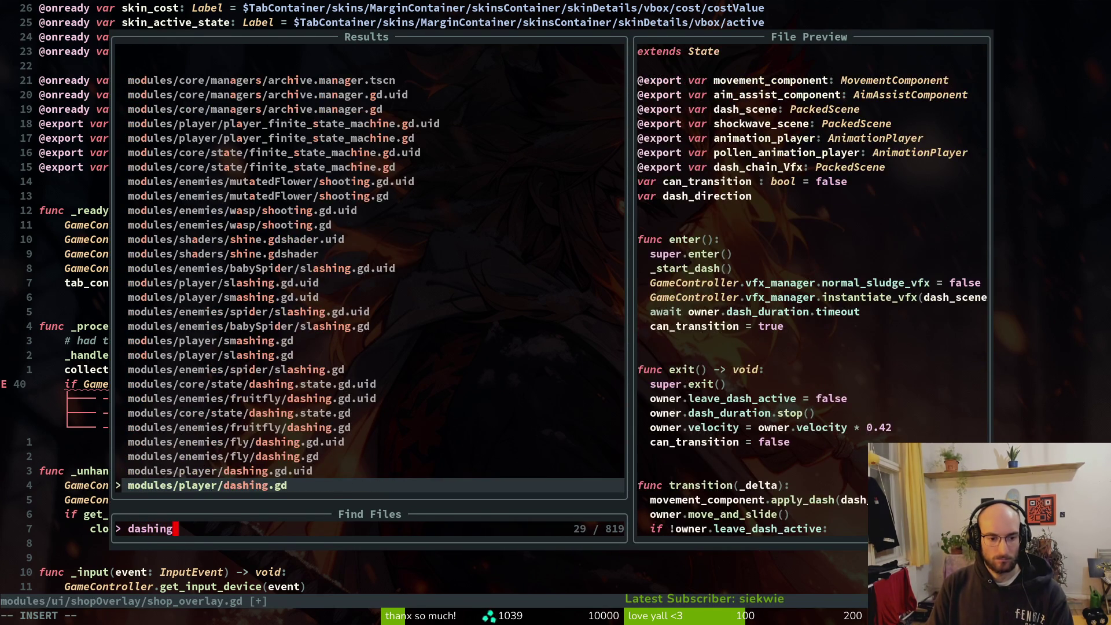
pyautogui.press('Return')
pyautogui.scroll(-9, 556, 313)
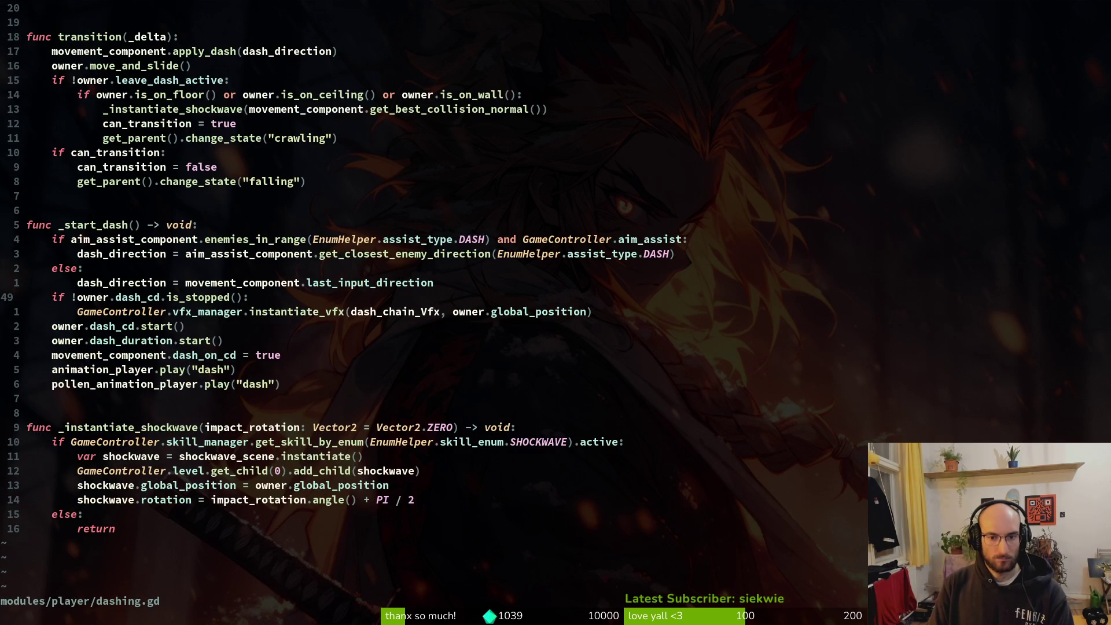
pyautogui.press('k')
pyautogui.press('k')
pyautogui.press('k')
pyautogui.press('V')
pyautogui.press('Escape')
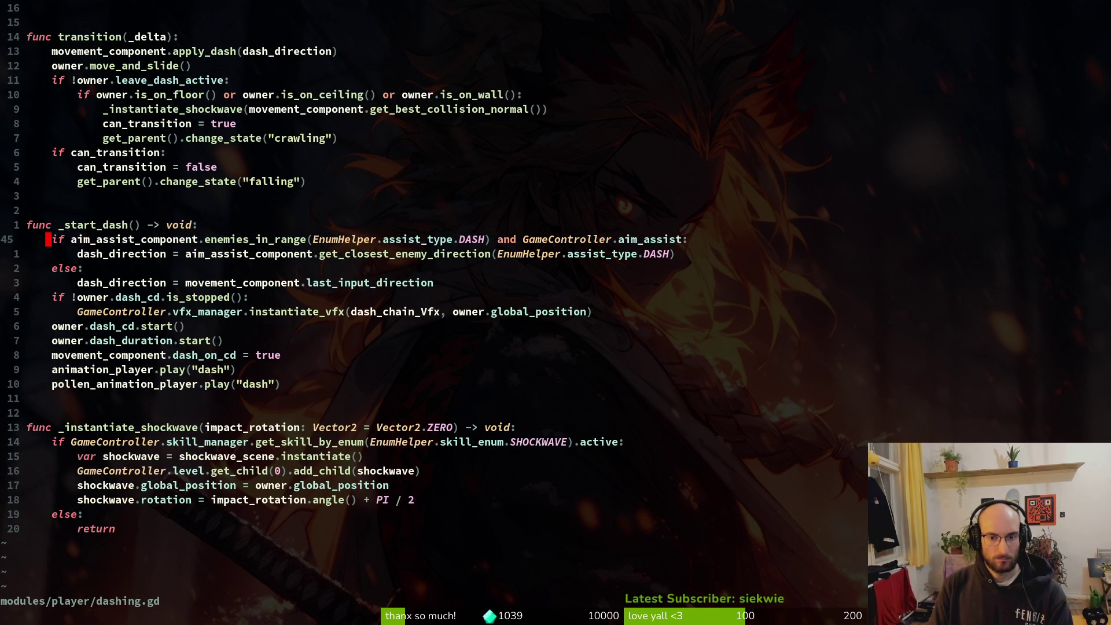
pyautogui.press('j')
pyautogui.press('j')
pyautogui.press('j')
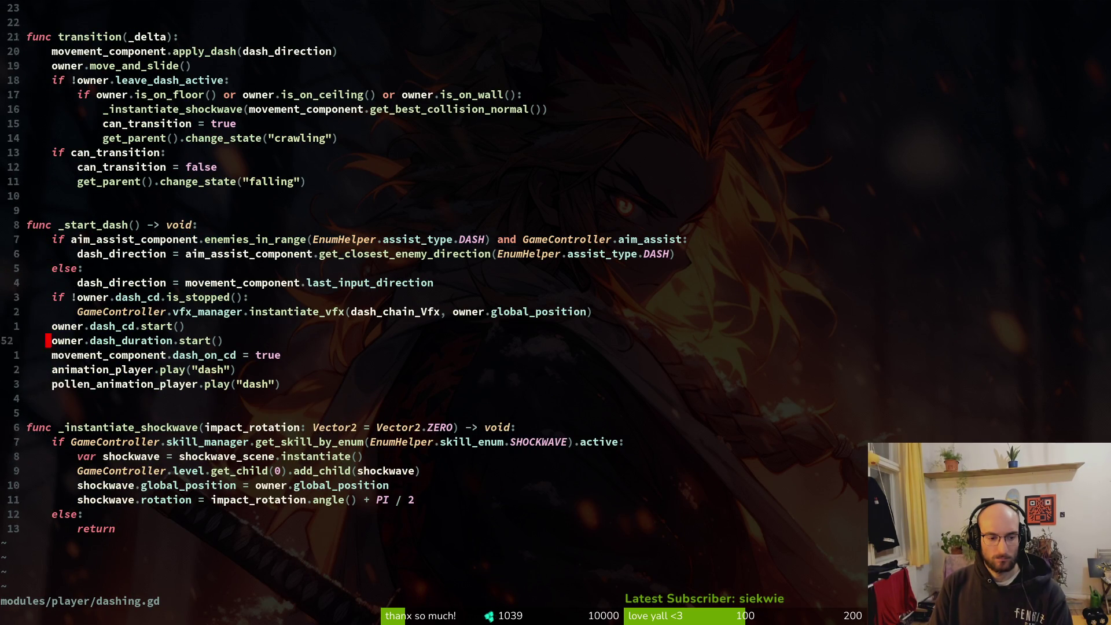
pyautogui.press('y')
pyautogui.press('y')
# Paste the skill check into shop_overlay's _process, change it to POLLENBAGS, and save.
pyautogui.hotkey('ctrl', 'o')
pyautogui.press('p')
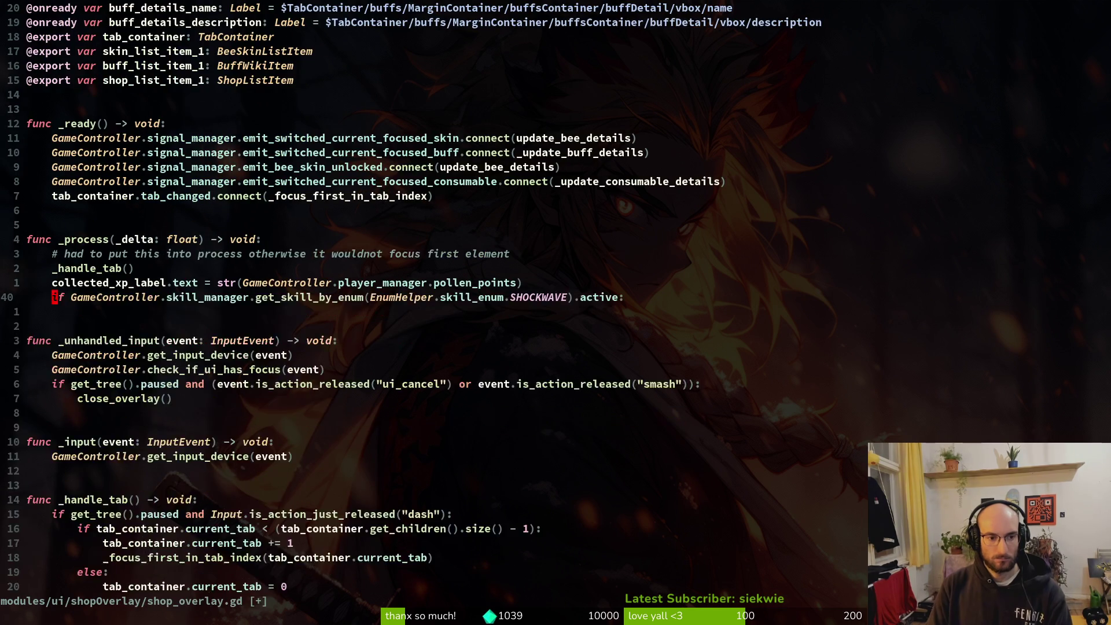
pyautogui.write('cbPO')
pyautogui.press('Return')
pyautogui.press('Escape')
pyautogui.write(':w')
pyautogui.press('Return')
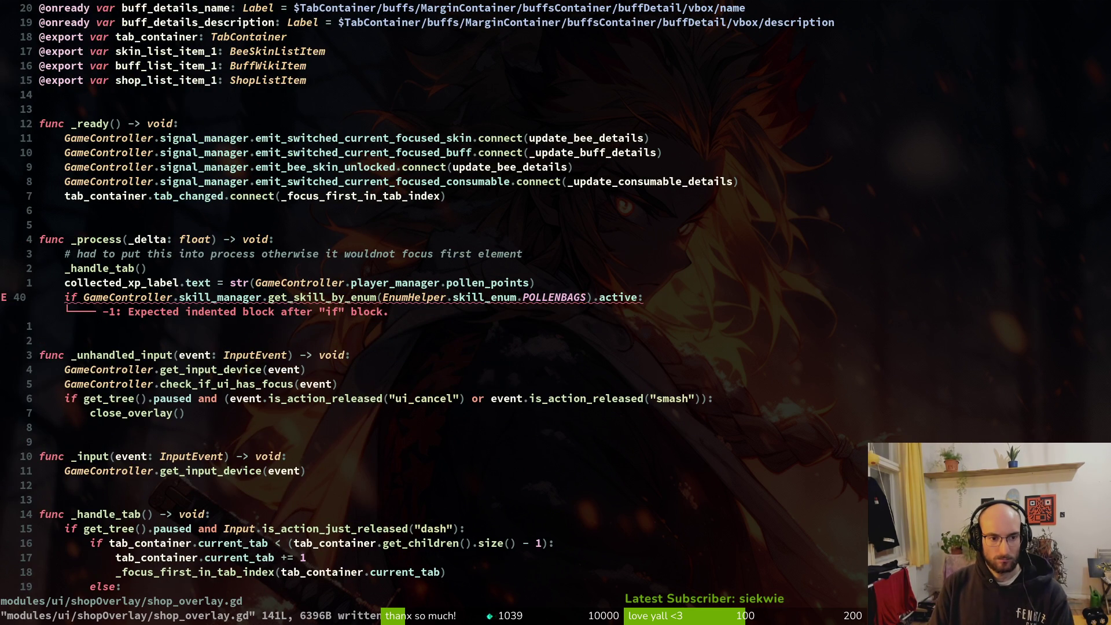
# Add consumable_container.show() inside the POLLENBAGS if branch.
pyautogui.press('o')
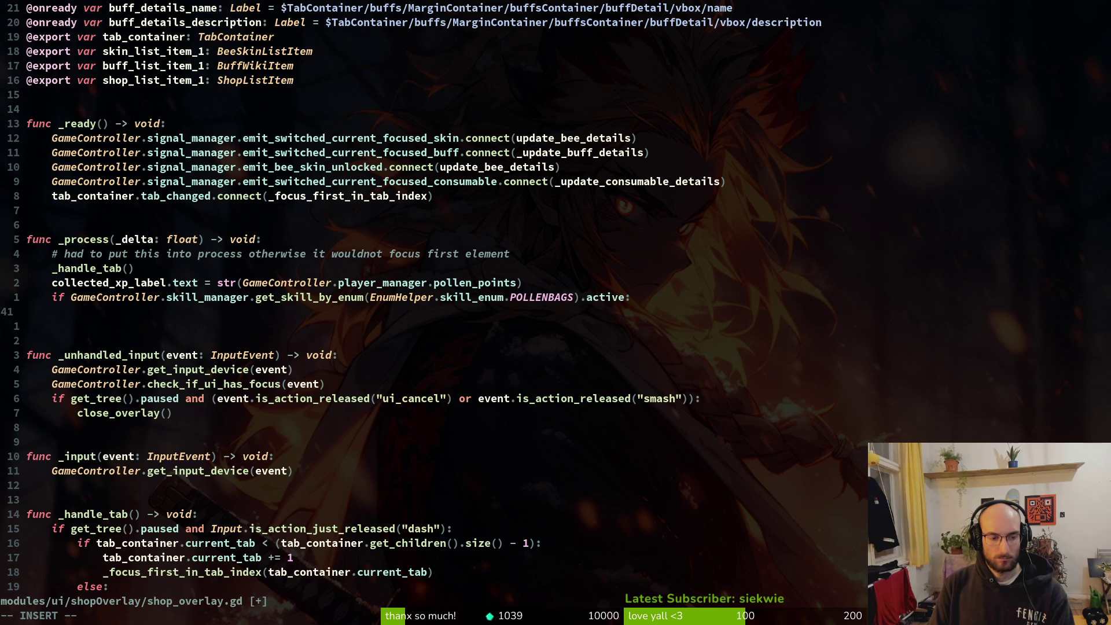
pyautogui.press('Escape')
pyautogui.press('2')
pyautogui.press('0')
pyautogui.press('k')
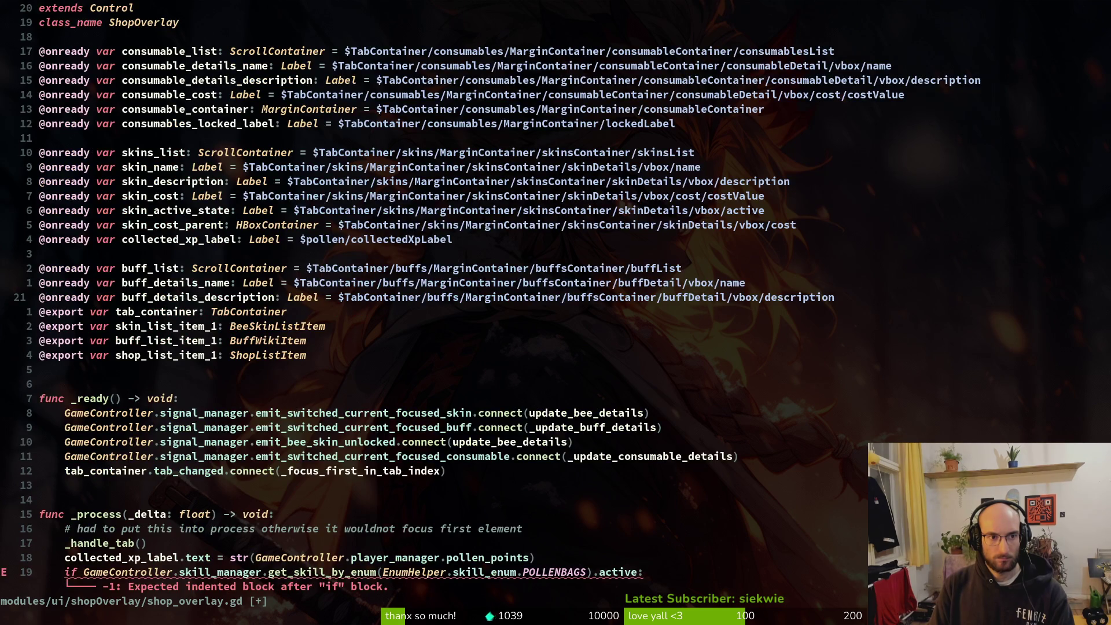
pyautogui.press('2')
pyautogui.press('0')
pyautogui.press('j')
pyautogui.write('O')
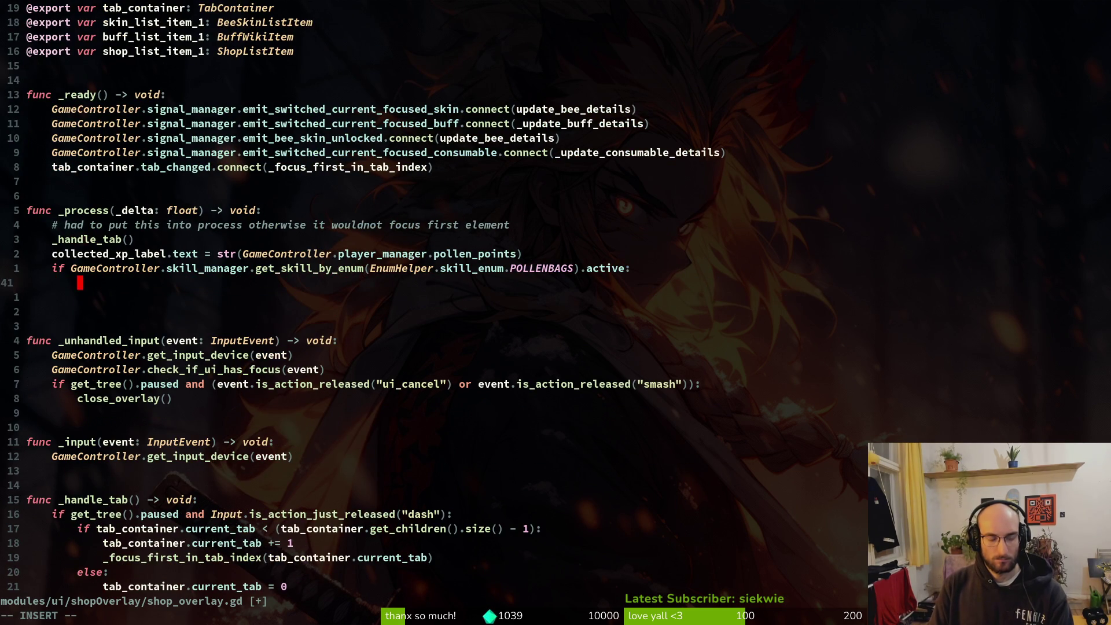
pyautogui.write('cons')
pyautogui.write('umable_c')
pyautogui.press('Tab')
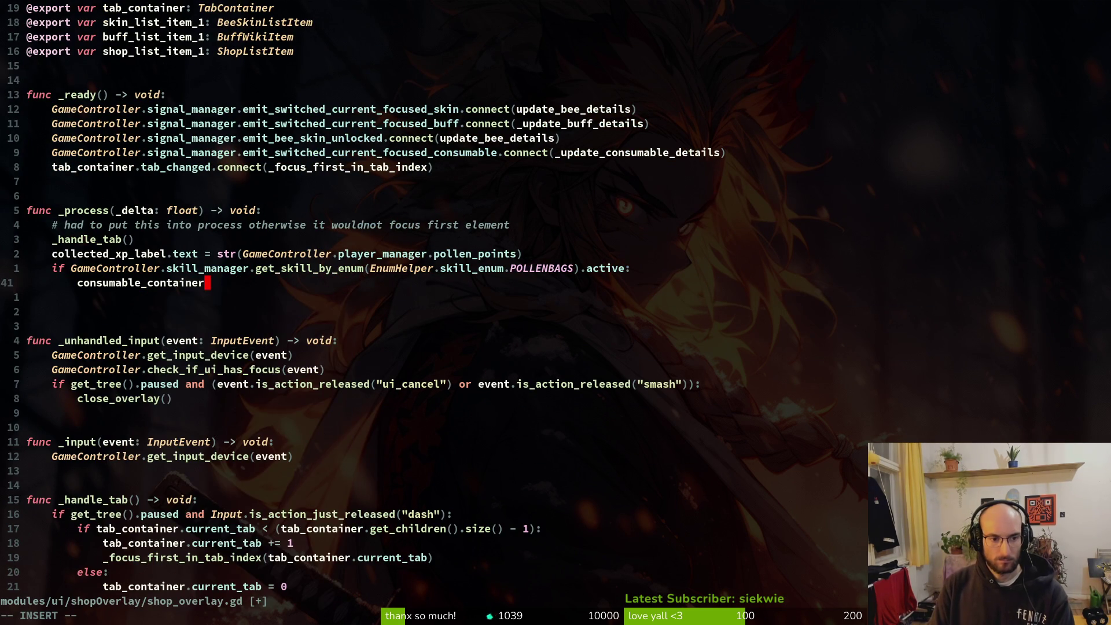
pyautogui.write('.show')
pyautogui.press('Tab')
pyautogui.press('Escape')
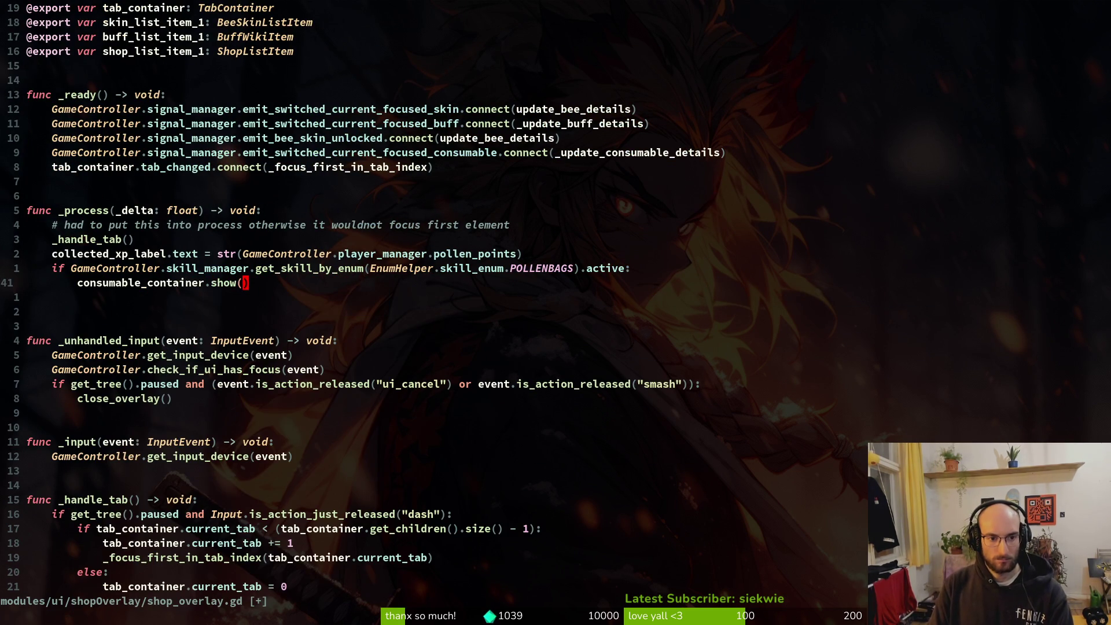
# Add an else branch with a consumables_locked_label.show() line.
pyautogui.write('o')
pyautogui.write('se:')
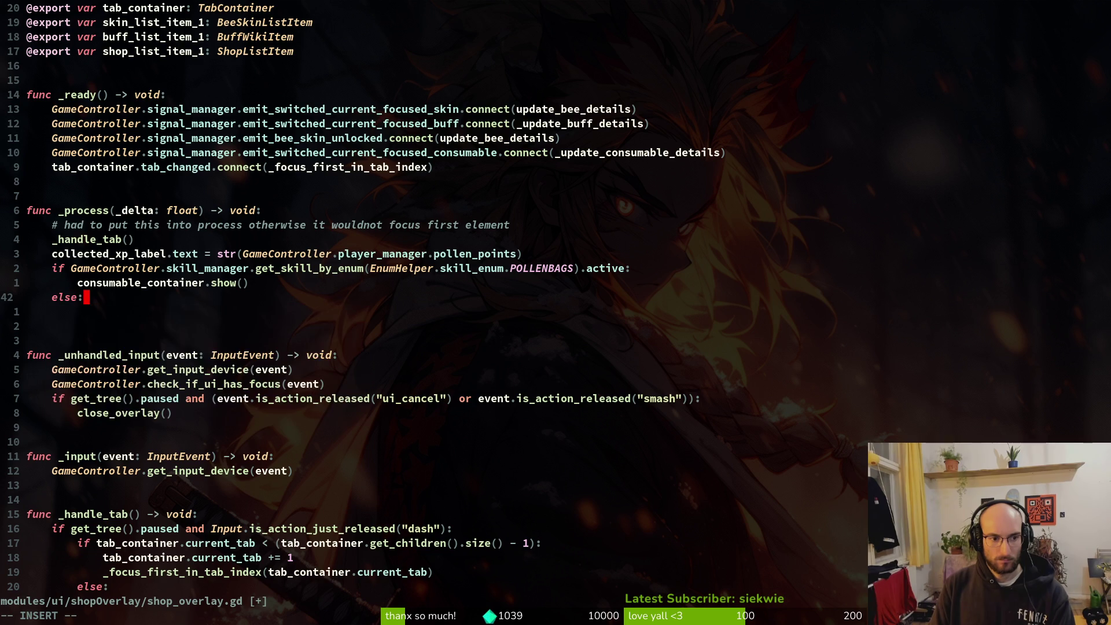
pyautogui.press('Escape')
pyautogui.press('k')
pyautogui.press('y')
pyautogui.press('y')
pyautogui.write('jpcwlabe')
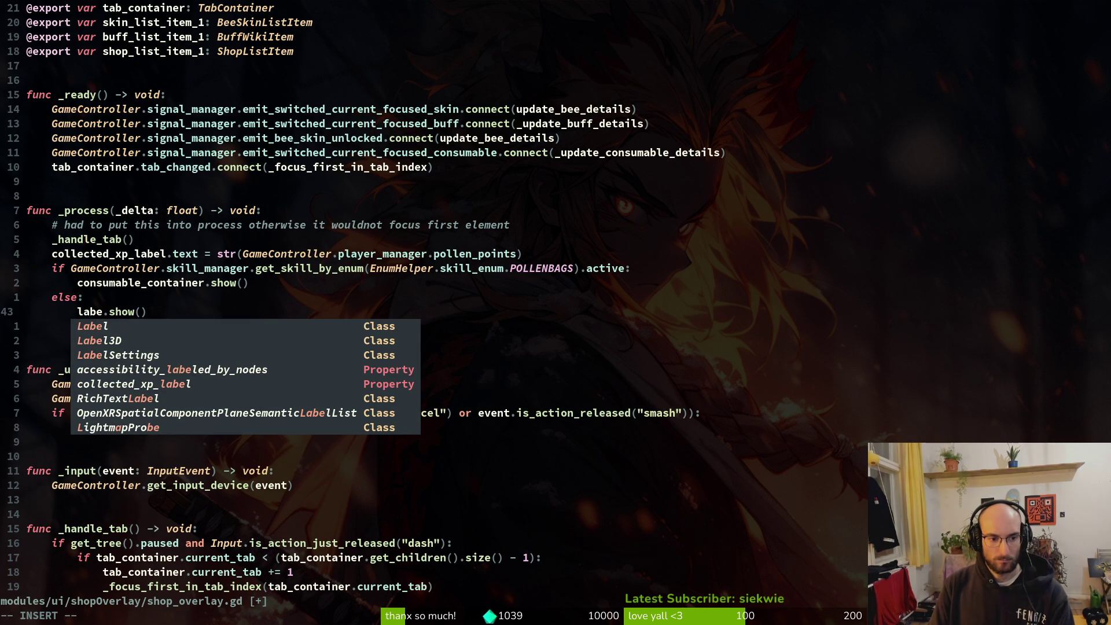
pyautogui.press('BackSpace')
pyautogui.press('BackSpace')
pyautogui.press('BackSpace')
pyautogui.write('ock')
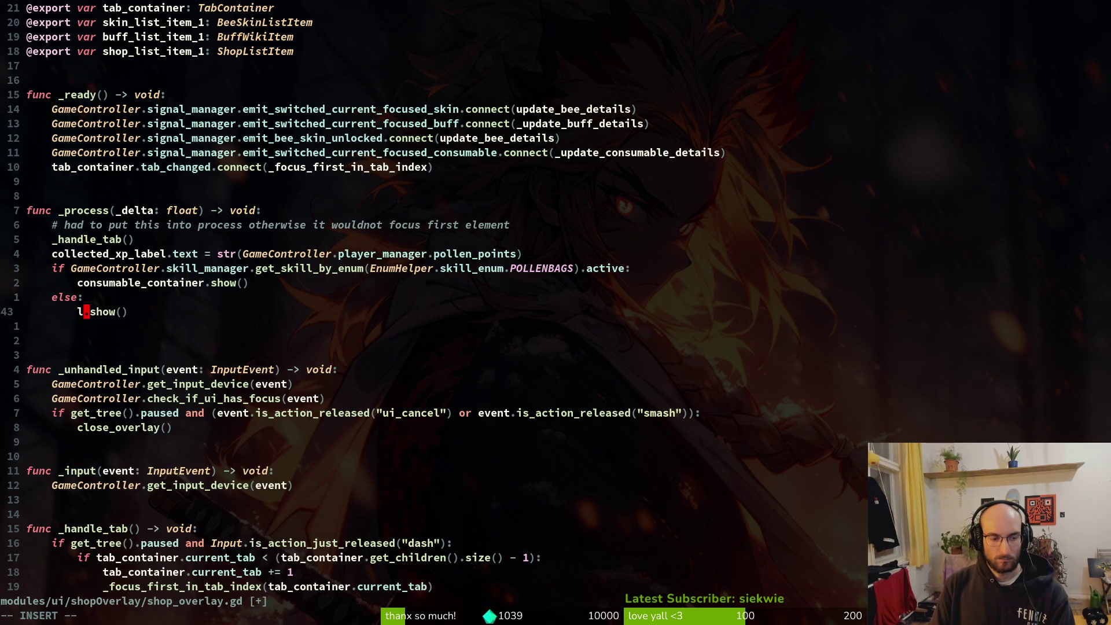
pyautogui.press('Tab')
pyautogui.press('Escape')
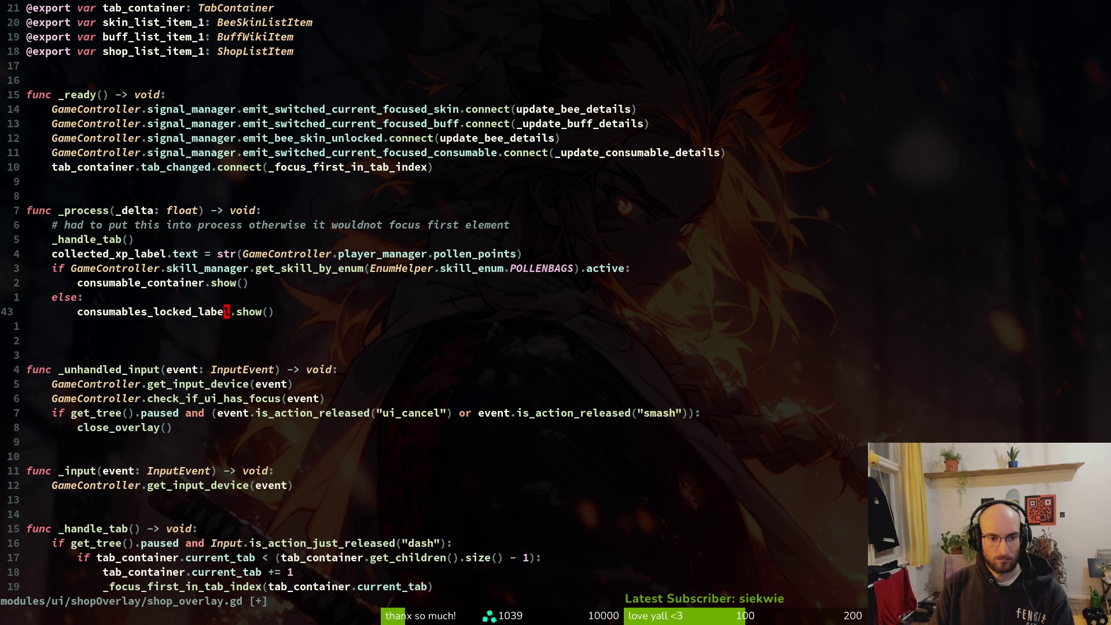
pyautogui.press('D')
pyautogui.press('u')
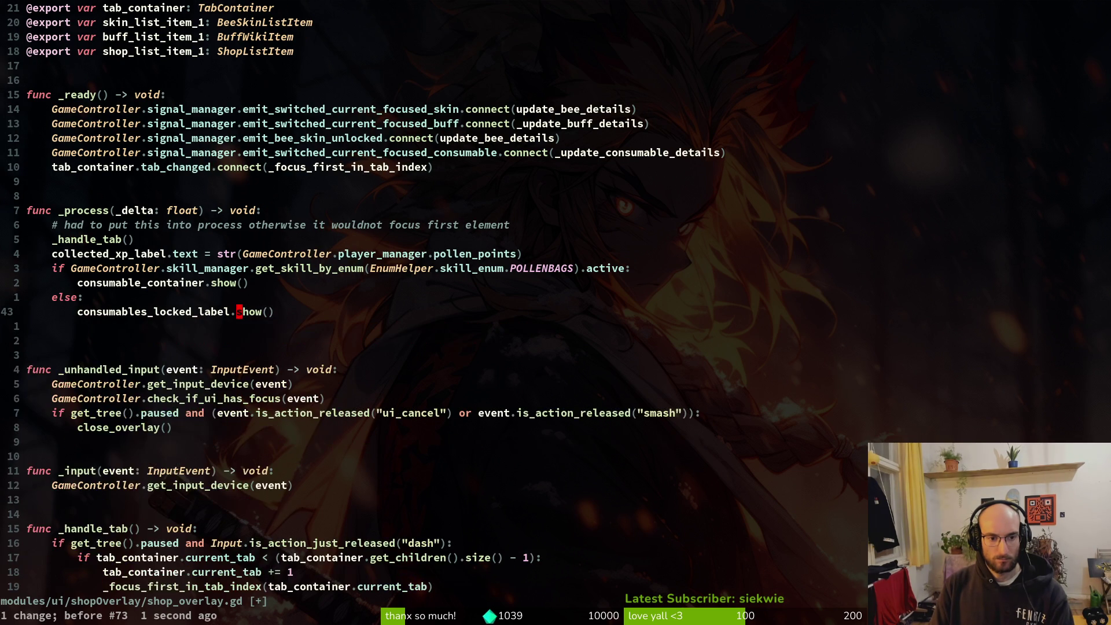
pyautogui.press('y')
pyautogui.press('y')
pyautogui.press('p')
# Hide the locked label in the if branch, hide the container under else, and save.
pyautogui.press('V')
pyautogui.press('K')
pyautogui.press('K')
pyautogui.press('Escape')
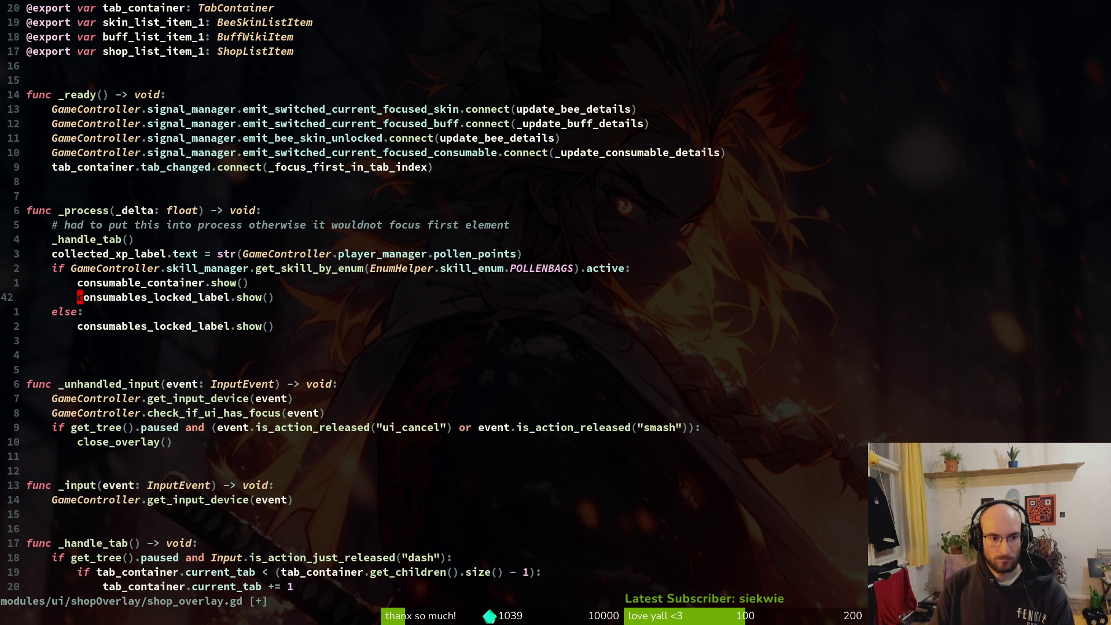
pyautogui.write('ciwhide')
pyautogui.press('Escape')
pyautogui.press('V')
pyautogui.press('Escape')
pyautogui.press('k')
pyautogui.press('V')
pyautogui.press('y')
pyautogui.press('j')
pyautogui.press('j')
pyautogui.press('j')
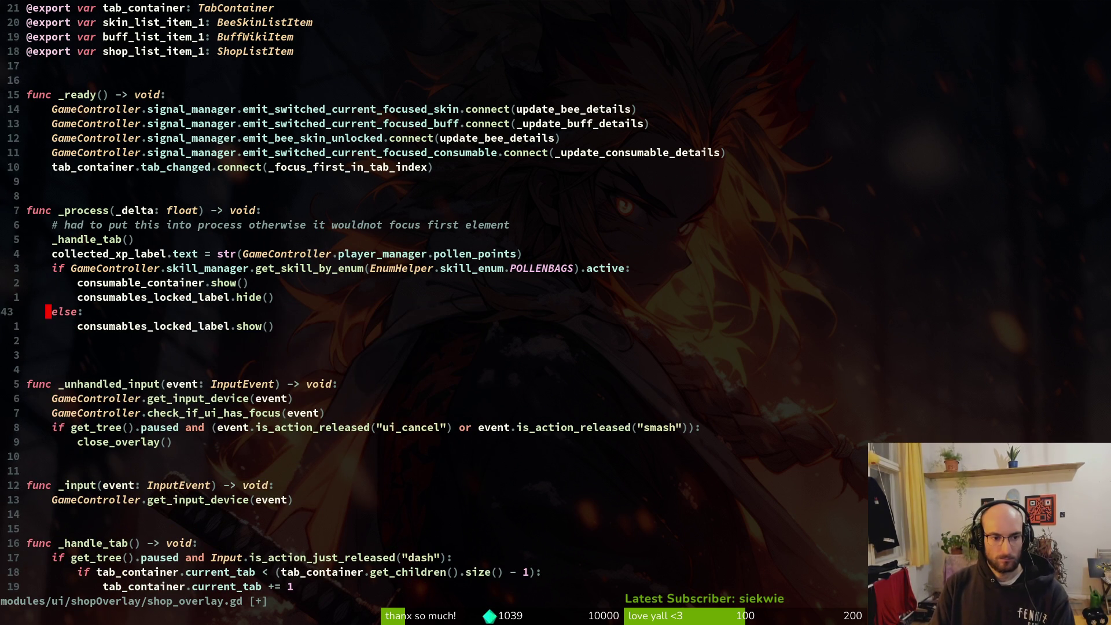
pyautogui.write('p')
pyautogui.write('ciwhide')
pyautogui.press('Escape')
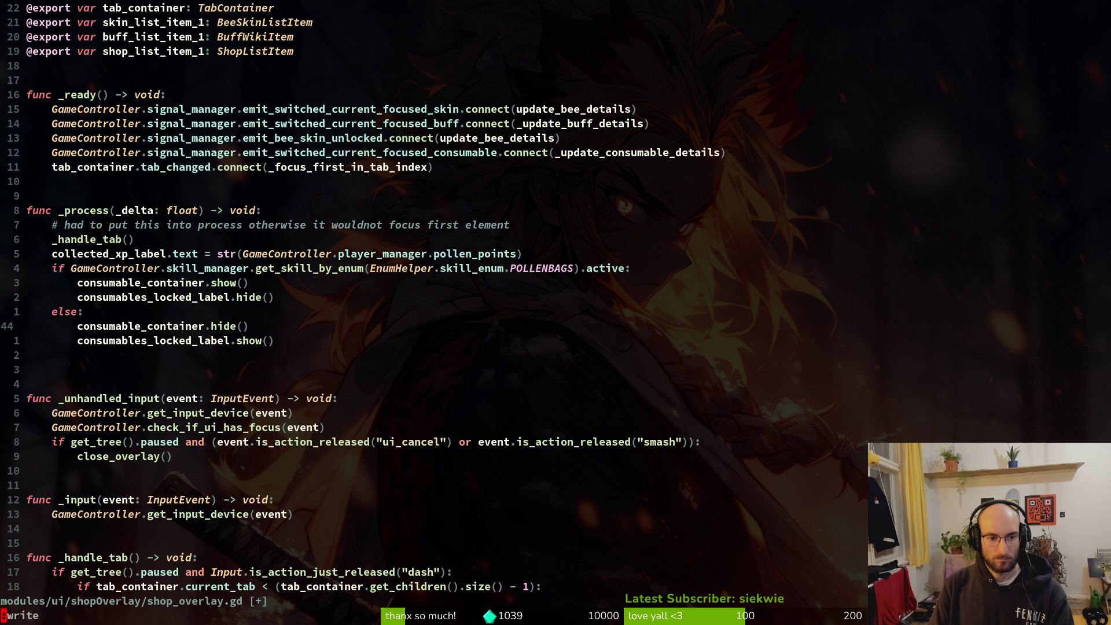
pyautogui.write(':w')
pyautogui.press('Return')
# Move the label hide line above the container show line and save the script.
pyautogui.press('k')
pyautogui.press('k')
pyautogui.press('V')
pyautogui.press('K')
pyautogui.press('Escape')
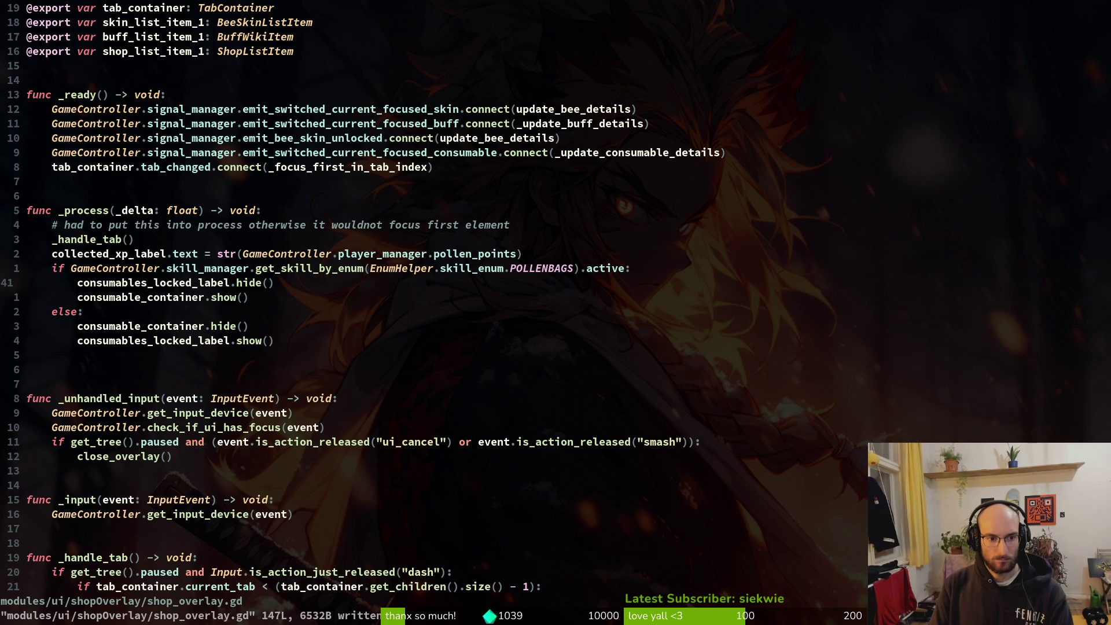
pyautogui.press('V')
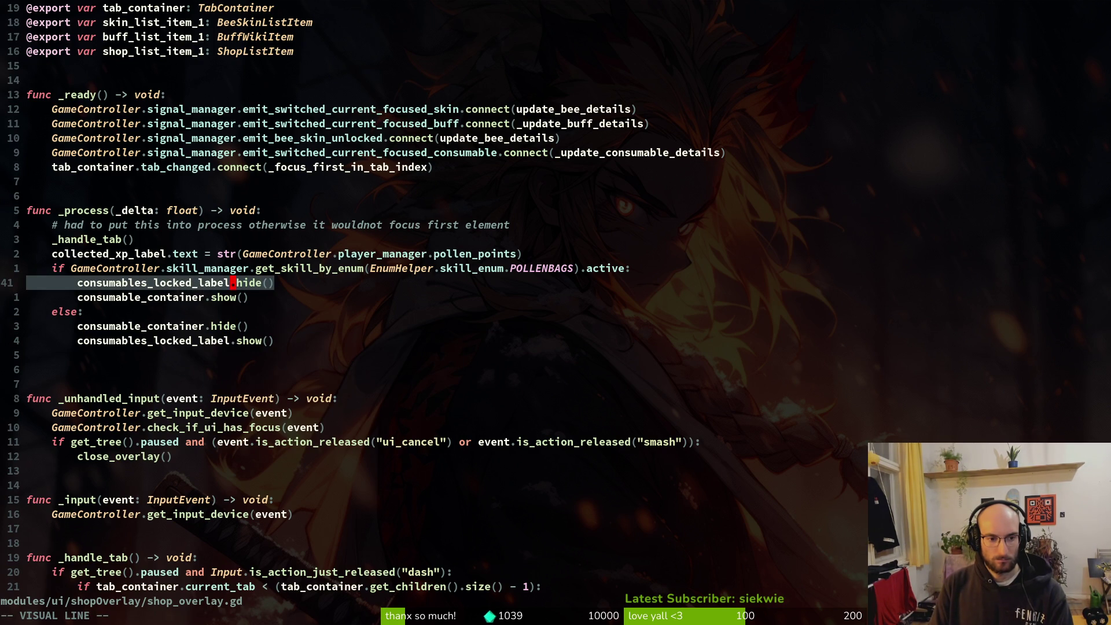
pyautogui.press('Escape')
pyautogui.write(':w')
pyautogui.press('Return')
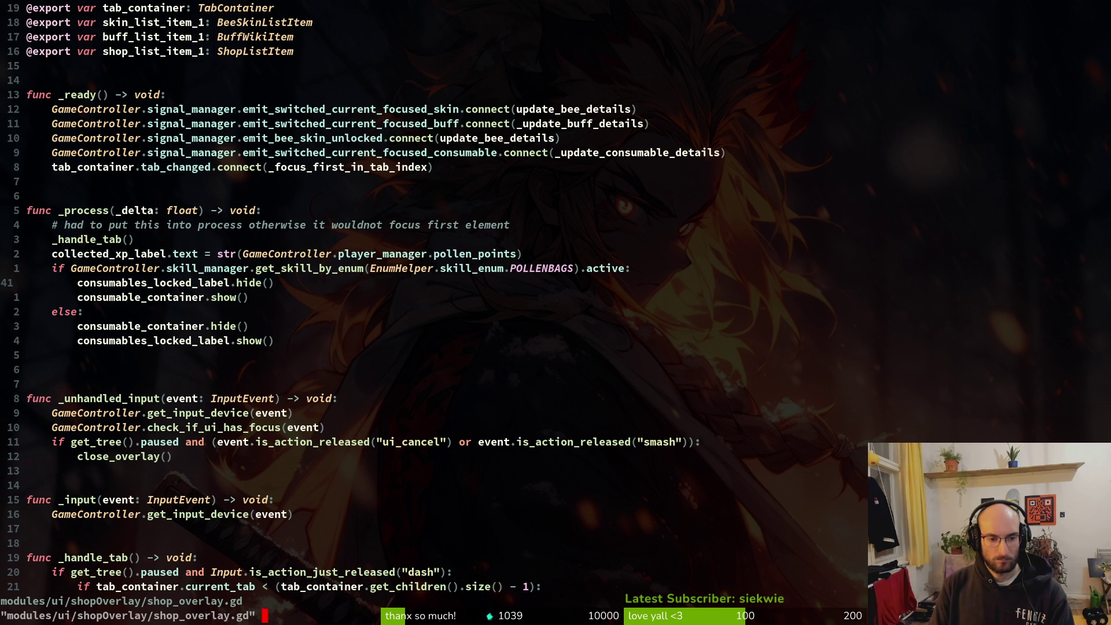
pyautogui.hotkey('alt', 'Tab')
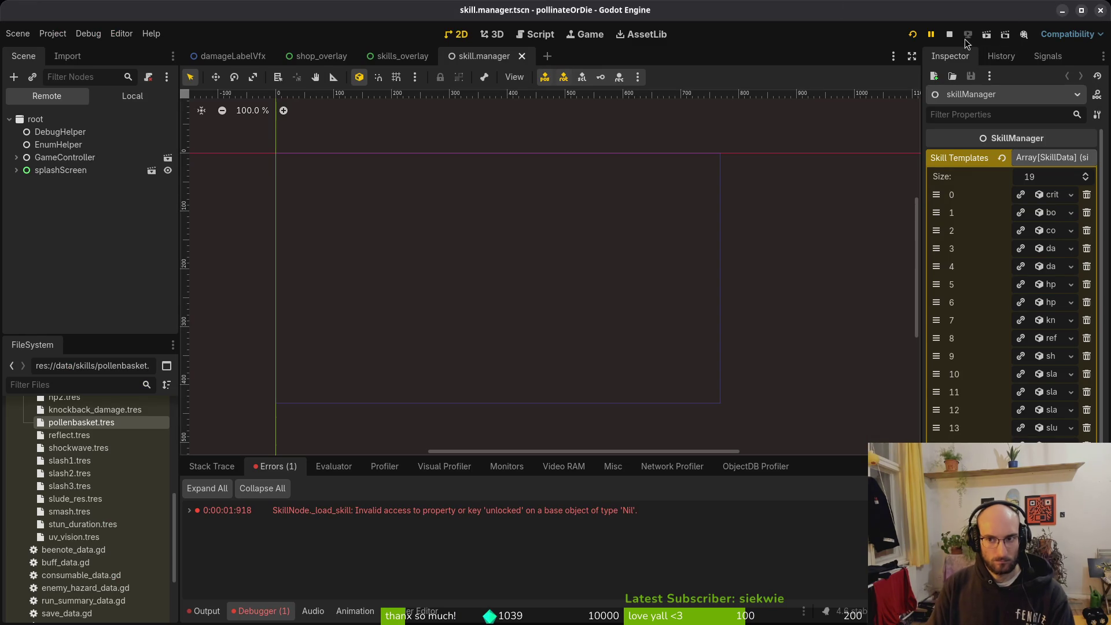
# Restart the game and check the consumableContainer node's type in the shop_overlay scene.
pyautogui.click(914, 36)
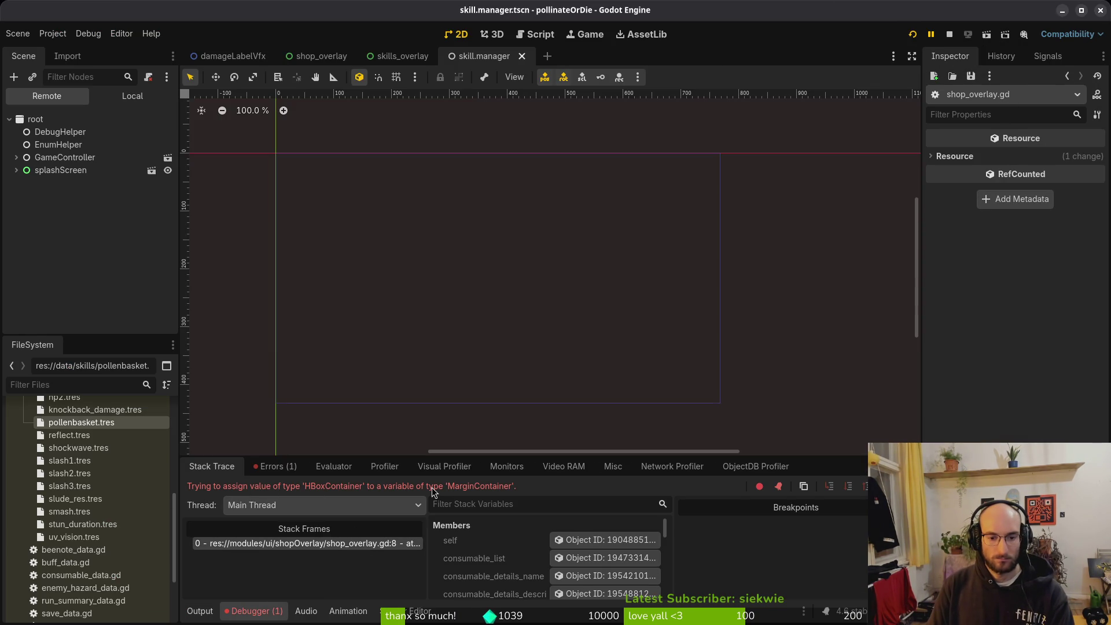
pyautogui.click(131, 95)
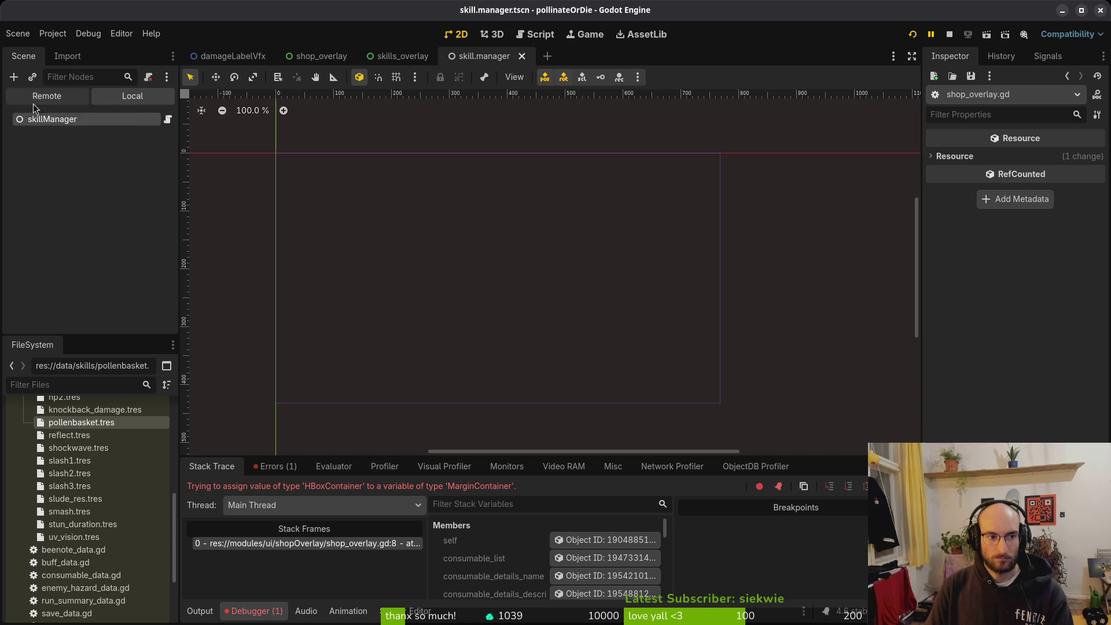
pyautogui.click(399, 55)
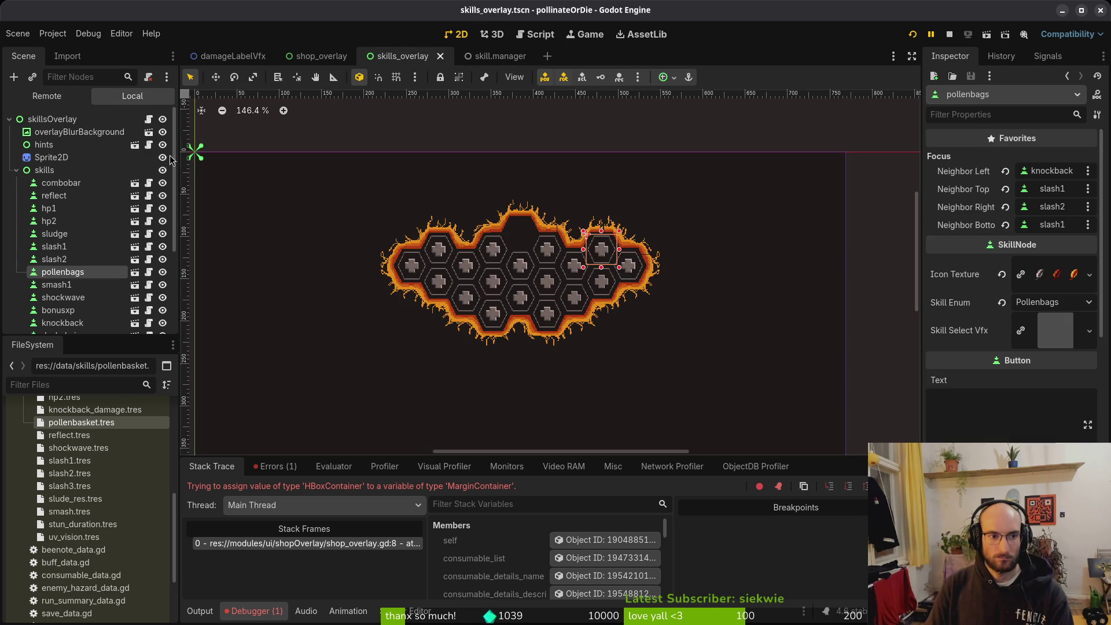
pyautogui.click(16, 170)
pyautogui.click(317, 55)
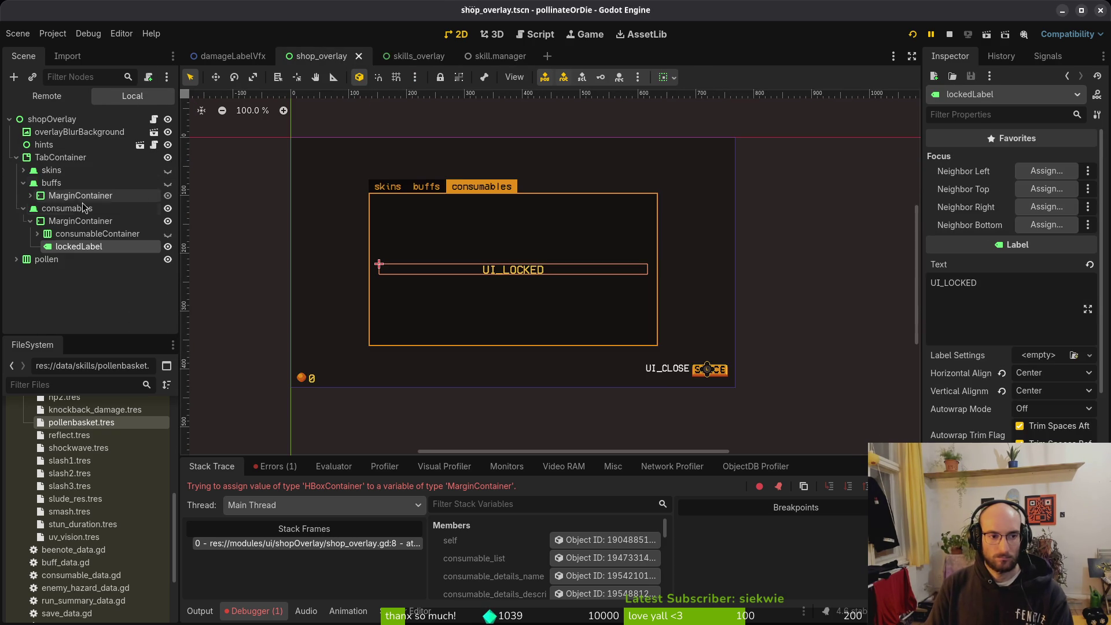
pyautogui.click(36, 234)
# Retype consumable_container as HBoxContainer in the script, save, and run with F5.
pyautogui.hotkey('alt', 'Tab')
pyautogui.scroll(4, 347, 77)
pyautogui.click(285, 110)
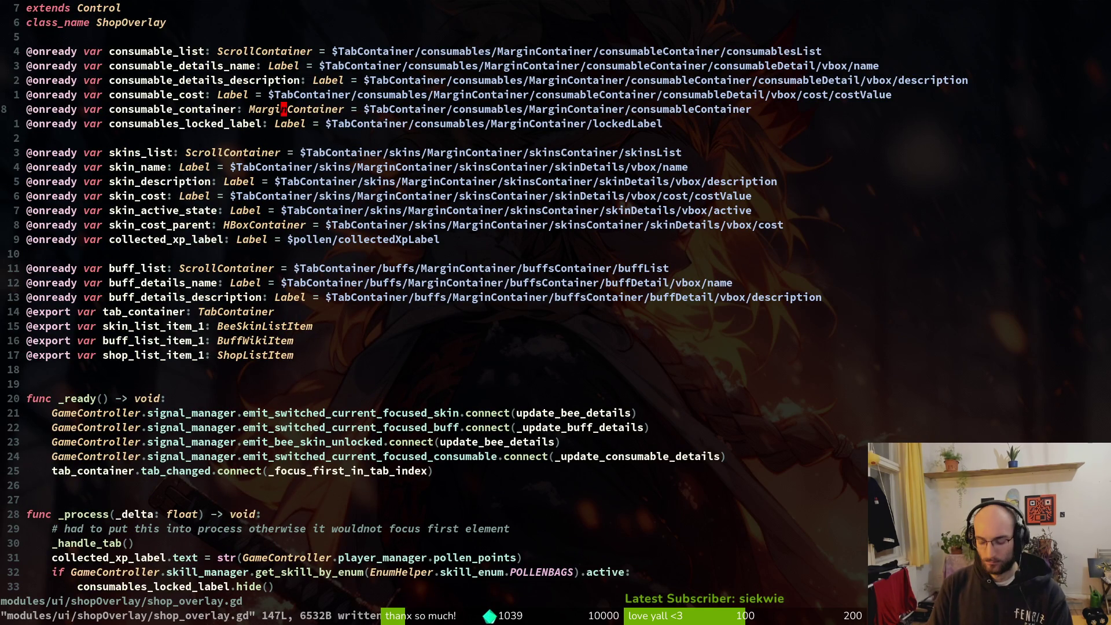
pyautogui.write('ciwHBoxContainer')
pyautogui.press('Escape')
pyautogui.write(':w')
pyautogui.press('Return')
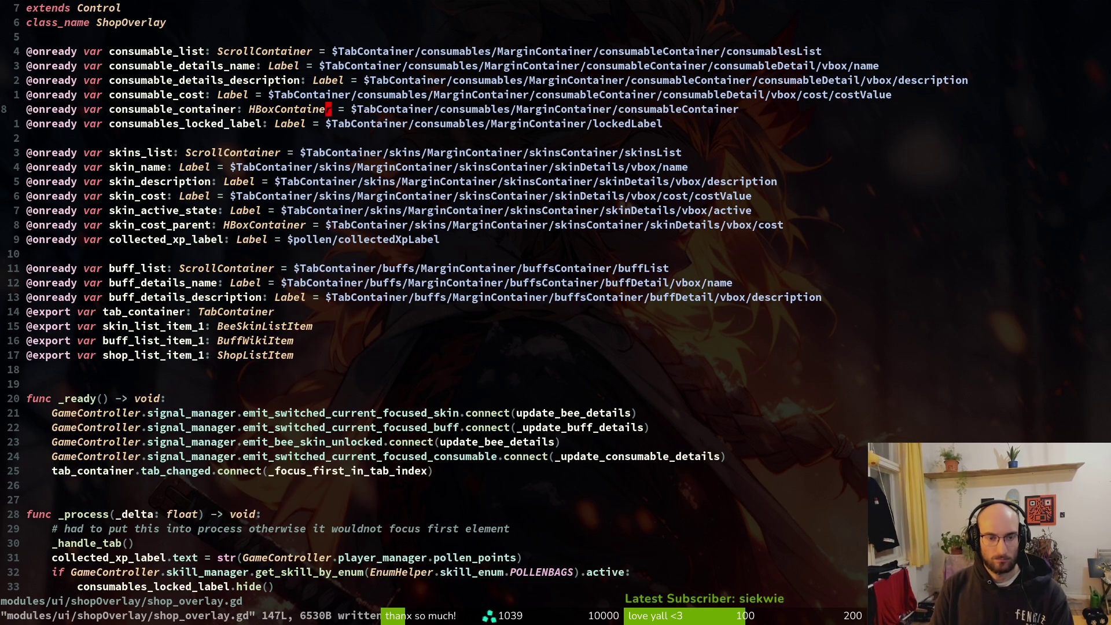
pyautogui.press('F5')
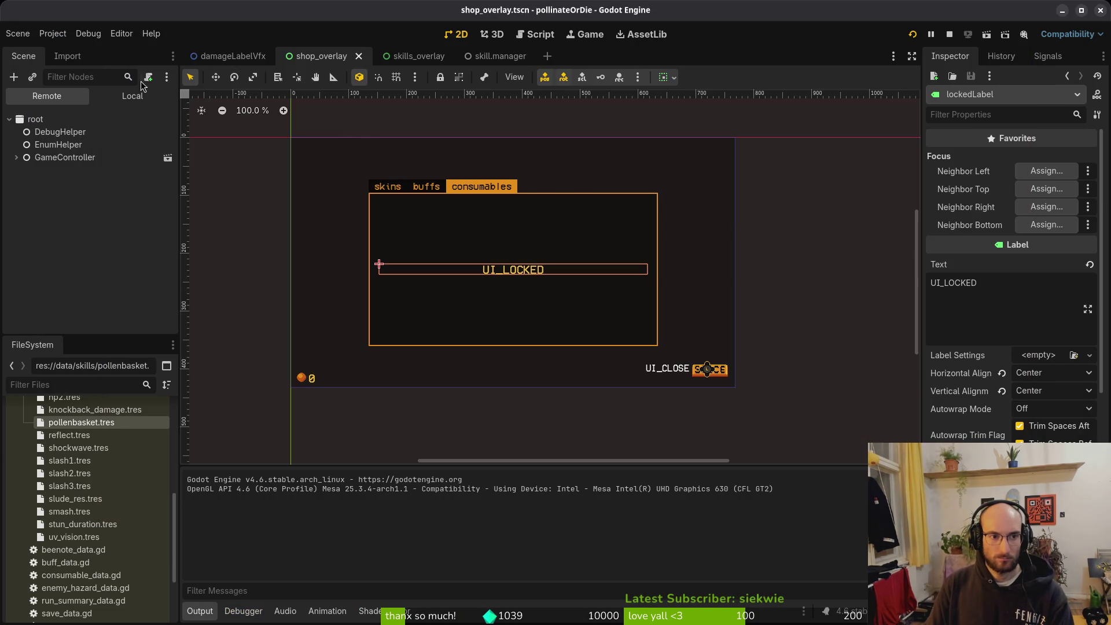
# Turn off visibility of the shop and skills overlays and save both scenes.
pyautogui.click(136, 96)
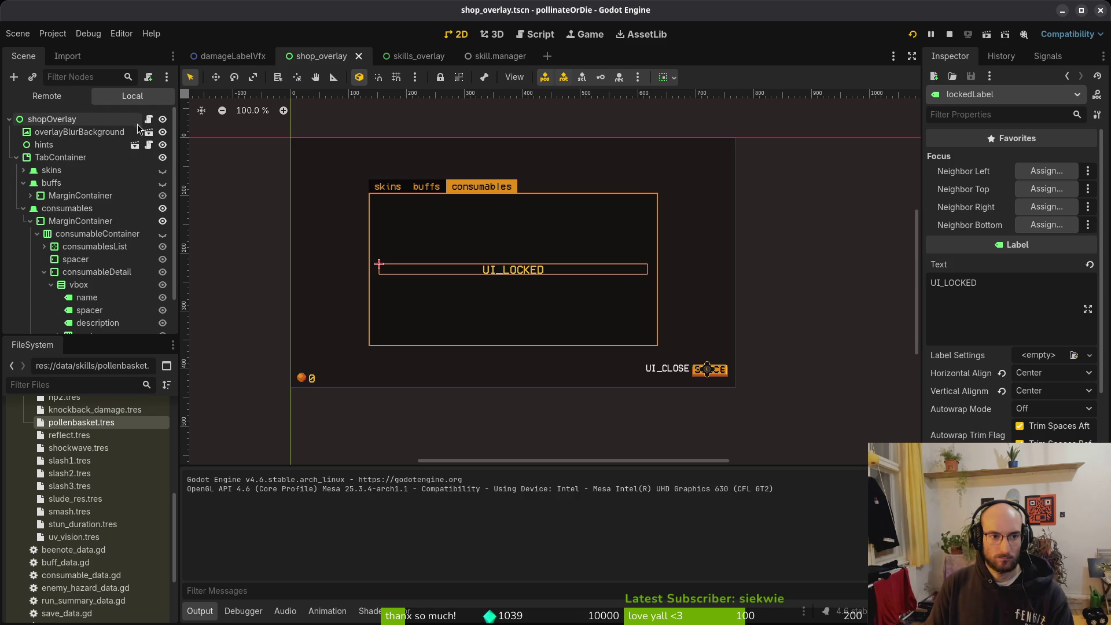
pyautogui.click(163, 119)
pyautogui.hotkey('ctrl', 's')
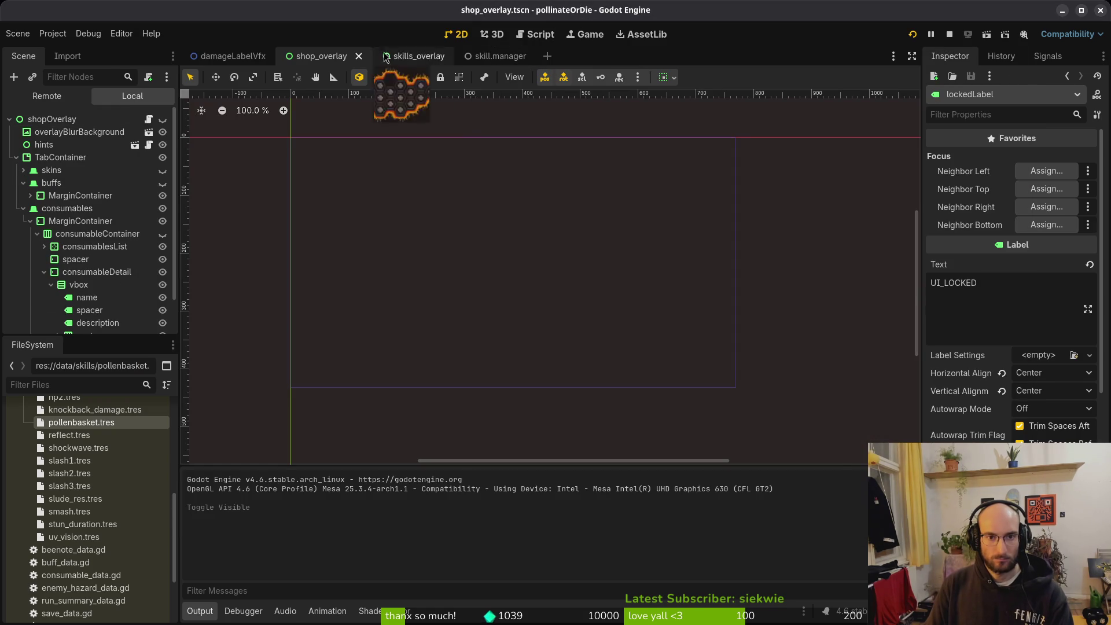
pyautogui.click(418, 56)
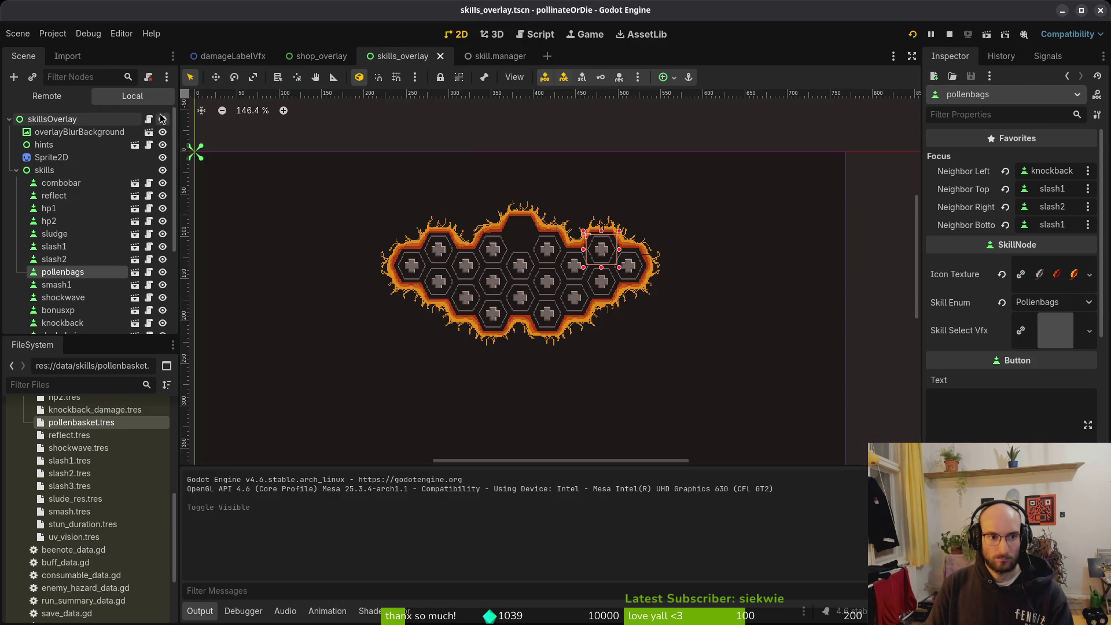
pyautogui.hotkey('ctrl', 's')
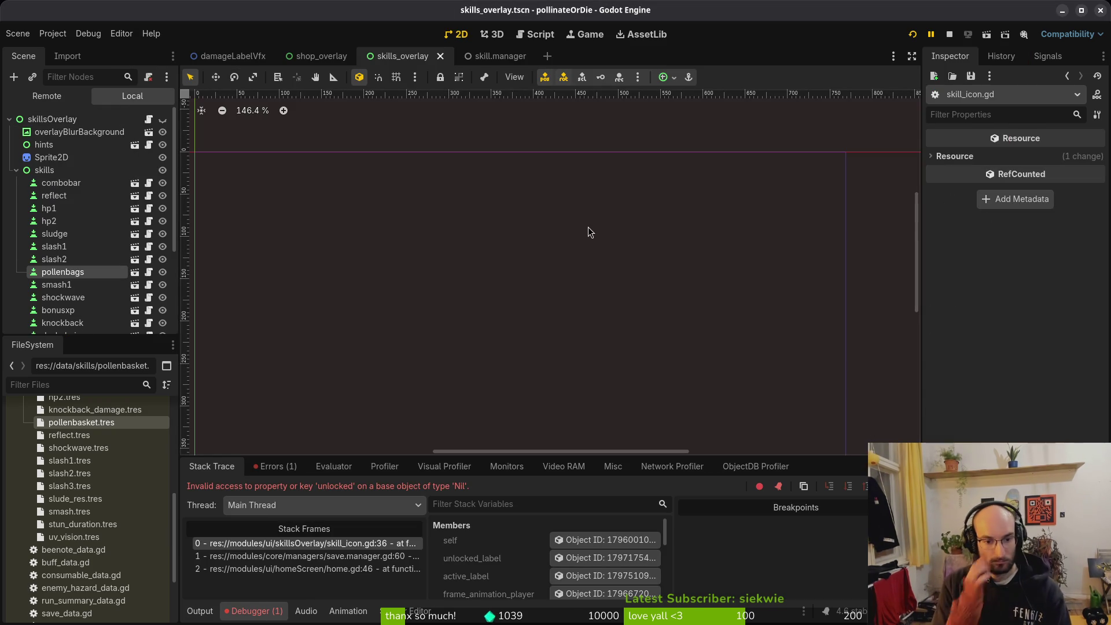
# Restart the game and read the save-load error in the editor.
pyautogui.click(949, 36)
pyautogui.click(911, 34)
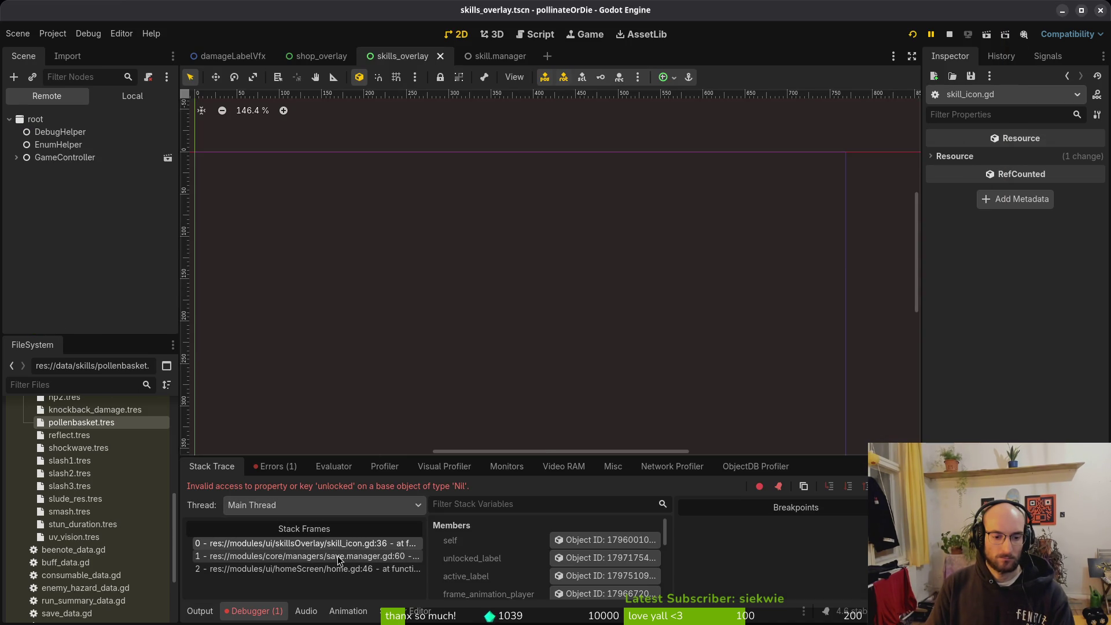
pyautogui.press('F12')
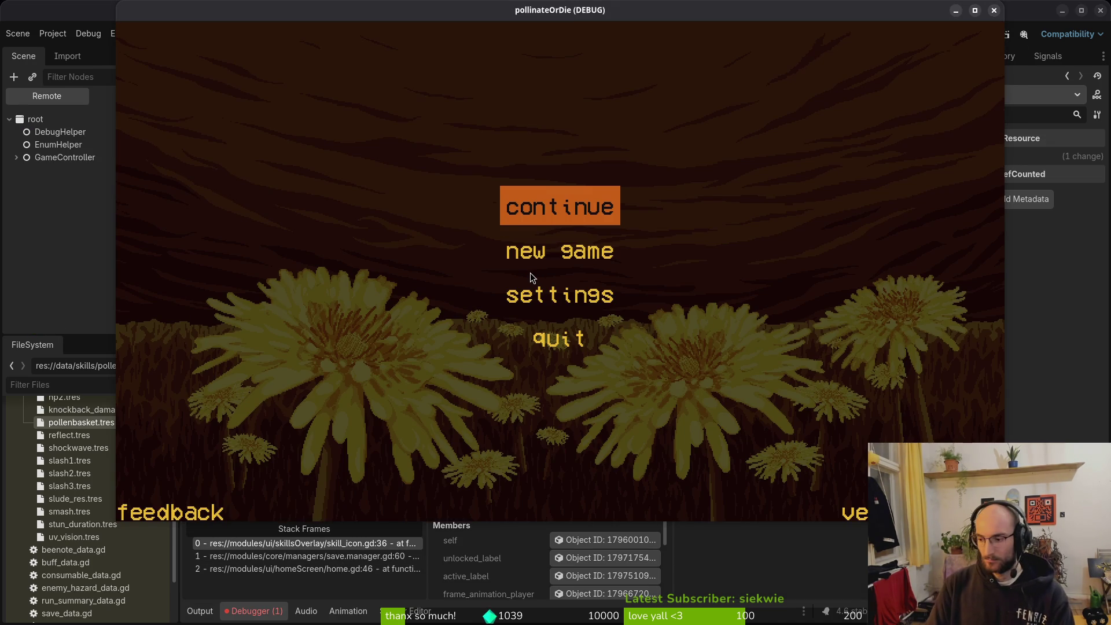
pyautogui.hotkey('alt', 'Tab')
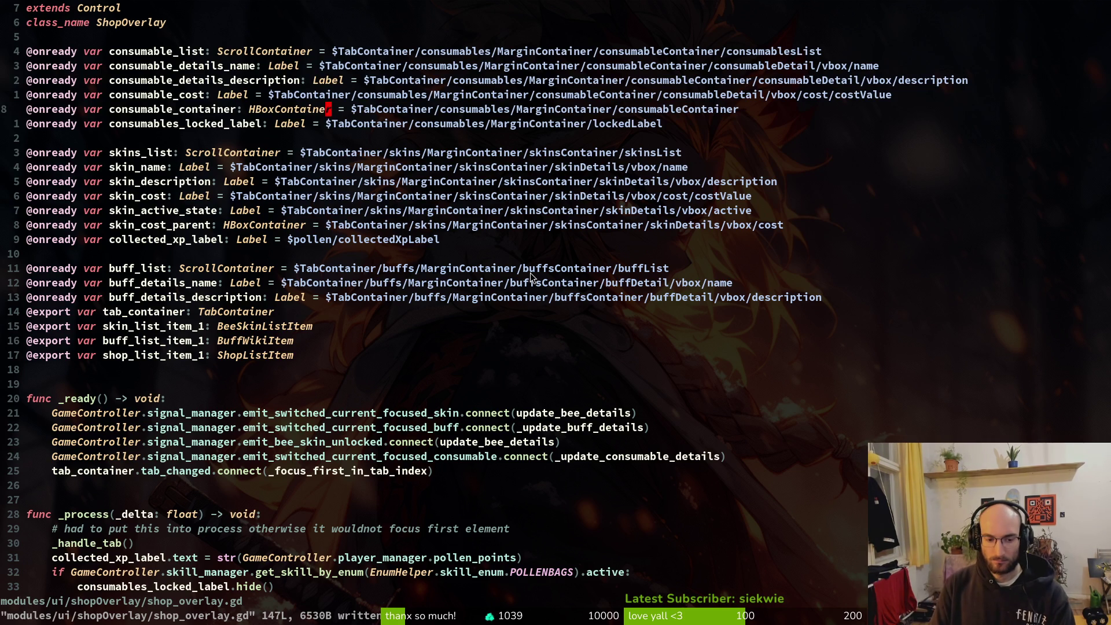
pyautogui.hotkey('alt', 'Tab')
pyautogui.press('Return')
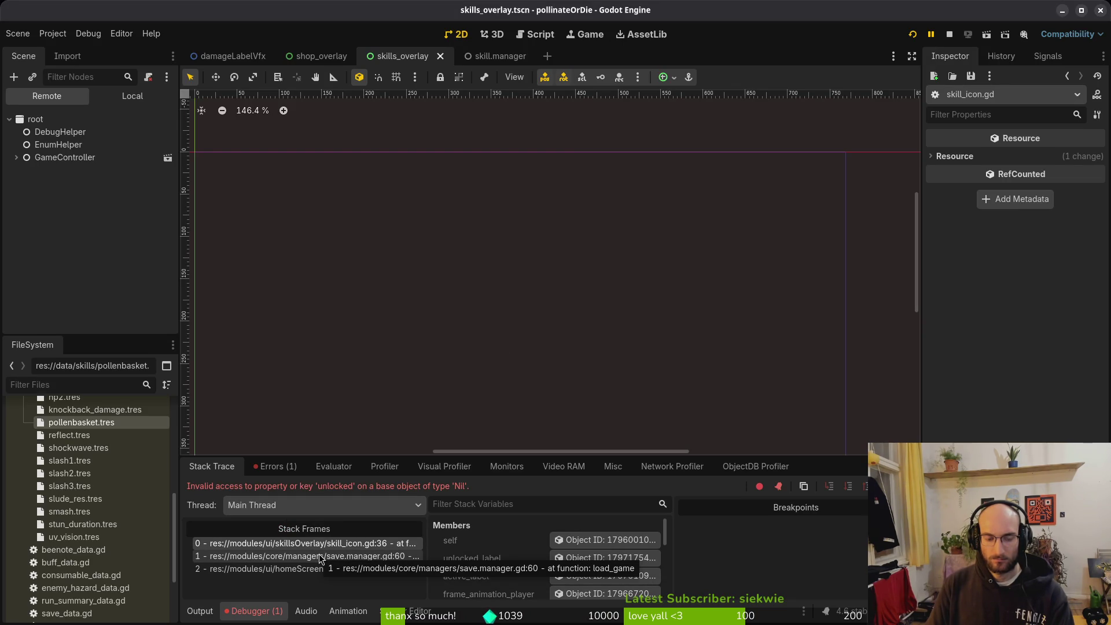
# Delete every file in the project's user data folder and relaunch the game.
pyautogui.click(52, 33)
pyautogui.press('Escape')
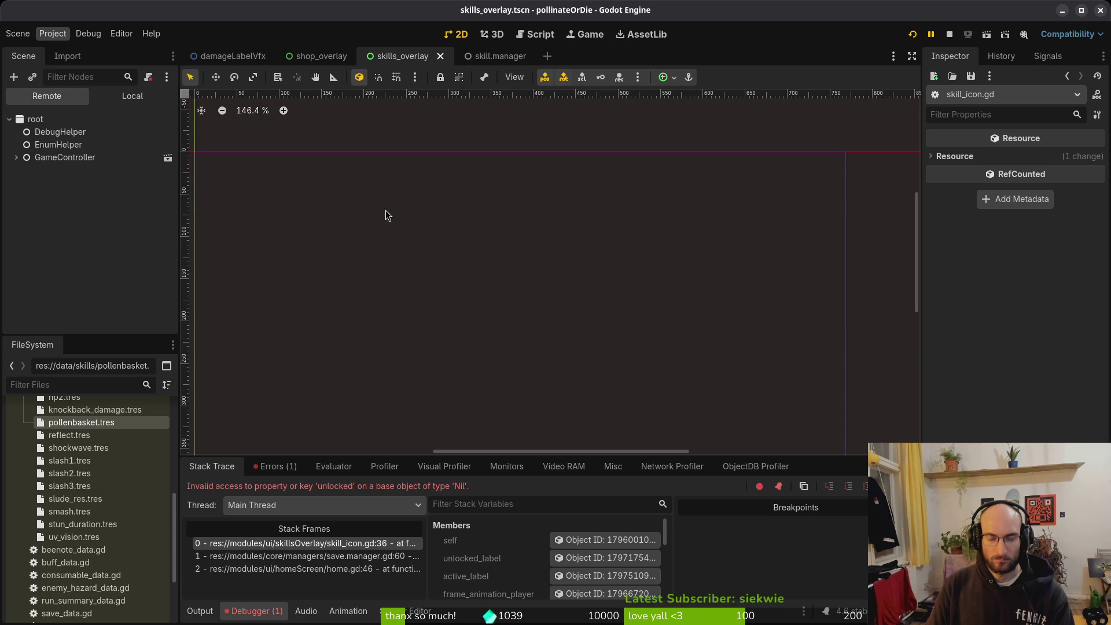
pyautogui.hotkey('ctrl', 'a')
pyautogui.press('Delete')
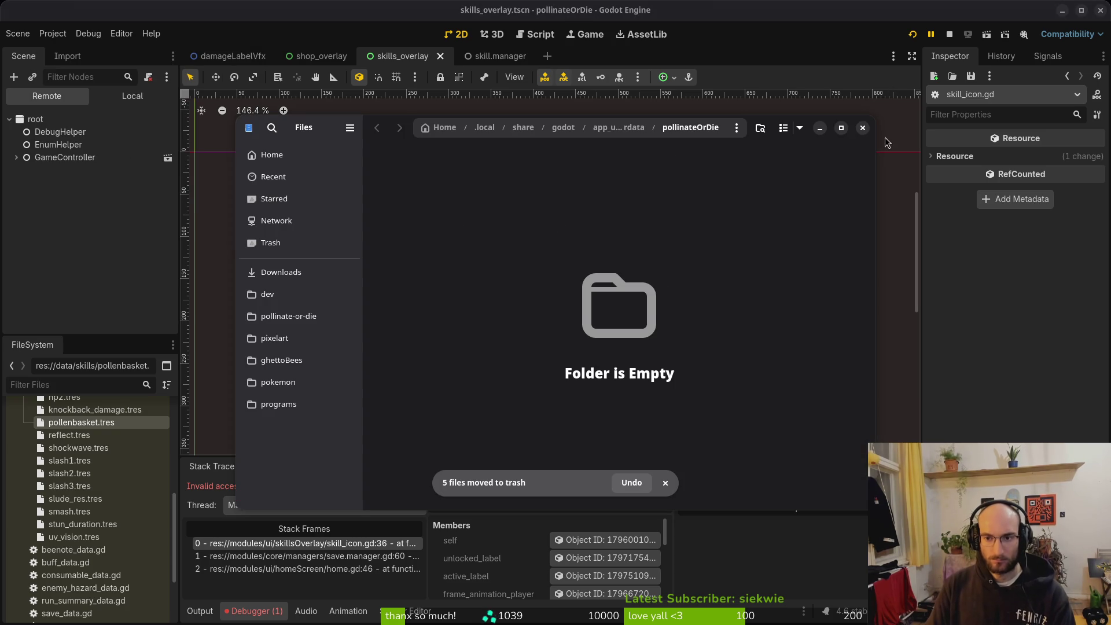
pyautogui.click(862, 128)
pyautogui.click(951, 35)
pyautogui.press('F5')
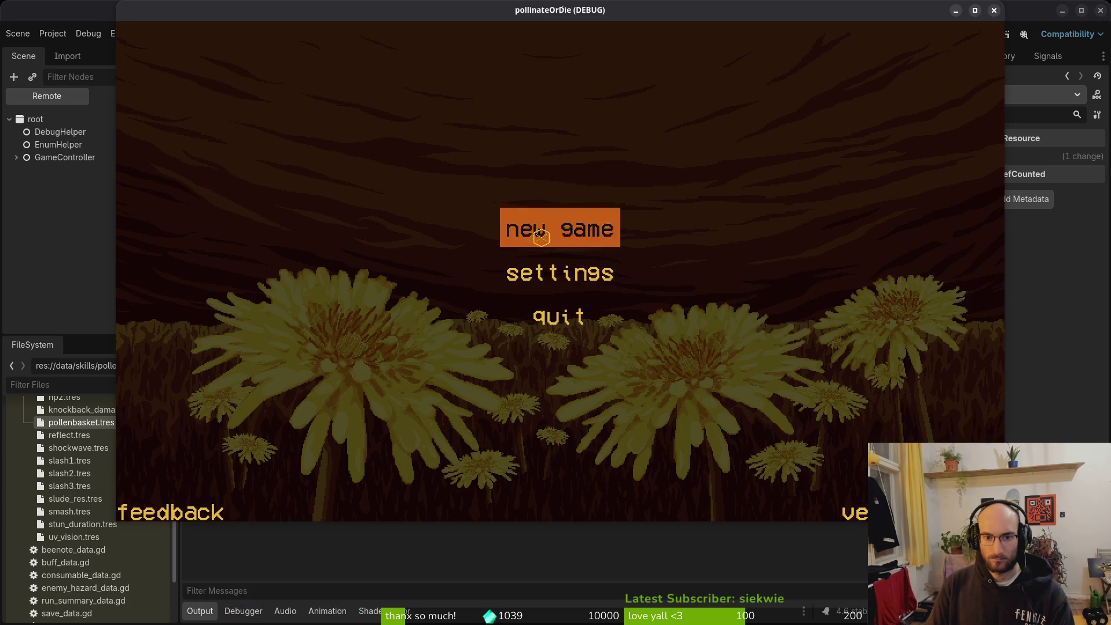
# Start a new game, reach the skill bee, and browse the skill menu to pollen baskets (800).
pyautogui.click(560, 228)
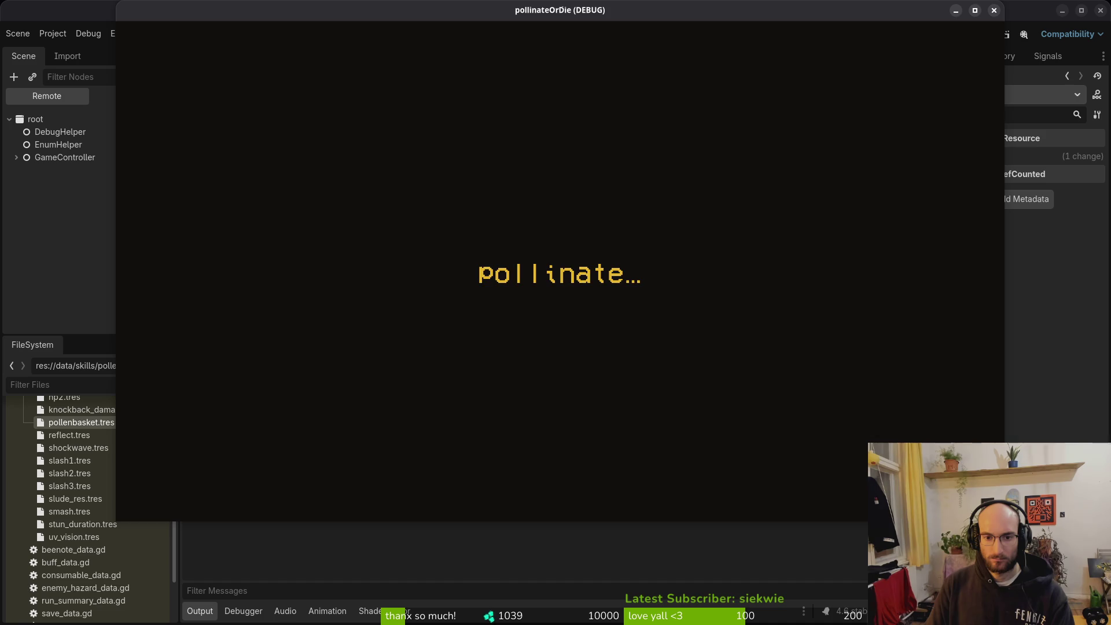
pyautogui.press('space')
pyautogui.press('space')
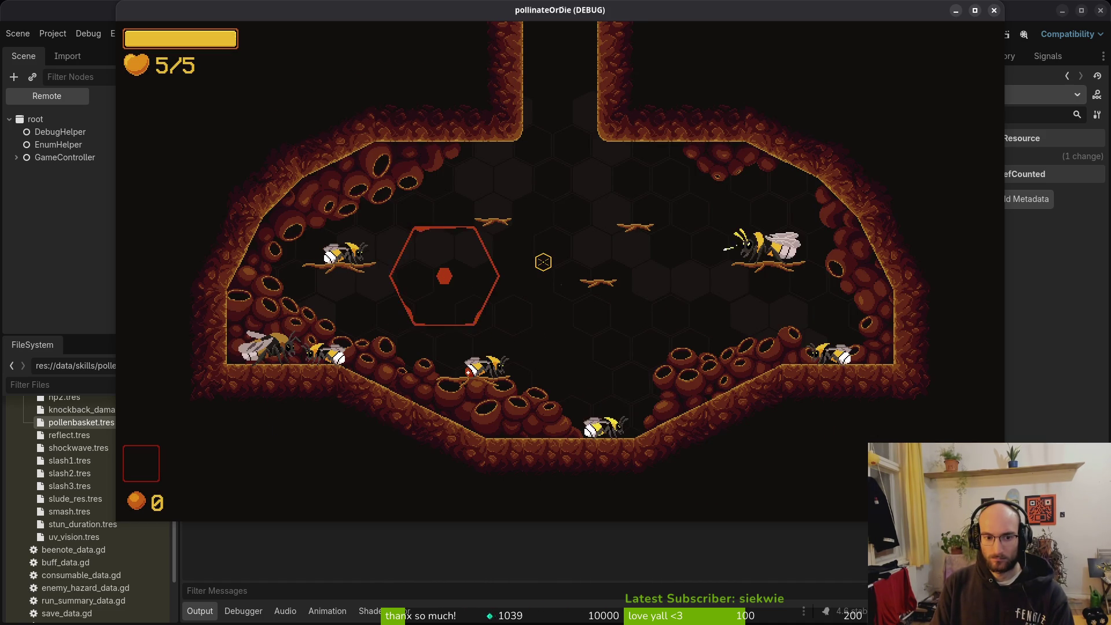
pyautogui.press('d')
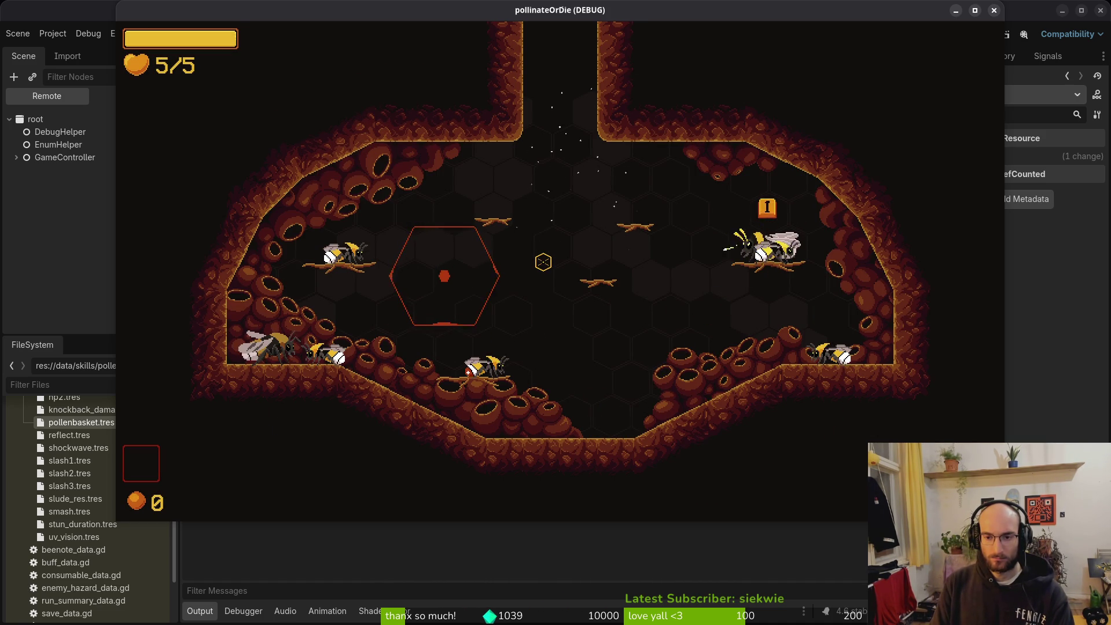
pyautogui.press('i')
pyautogui.press('d')
pyautogui.press('d')
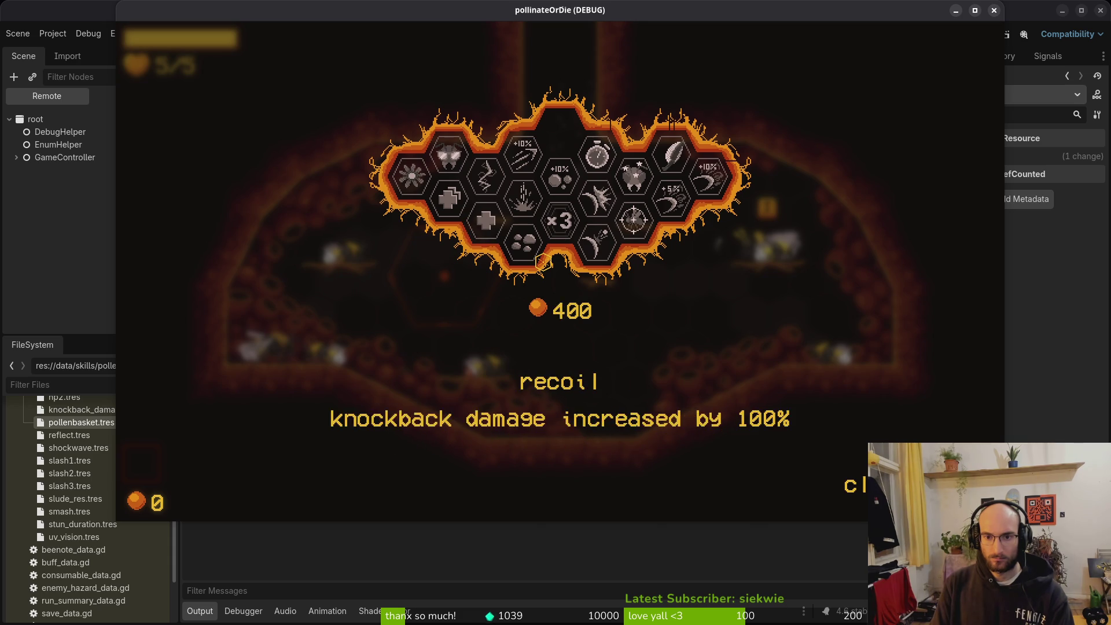
pyautogui.press('d')
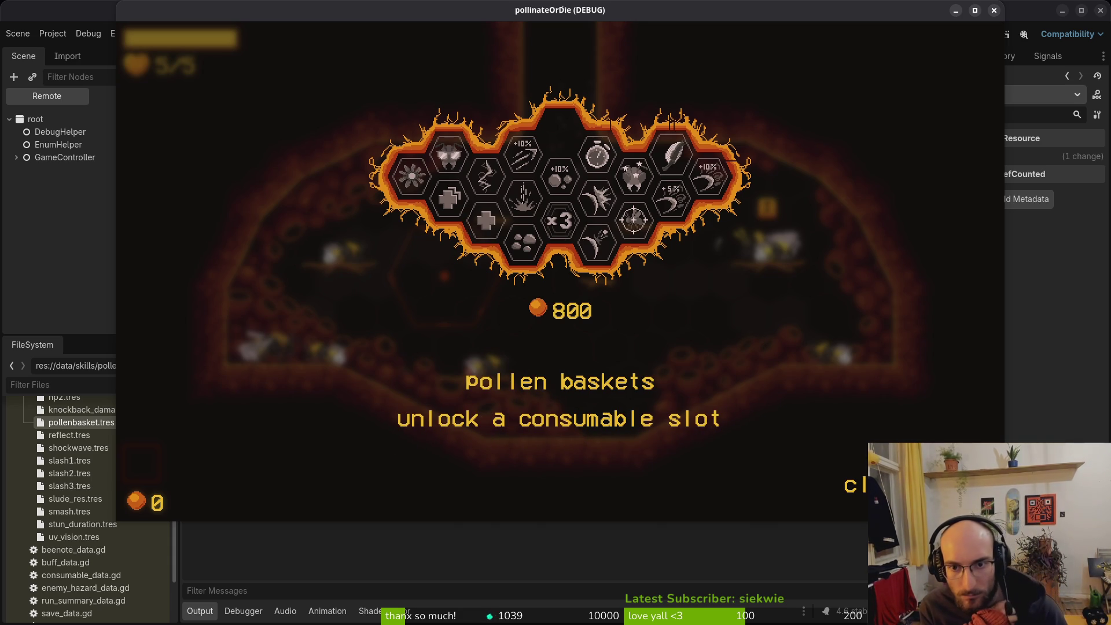
pyautogui.press('F8')
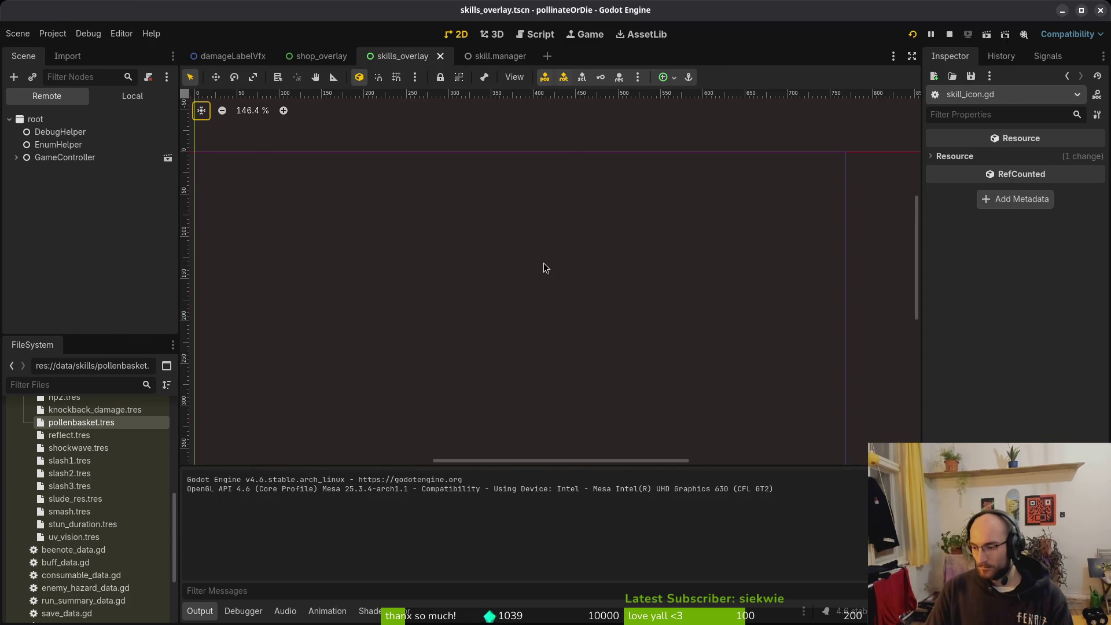
pyautogui.hotkey('alt', 'Tab')
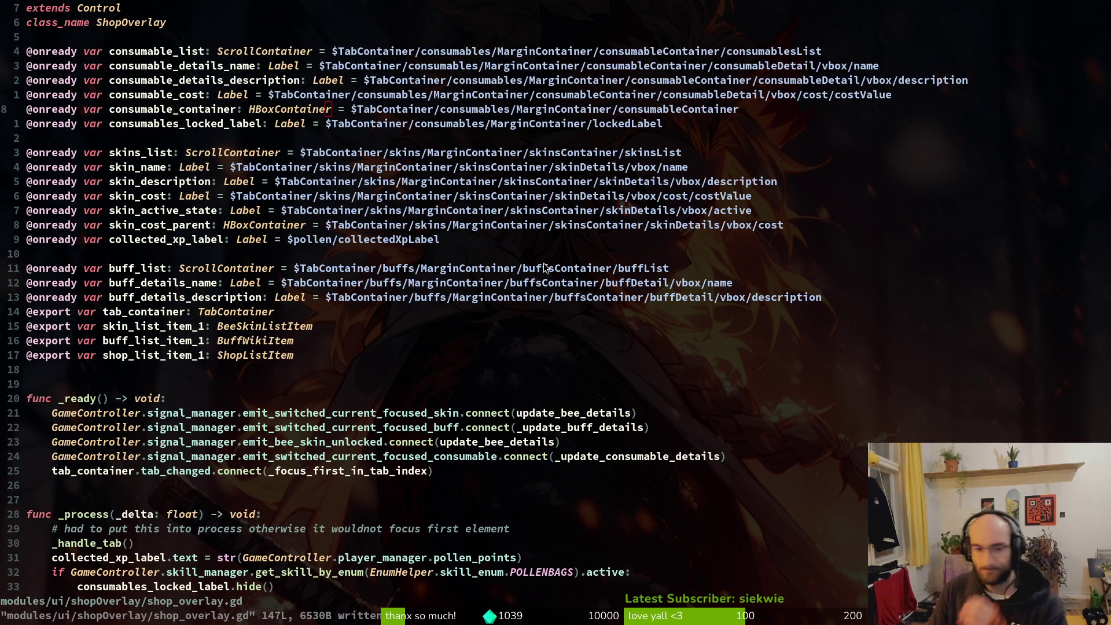
# Load docs/translations.csv into Calc with the default Text Import settings.
pyautogui.hotkey('alt', 'Tab')
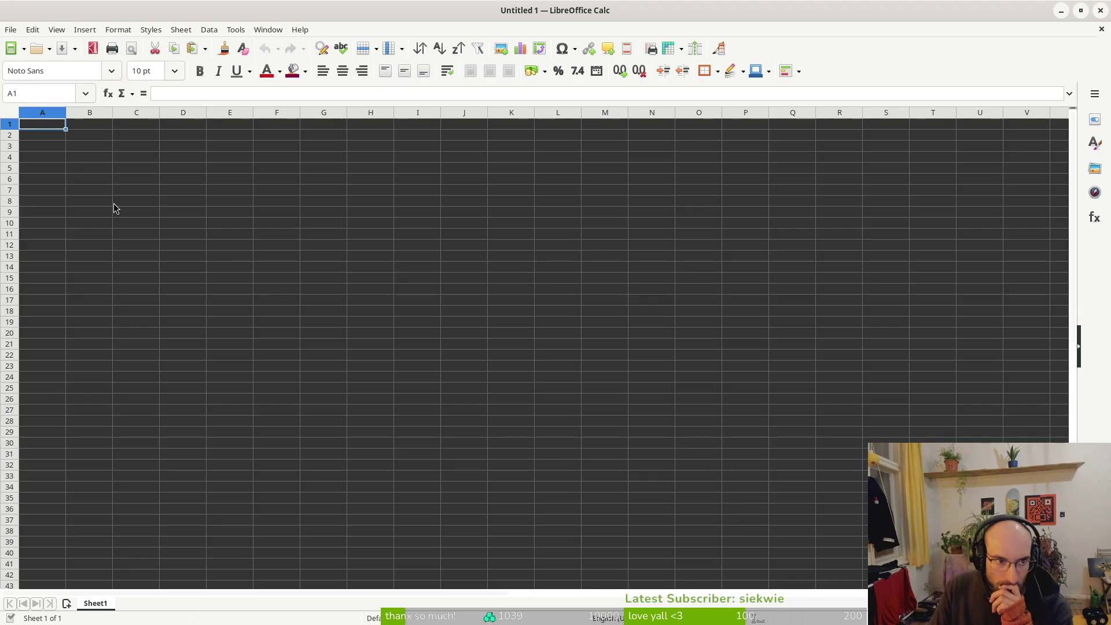
pyautogui.click(11, 29)
pyautogui.click(40, 60)
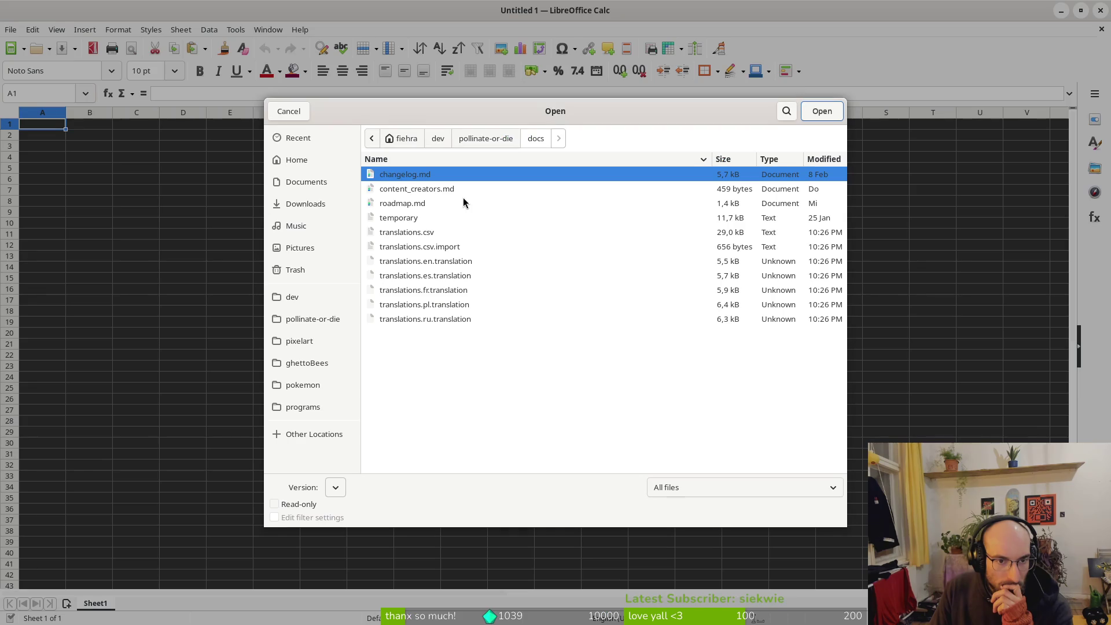
pyautogui.click(409, 233)
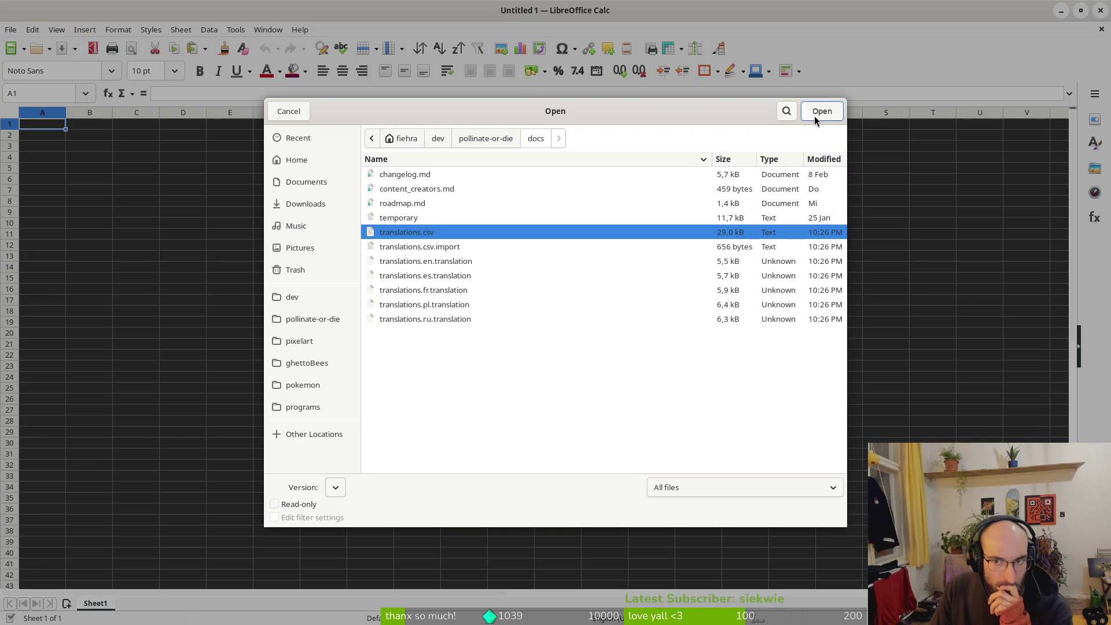
pyautogui.click(818, 112)
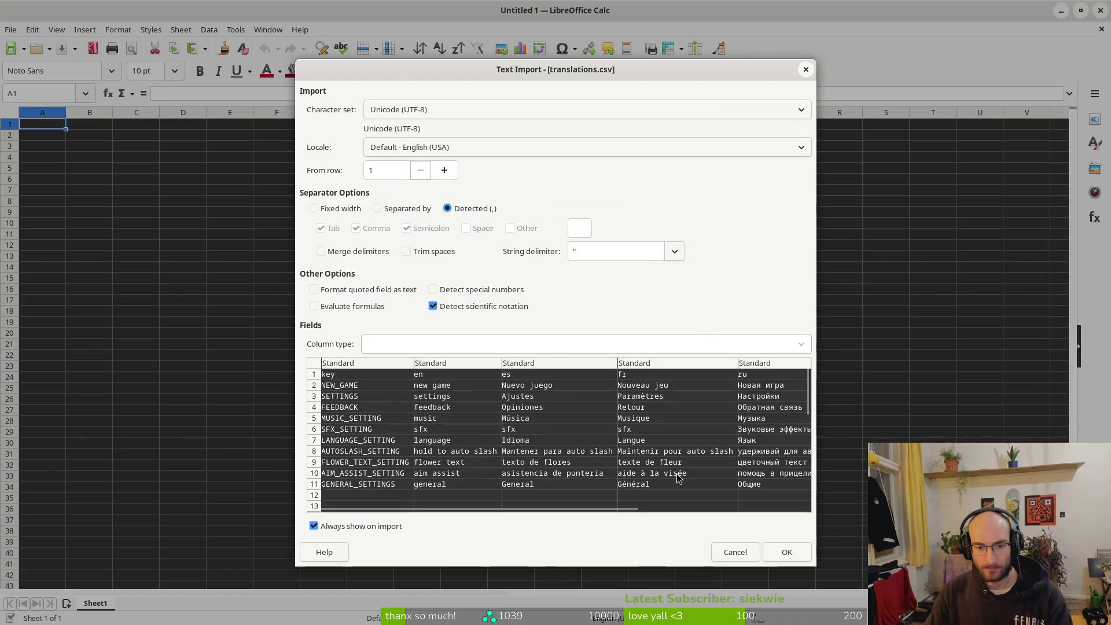
pyautogui.click(778, 547)
pyautogui.scroll(-20, 335, 398)
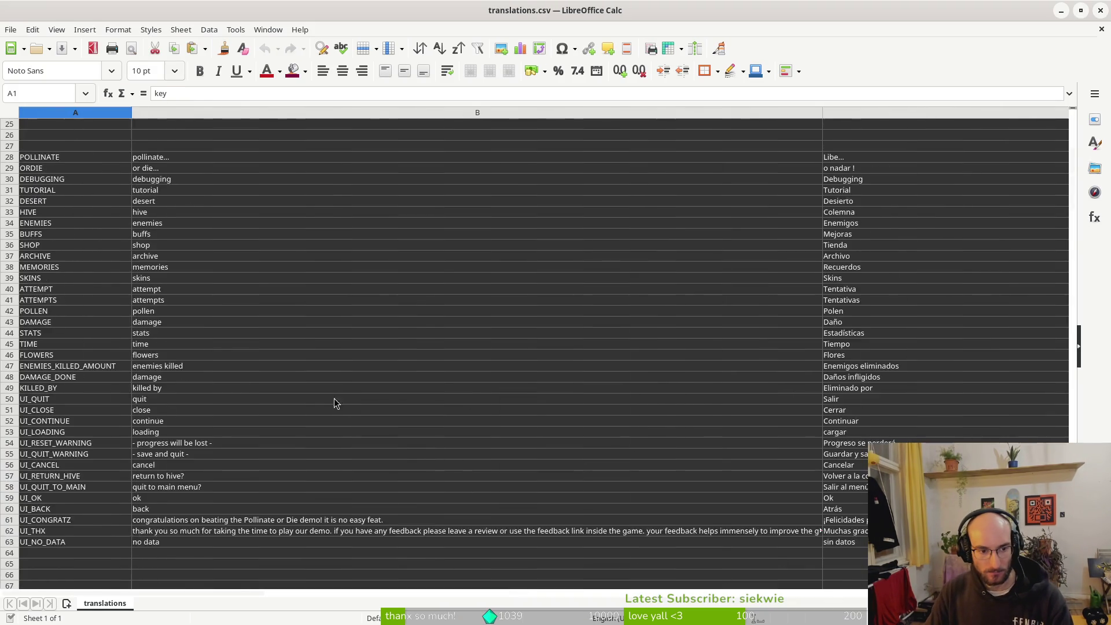
# Change the pollen baskets description in B190 to 'unlock consumables'.
pyautogui.scroll(-20, 295, 404)
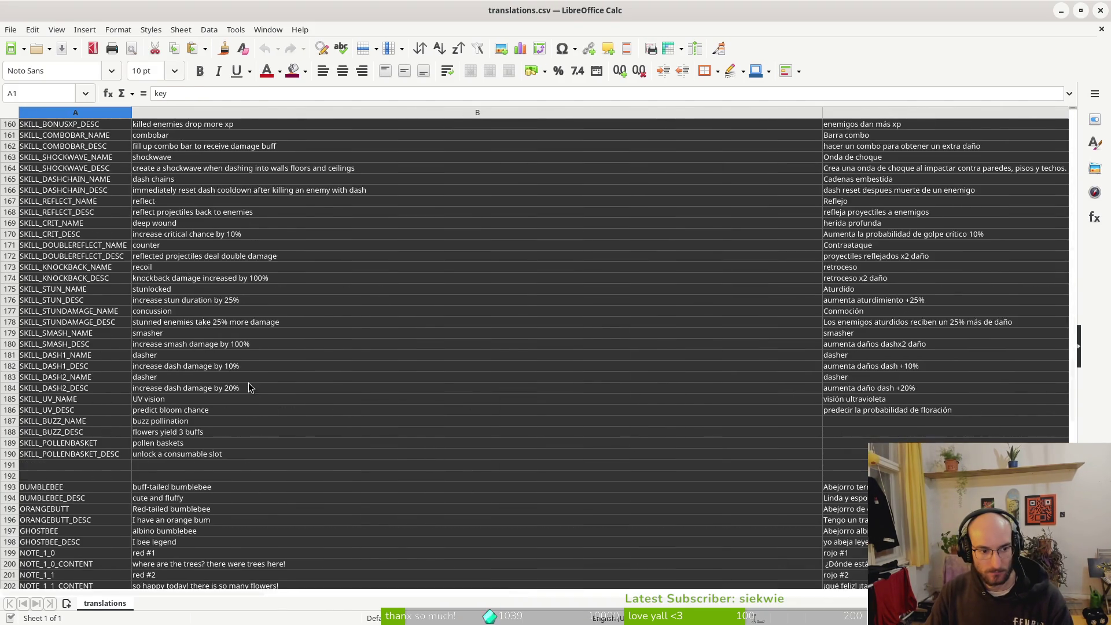
pyautogui.scroll(2, 231, 366)
pyautogui.tripleClick(250, 387)
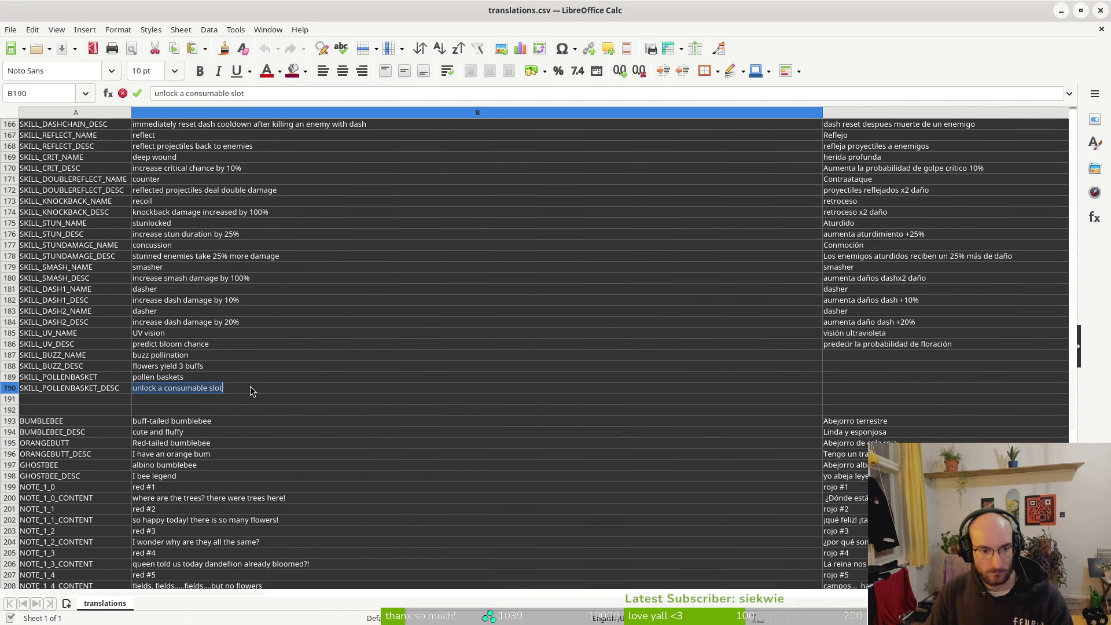
pyautogui.press('End')
pyautogui.press('BackSpace')
pyautogui.press('BackSpace')
pyautogui.press('BackSpace')
pyautogui.write('s')
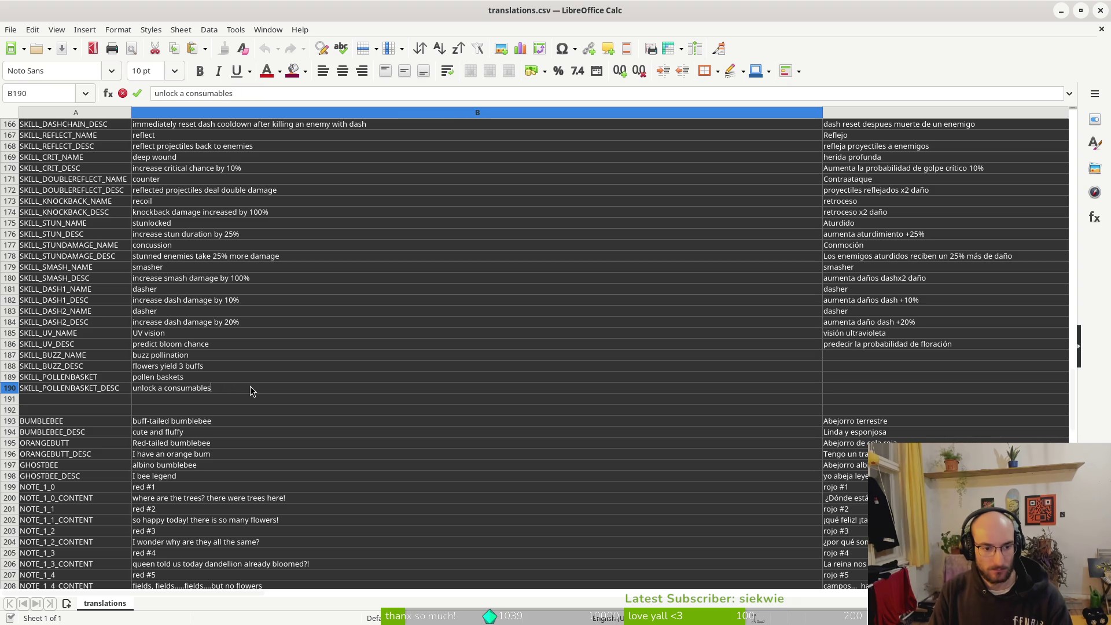
pyautogui.press('Return')
pyautogui.press('Up')
pyautogui.press('Up')
pyautogui.click(167, 393)
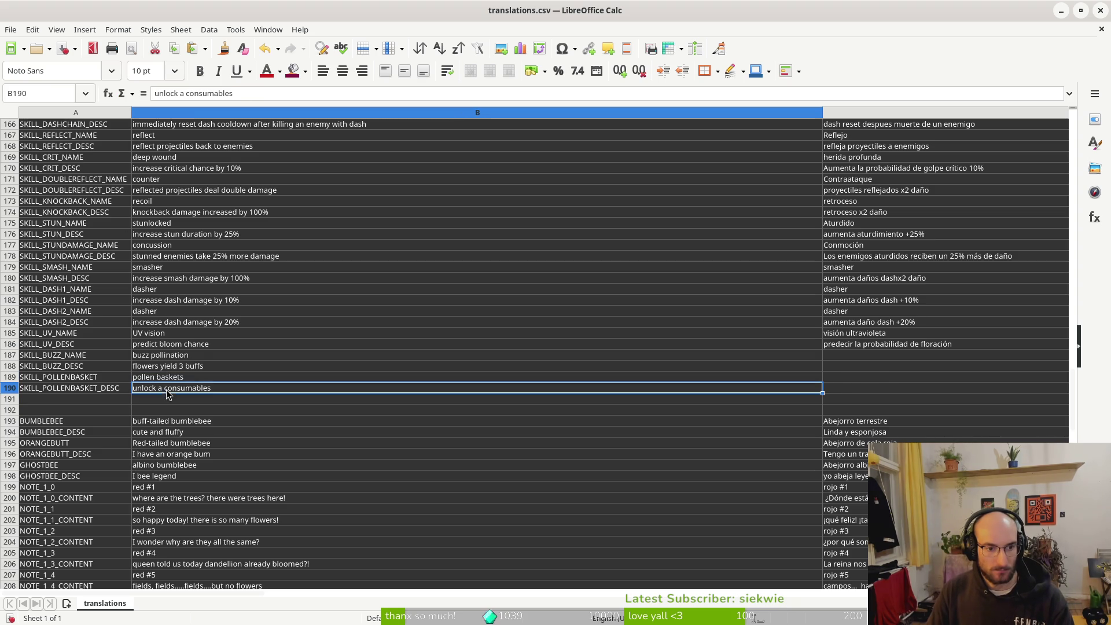
pyautogui.doubleClick(167, 394)
pyautogui.press('BackSpace')
pyautogui.press('BackSpace')
pyautogui.press('Return')
# Save the translations spreadsheet, keeping the Text CSV format.
pyautogui.click(357, 371)
pyautogui.hotkey('ctrl', 's')
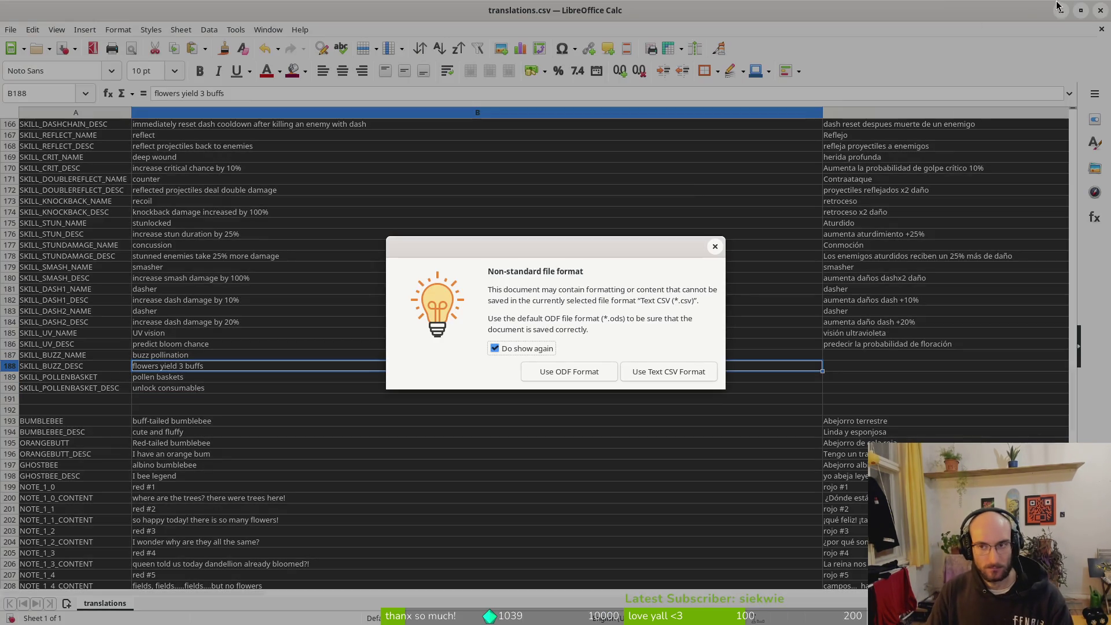
pyautogui.press('Return')
pyautogui.hotkey('alt', 'Tab')
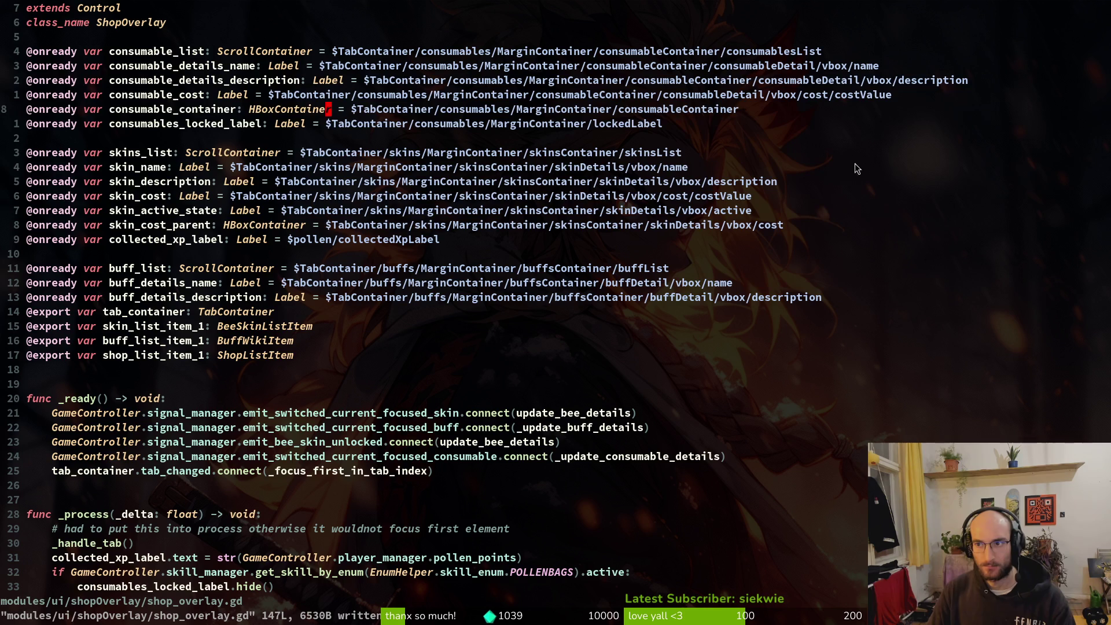
# In the running game, view the pollen baskets skill and grant extra honey from the debug panel.
pyautogui.hotkey('alt', 'Tab')
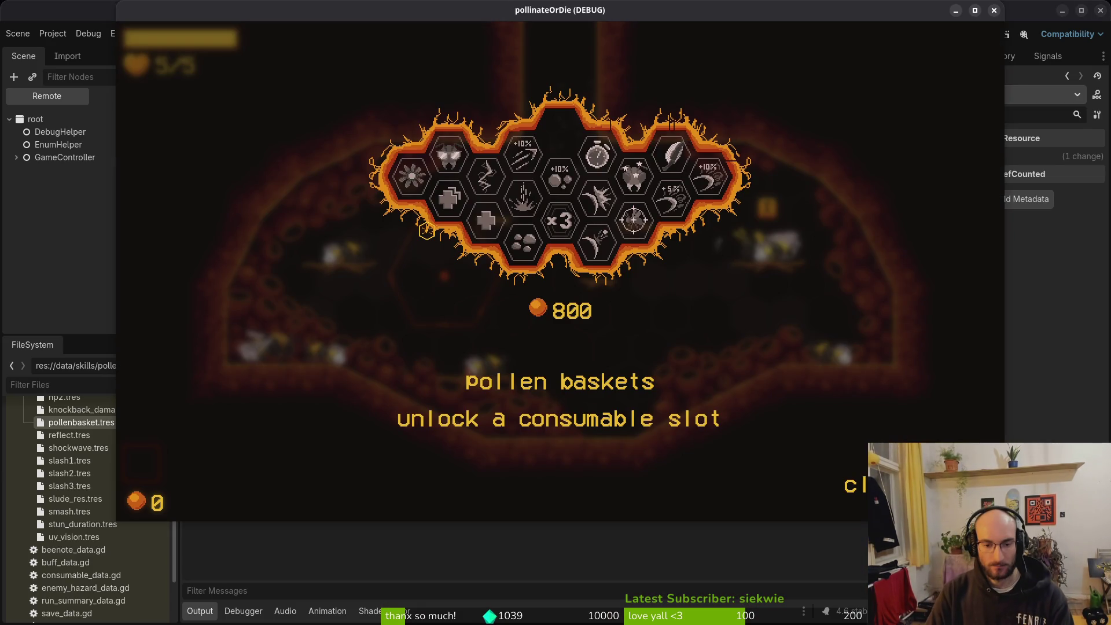
pyautogui.press('Escape')
pyautogui.press('Tab')
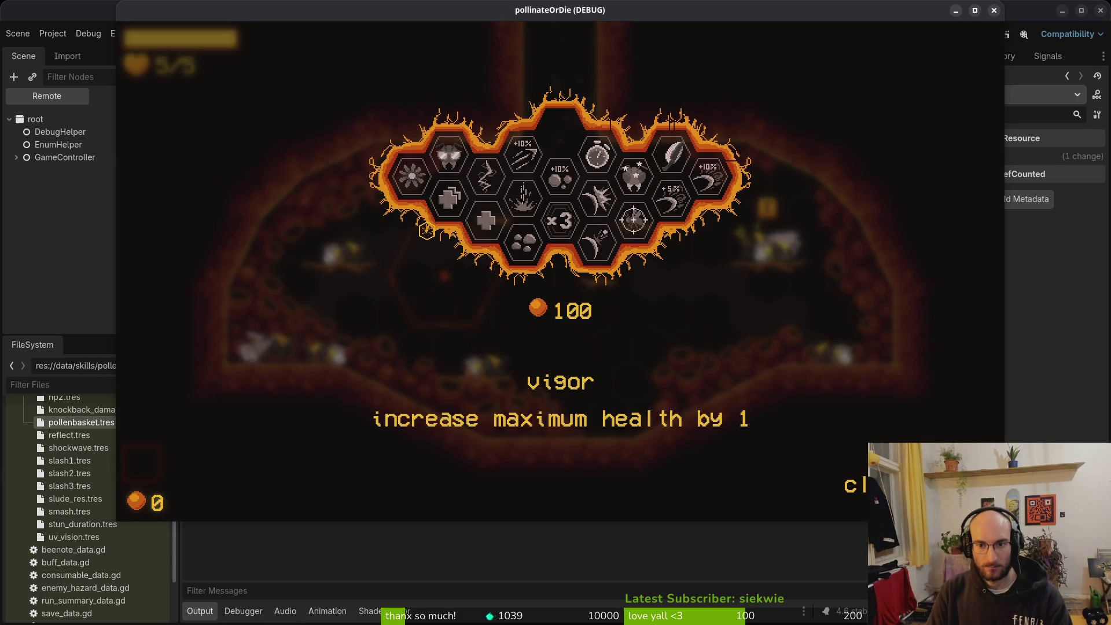
pyautogui.press('Right')
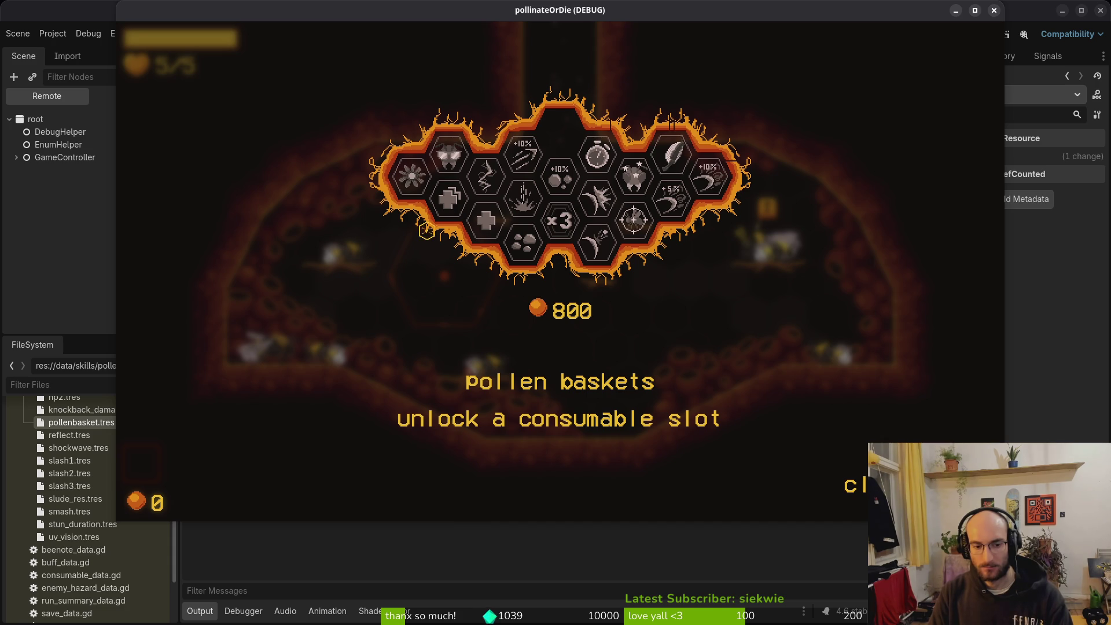
pyautogui.press('Tab')
pyautogui.press('Escape')
pyautogui.press('Down')
pyautogui.press('Return')
pyautogui.press('Down')
pyautogui.press('Down')
pyautogui.press('Down')
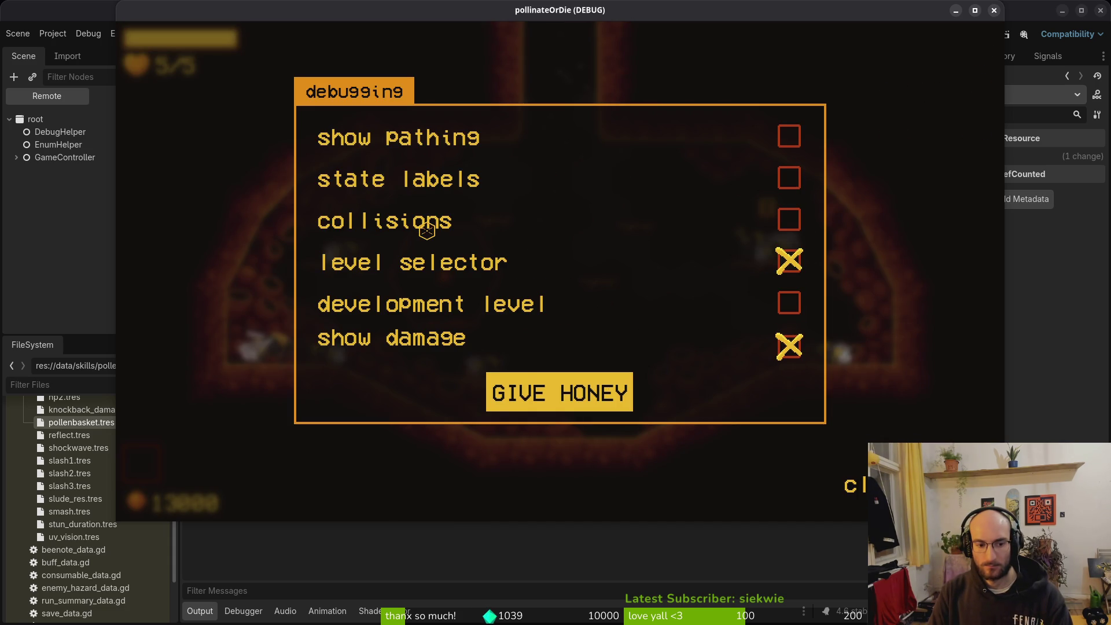
pyautogui.press('Escape')
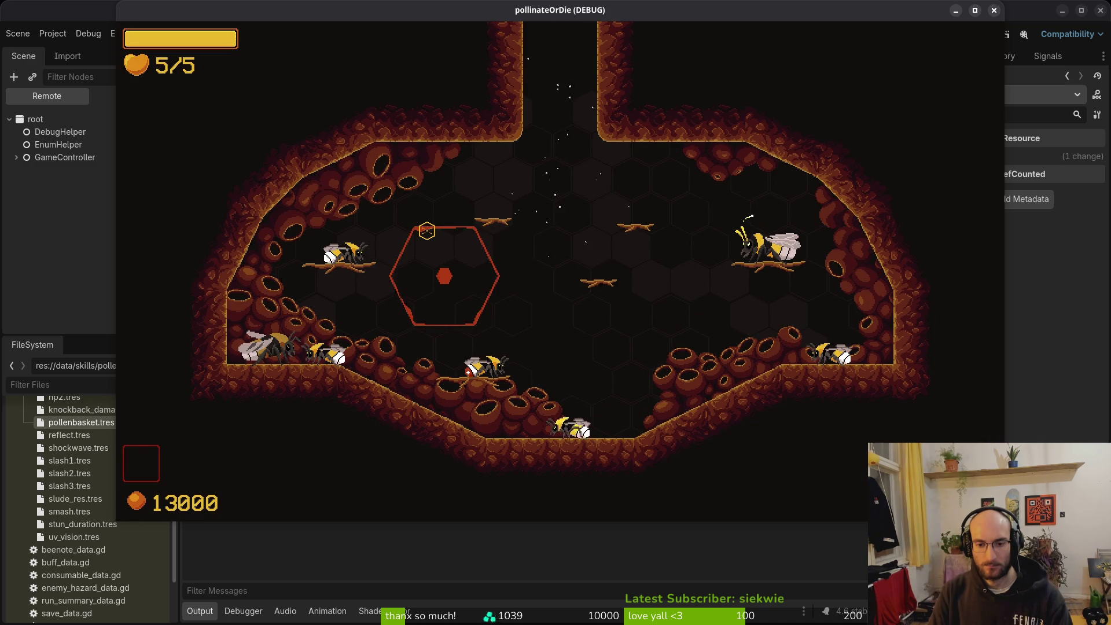
# Check that the shop's consumables tab shows UI_LOCKED, then close the game.
pyautogui.press('Tab')
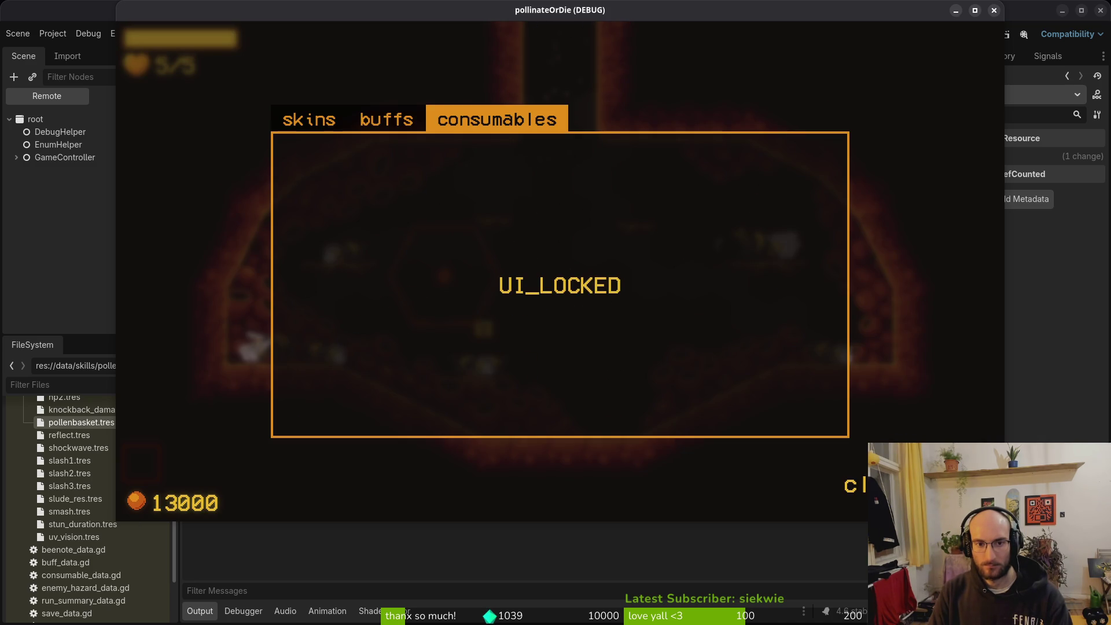
pyautogui.press('e')
pyautogui.press('e')
pyautogui.press('e')
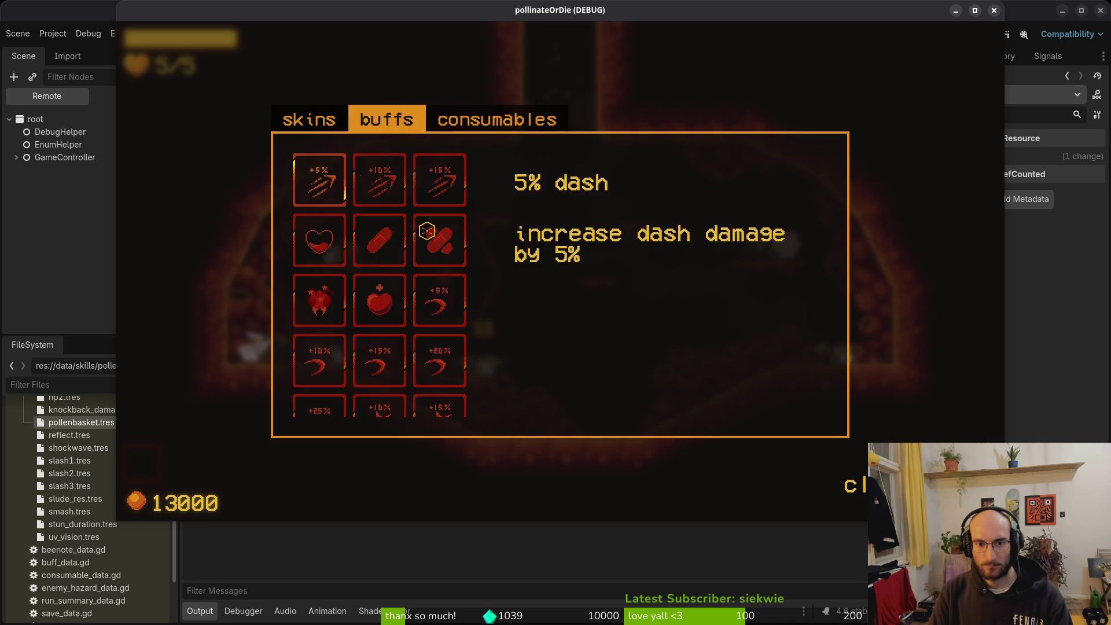
pyautogui.press('e')
pyautogui.press('F8')
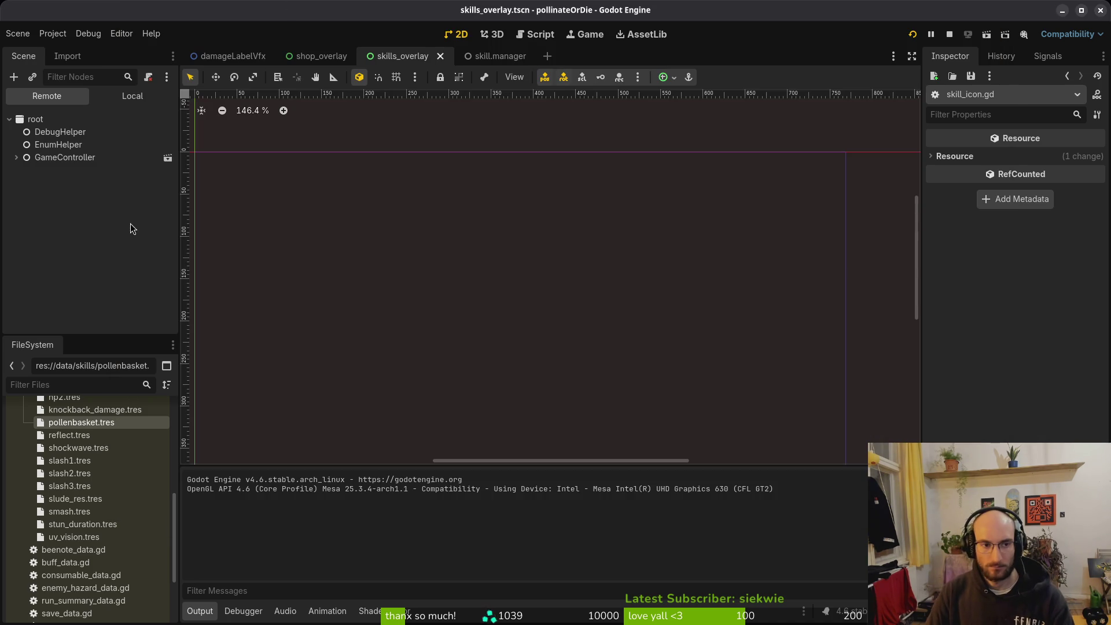
# In the shop_overlay scene's local tree, expand the consumables branch down to lockedLabel.
pyautogui.click(321, 56)
pyautogui.click(133, 96)
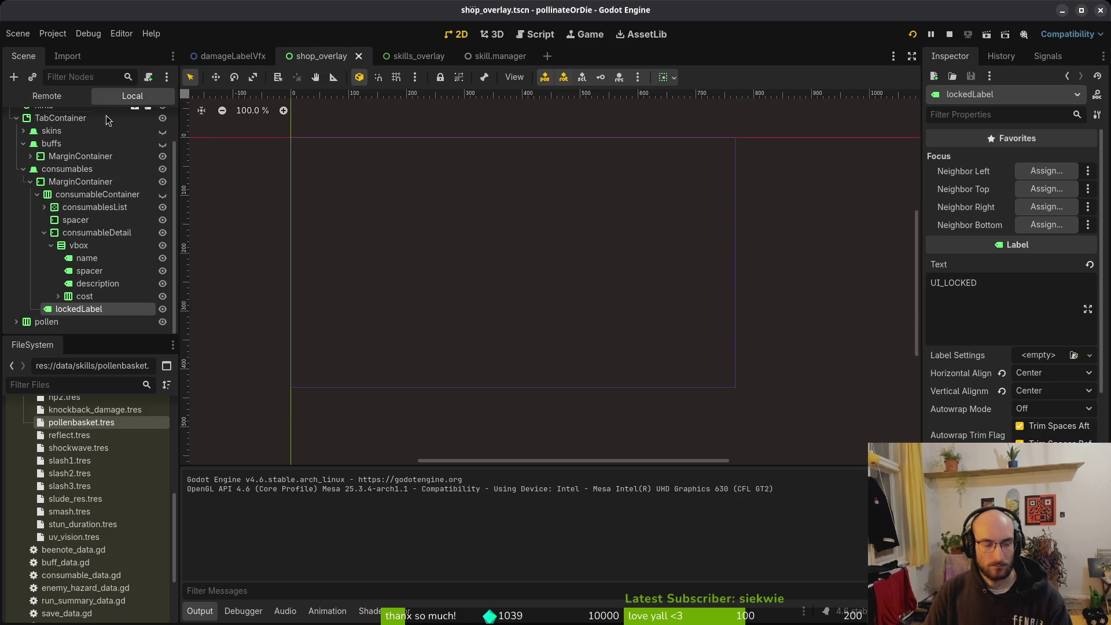
pyautogui.click(23, 168)
pyautogui.click(168, 208)
pyautogui.hotkey('ctrl', 's')
pyautogui.click(23, 183)
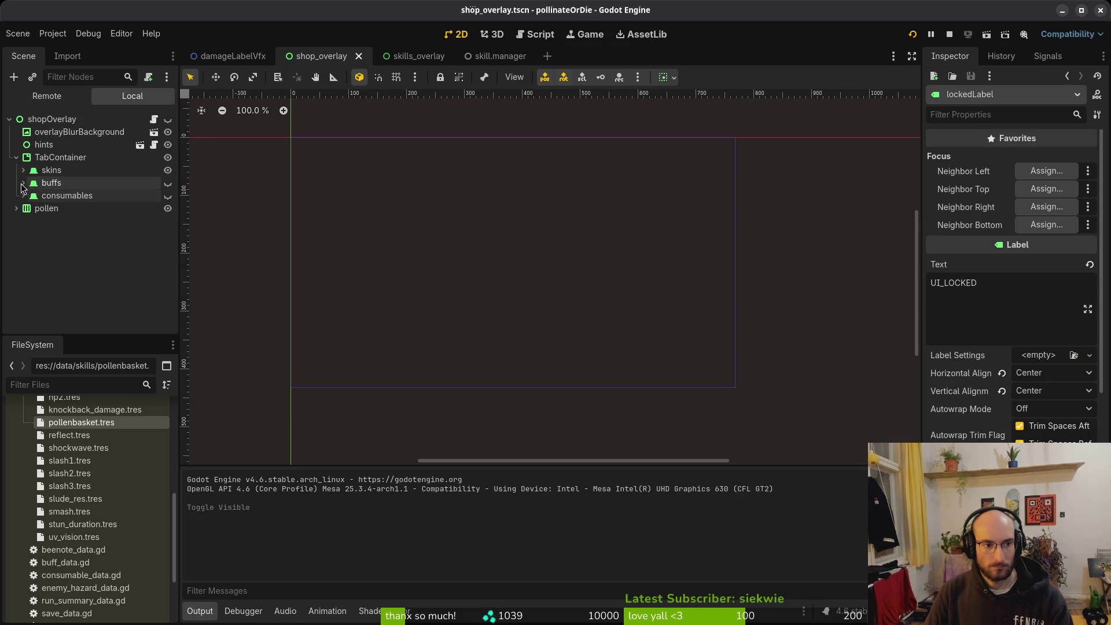
pyautogui.hotkey('ctrl', 's')
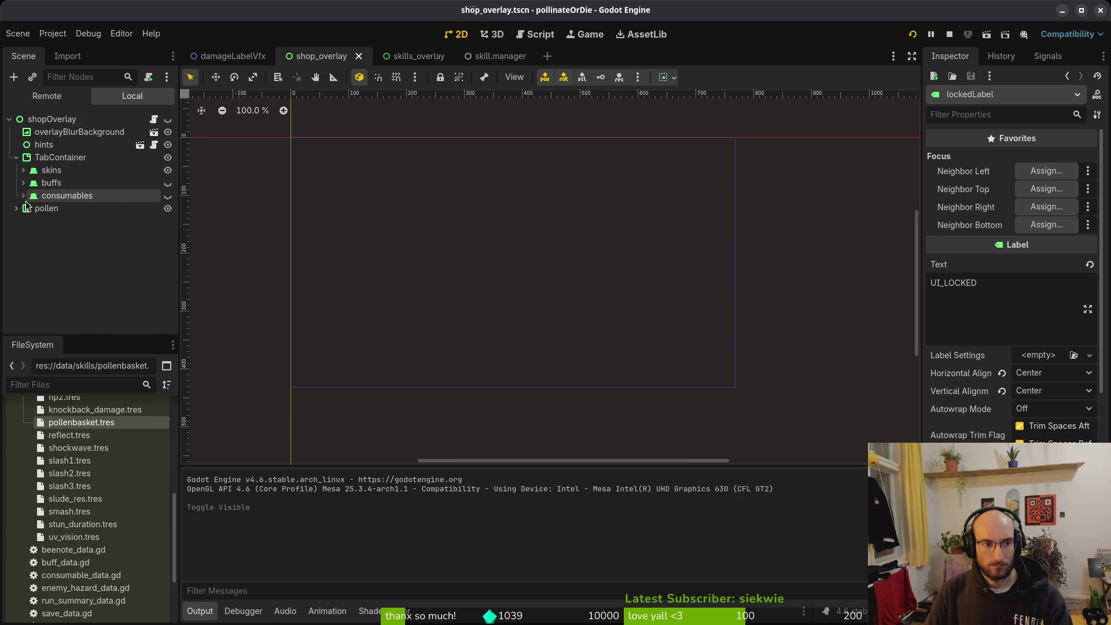
pyautogui.click(23, 196)
pyautogui.click(30, 208)
pyautogui.click(31, 208)
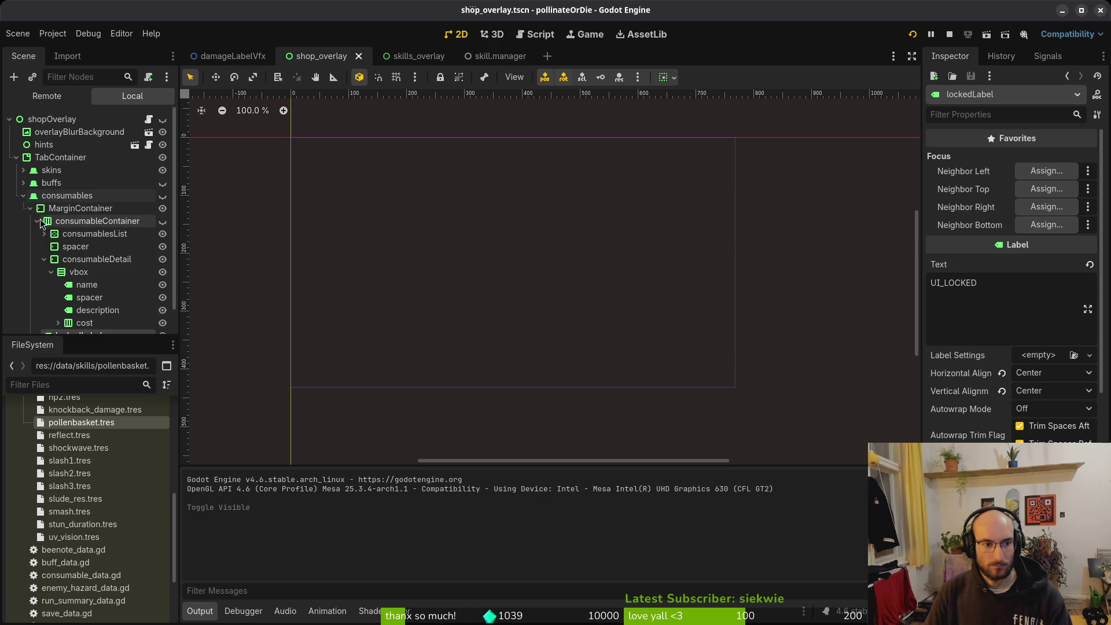
pyautogui.click(38, 221)
# Look up the LOCKED key in docs/translations.csv in Neovim.
pyautogui.click(1017, 296)
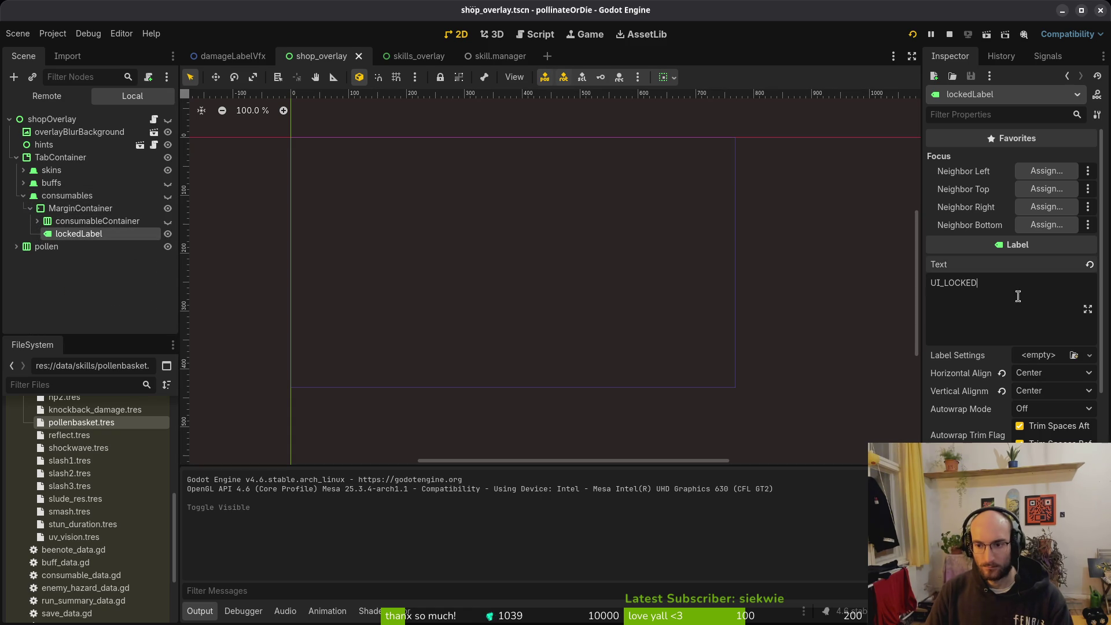
pyautogui.hotkey('alt', 'Tab')
pyautogui.press('space')
pyautogui.press('f')
pyautogui.press('f')
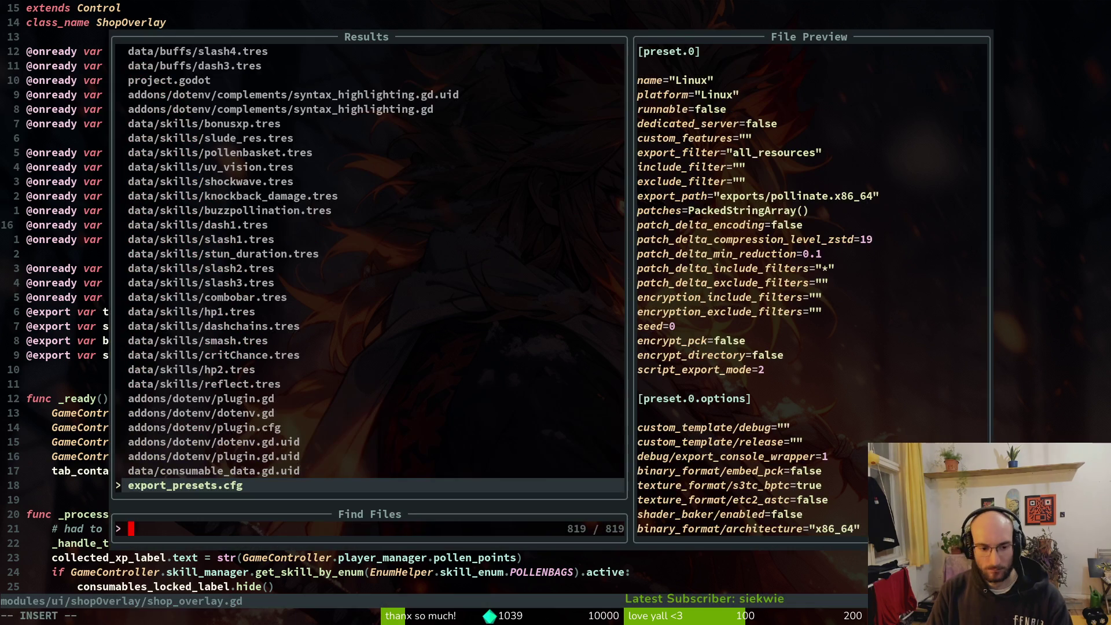
pyautogui.write('transl')
pyautogui.press('Return')
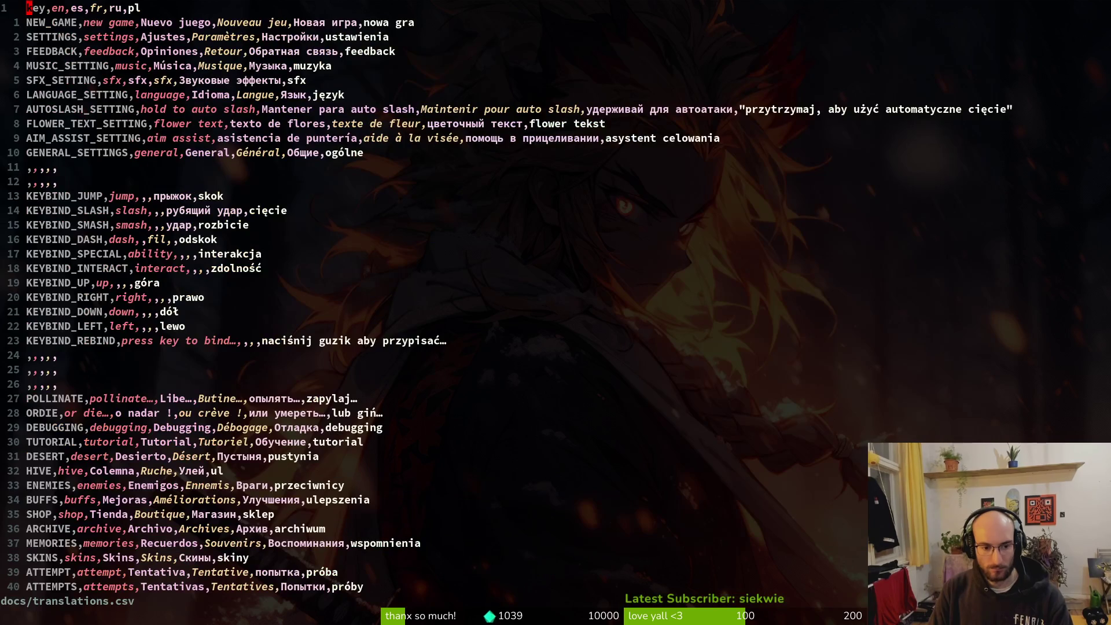
pyautogui.write('/LOCKED')
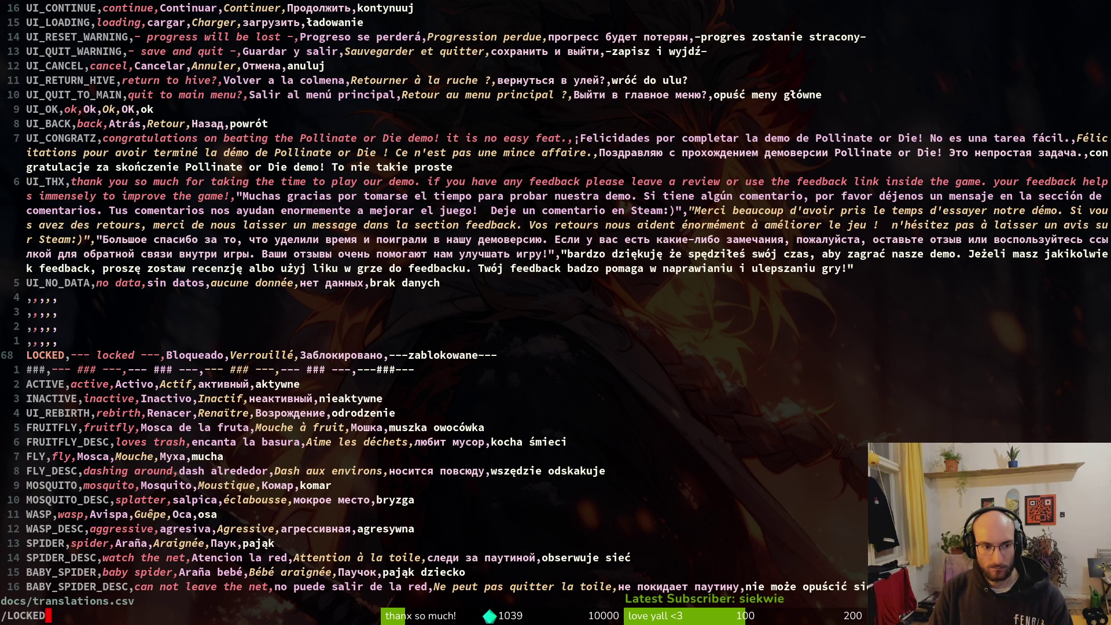
# Set lockedLabel's text to the LOCKED translation key and save the scene.
pyautogui.hotkey('alt', 'Tab')
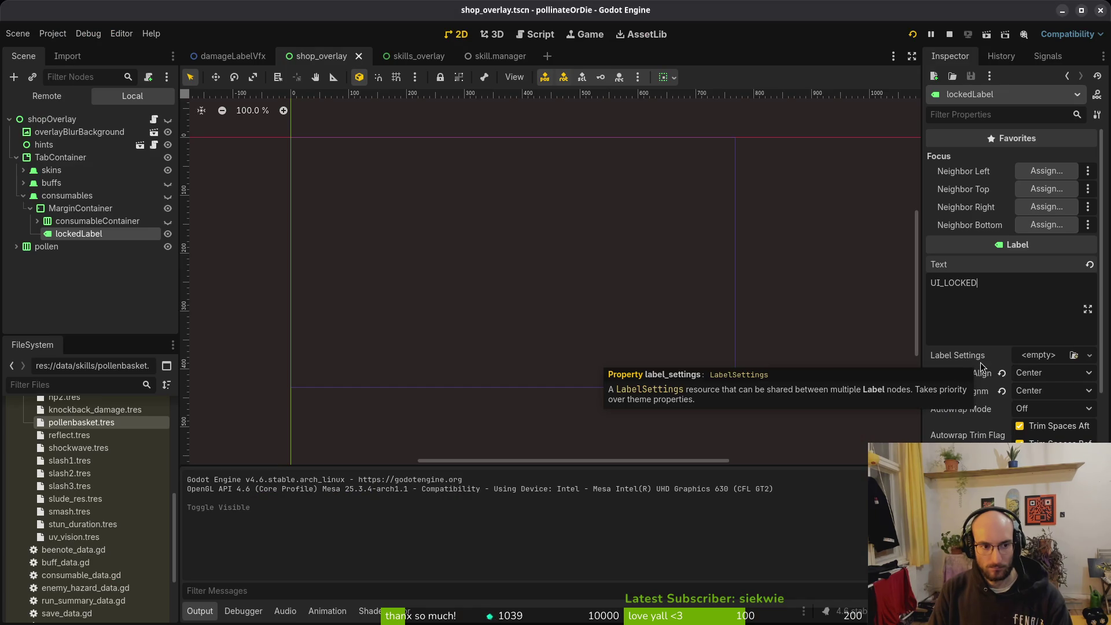
pyautogui.write('L')
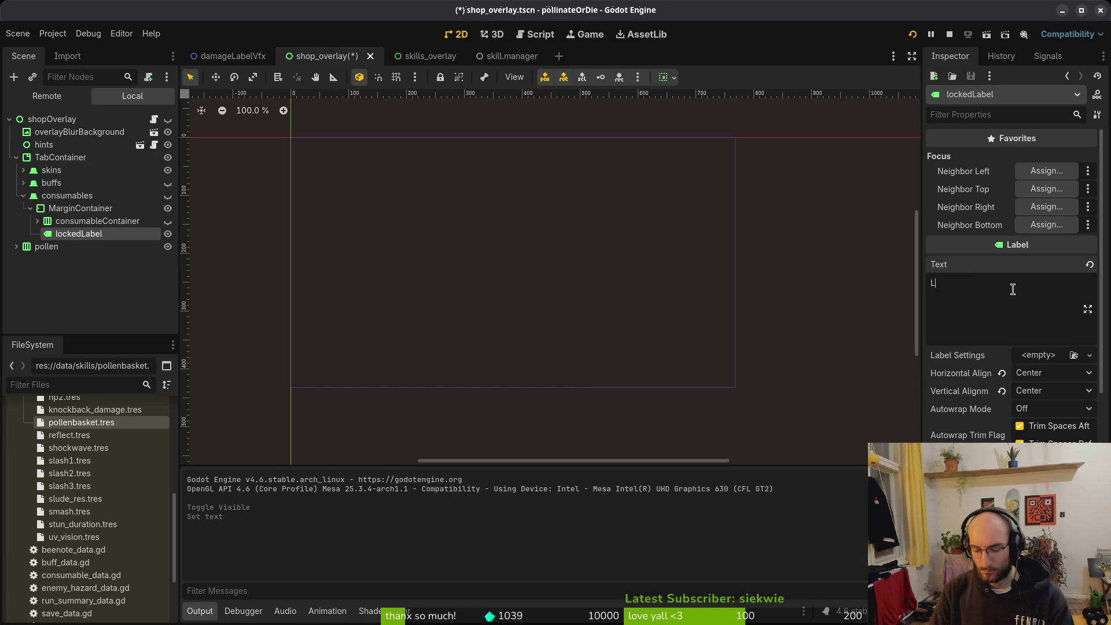
pyautogui.hotkey('ctrl', 's')
pyautogui.click(69, 272)
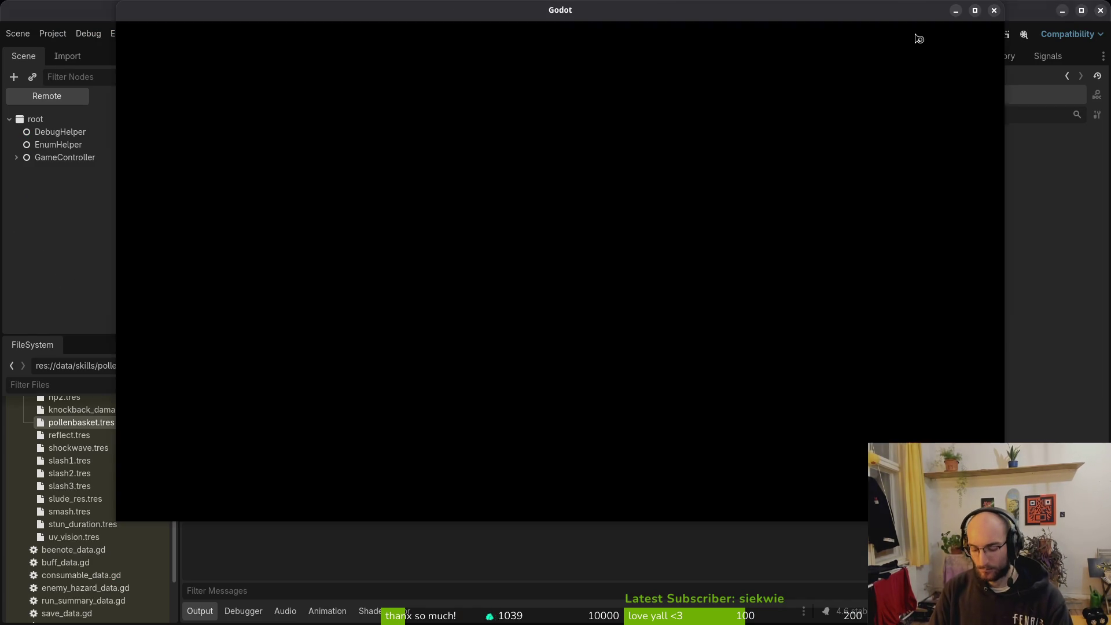
# Start a game and check that the shop's consumables tab is locked.
pyautogui.press('Return')
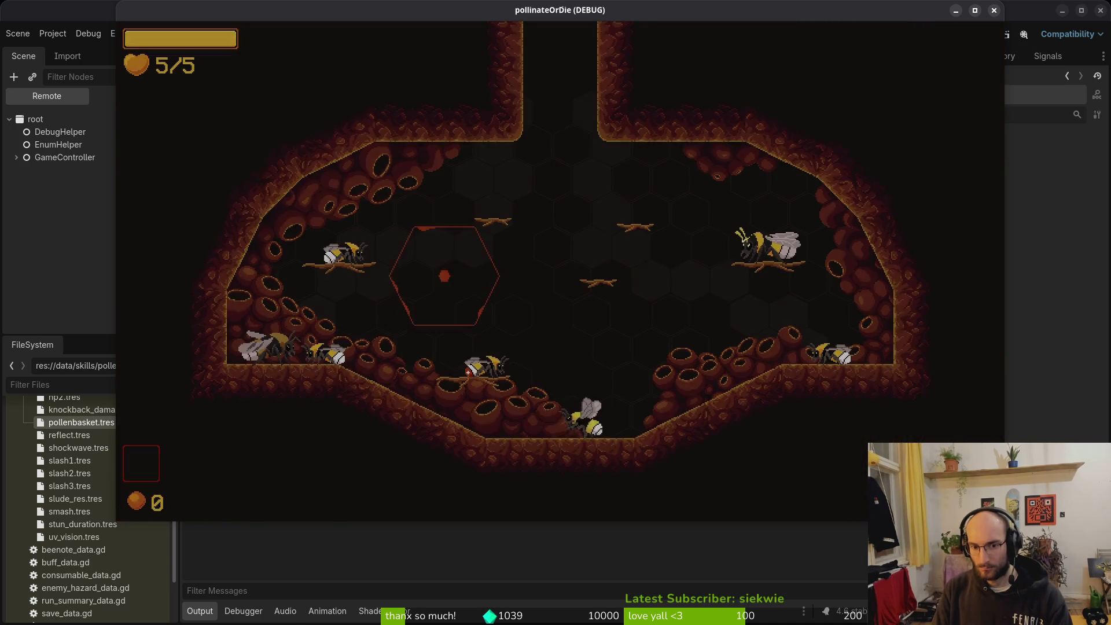
pyautogui.press('e')
pyautogui.press('e')
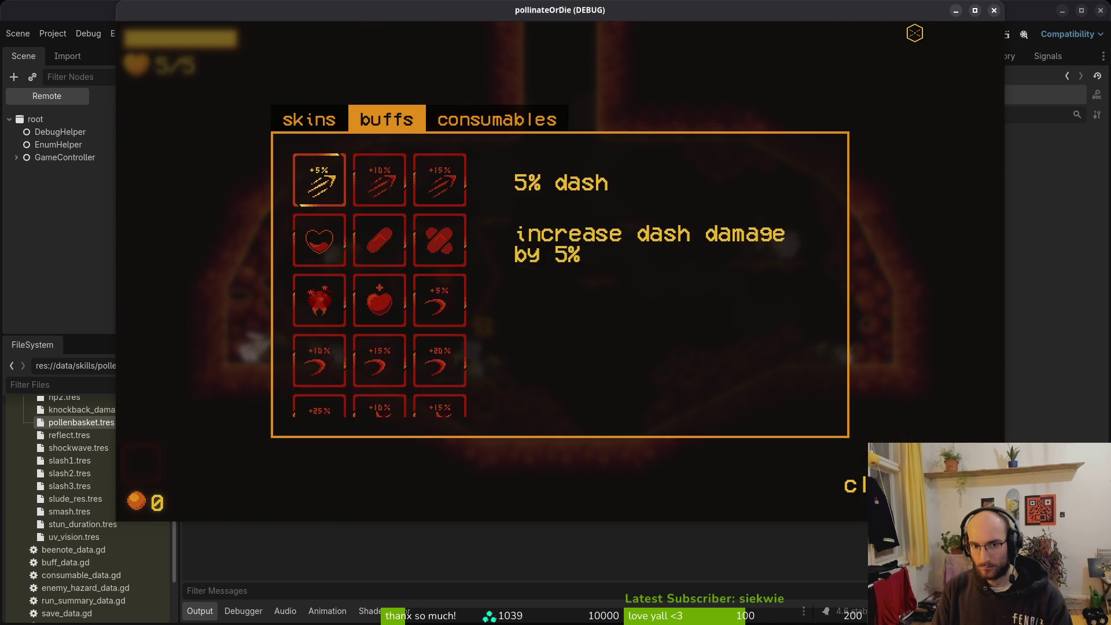
pyautogui.press('e')
pyautogui.press('e')
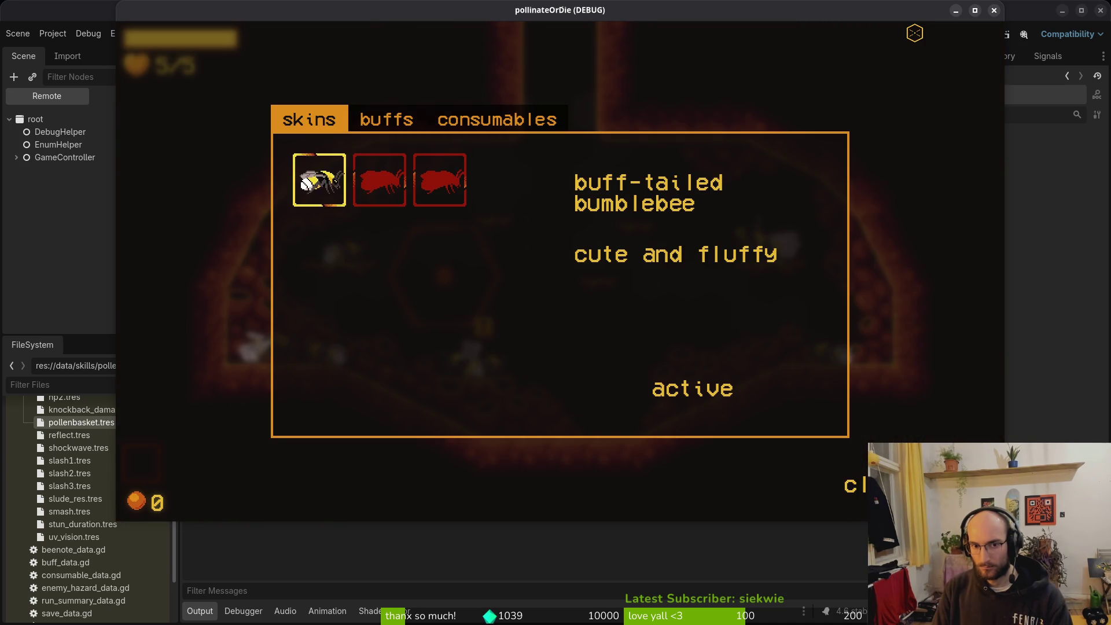
pyautogui.press('Escape')
pyautogui.press('Escape')
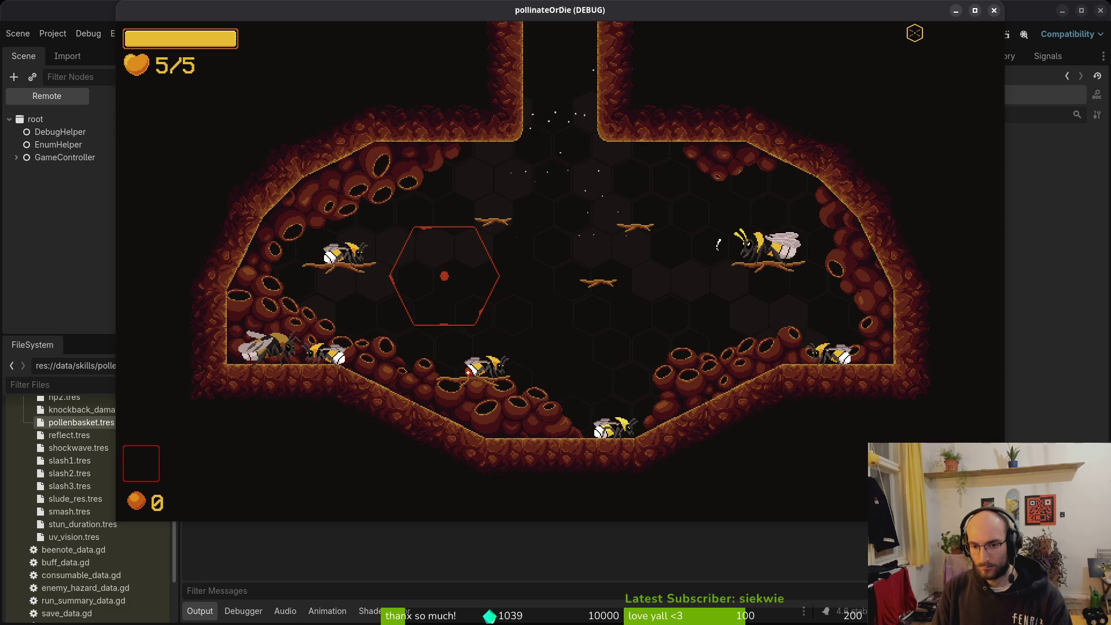
# Grant extra honey from the debug panel and buy the pollen baskets skill.
pyautogui.press('Escape')
pyautogui.press('Down')
pyautogui.press('Down')
pyautogui.press('Up')
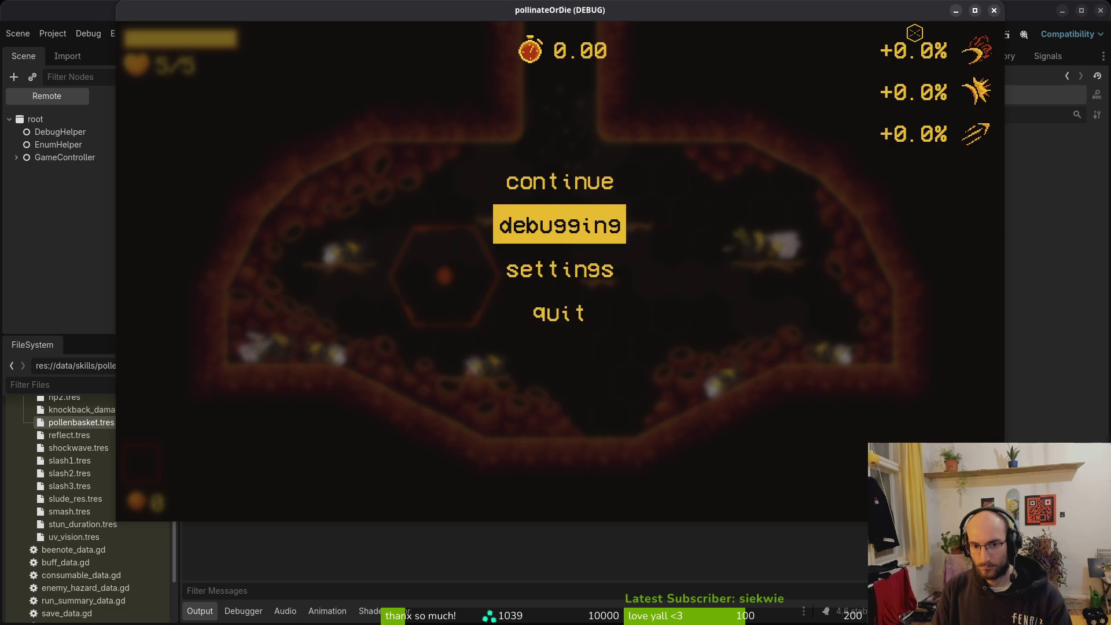
pyautogui.press('Return')
pyautogui.press('Down')
pyautogui.press('Down')
pyautogui.press('Down')
pyautogui.press('Return')
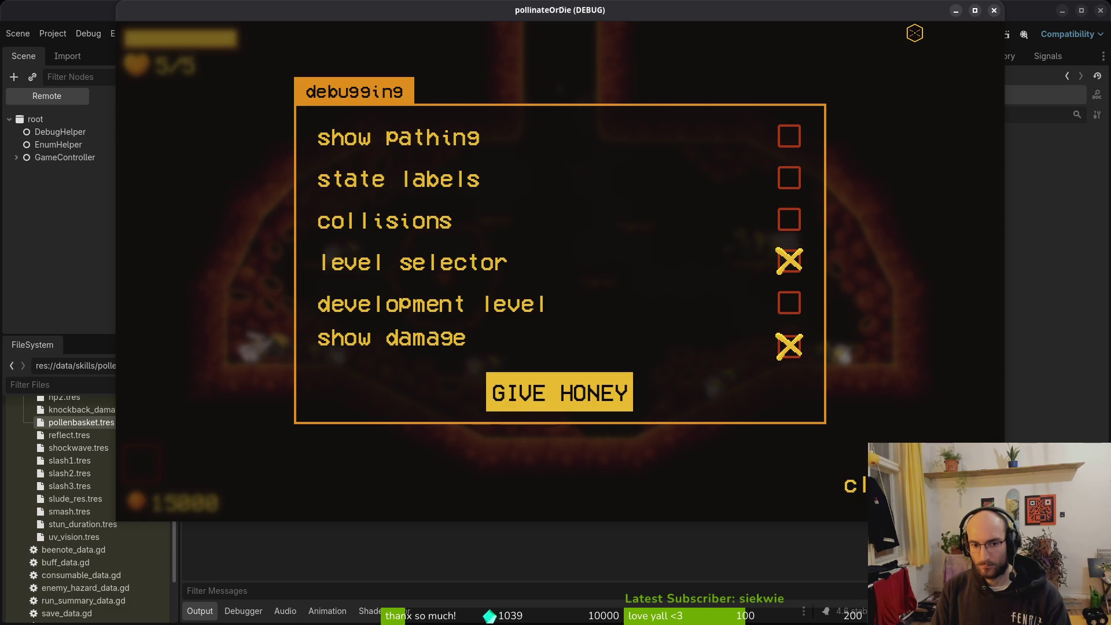
pyautogui.press('Escape')
pyautogui.press('Tab')
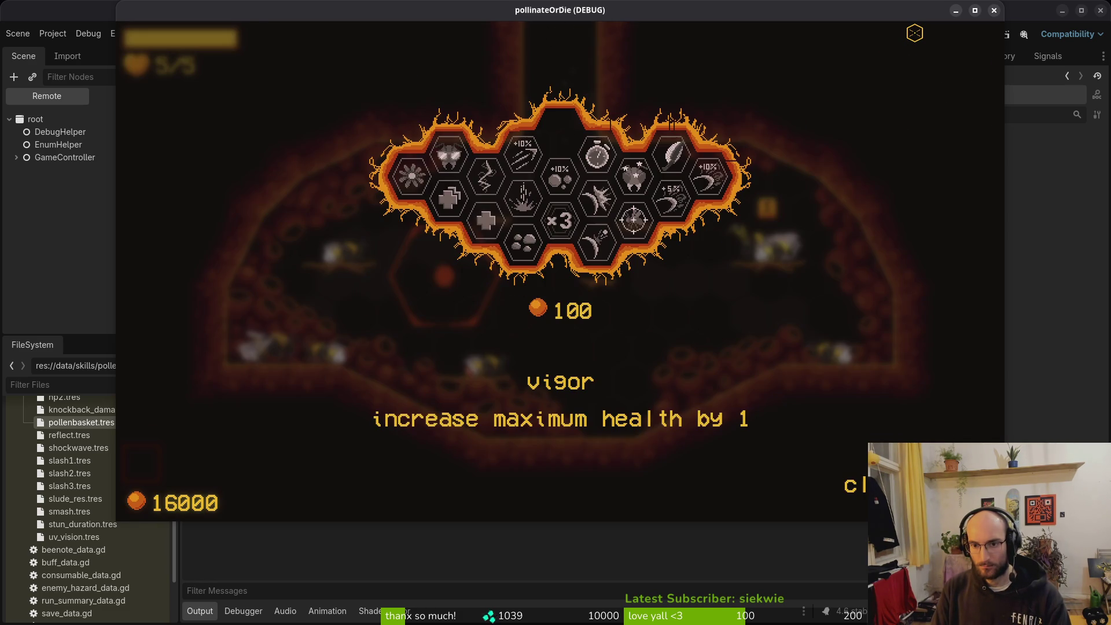
pyautogui.press('Right')
pyautogui.press('Right')
pyautogui.press('Right')
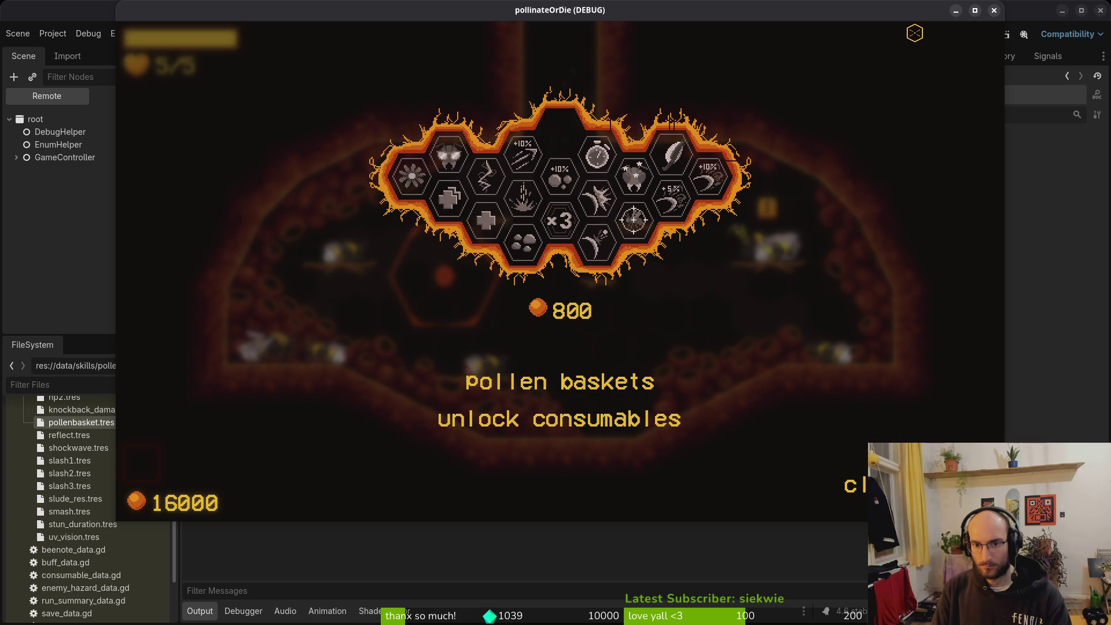
pyautogui.press('Tab')
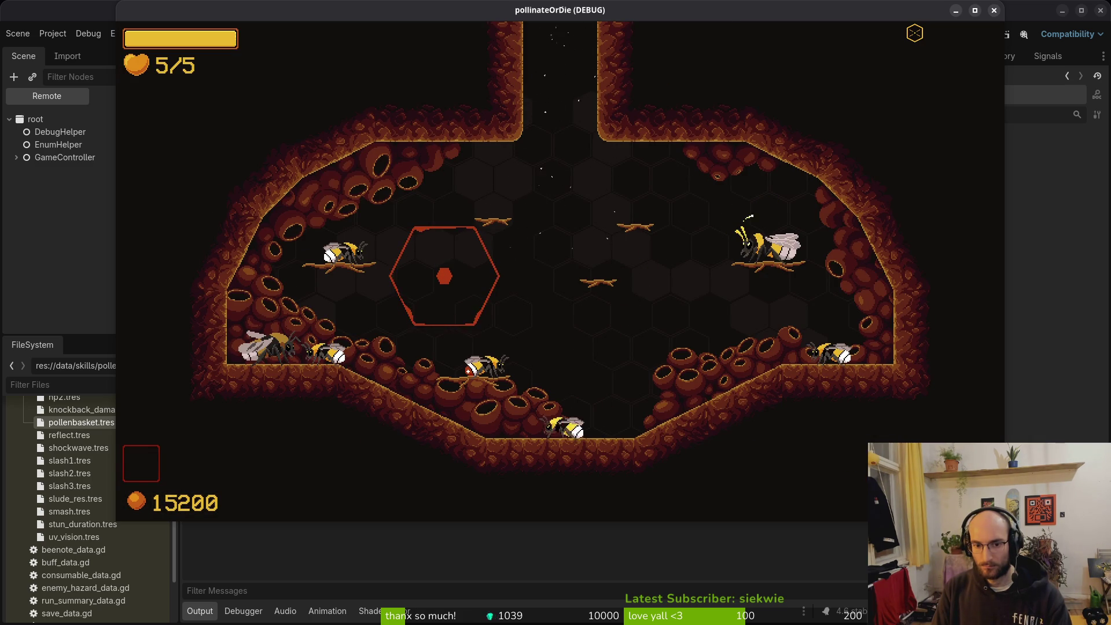
# Recheck the shop's consumables tab, then buy the vigor skill for 6/6 health.
pyautogui.press('e')
pyautogui.press('Right')
pyautogui.press('Right')
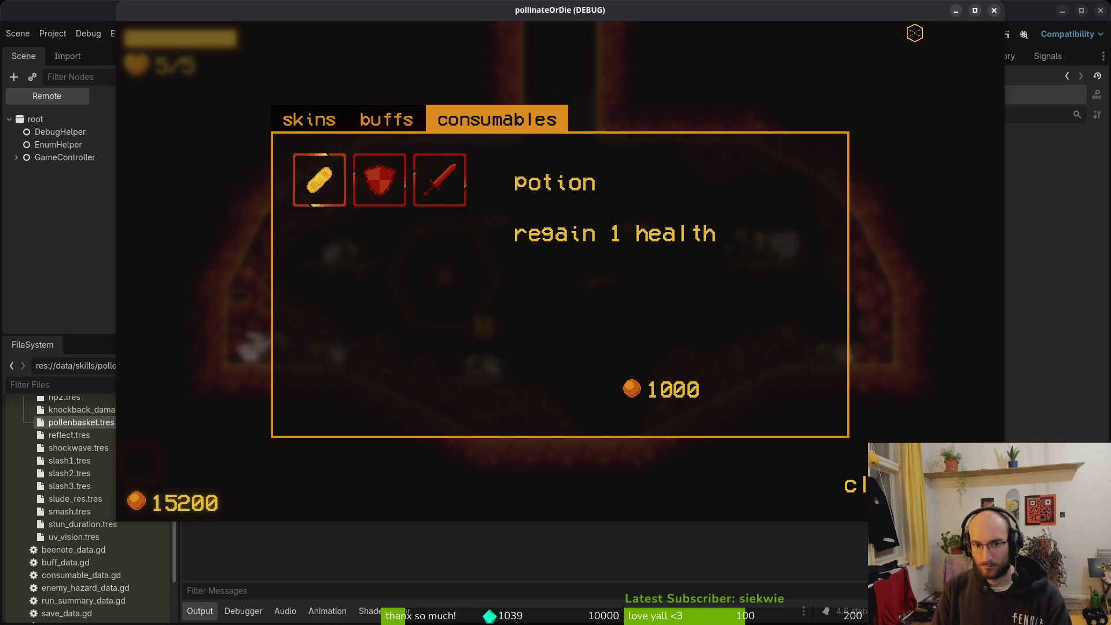
pyautogui.press('Right')
pyautogui.press('Right')
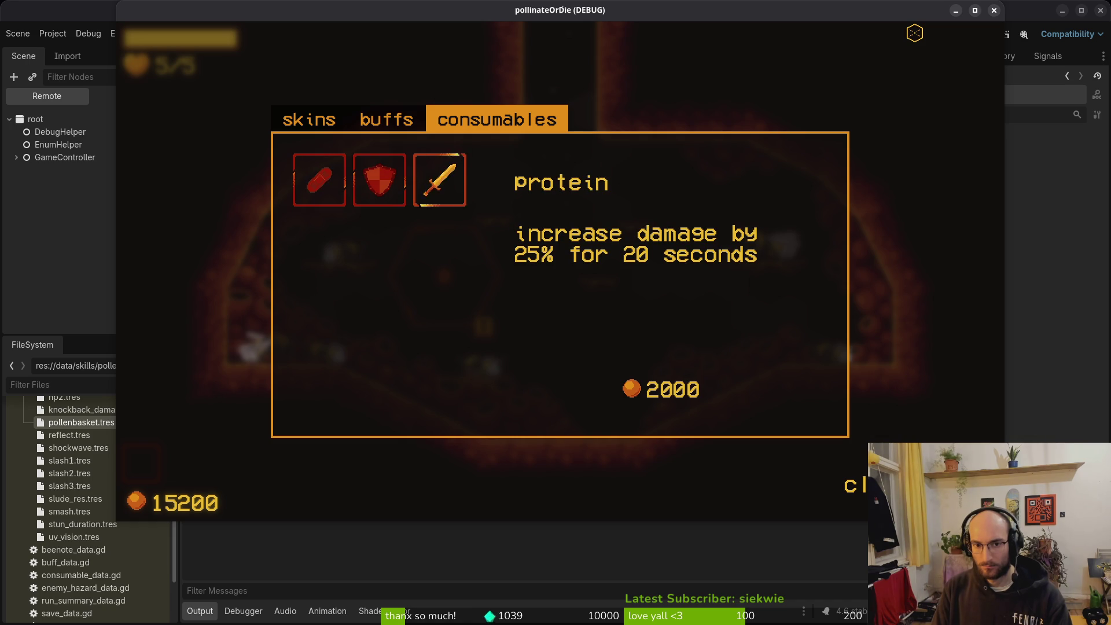
pyautogui.press('Escape')
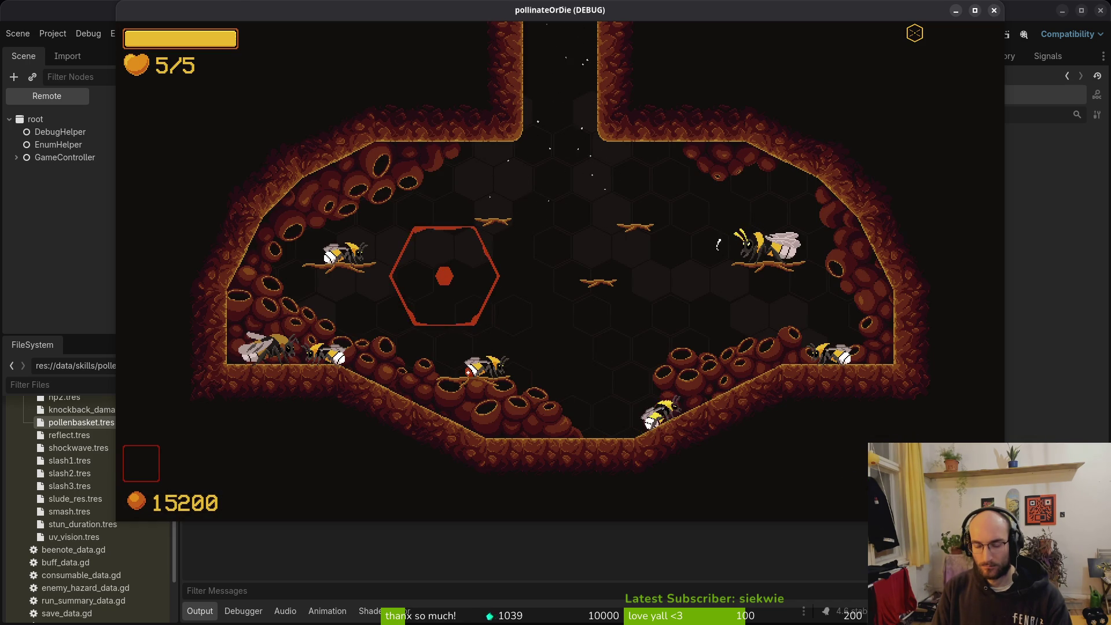
pyautogui.press('Tab')
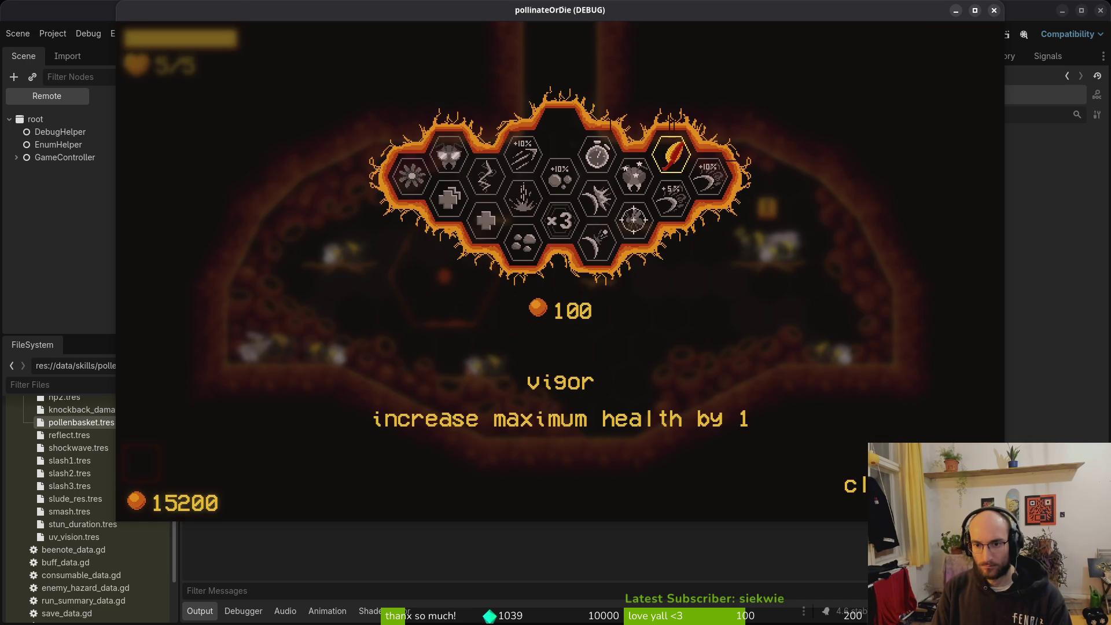
pyautogui.press('Return')
pyautogui.press('Up')
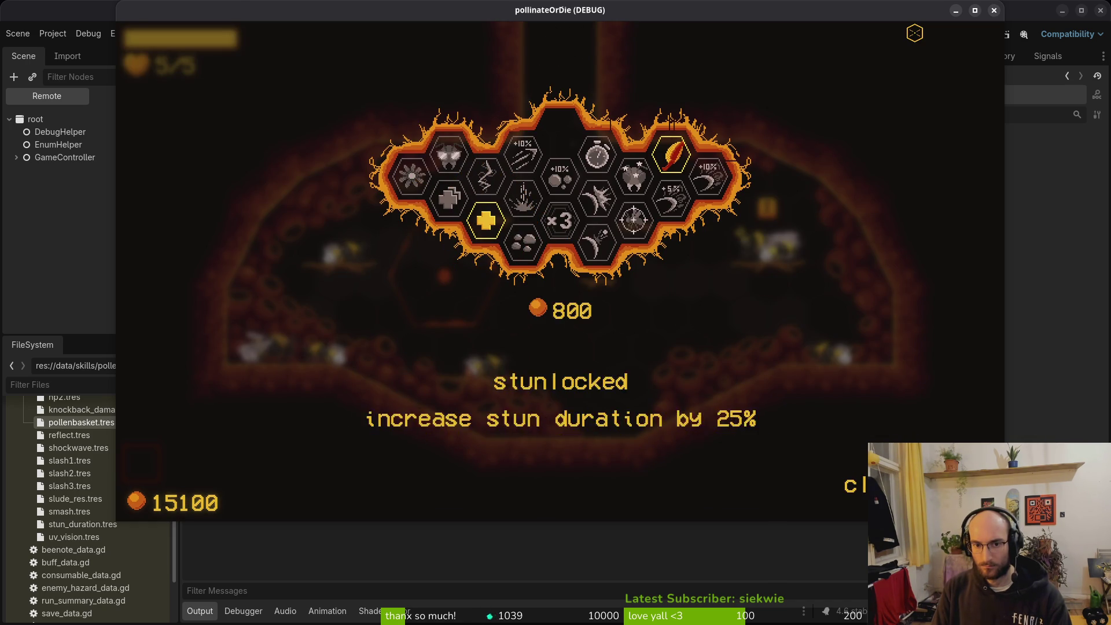
pyautogui.press('Left')
pyautogui.press('Escape')
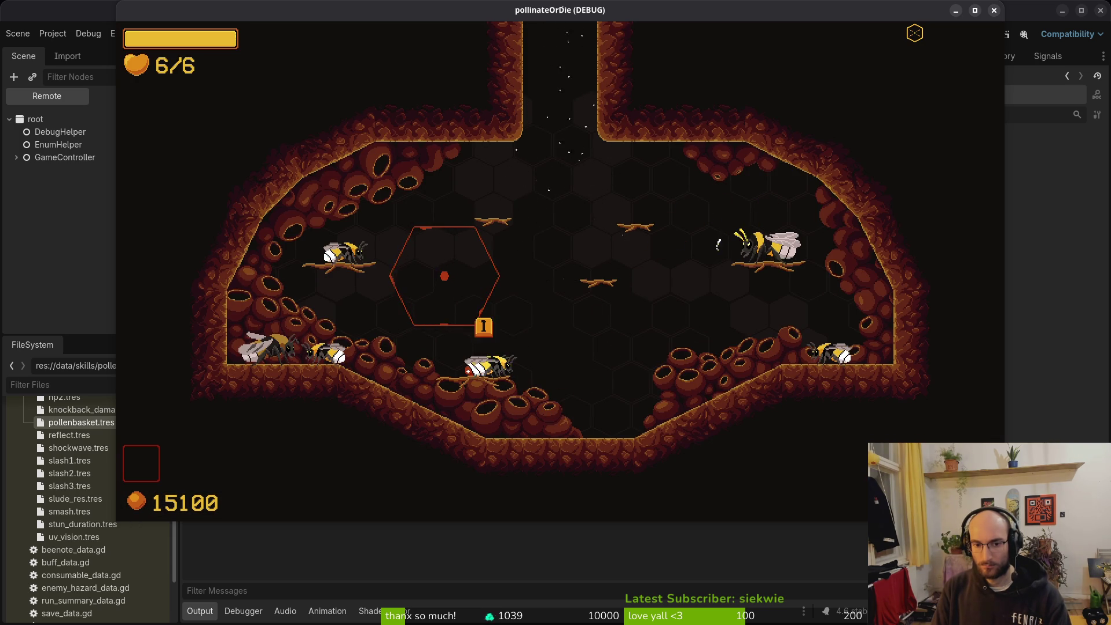
# Confirm the consumables tab still shows locked, then stop the game.
pyautogui.press('e')
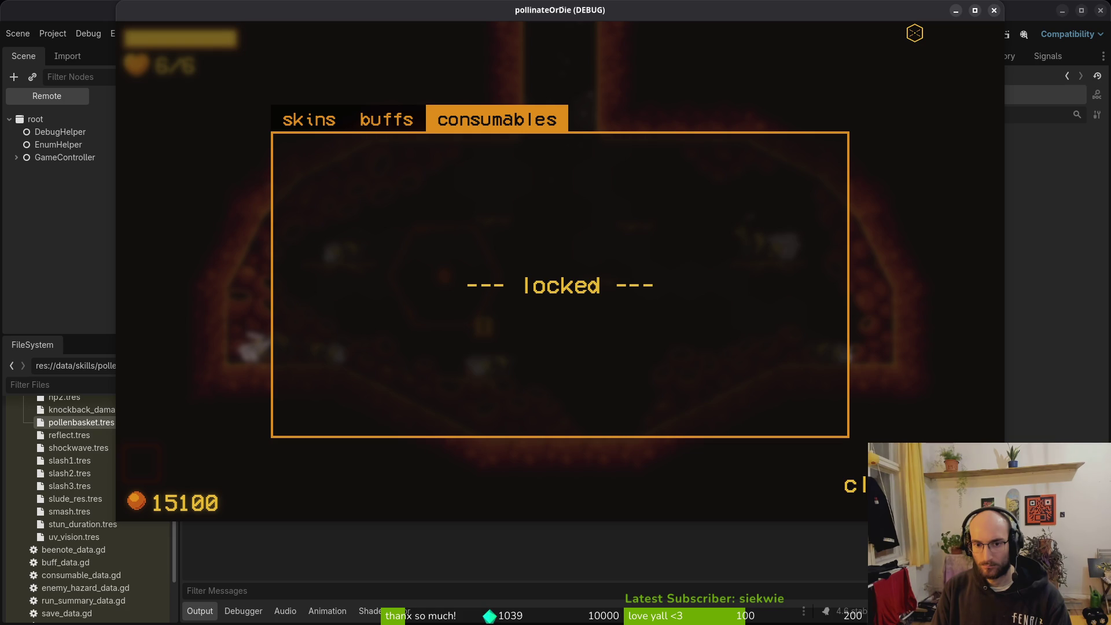
pyautogui.press('e')
pyautogui.press('Tab')
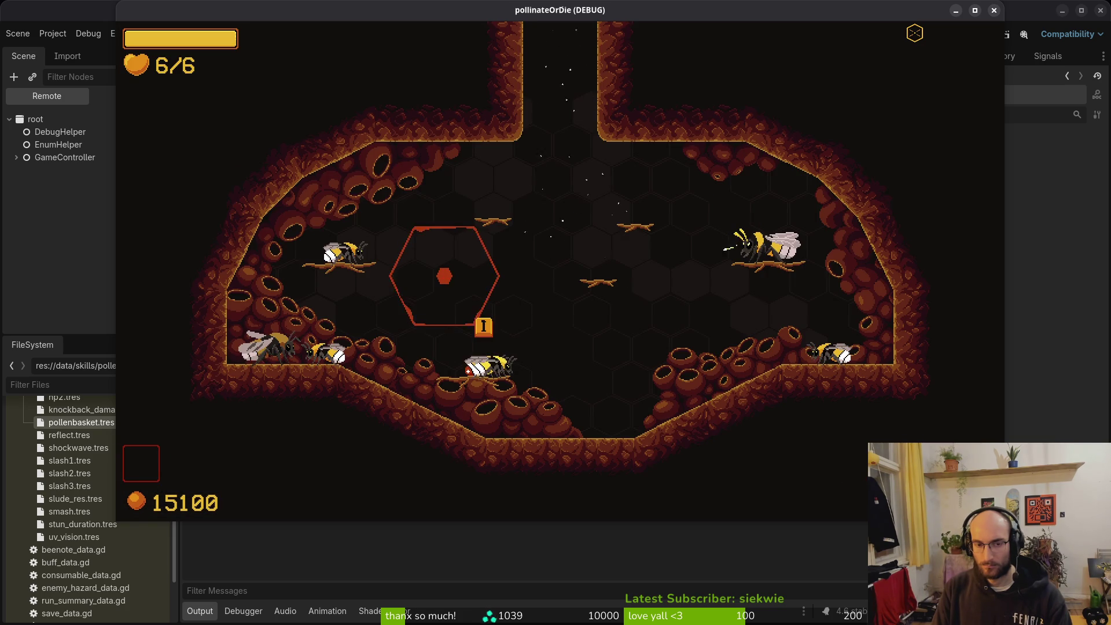
pyautogui.press('Tab')
pyautogui.press('q')
pyautogui.press('Tab')
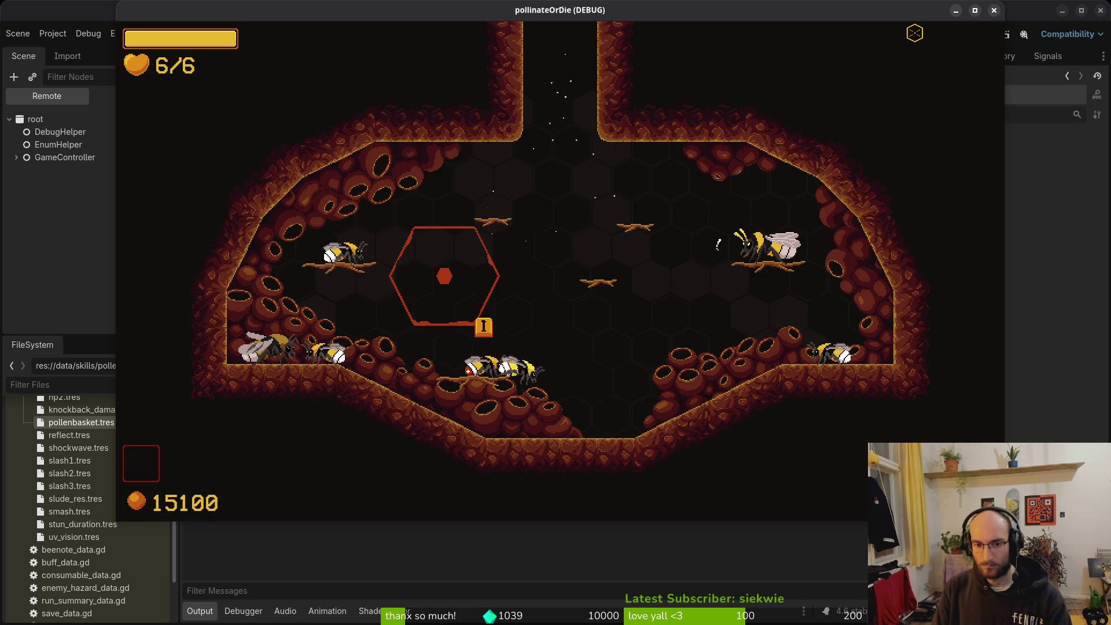
pyautogui.press('F8')
pyautogui.hotkey('alt', 'Tab')
# Search translations.csv for LOCKED, then open hud_overlay.gd.
pyautogui.write('/LOCKED')
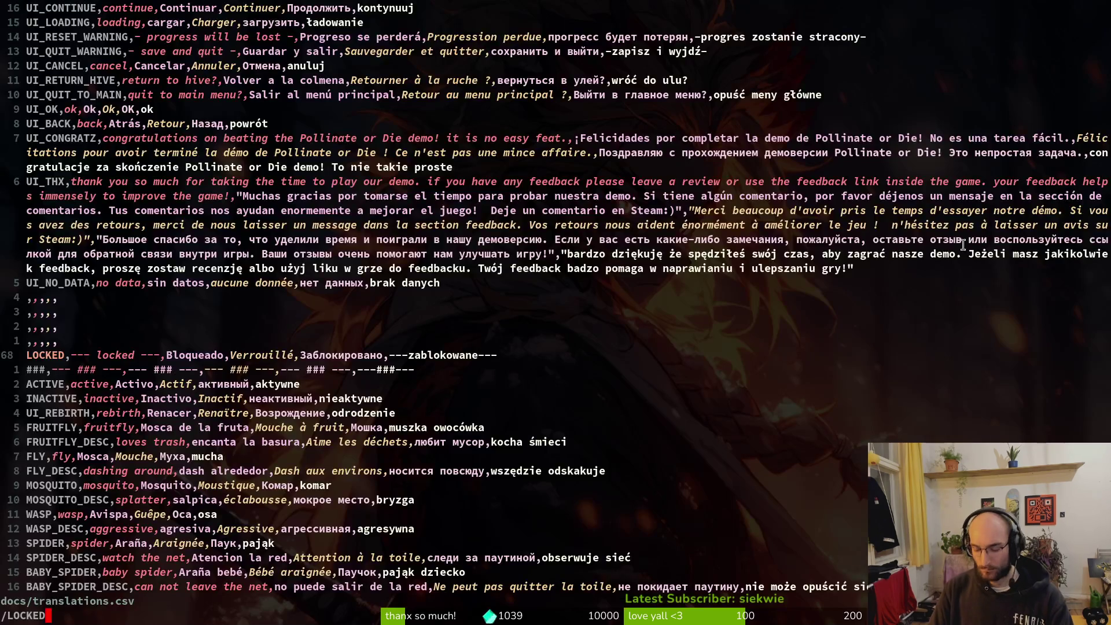
pyautogui.hotkey('ctrl', 'o')
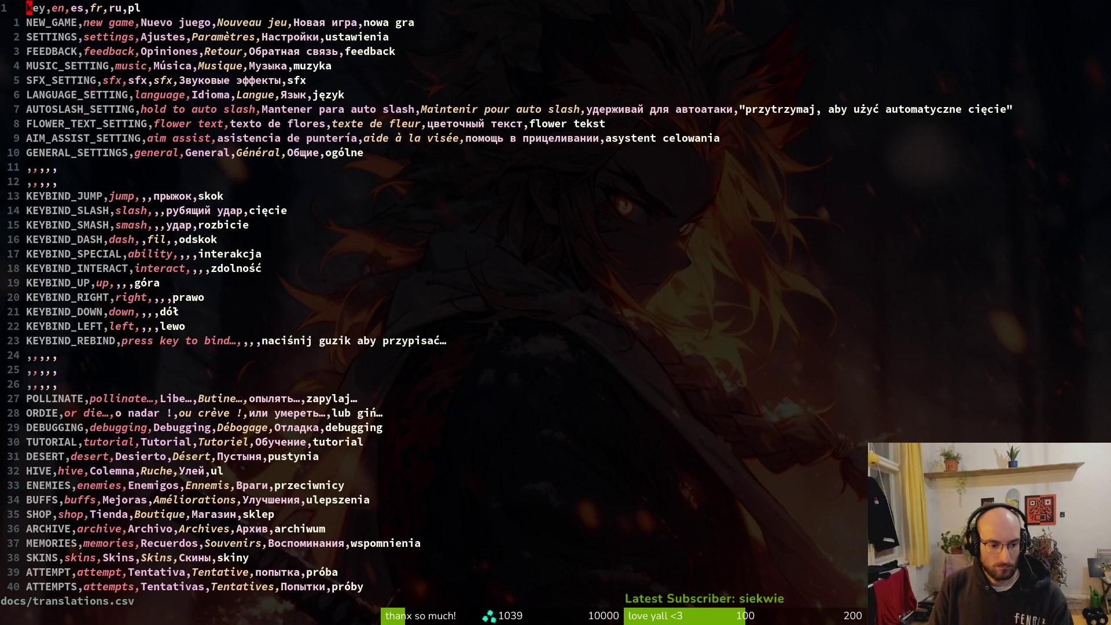
pyautogui.hotkey('ctrl', 'p')
pyautogui.write('hudove')
pyautogui.press('Return')
# Open shop_overlay.gd with the file finder.
pyautogui.hotkey('ctrl', 'p')
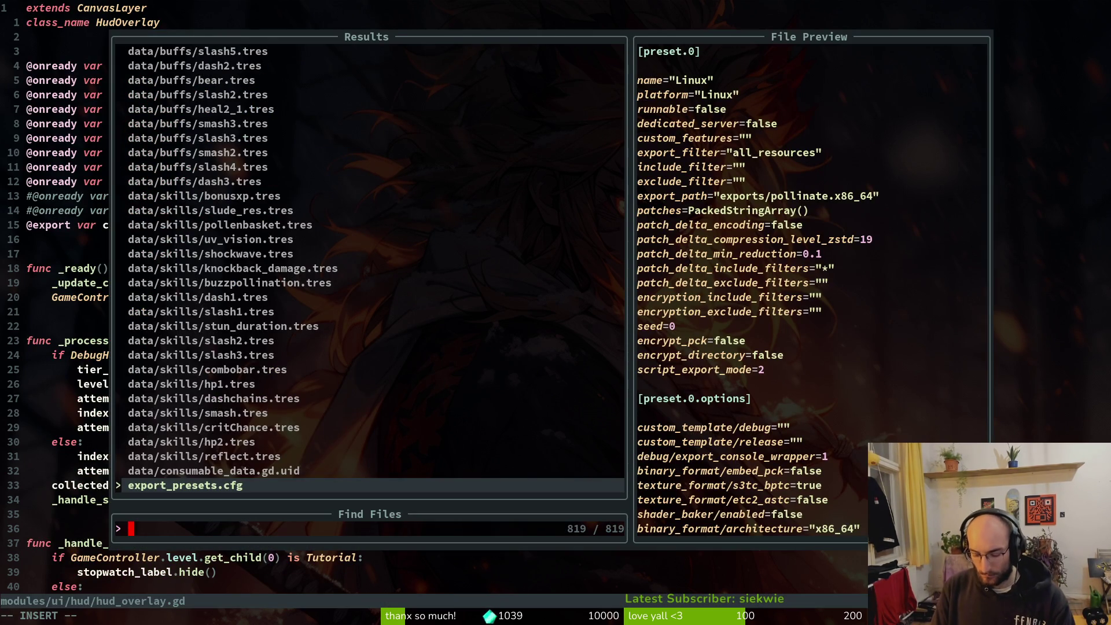
pyautogui.write('shopove')
pyautogui.press('Return')
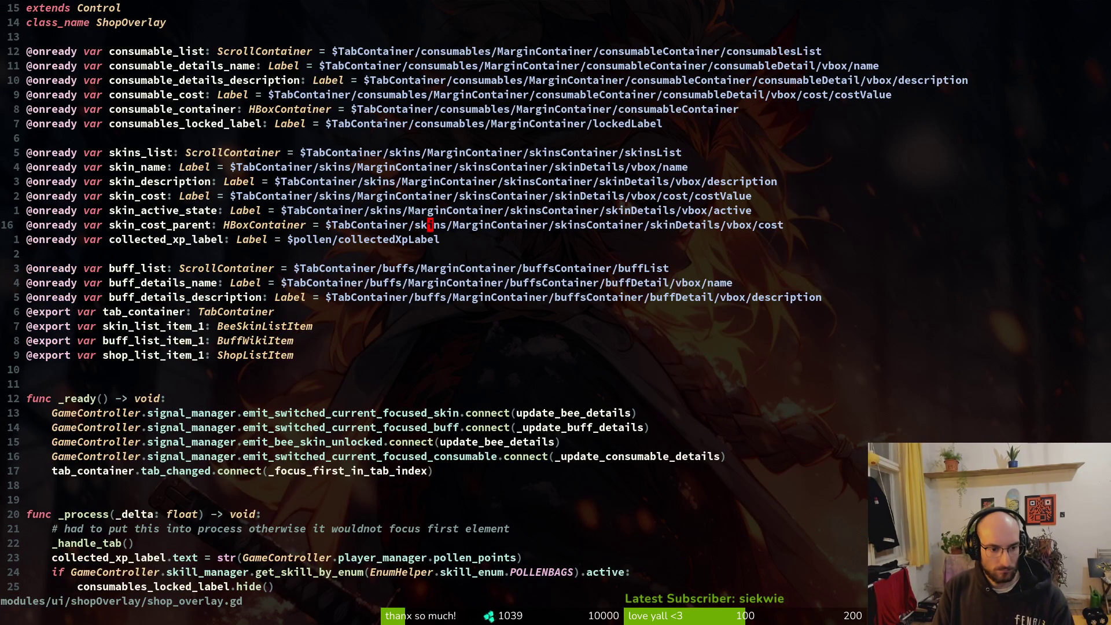
# Copy the six-line POLLENBAGS check block from shop_overlay.gd.
pyautogui.press('j')
pyautogui.press('j')
pyautogui.press('j')
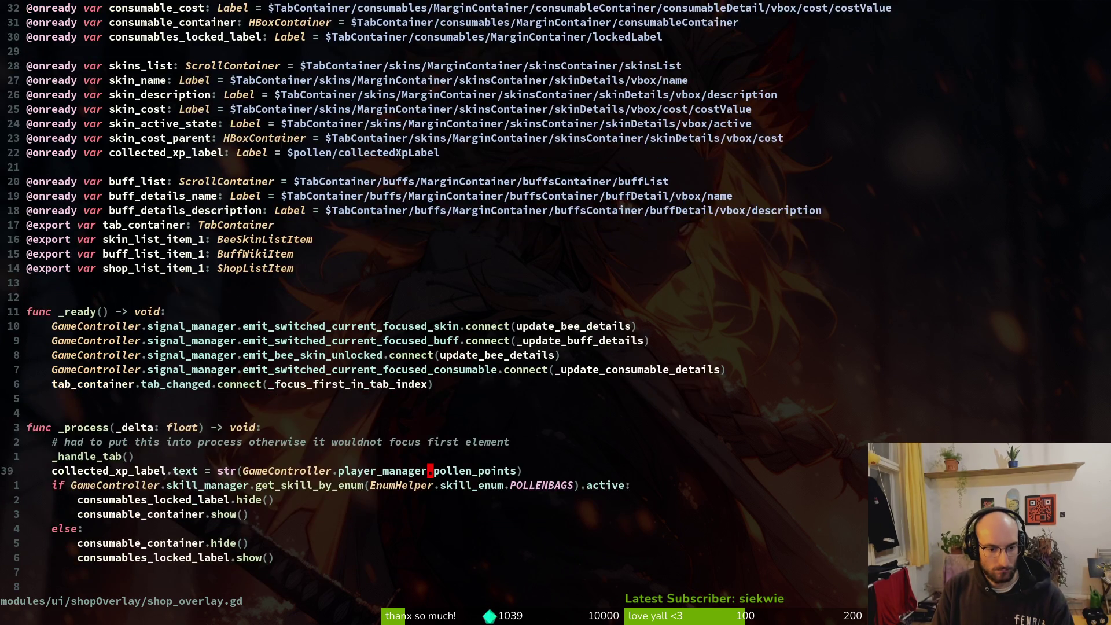
pyautogui.hotkey('shift', 'v')
pyautogui.press('j')
pyautogui.press('j')
pyautogui.press('j')
pyautogui.press('j')
pyautogui.press('y')
# Paste the block into hud_overlay.gd's _process, renaming the target to consumable_slot.
pyautogui.hotkey('ctrl', '6')
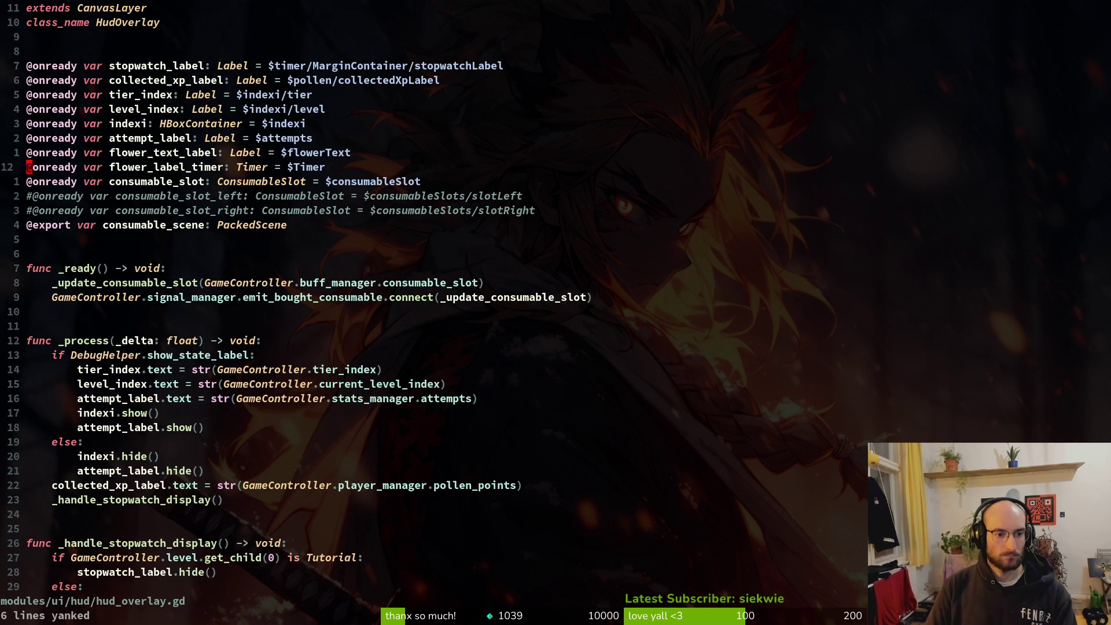
pyautogui.press('j')
pyautogui.press('j')
pyautogui.press('j')
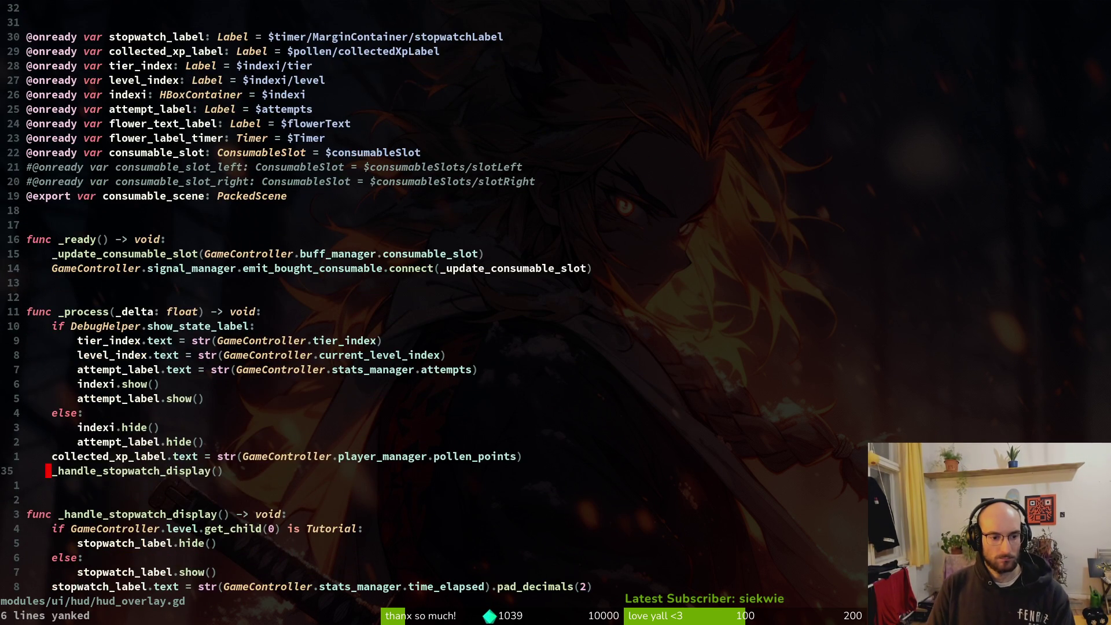
pyautogui.press('p')
pyautogui.write('j')
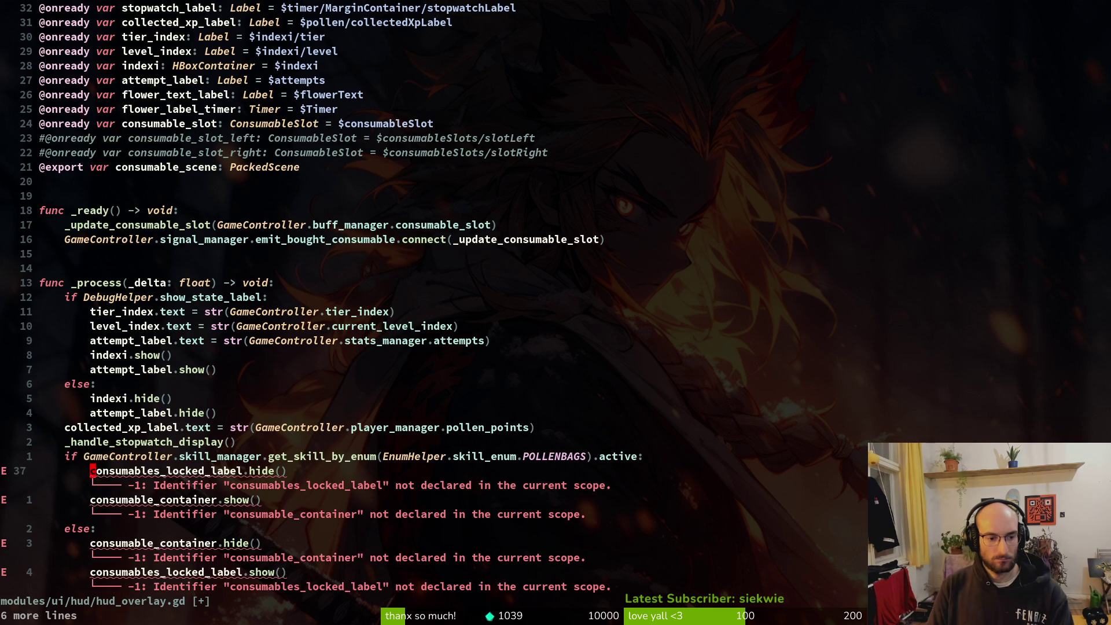
pyautogui.write('ciwcons')
pyautogui.press('Return')
pyautogui.press('Escape')
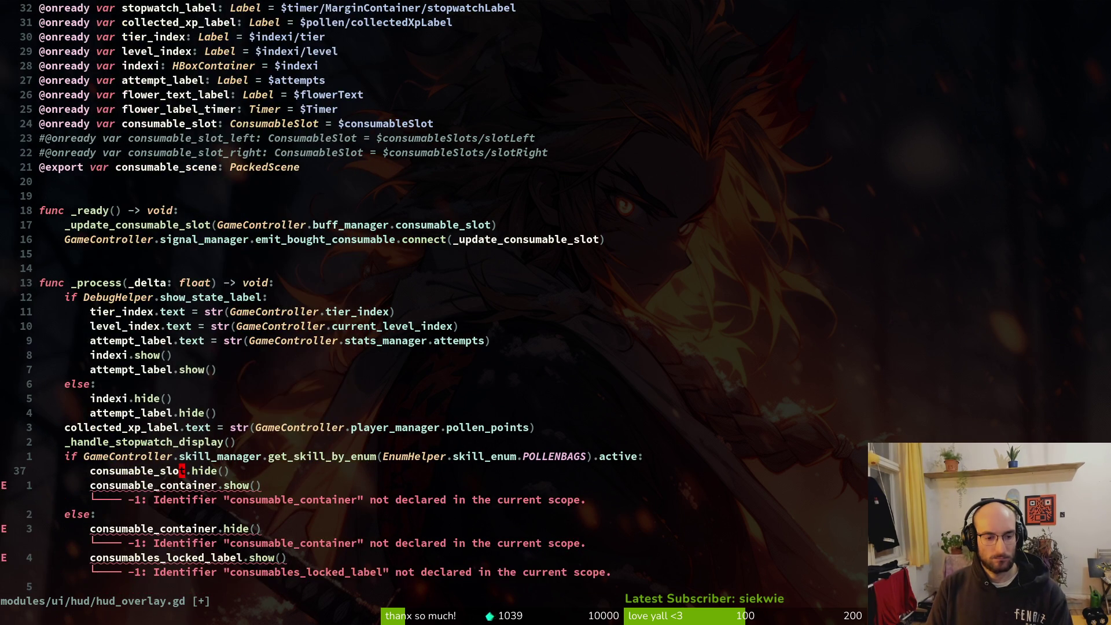
# Rewrite the branches so consumable_slot.show() runs when active and consumable_slot.hide() otherwise.
pyautogui.press('j')
pyautogui.press('d')
pyautogui.press('d')
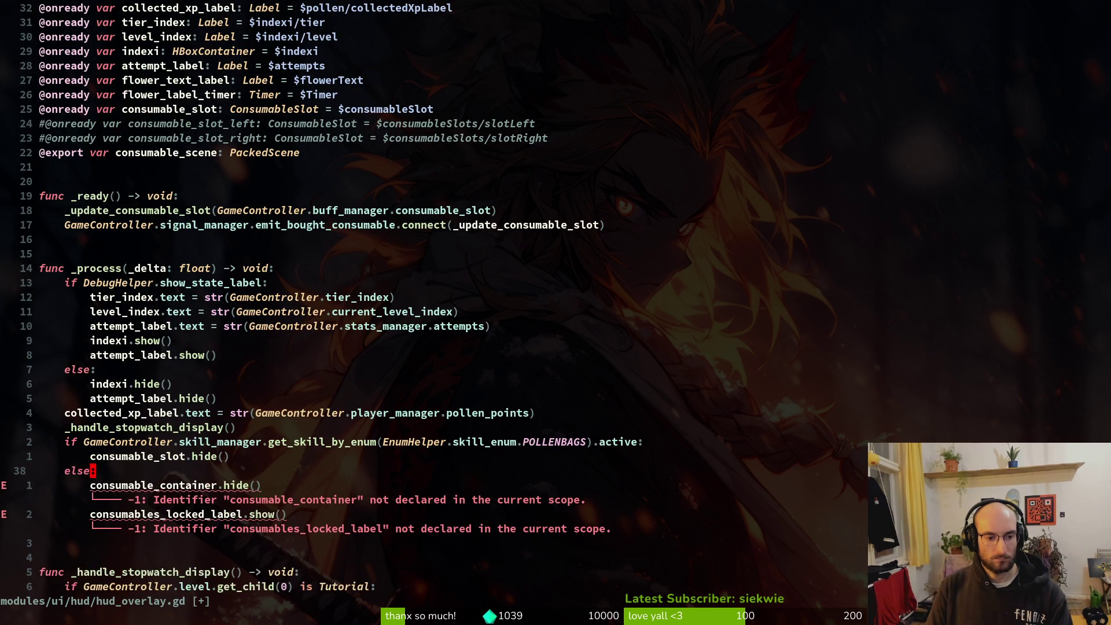
pyautogui.press('j')
pyautogui.press('j')
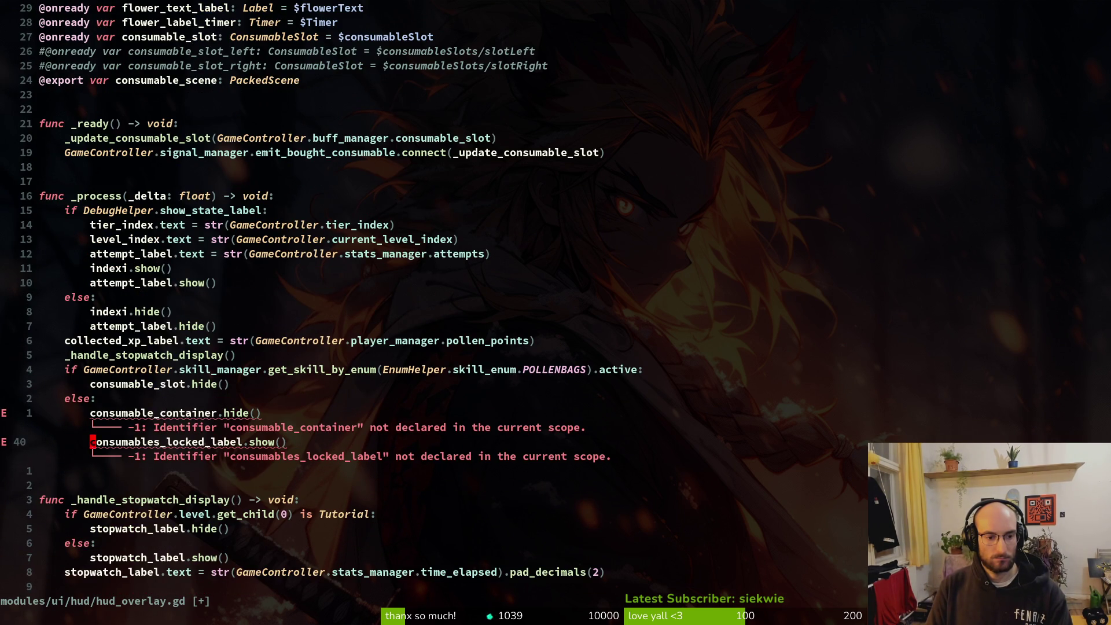
pyautogui.press('d')
pyautogui.press('d')
pyautogui.press('k')
pyautogui.press('p')
pyautogui.press('k')
pyautogui.hotkey('shift', 'v')
pyautogui.press('d')
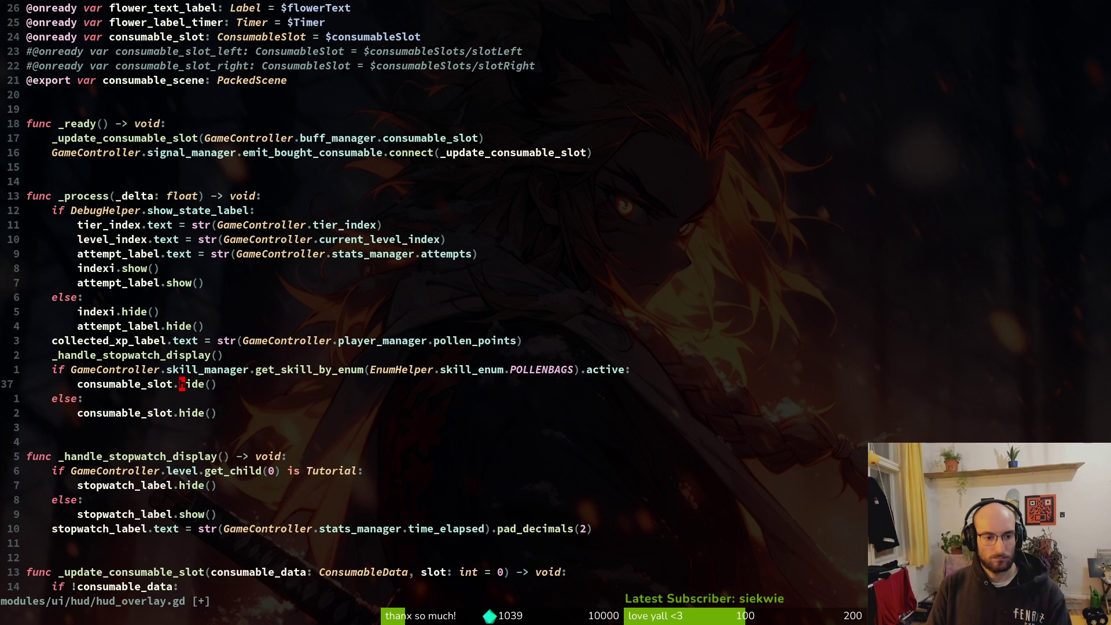
pyautogui.write('show')
pyautogui.press('Escape')
# Save hud_overlay.gd with :w and run the game from Godot.
pyautogui.write(':w')
pyautogui.press('Return')
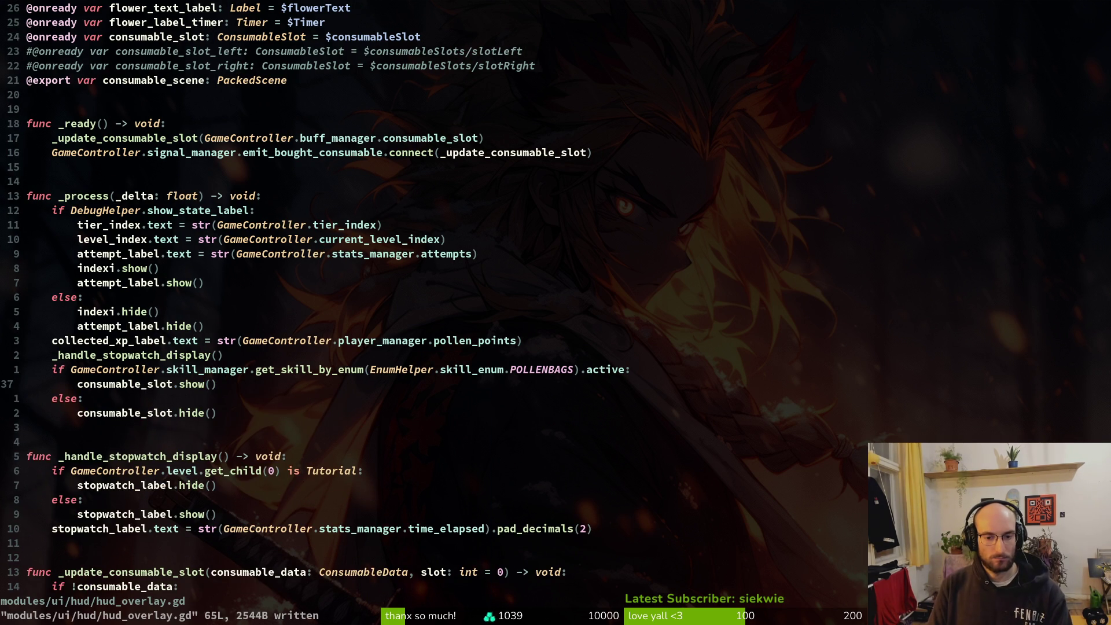
pyautogui.hotkey('alt', 'Tab')
pyautogui.press('F5')
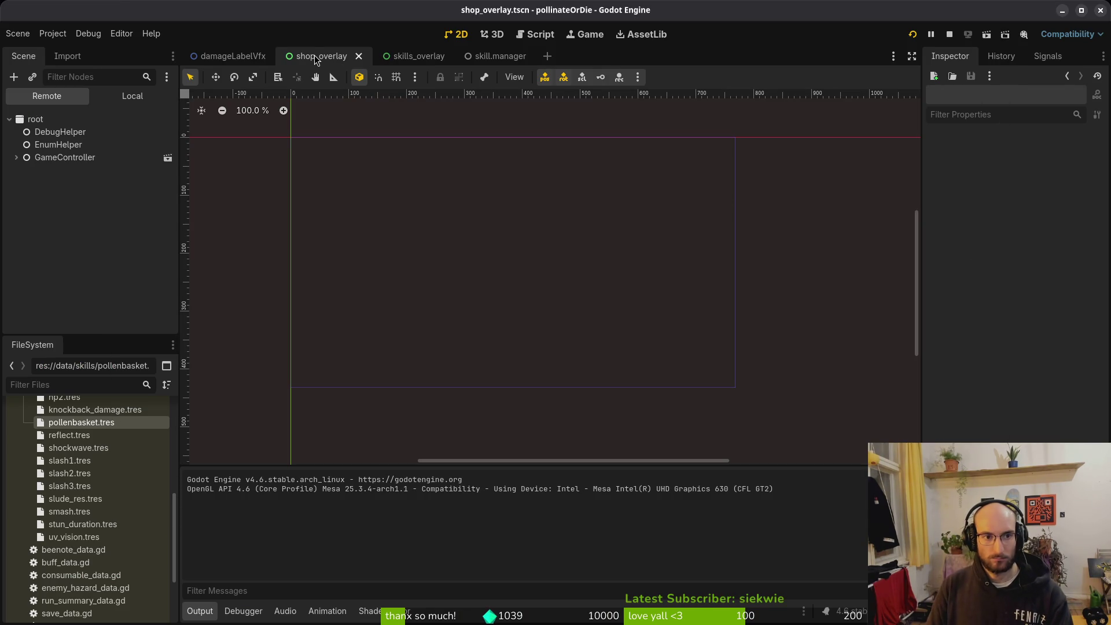
# Hide the consumableSlot node in hud_overlay.tscn, then stop and rerun the game.
pyautogui.hotkey('ctrl', 'shift', 'o')
pyautogui.write('hud_ove')
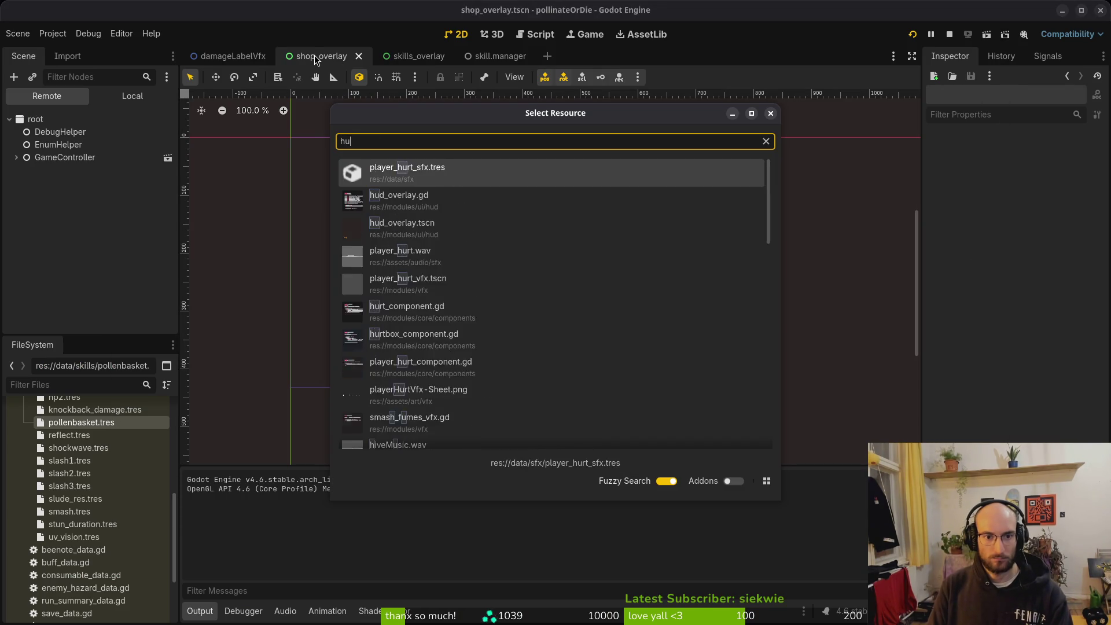
pyautogui.press('Return')
pyautogui.click(132, 95)
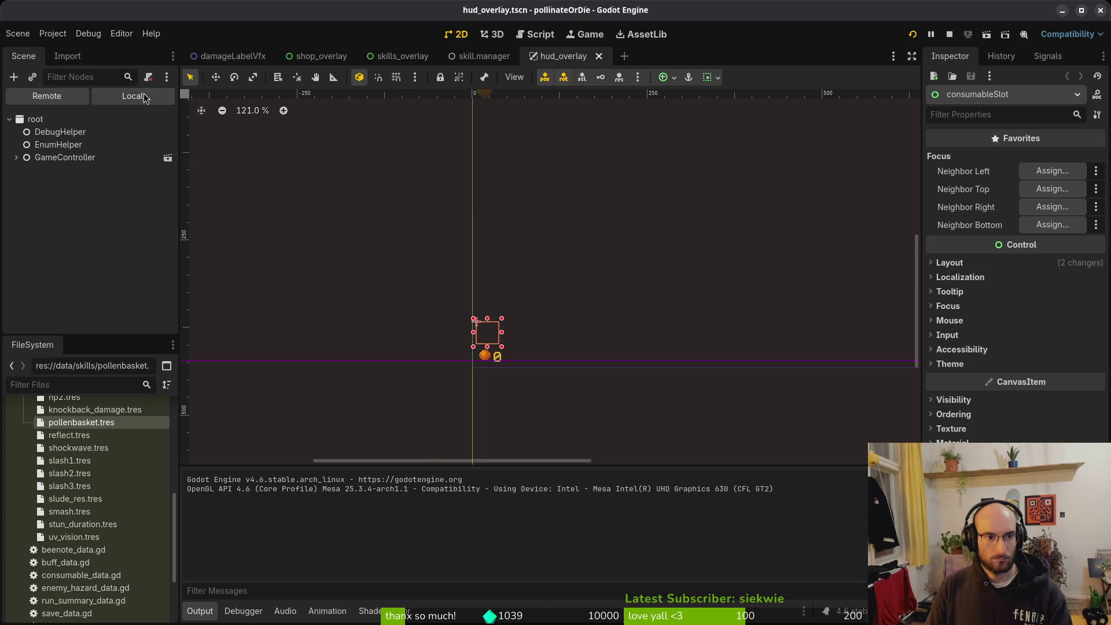
pyautogui.click(168, 234)
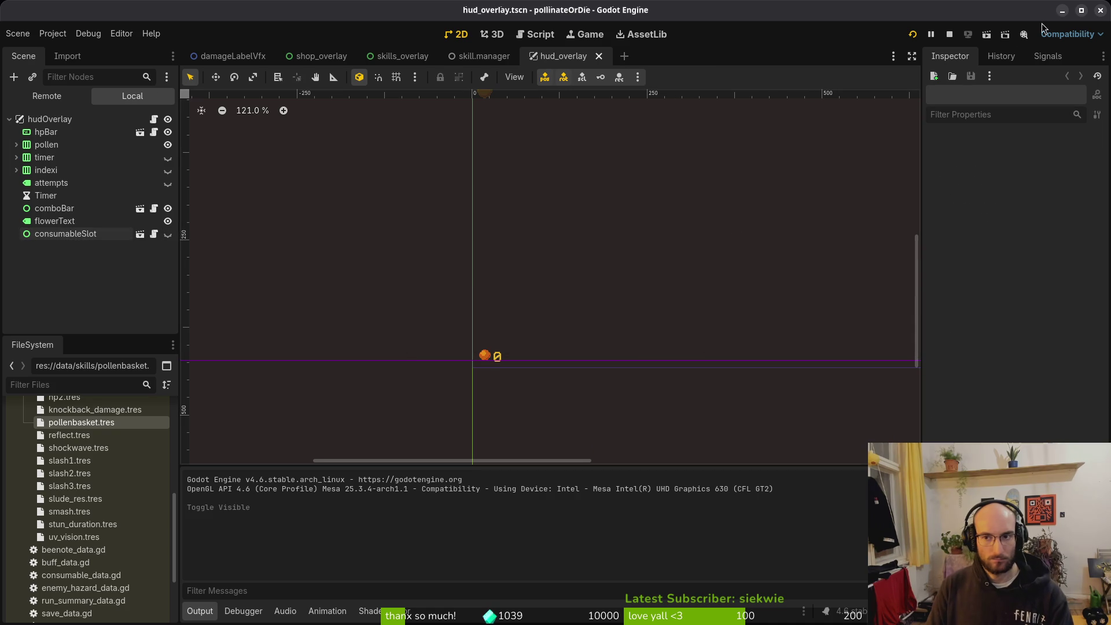
pyautogui.click(951, 35)
pyautogui.press('F5')
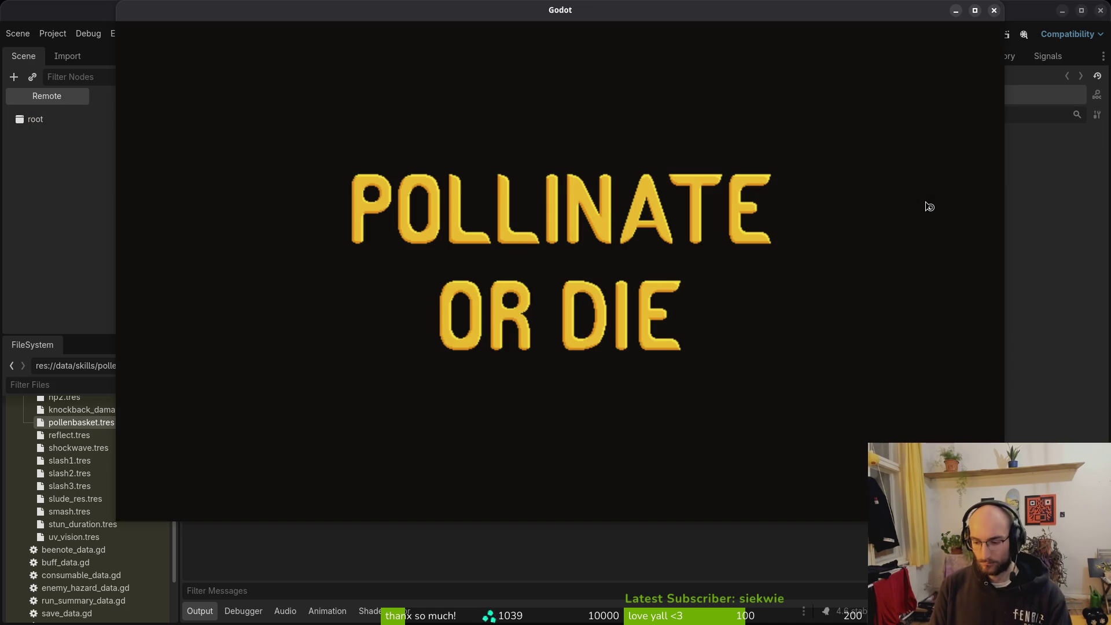
# Enter the hive level and unlock the Pollen Baskets skill in the skill tree.
pyautogui.press('Return')
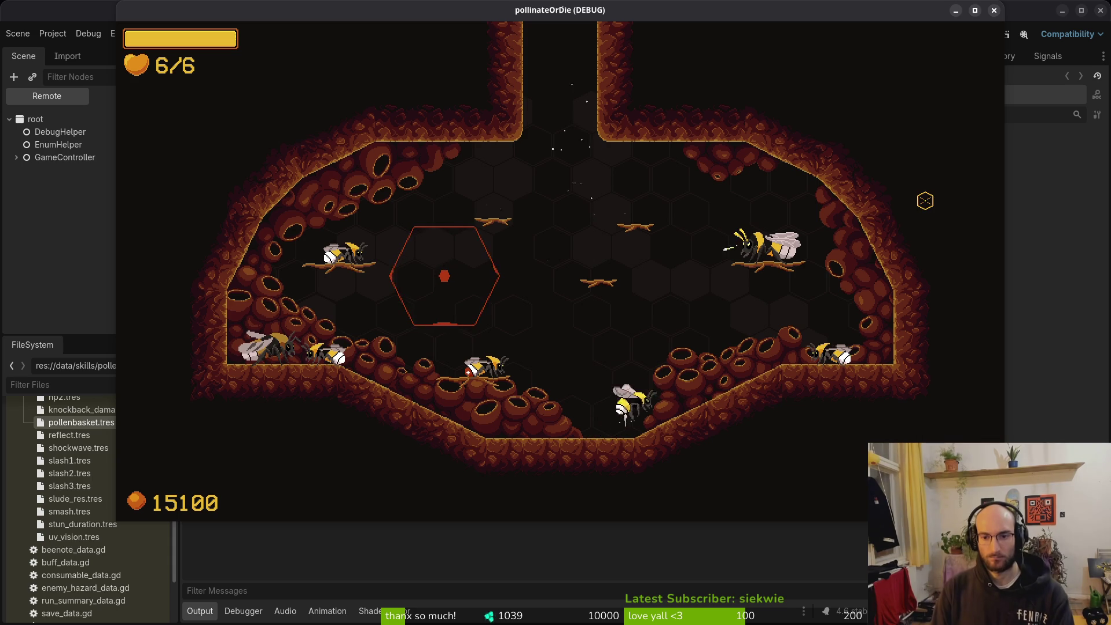
pyautogui.press('e')
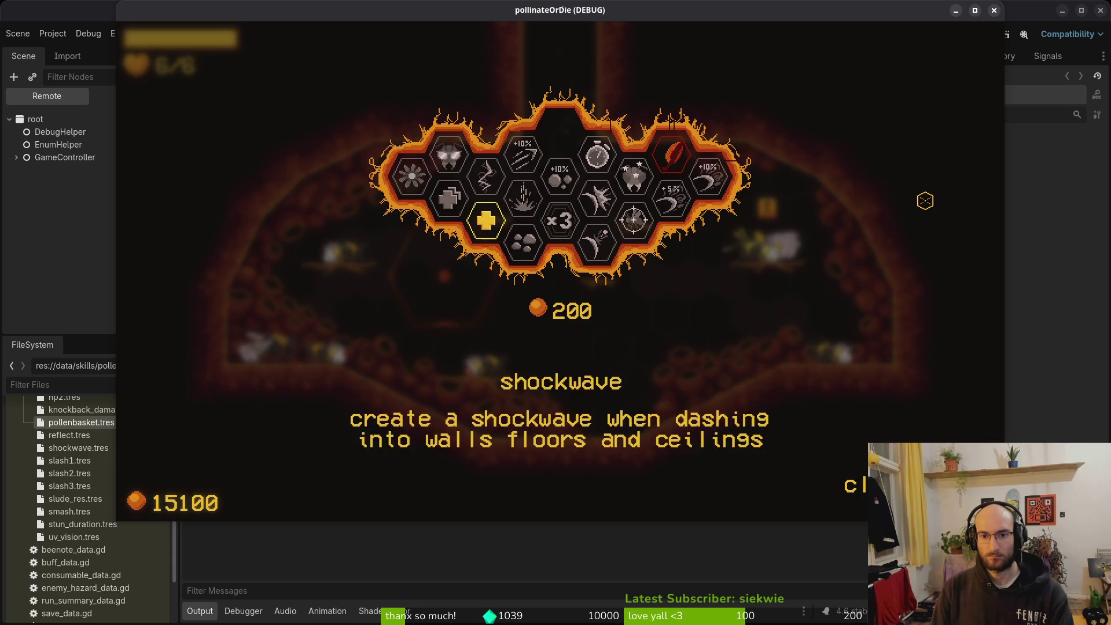
pyautogui.click(671, 153)
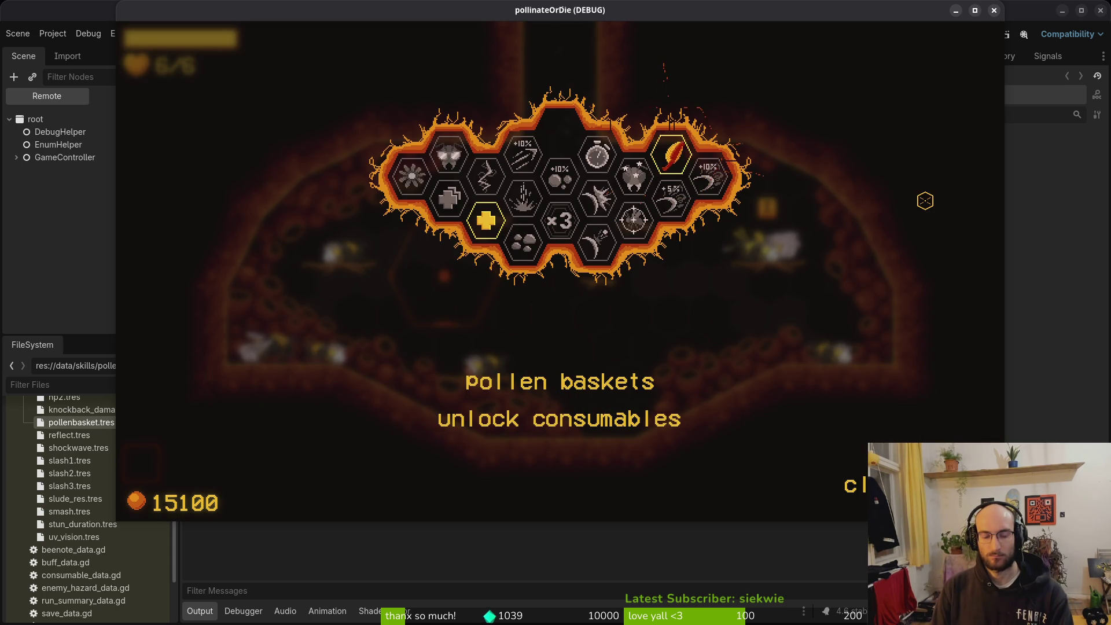
pyautogui.press('e')
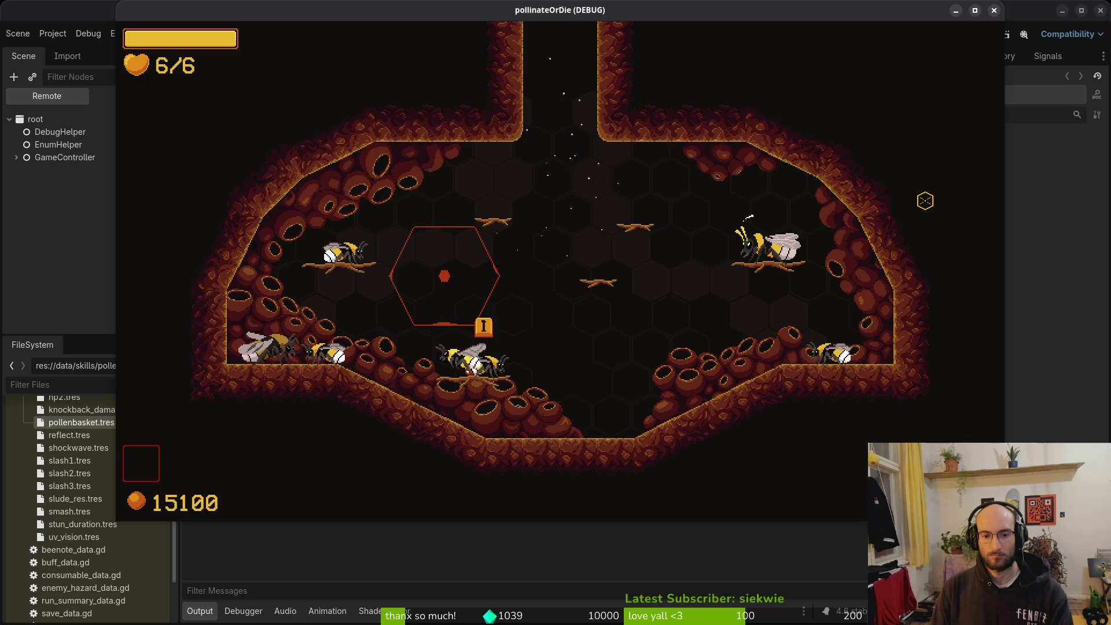
# Buy the sword consumable from the shop's consumables tab.
pyautogui.press('e')
pyautogui.press('d')
pyautogui.press('d')
pyautogui.press('d')
pyautogui.press('d')
pyautogui.press('space')
pyautogui.press('e')
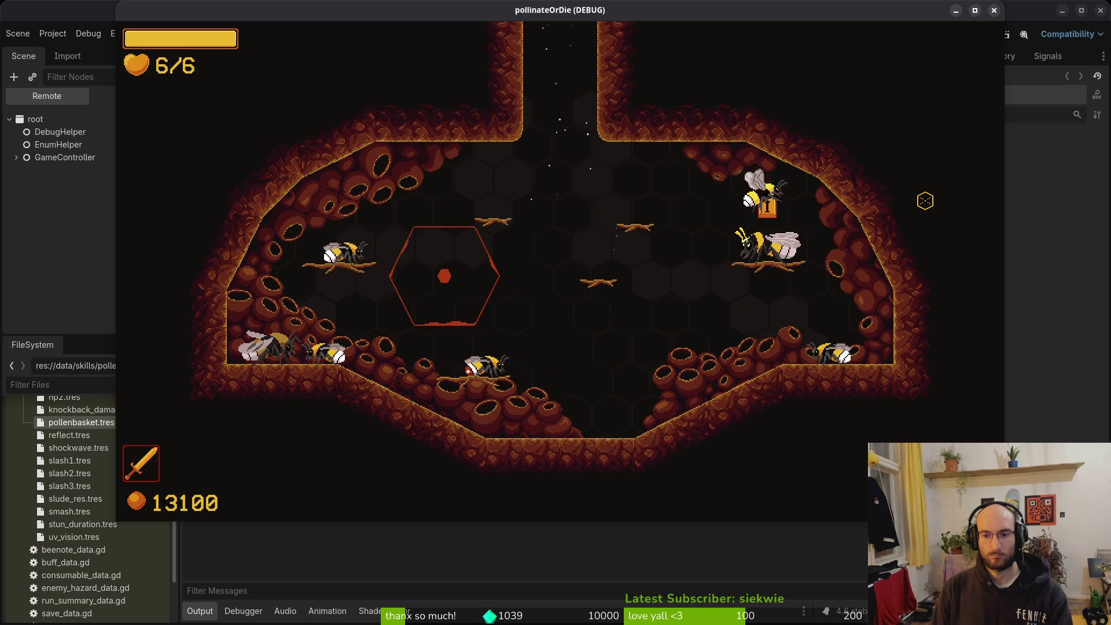
# Reopen the skill tree and navigate to the Pollen Baskets skill.
pyautogui.press('Tab')
pyautogui.press('d')
pyautogui.press('d')
pyautogui.press('a')
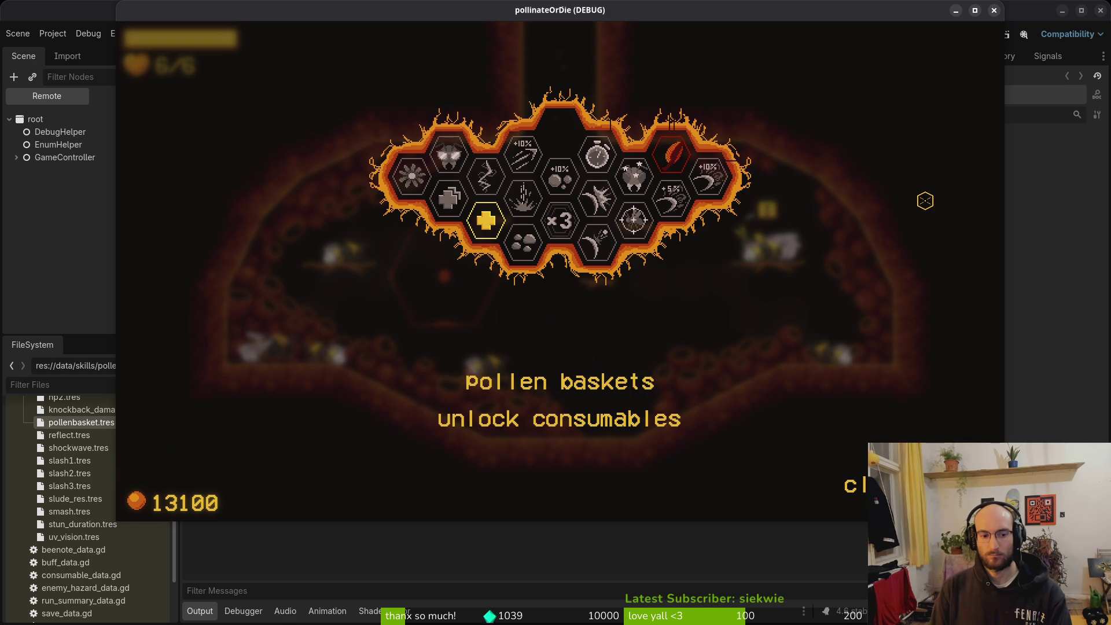
pyautogui.press('Tab')
pyautogui.press('Tab')
pyautogui.press('d')
pyautogui.press('Tab')
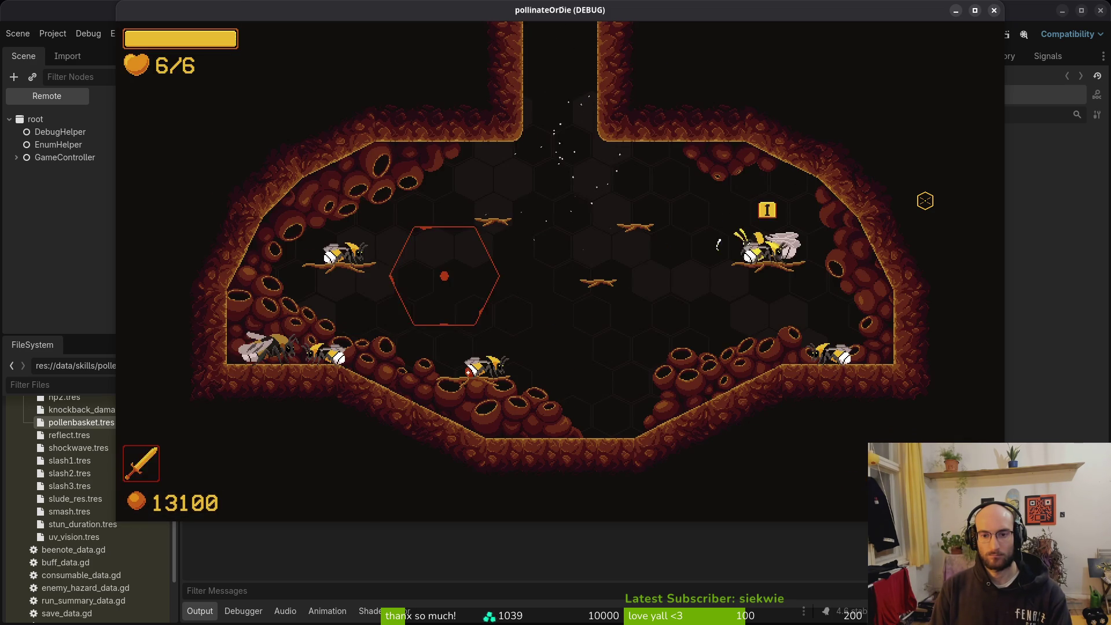
# Fly the bee around the hive level over to the shopkeeper bee.
pyautogui.press('a')
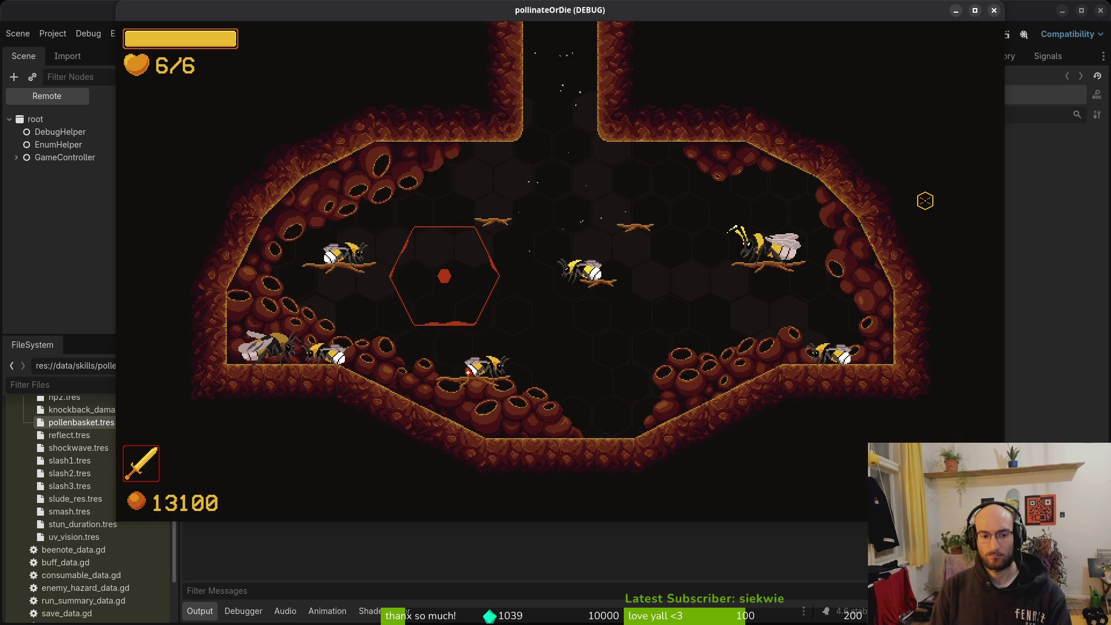
pyautogui.press('d')
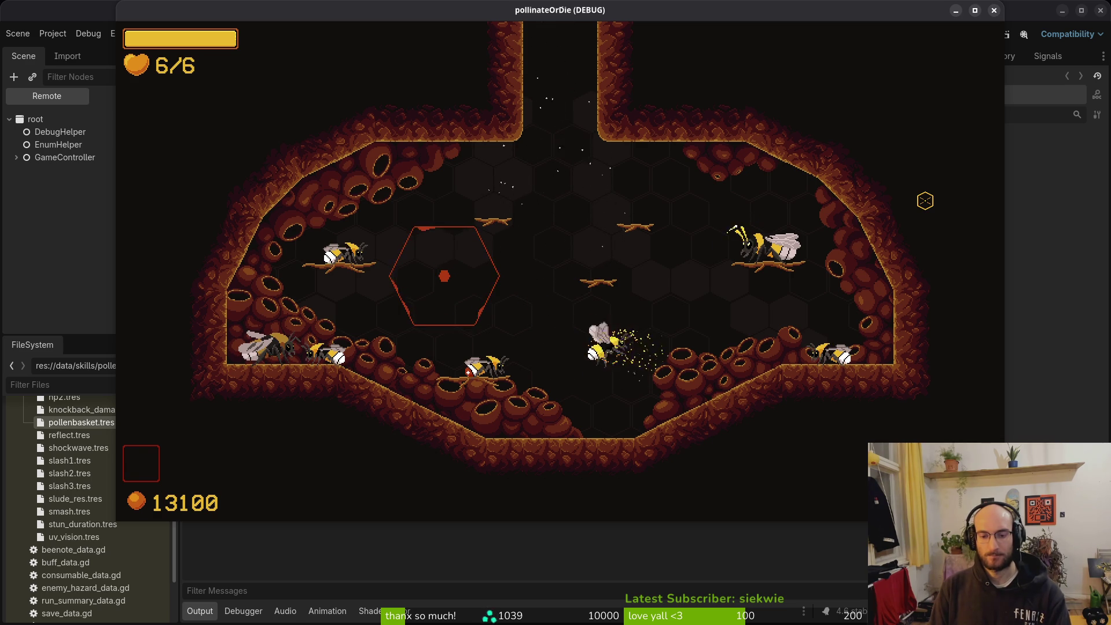
pyautogui.press('w')
pyautogui.press('a')
pyautogui.press('d')
pyautogui.press('a')
pyautogui.press('d')
pyautogui.press('a')
pyautogui.press('w')
pyautogui.press('w')
pyautogui.press('s')
pyautogui.press('a')
pyautogui.press('d')
pyautogui.press('w')
pyautogui.press('s')
pyautogui.press('w')
pyautogui.press('a')
pyautogui.press('s')
pyautogui.press('a')
# Browse the consumables shop from Potion to Shield and buy Protein.
pyautogui.press('w')
pyautogui.press('i')
pyautogui.press('d')
pyautogui.press('d')
pyautogui.press('i')
# Fly away from the shopkeeper and swing the sword near the floor.
pyautogui.press('w')
pyautogui.press('d')
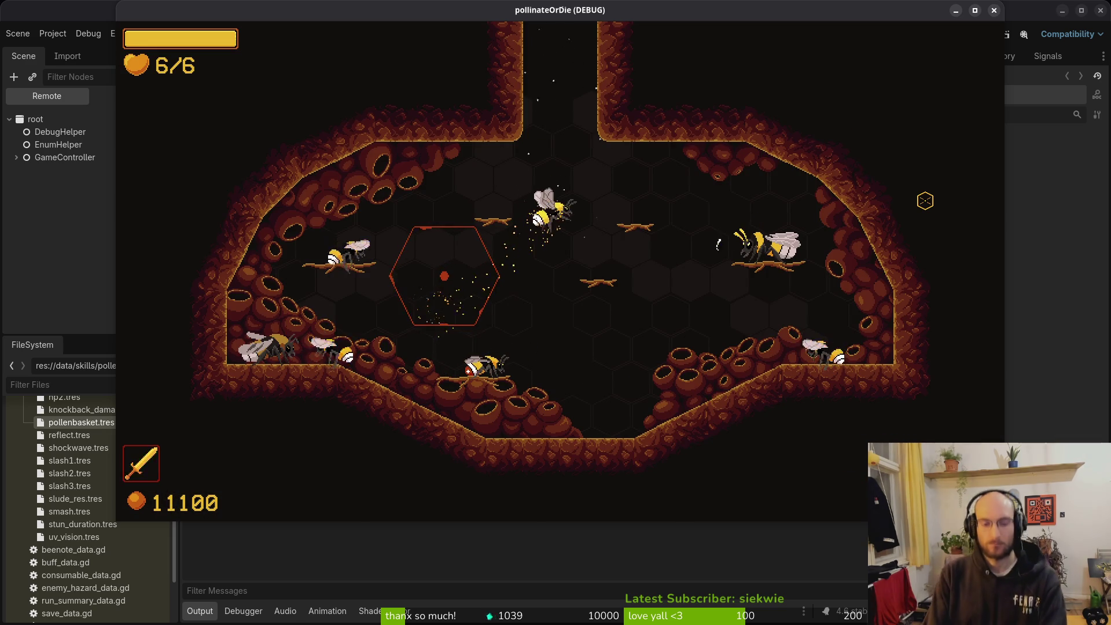
pyautogui.press('w')
pyautogui.press('a')
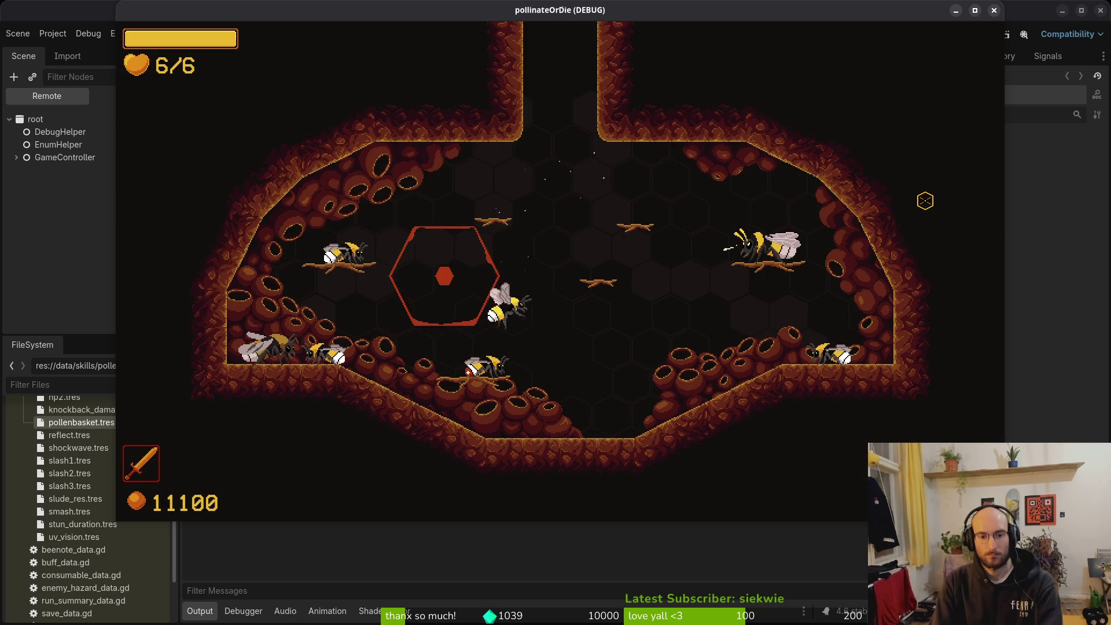
pyautogui.press('s')
pyautogui.click(925, 201)
pyautogui.press('w')
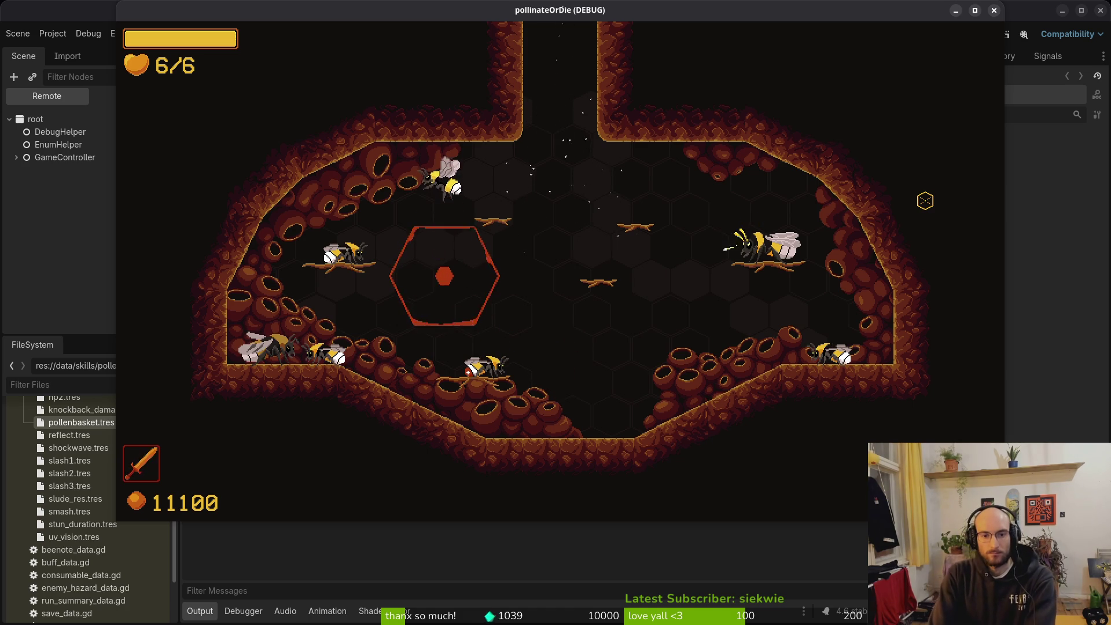
# Start the boss2 level and check the Debugger's Errors list.
pyautogui.press('Return')
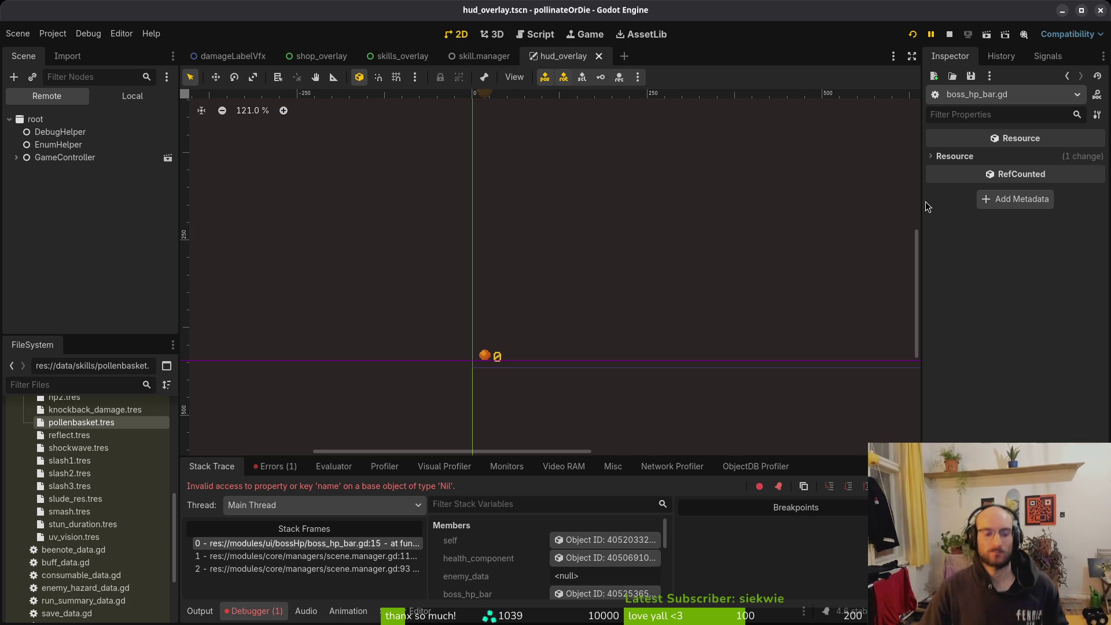
pyautogui.click(289, 473)
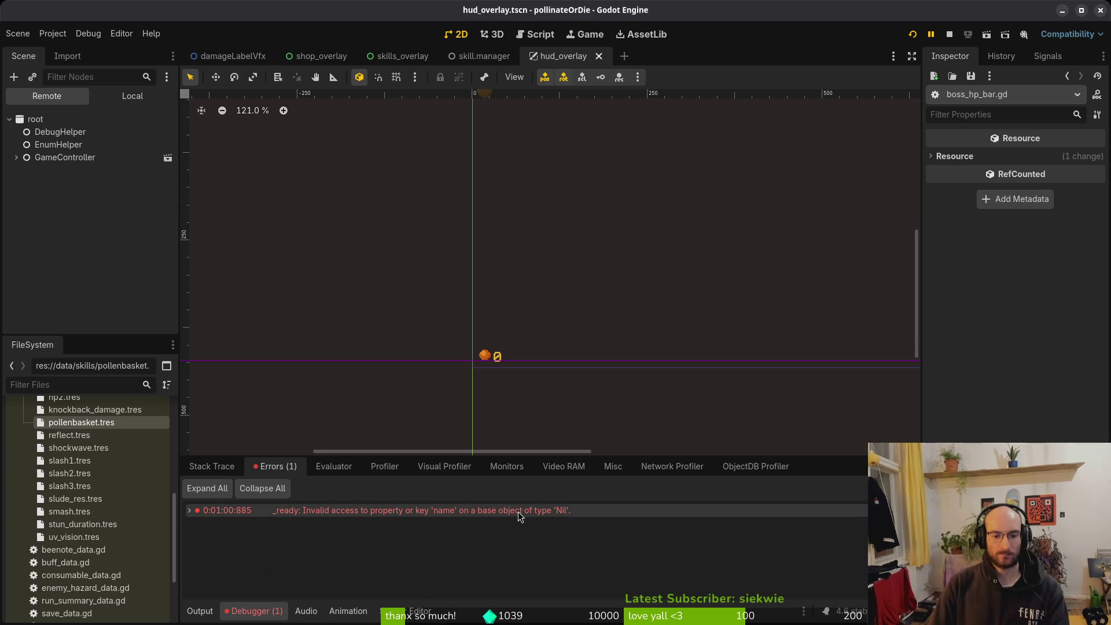
pyautogui.hotkey('alt', 'Tab')
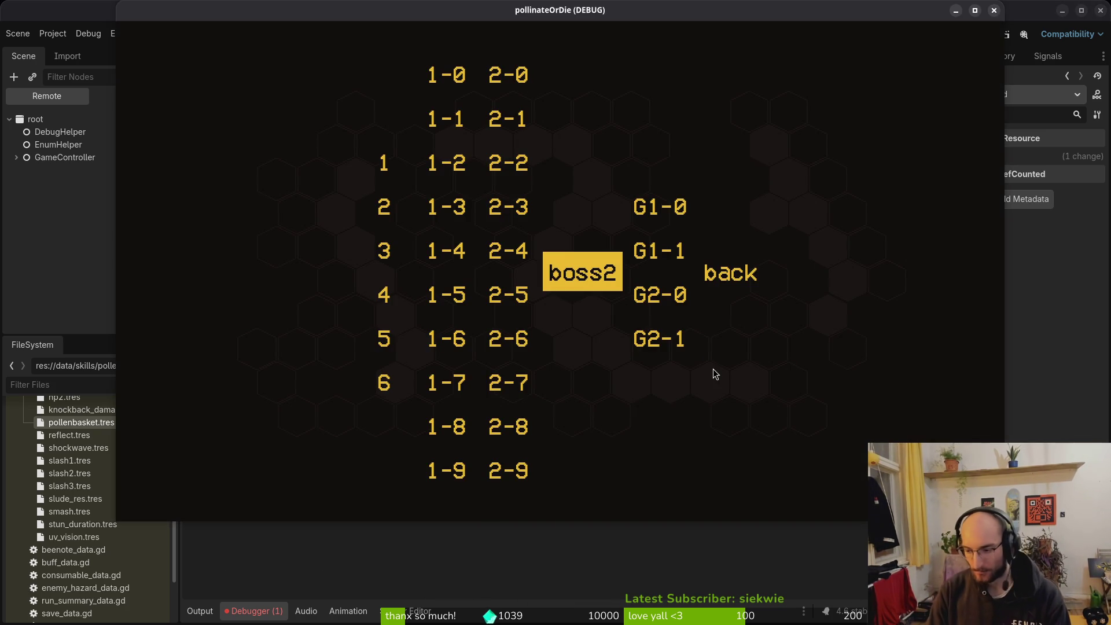
pyautogui.hotkey('alt', 'Tab')
# Open boss_hp_bar.gd in Neovim, go to the enemy_data.name line, and save with :w.
pyautogui.press('space')
pyautogui.press('f')
pyautogui.press('f')
pyautogui.write('bosshp')
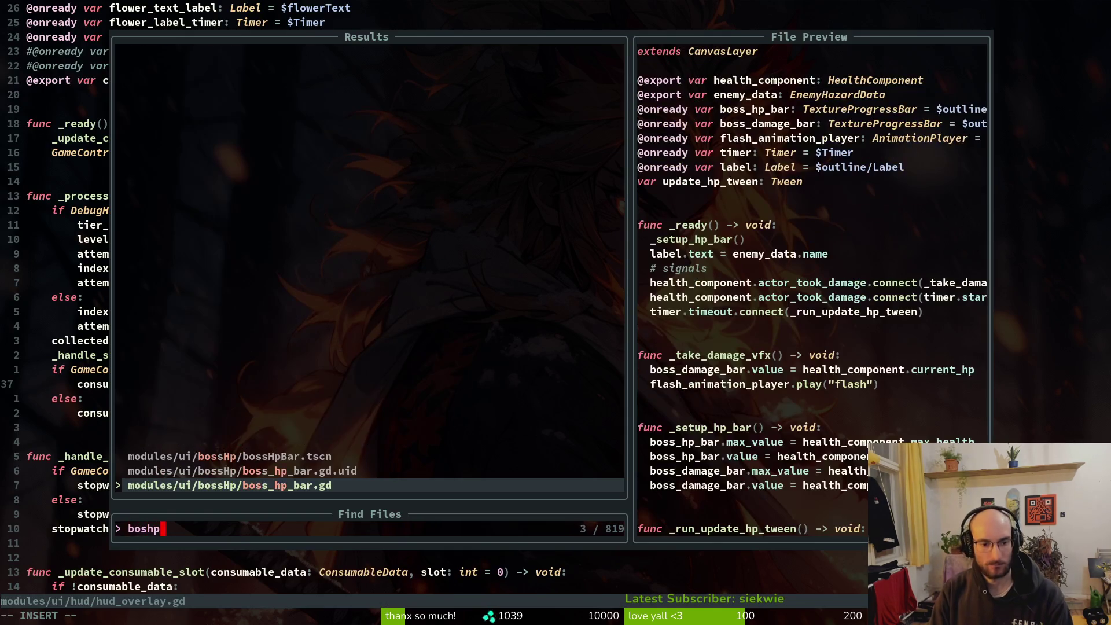
pyautogui.press('Return')
pyautogui.click(188, 211)
pyautogui.write(':w')
pyautogui.press('Return')
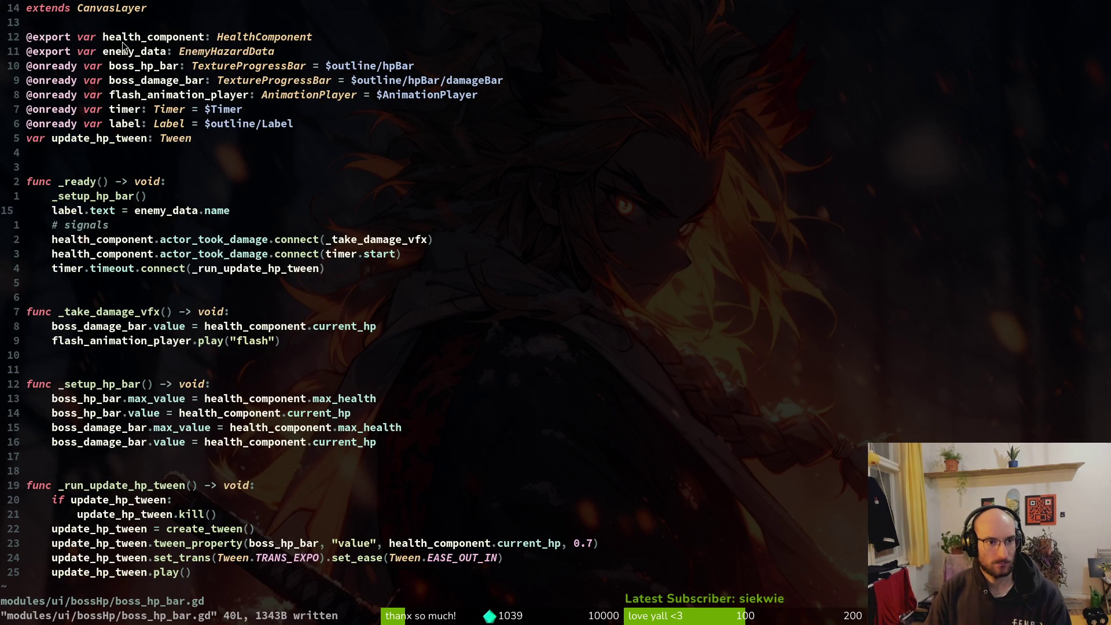
pyautogui.hotkey('alt', 'Tab')
pyautogui.press('Return')
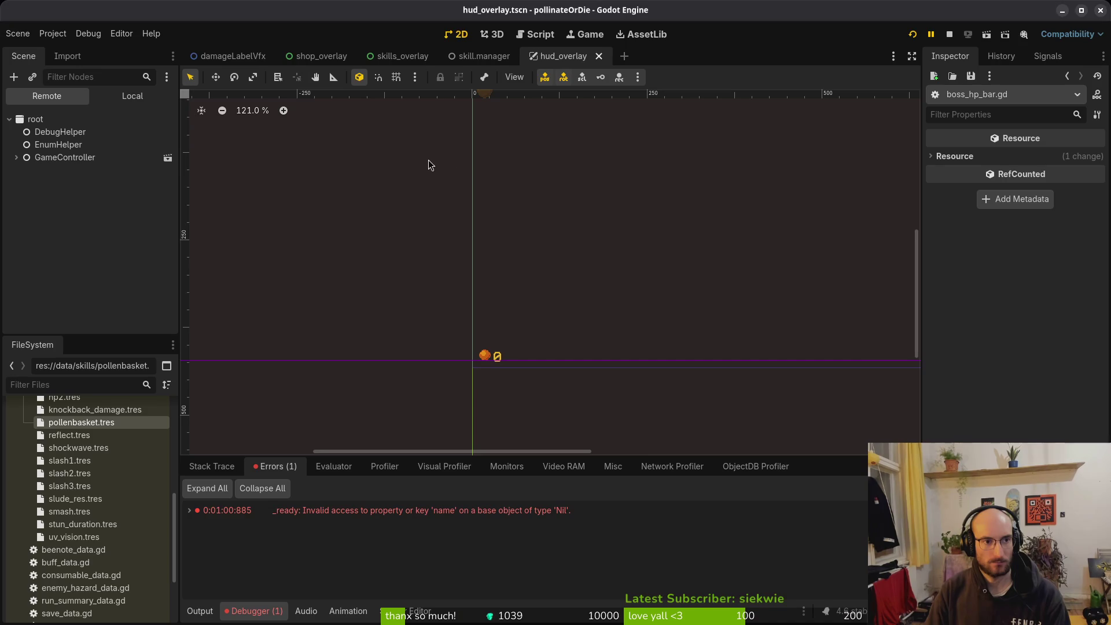
# Quick-open the spider.tscn scene.
pyautogui.hotkey('alt', 'shift', 'o')
pyautogui.write('spidets')
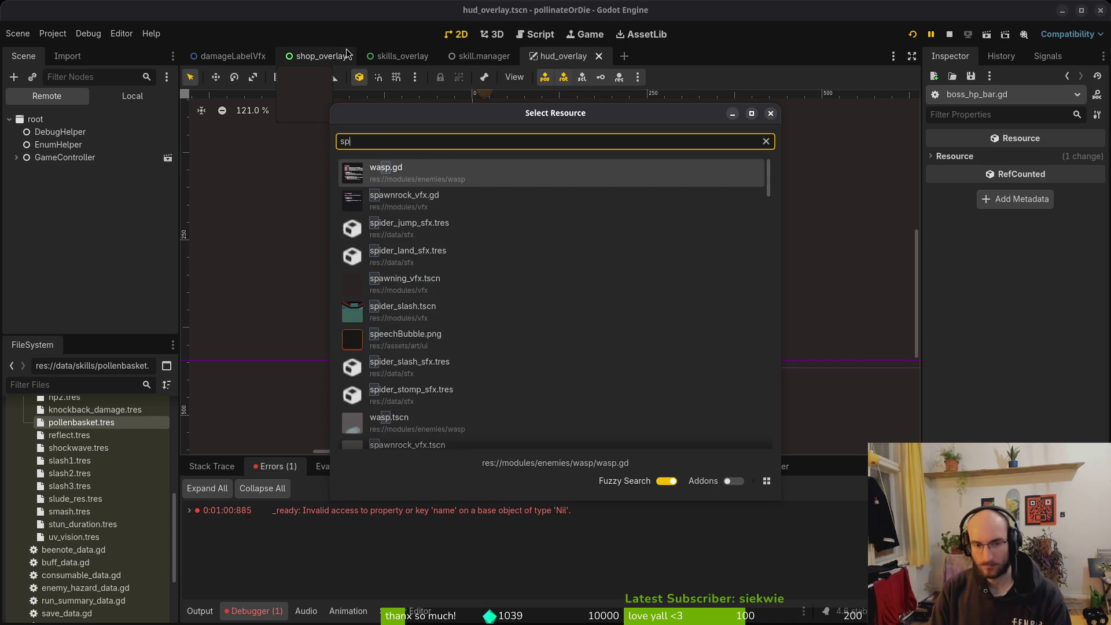
pyautogui.press('Down')
pyautogui.press('Return')
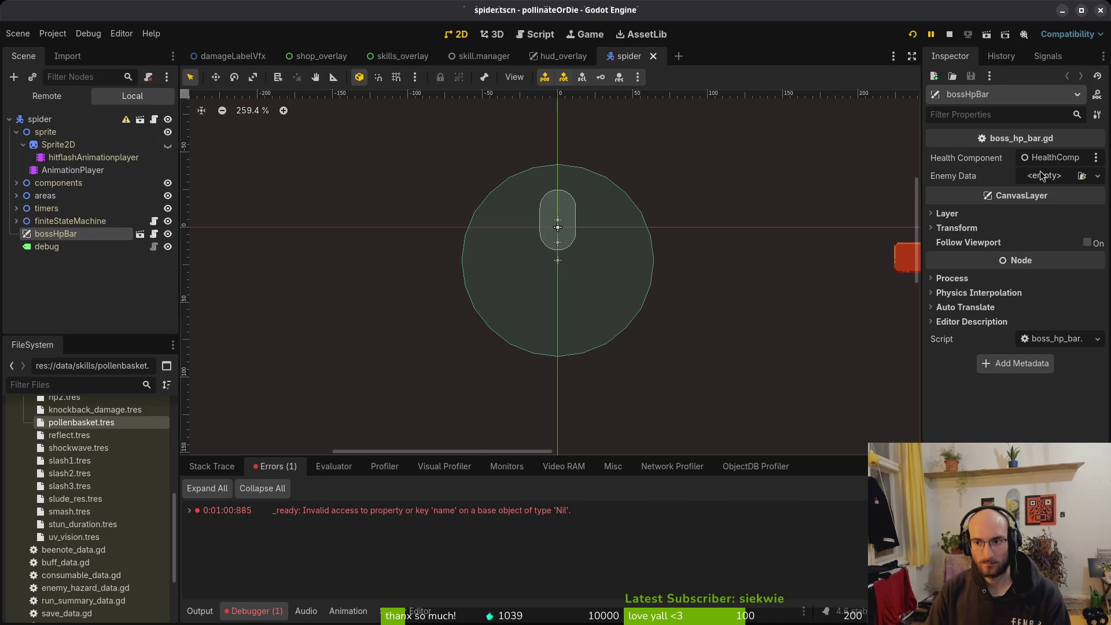
# Drag enemy_hazards/spider_data.tres onto bossHpBar's Enemy Data, save the scene, and run the project.
pyautogui.scroll(4, 23, 439)
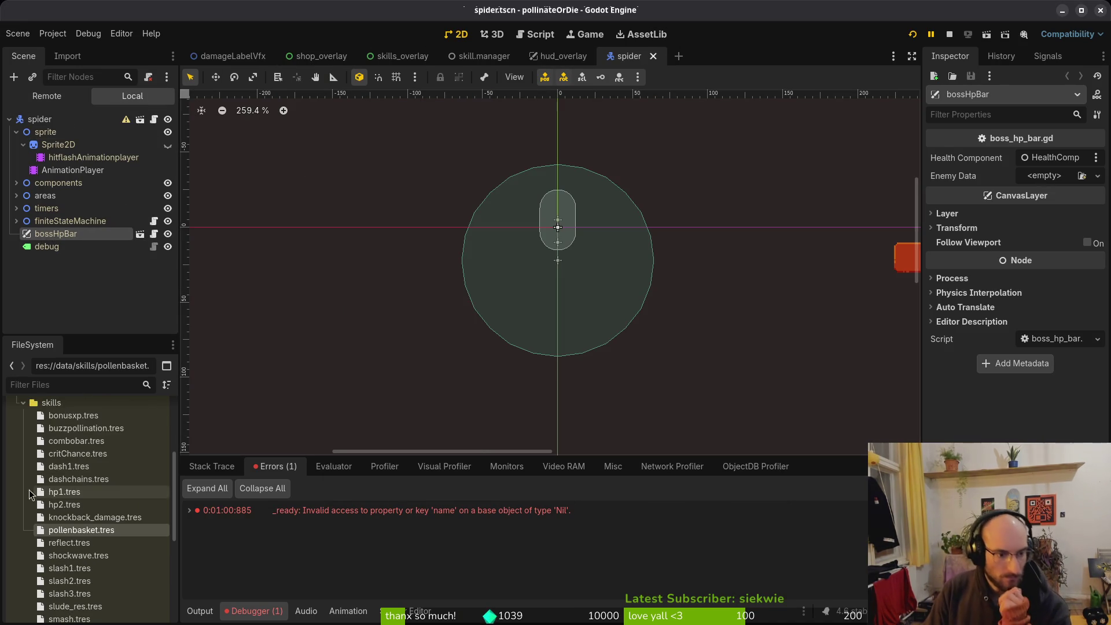
pyautogui.click(23, 402)
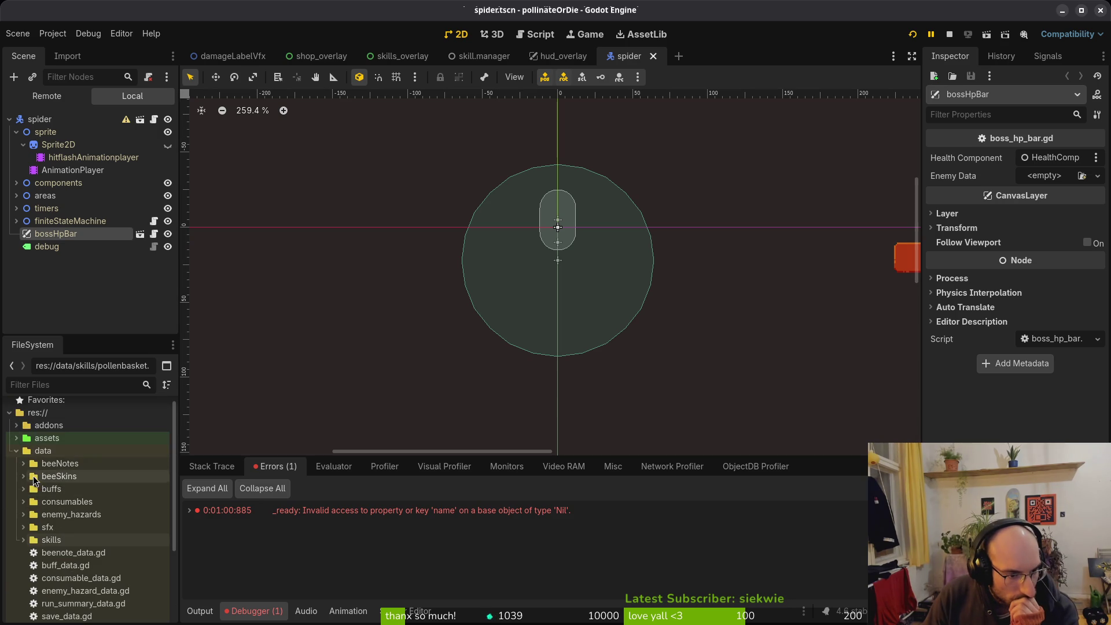
pyautogui.click(24, 514)
pyautogui.scroll(-5, 87, 538)
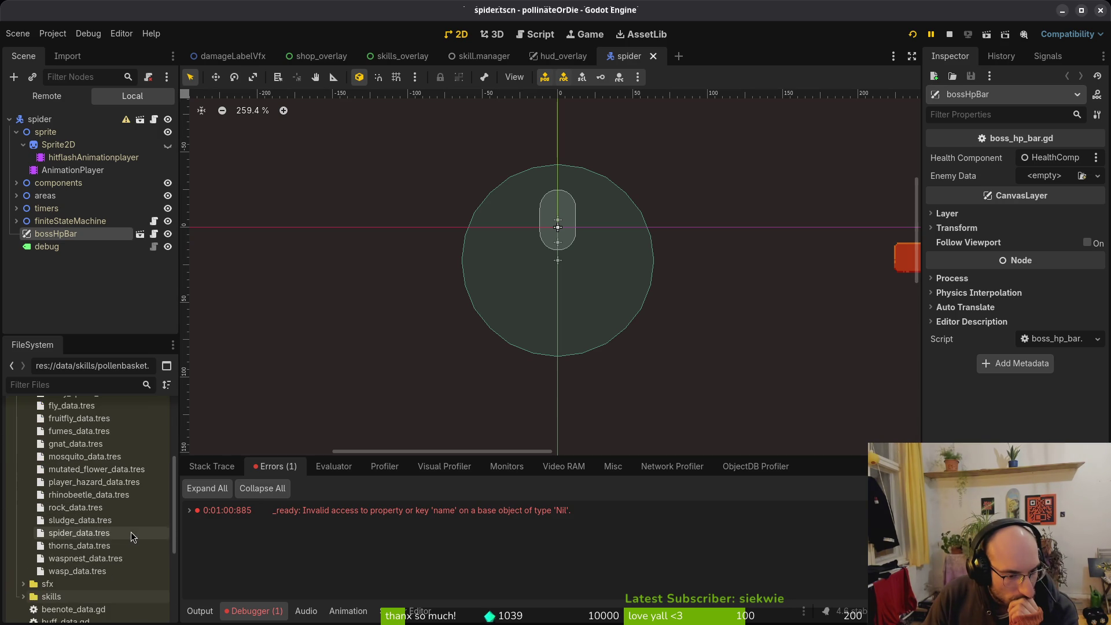
pyautogui.moveTo(79, 532)
pyautogui.mouseDown()
pyautogui.moveTo(145, 529)
pyautogui.moveTo(1009, 261)
pyautogui.moveTo(1065, 176)
pyautogui.mouseUp()
pyautogui.hotkey('ctrl', 's')
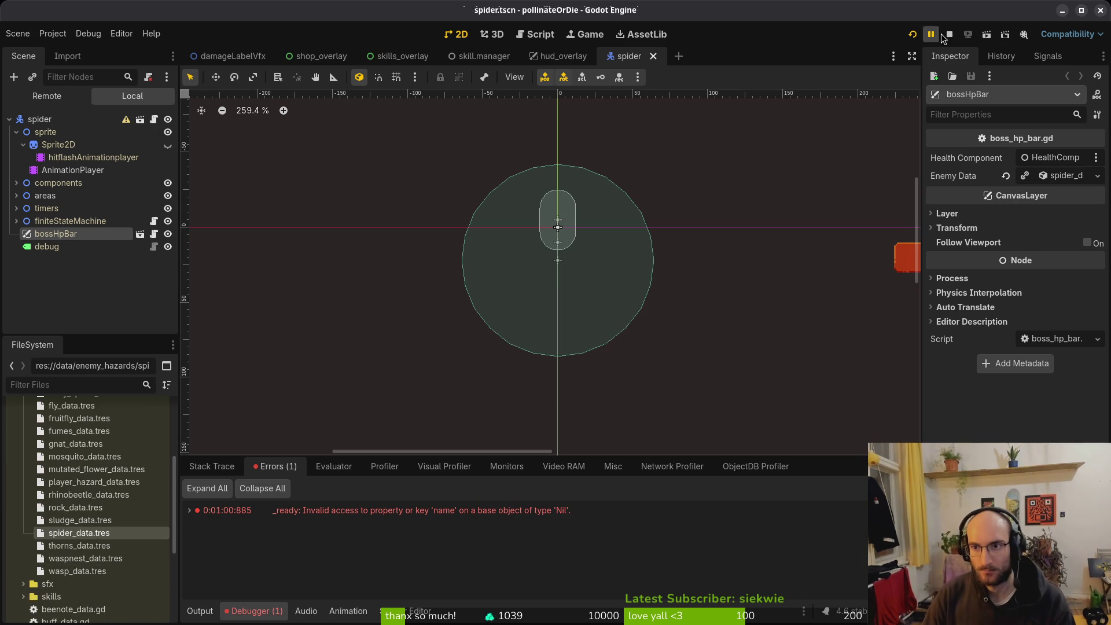
pyautogui.click(932, 36)
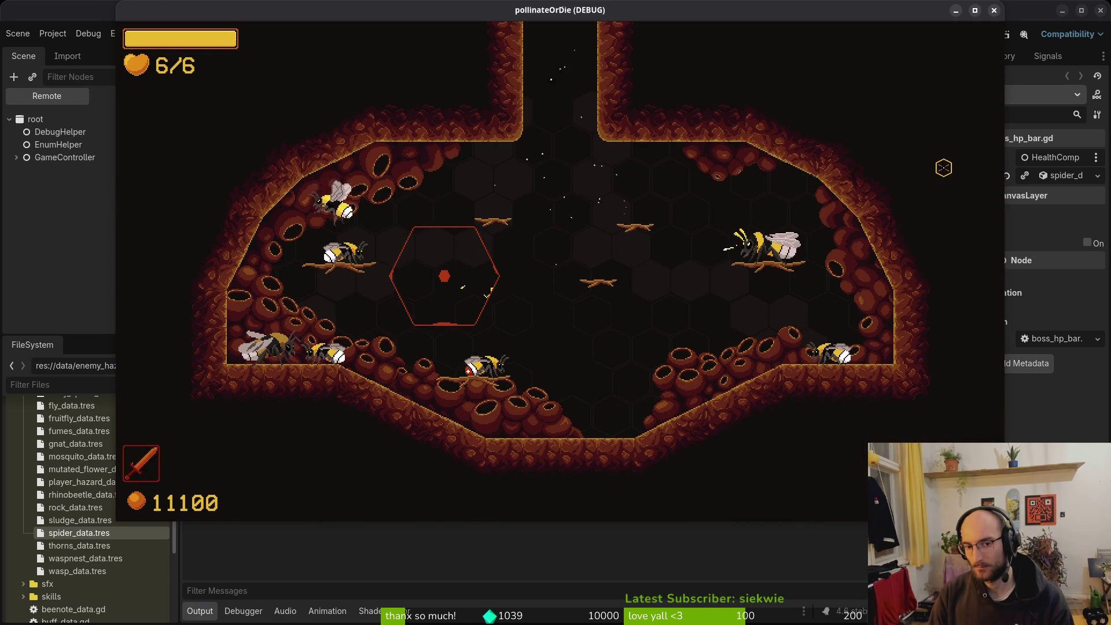
# Pick boss2 from the debug level select, fight the spider, then stop the game with F8.
pyautogui.press('Escape')
pyautogui.press('Right')
pyautogui.press('Left')
pyautogui.press('Return')
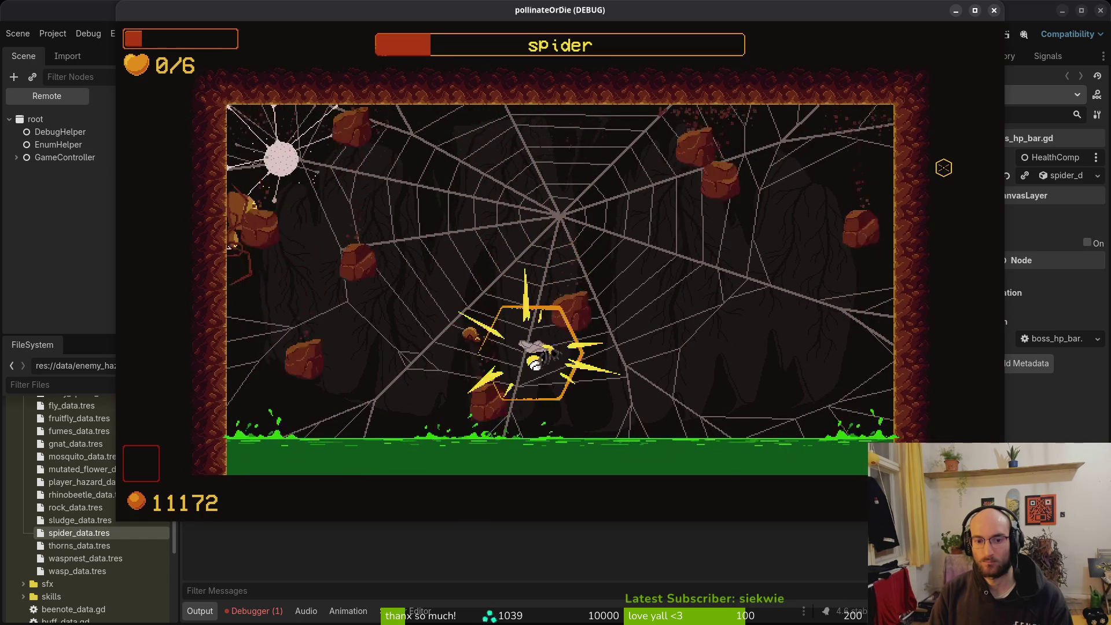
pyautogui.press('F8')
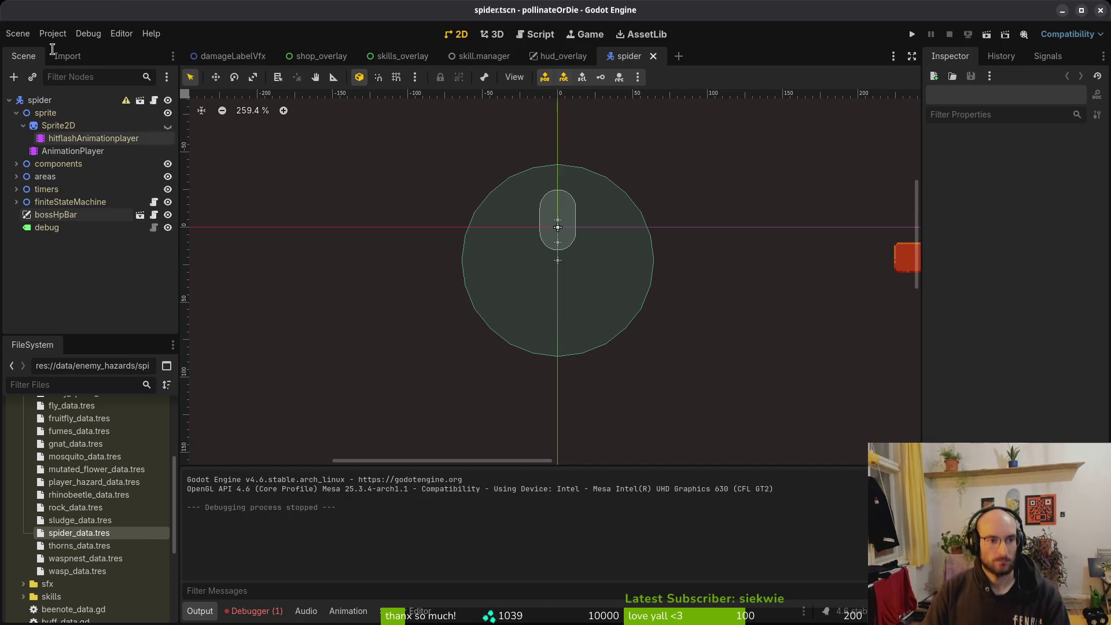
# Collapse the sprite node and close the spider, hud_overlay, skill.manager, skills_overlay, shop_overlay and damageLabelVfx tabs.
pyautogui.click(16, 114)
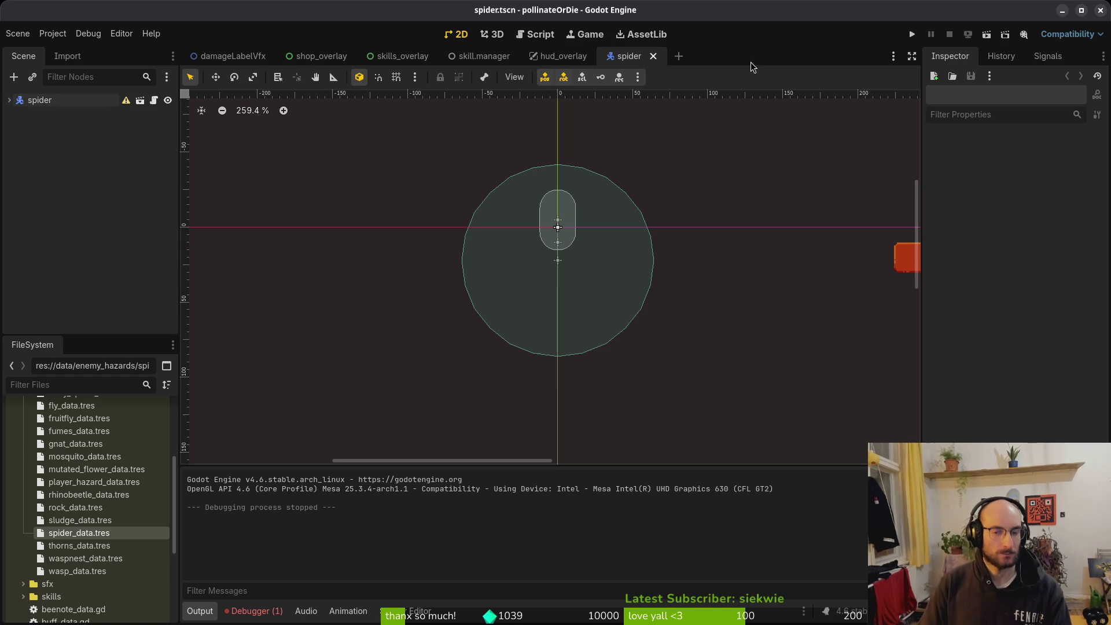
pyautogui.middleClick(636, 56)
pyautogui.middleClick(564, 58)
pyautogui.middleClick(471, 58)
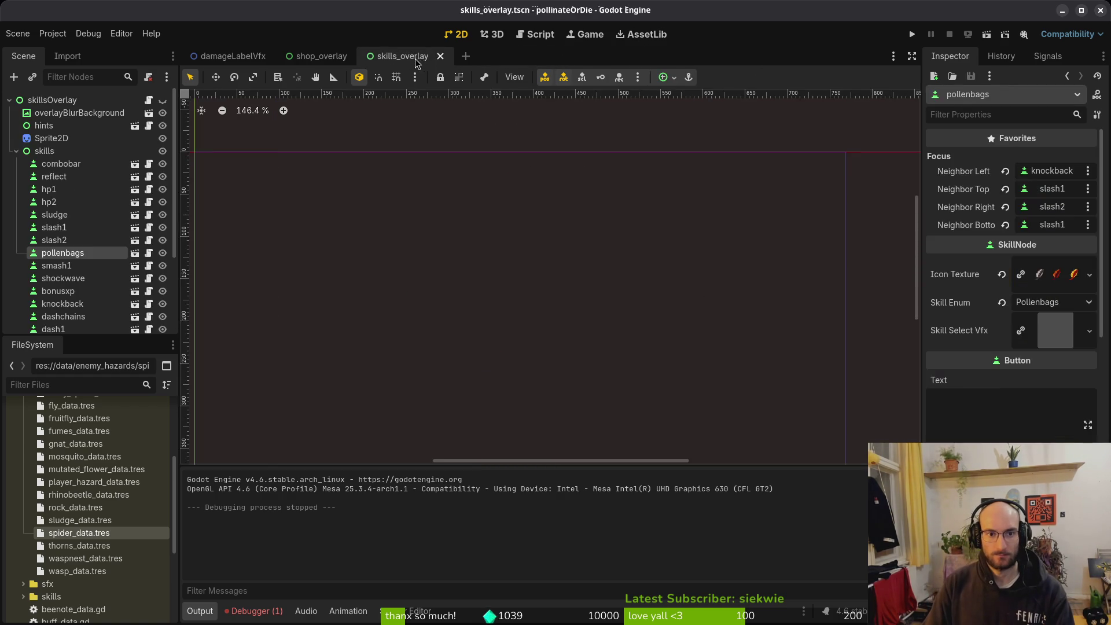
pyautogui.middleClick(402, 57)
pyautogui.middleClick(321, 56)
pyautogui.middleClick(231, 56)
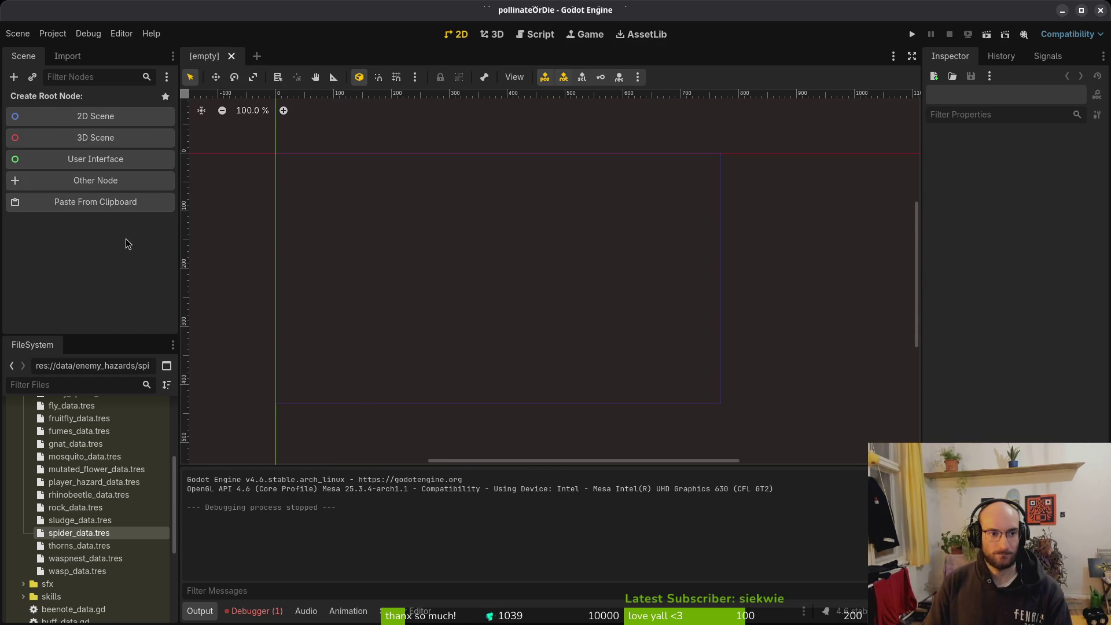
# Quit Neovim with :q.
pyautogui.hotkey('ctrl', 'q')
pyautogui.write(':q')
pyautogui.press('Return')
# In tig status, stage docs/translations.en.translation and enum.helper.gd.
pyautogui.press('Down')
pyautogui.press('Down')
pyautogui.press('Down')
pyautogui.press('Return')
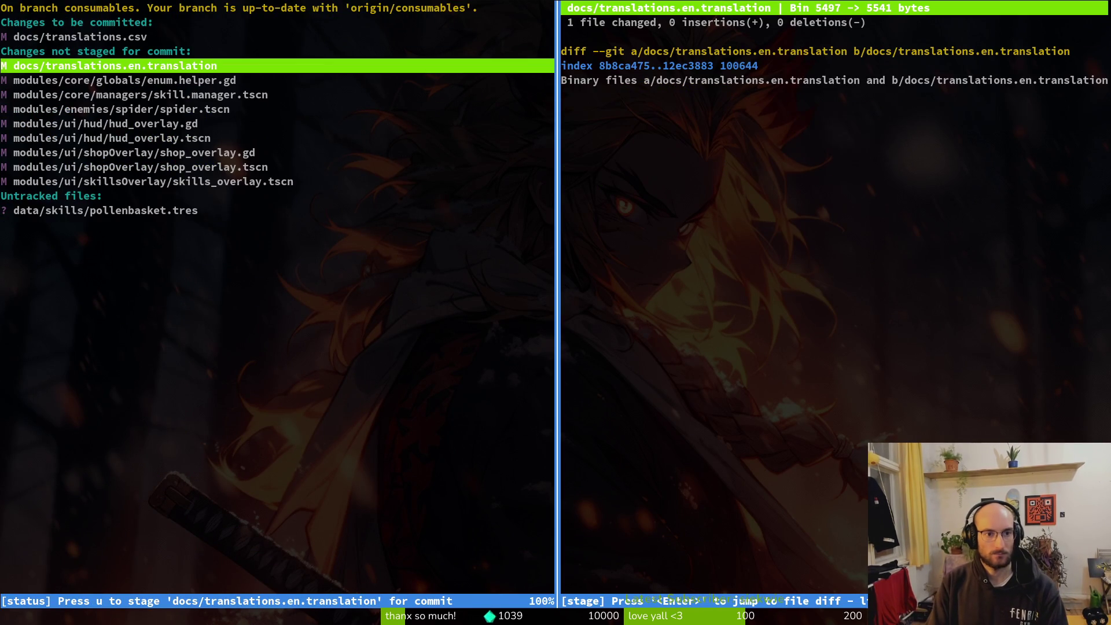
pyautogui.press('u')
pyautogui.press('u')
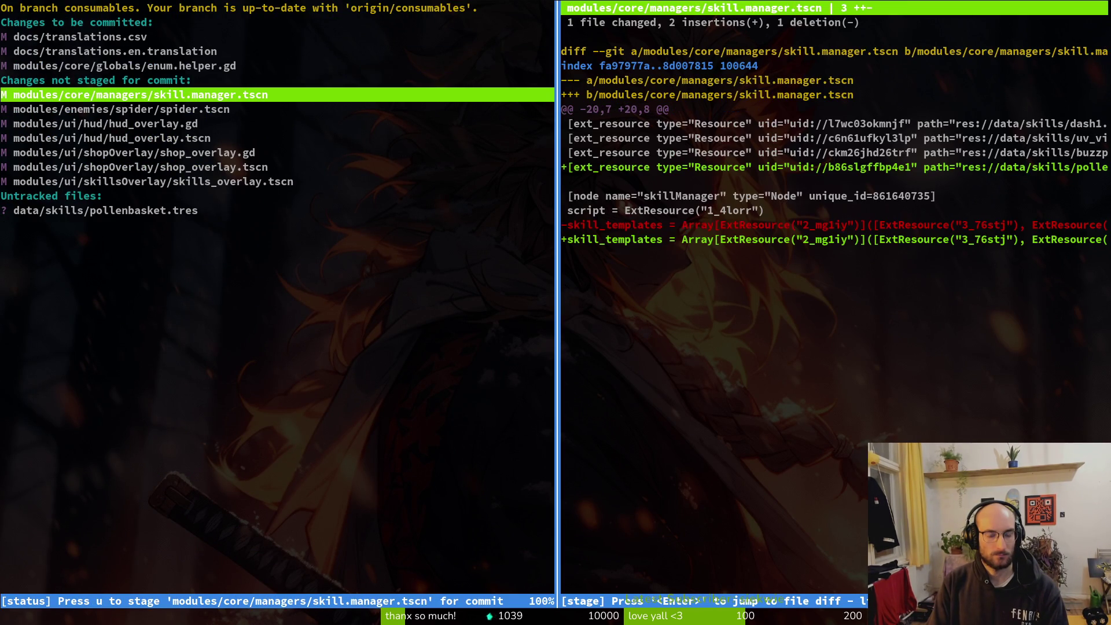
pyautogui.press('u')
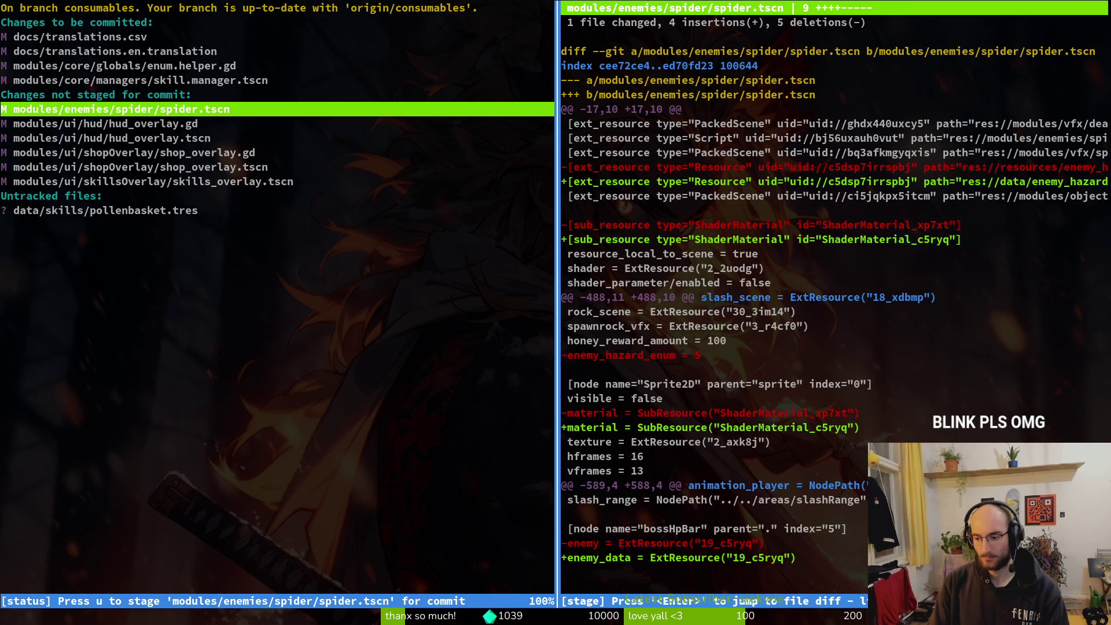
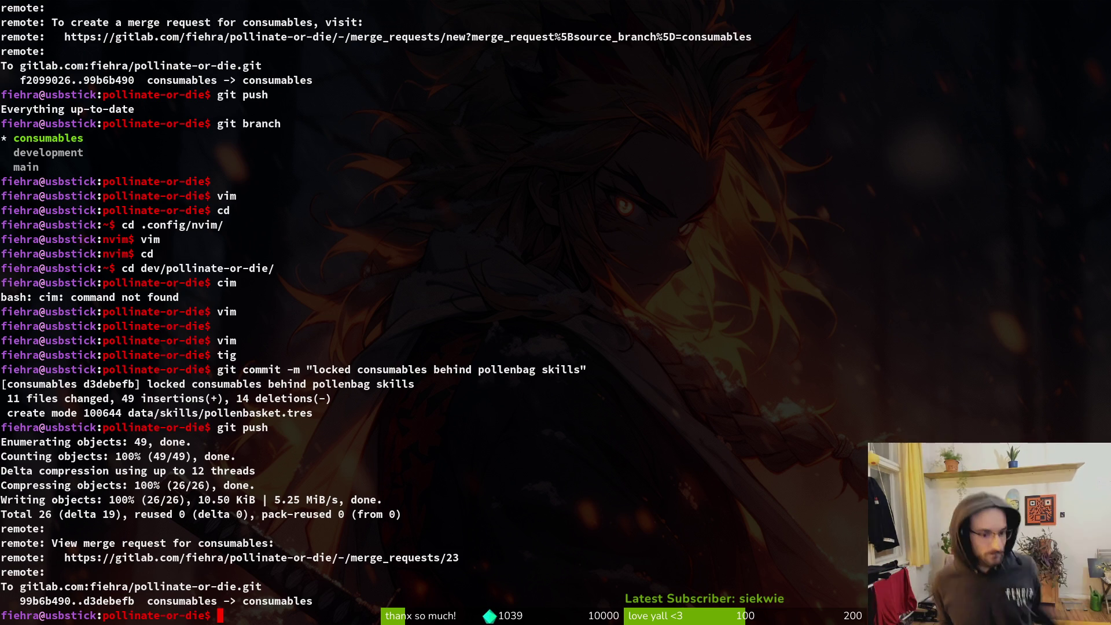
# Confirm nothing is left to commit with tig status, then git push the consumables branch.
pyautogui.write('tig status')
pyautogui.press('Return')
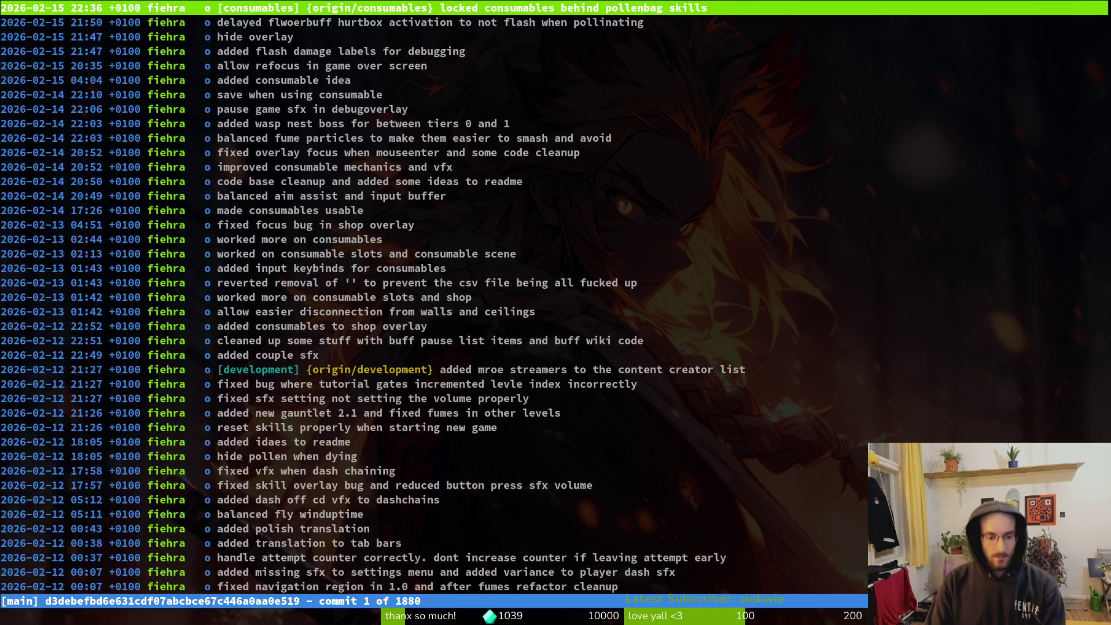
pyautogui.press('q')
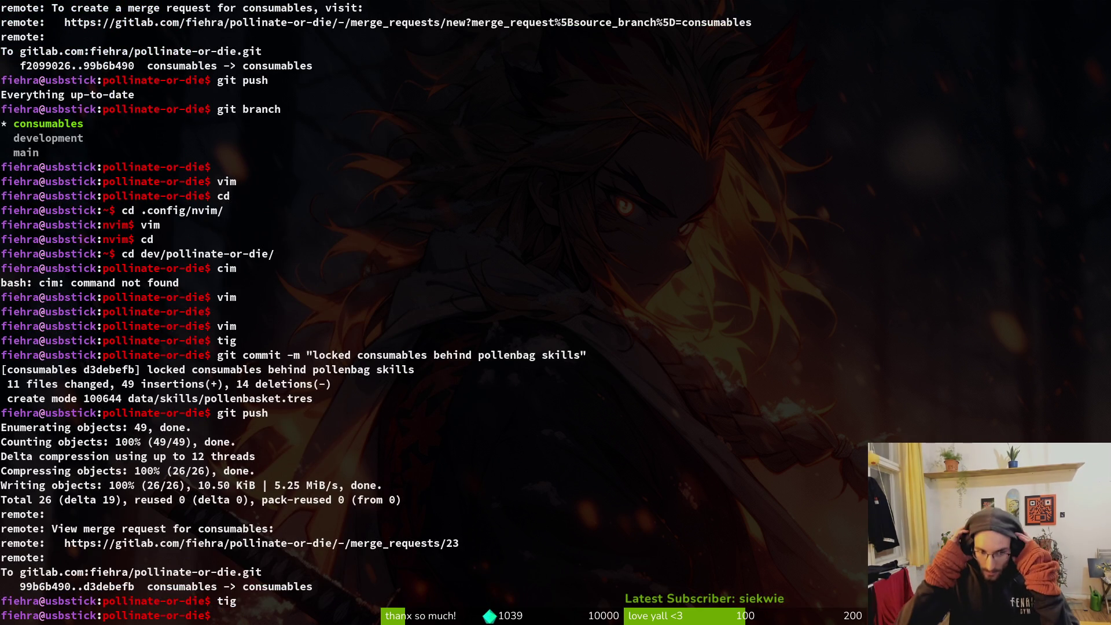
pyautogui.write('git push')
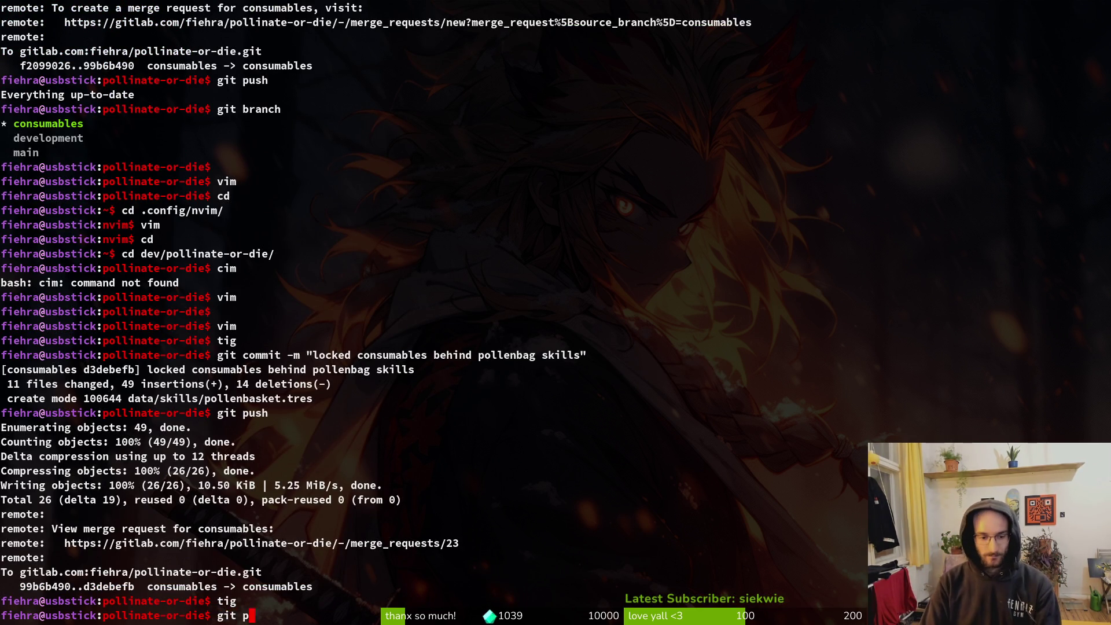
pyautogui.press('Return')
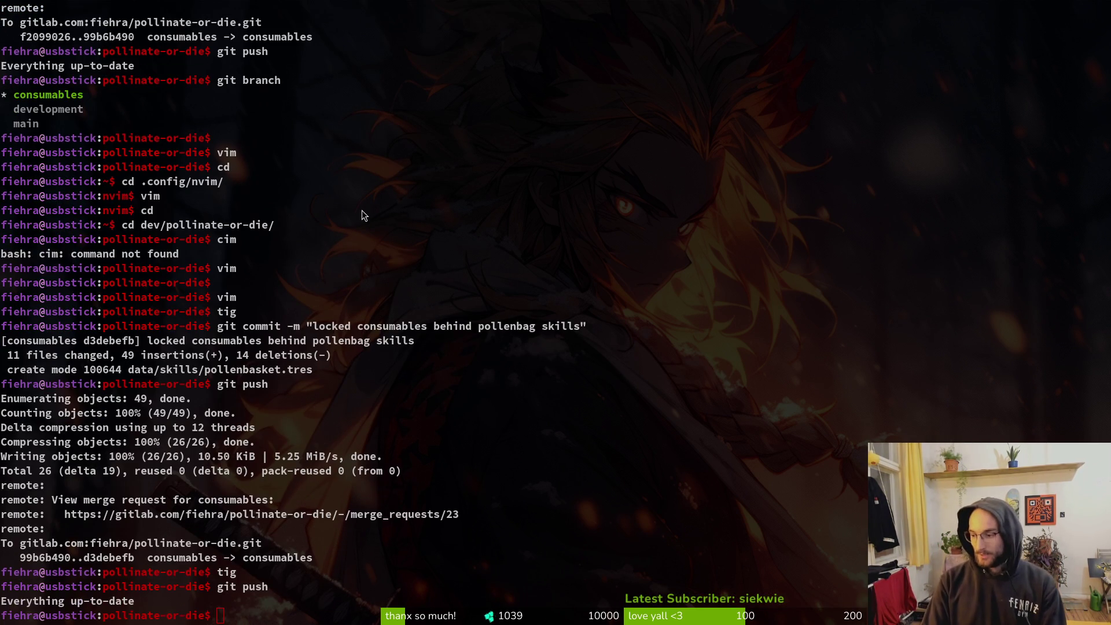
# Switch from the terminal to the Godot editor showing the pollinateOrDie project.
pyautogui.hotkey('alt', 'Tab')
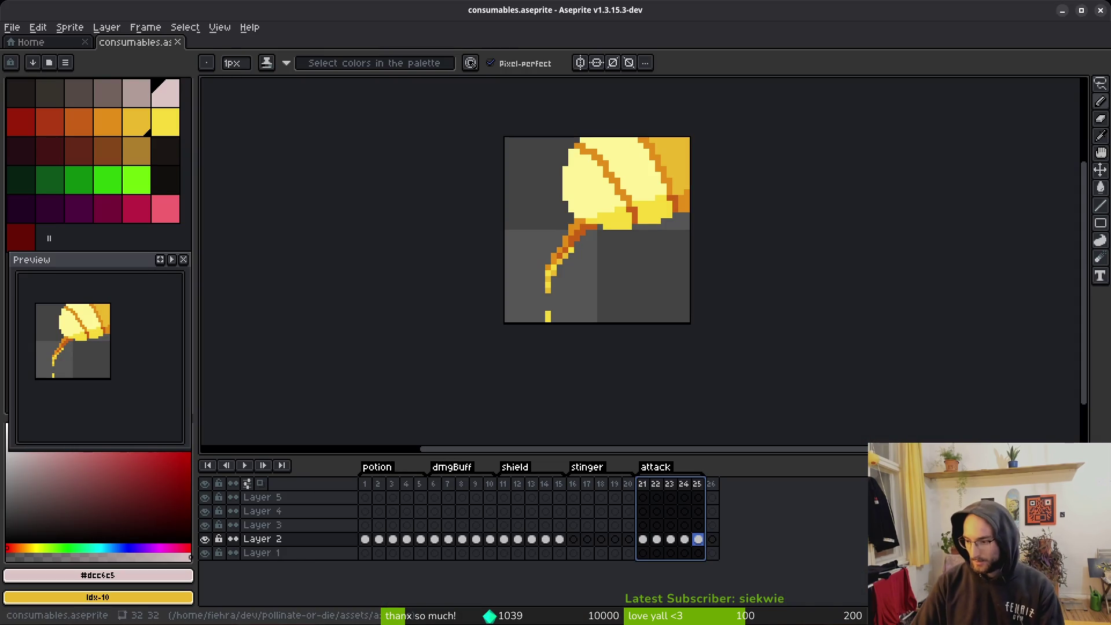
pyautogui.hotkey('alt', 'Tab')
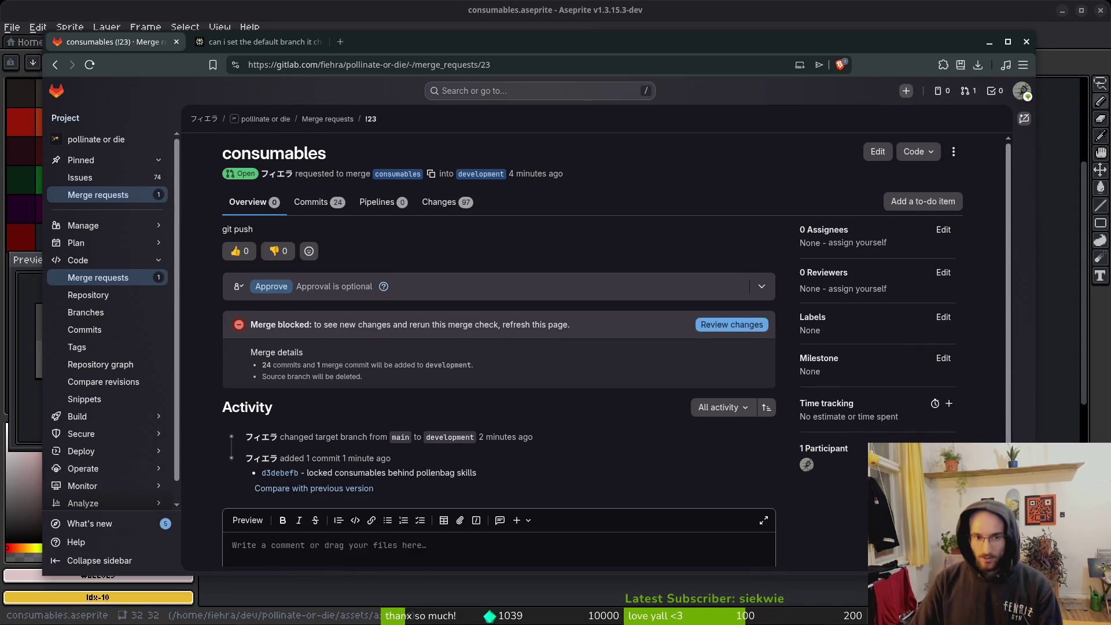
pyautogui.hotkey('alt', 'Tab')
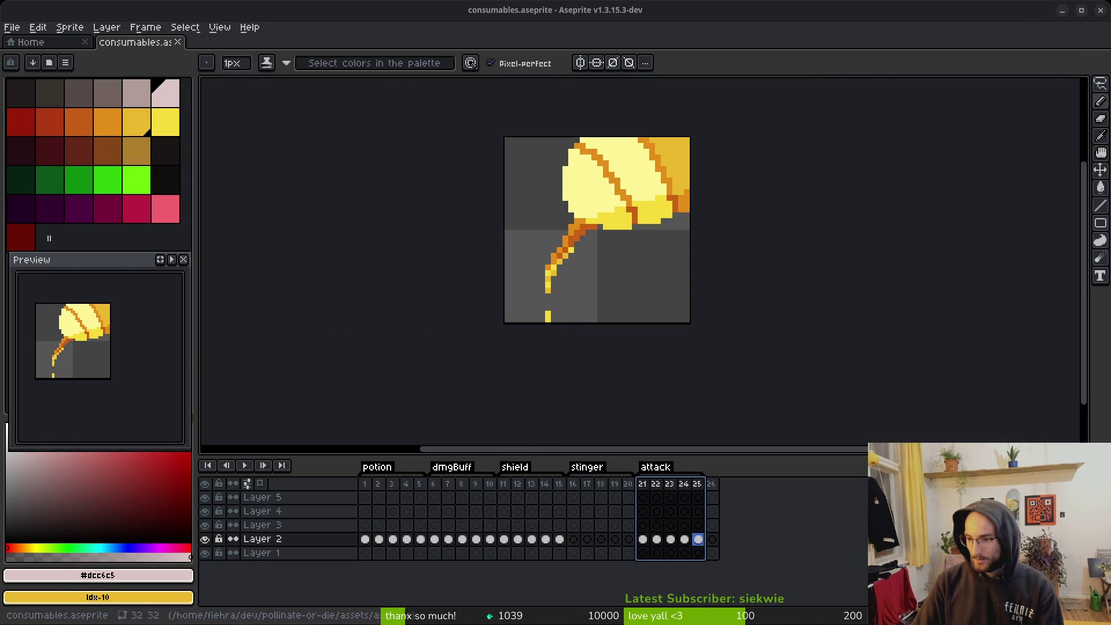
pyautogui.hotkey('alt', 'Tab')
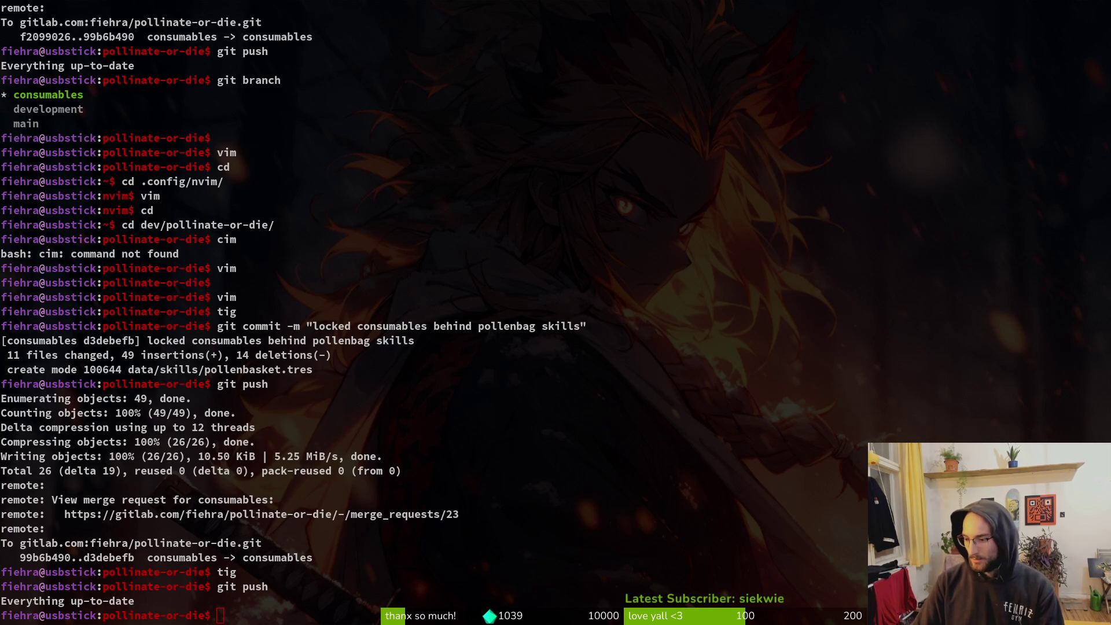
pyautogui.hotkey('alt', 'Tab')
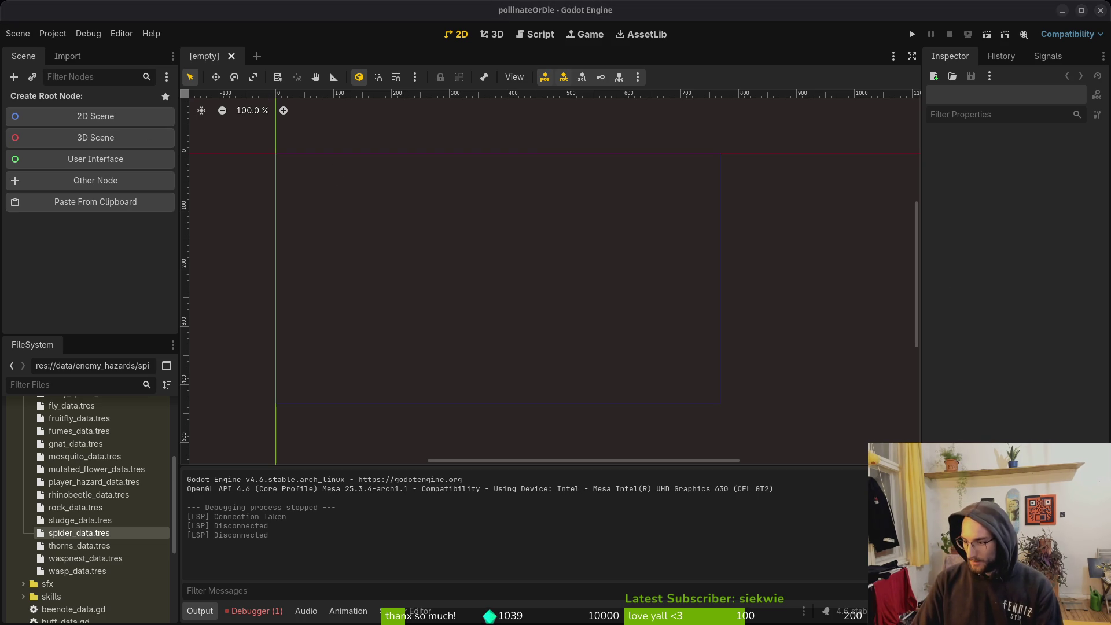
# Run the debug build, continue the saved game into the hive, and start level 1-0.
pyautogui.click(909, 37)
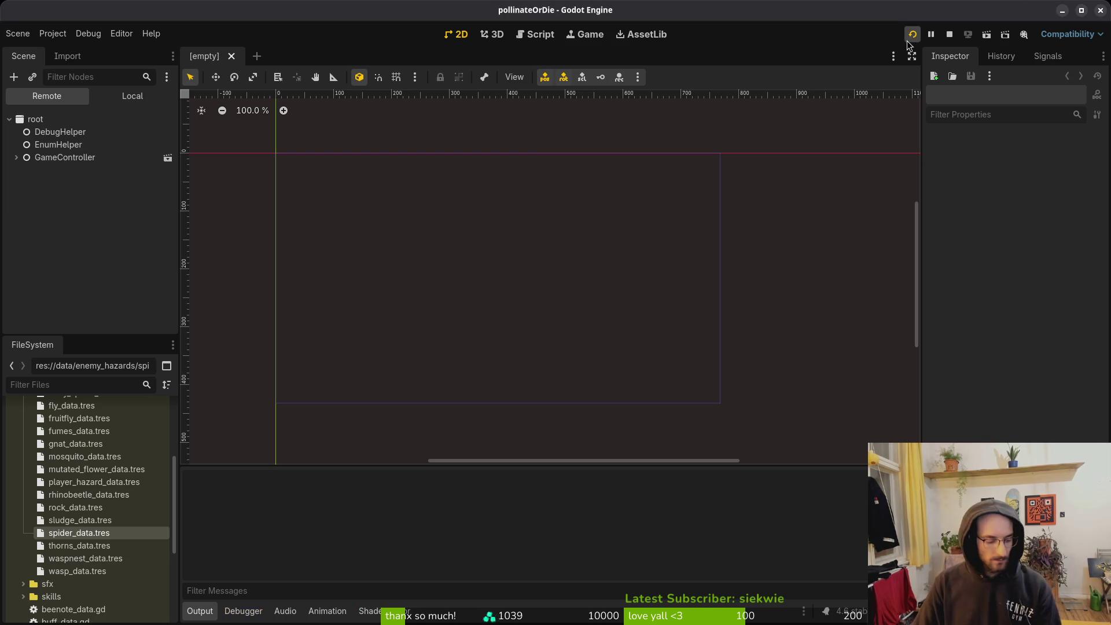
pyautogui.press('Return')
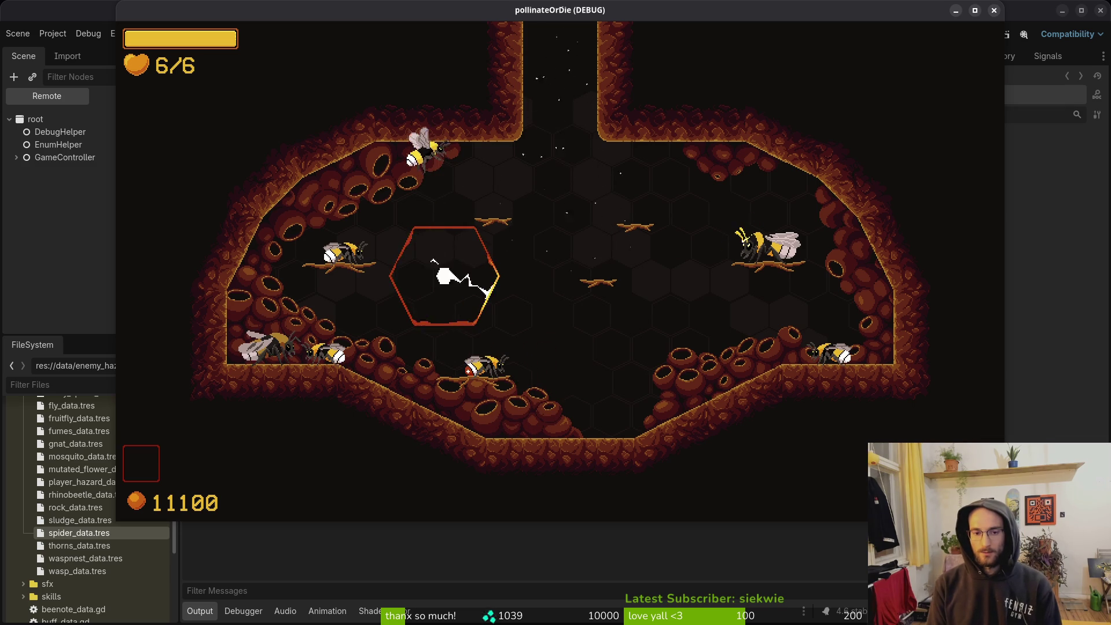
pyautogui.press('Escape')
pyautogui.press('Left')
pyautogui.press('Left')
pyautogui.press('Left')
pyautogui.press('Up')
pyautogui.press('Up')
pyautogui.press('Right')
pyautogui.press('Up')
pyautogui.press('Up')
pyautogui.press('Return')
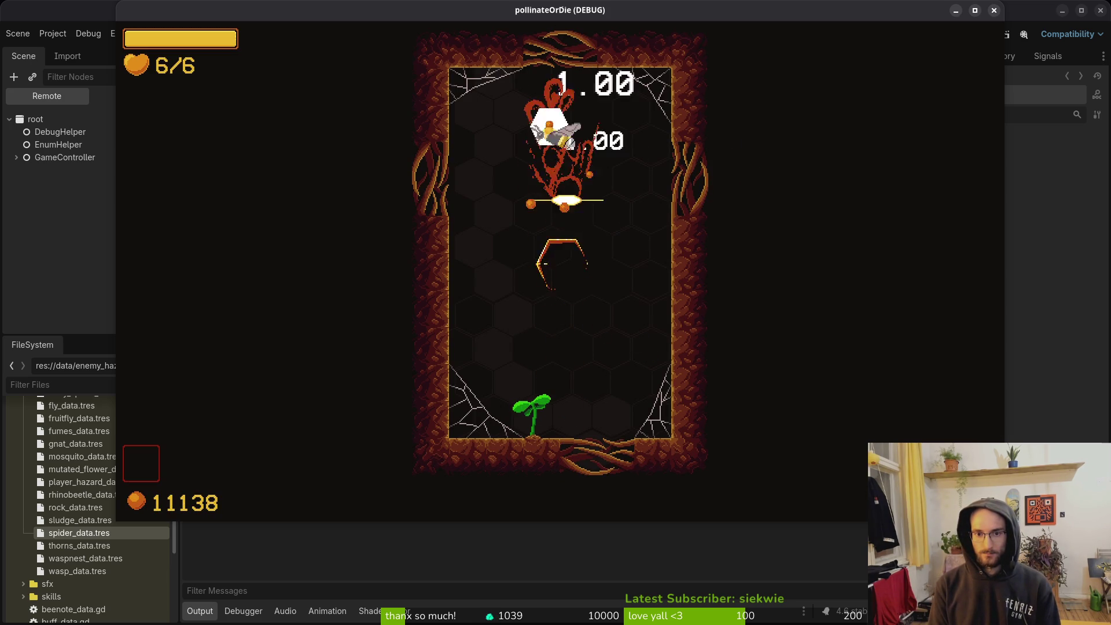
# Pause level 1-0 and return to the hive.
pyautogui.press('Escape')
pyautogui.press('Down')
pyautogui.press('Down')
pyautogui.press('Down')
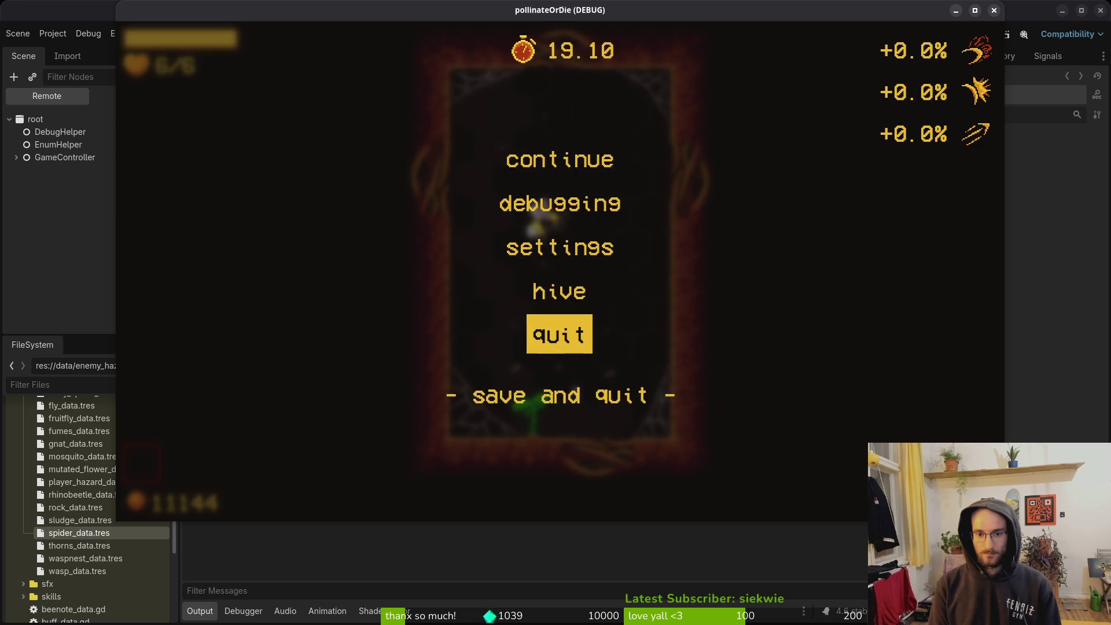
pyautogui.press('Up')
pyautogui.press('Return')
pyautogui.press('Left')
pyautogui.press('Return')
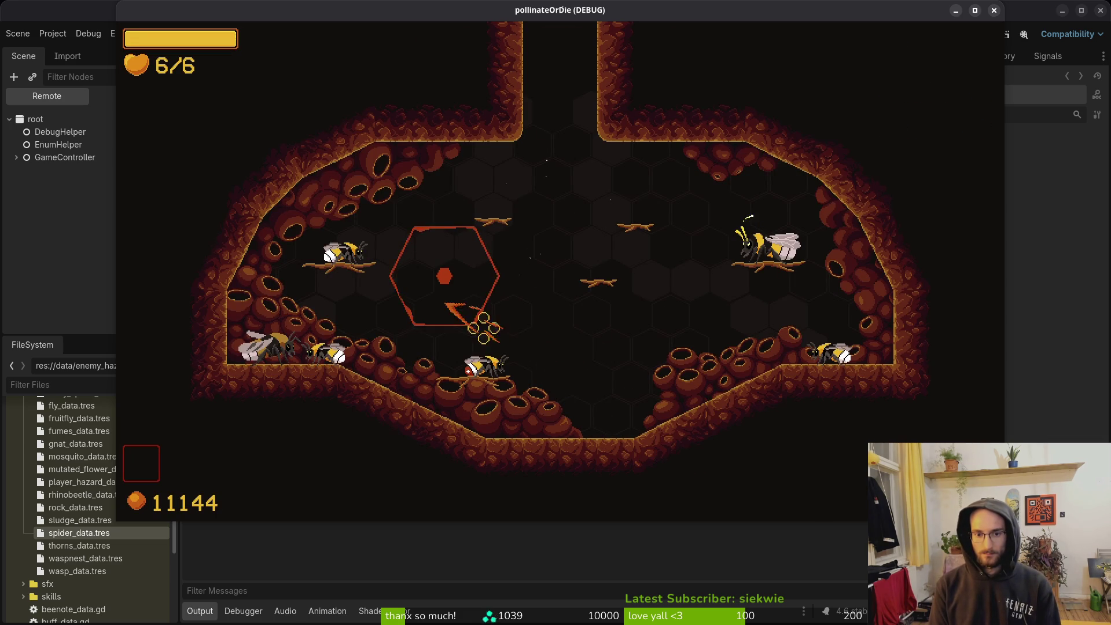
# Start level 1-1 from the debug level select, then reopen the level-select menu.
pyautogui.press('Up')
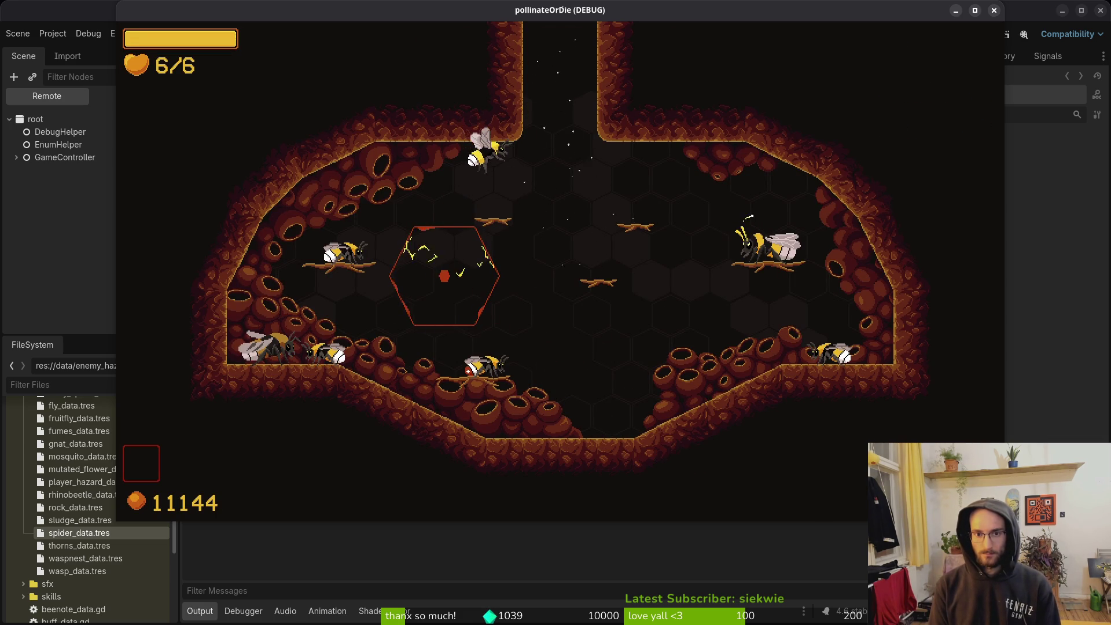
pyautogui.press('Left')
pyautogui.press('Left')
pyautogui.press('Up')
pyautogui.press('Up')
pyautogui.press('Up')
pyautogui.press('Return')
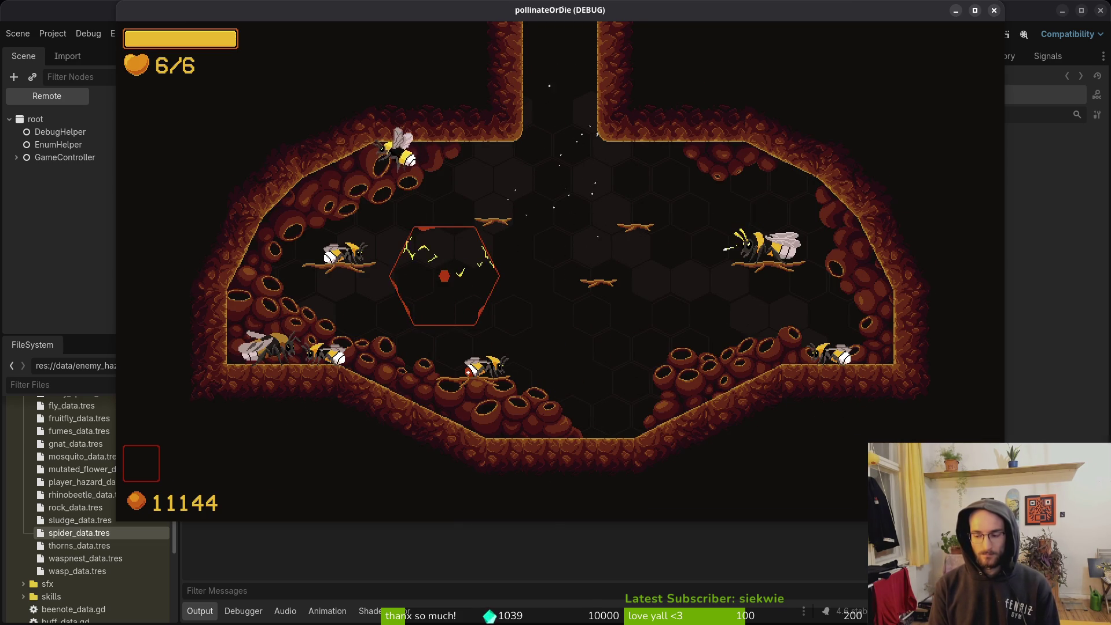
pyautogui.press('Escape')
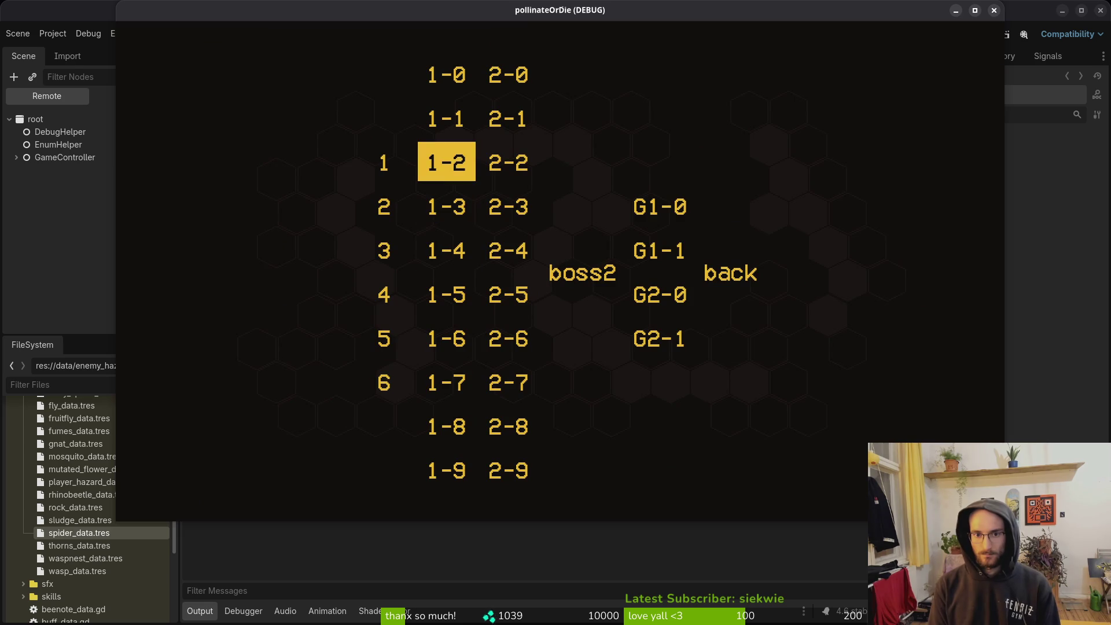
# Play levels 1-2 and 1-3 briefly from the debug level select.
pyautogui.press('Return')
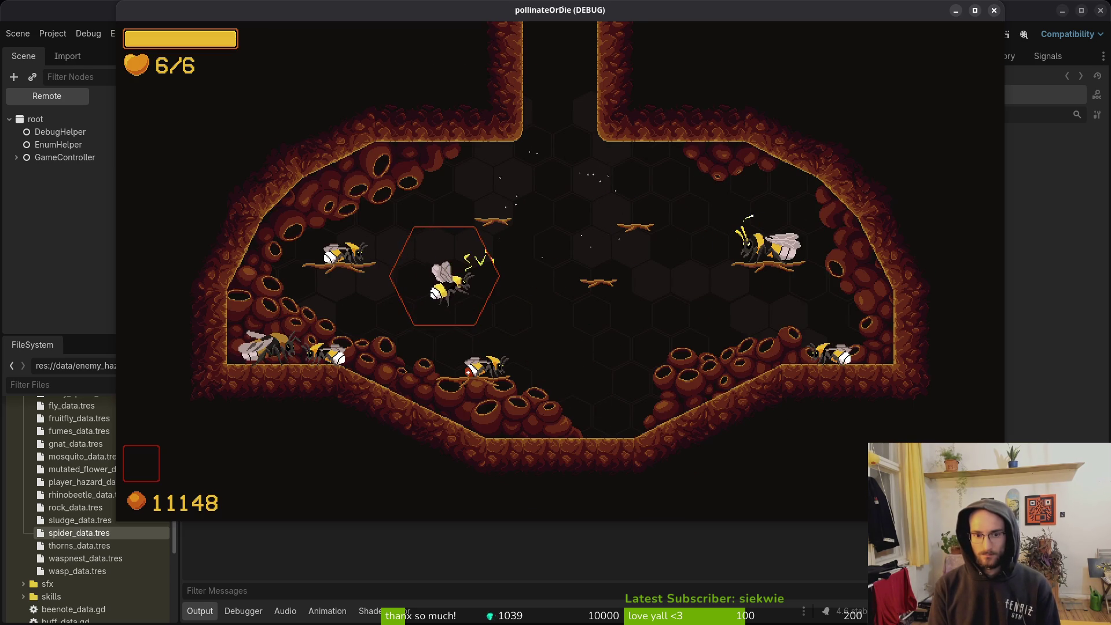
pyautogui.press('Escape')
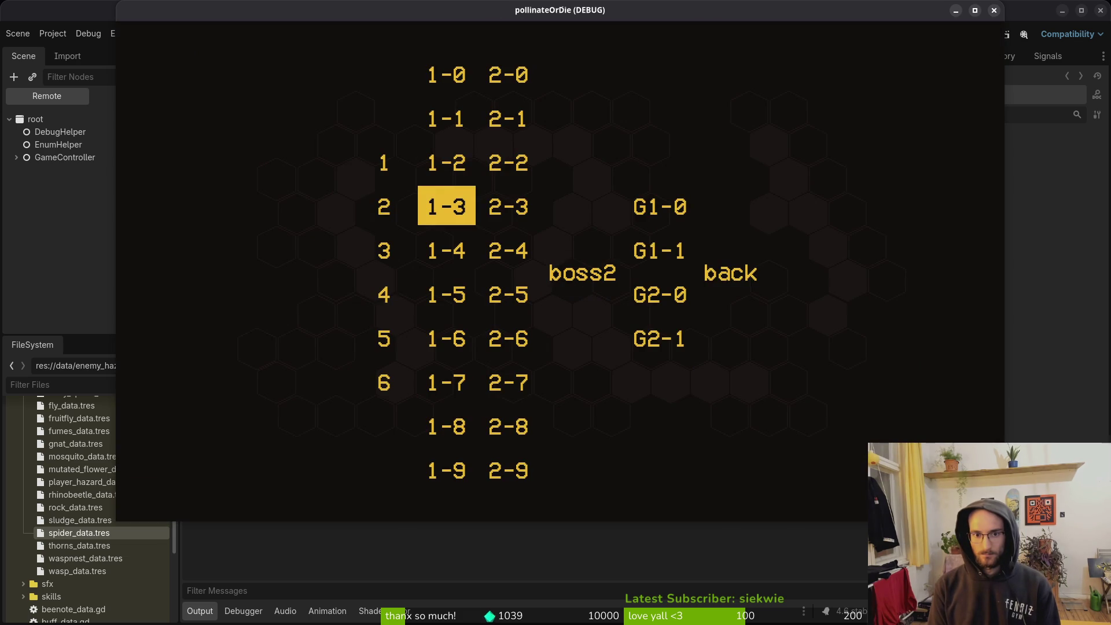
pyautogui.press('Return')
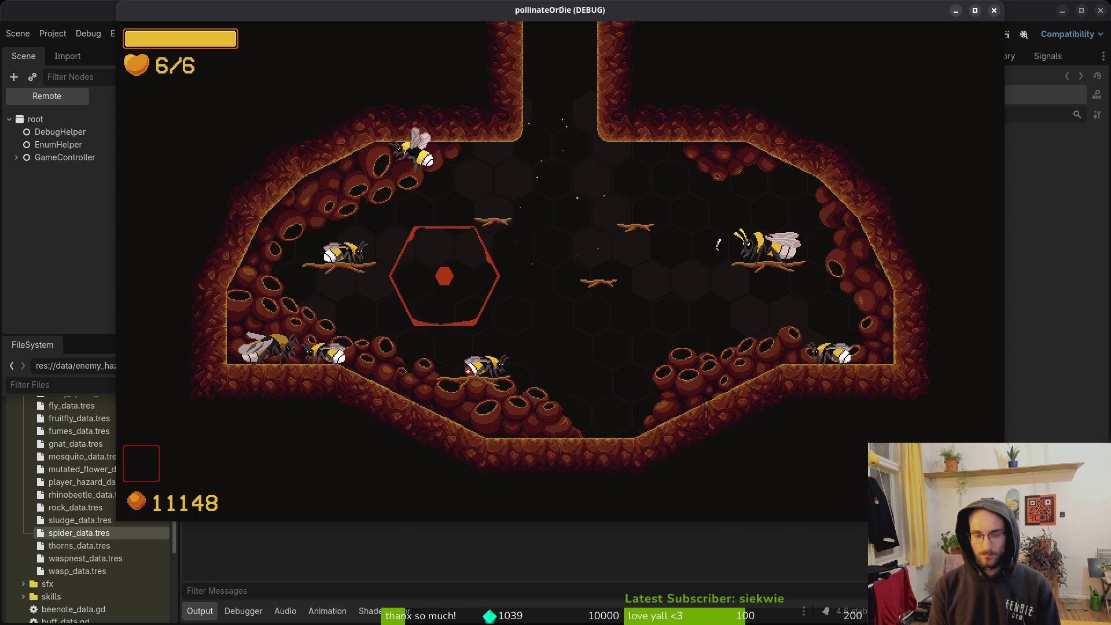
pyautogui.press('Escape')
# Load level 2-0, fight through it at full health, and exit via the bottom to level select.
pyautogui.press('Left')
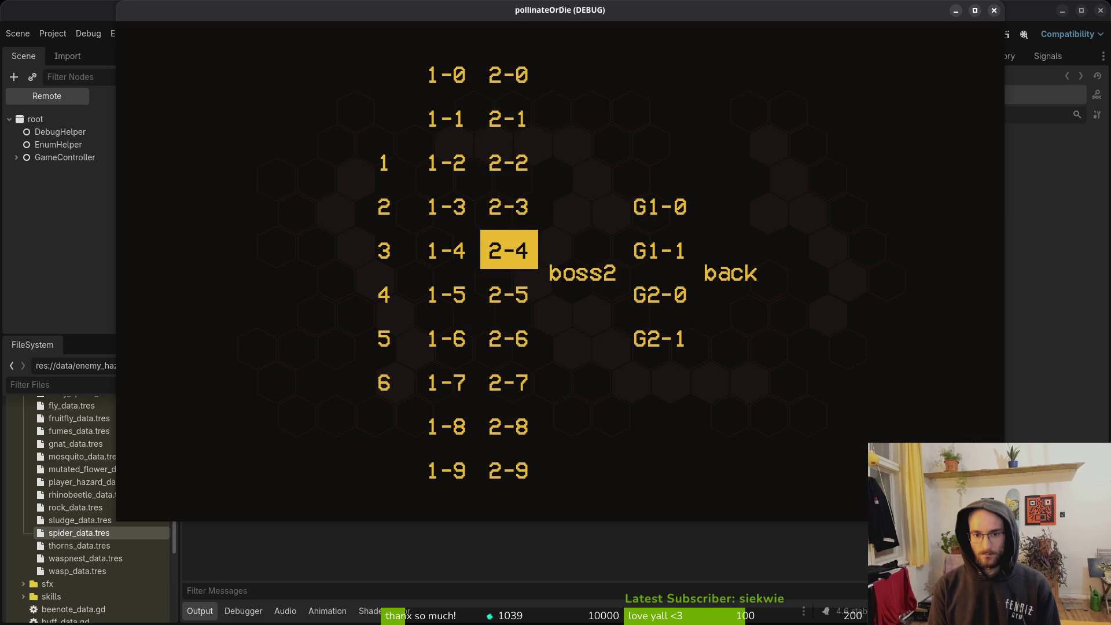
pyautogui.press('Up')
pyautogui.press('Return')
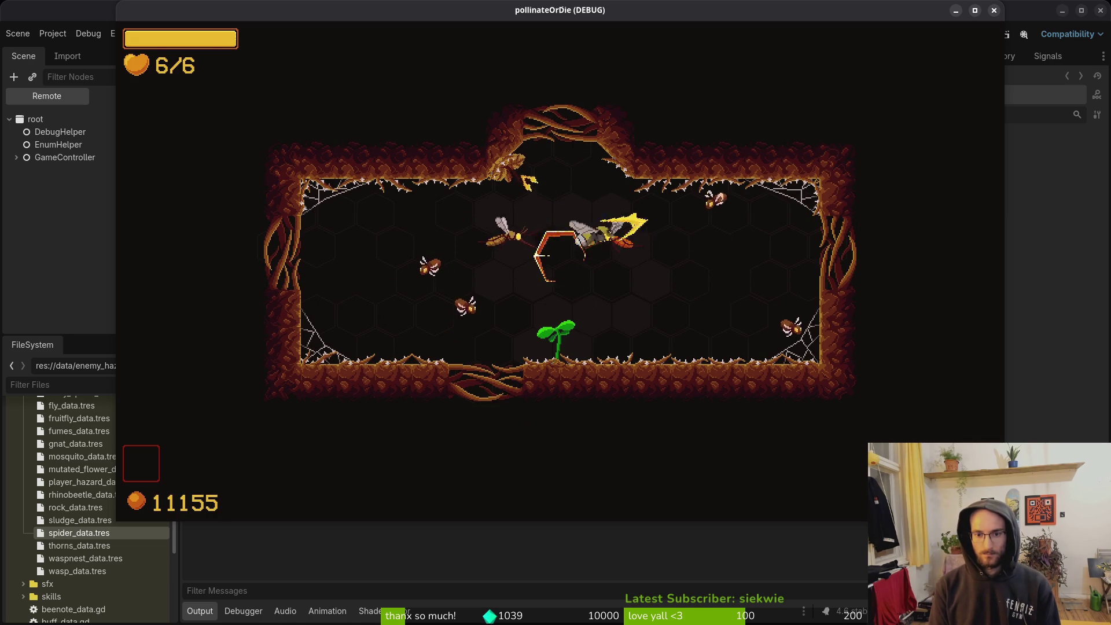
pyautogui.press('Down')
pyautogui.press('Left')
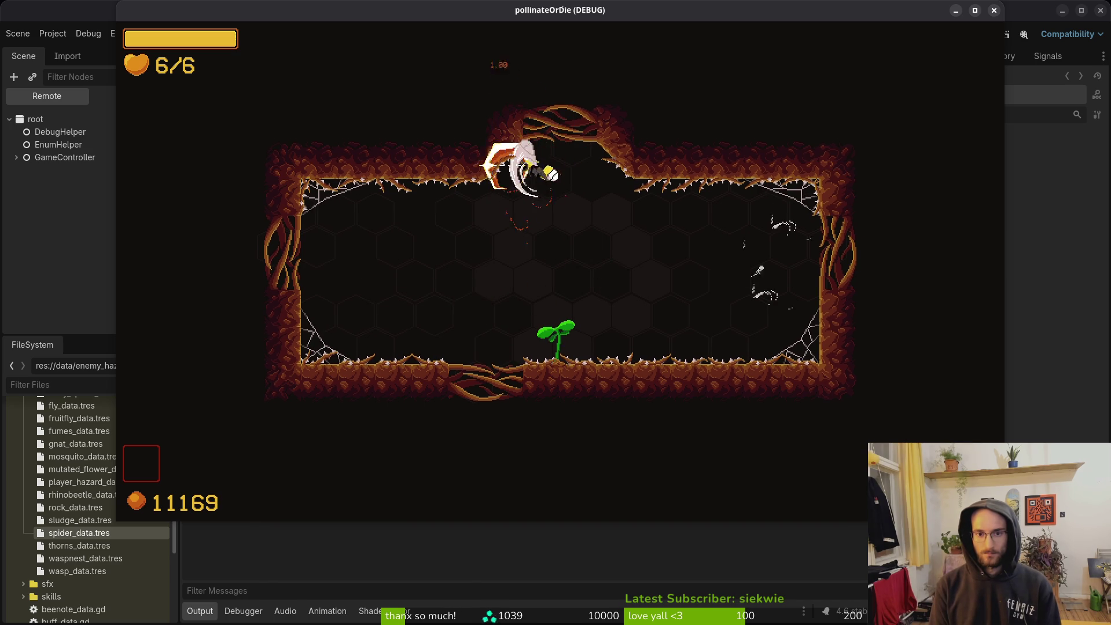
pyautogui.press('Left')
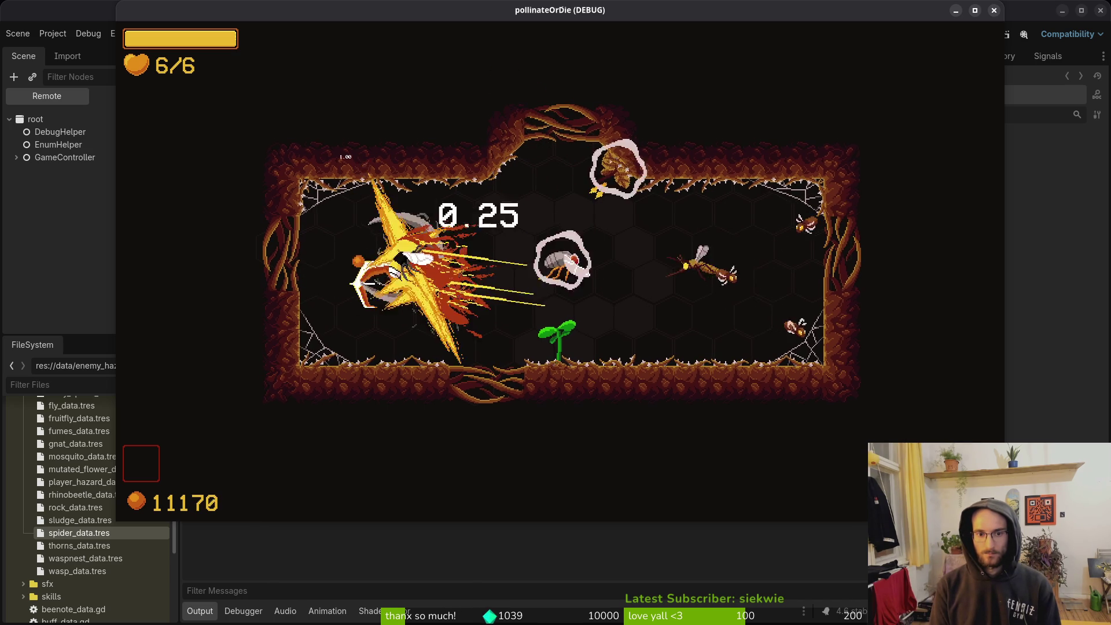
pyautogui.press('Right')
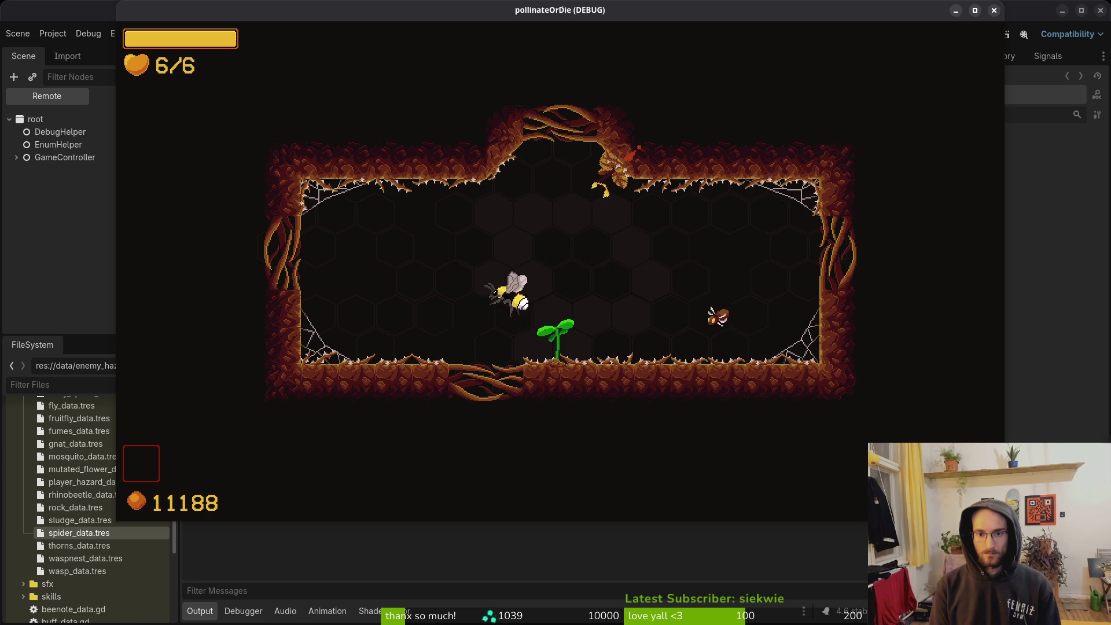
pyautogui.press('Up')
pyautogui.press('Right')
pyautogui.press('Down')
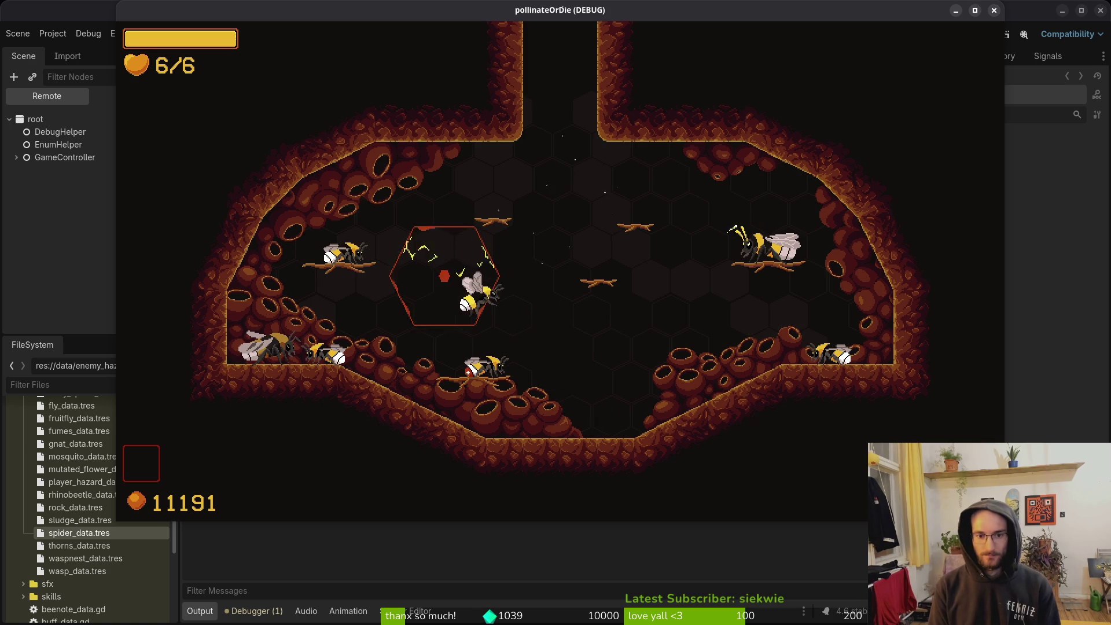
pyautogui.press('Escape')
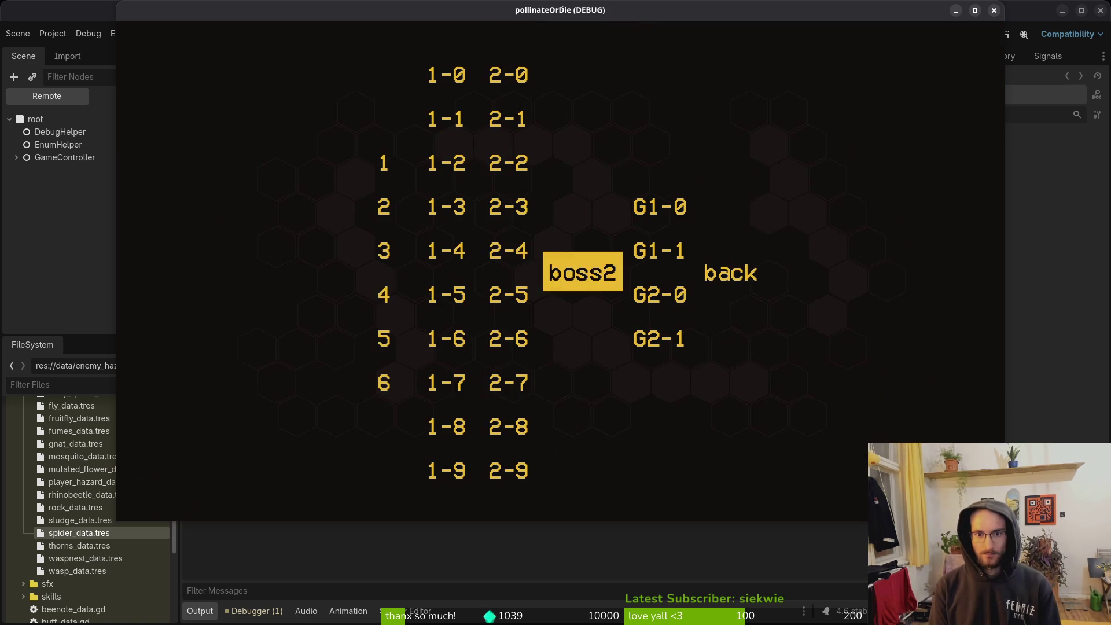
# Play levels 2-1 and 2-2, ending at 2/6 health with the counter at 11222.
pyautogui.press('Return')
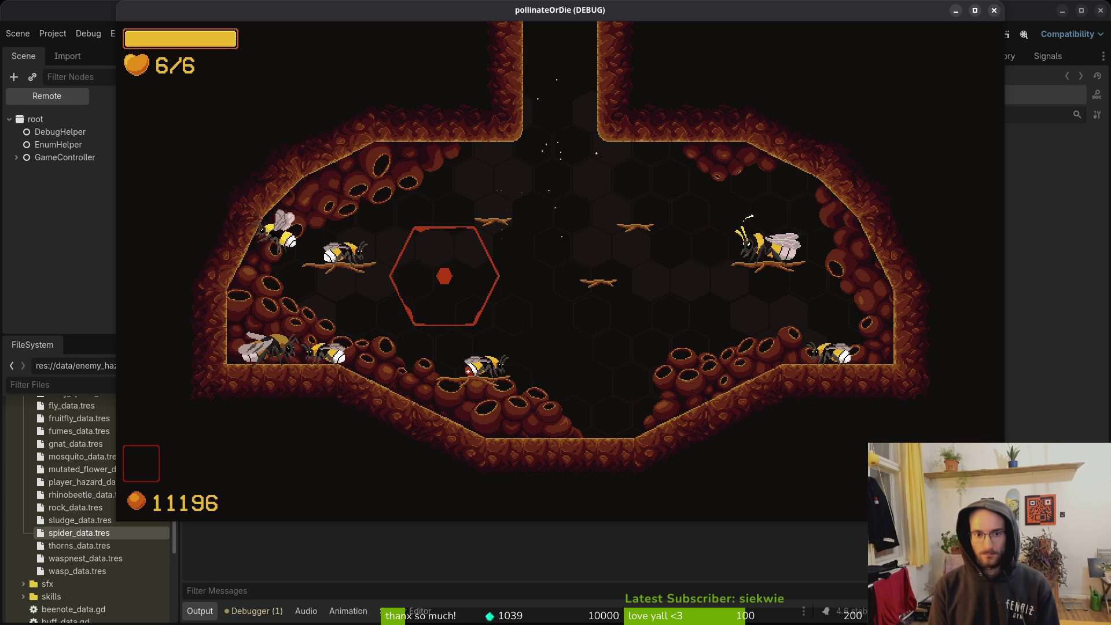
pyautogui.press('Escape')
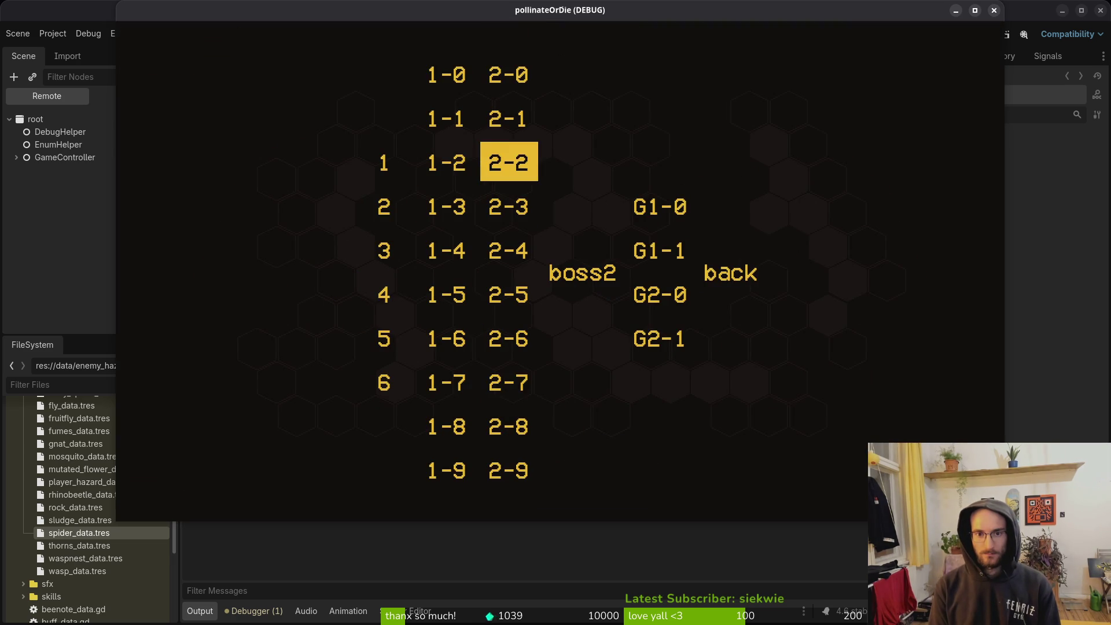
pyautogui.press('Return')
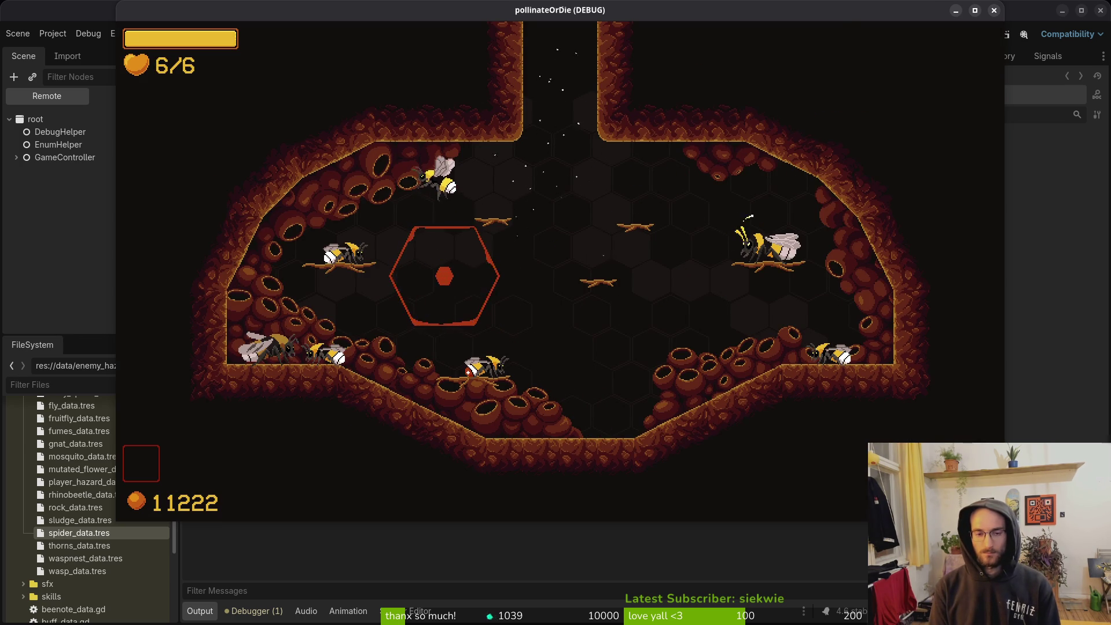
pyautogui.press('Escape')
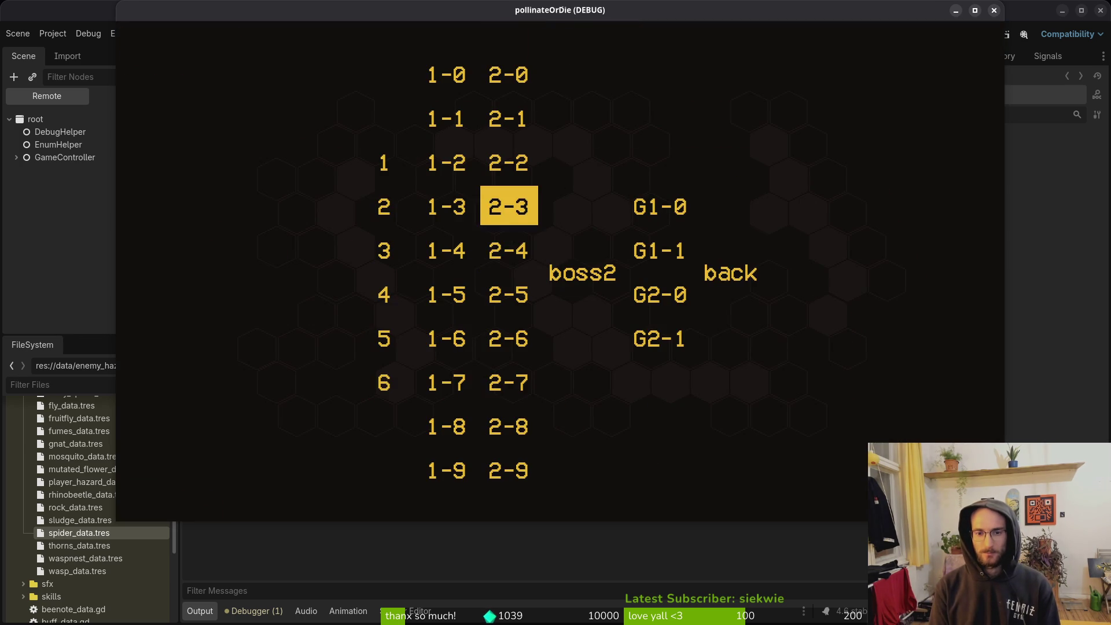
# Play levels 2-3 and 2-4, returning to the debug level select.
pyautogui.press('Return')
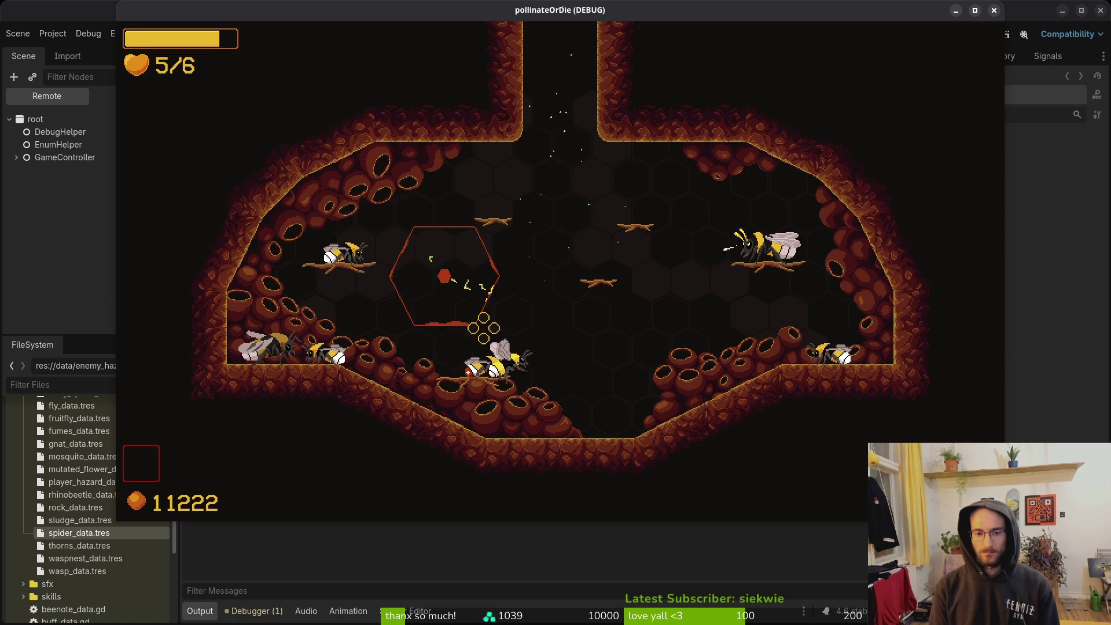
pyautogui.press('Escape')
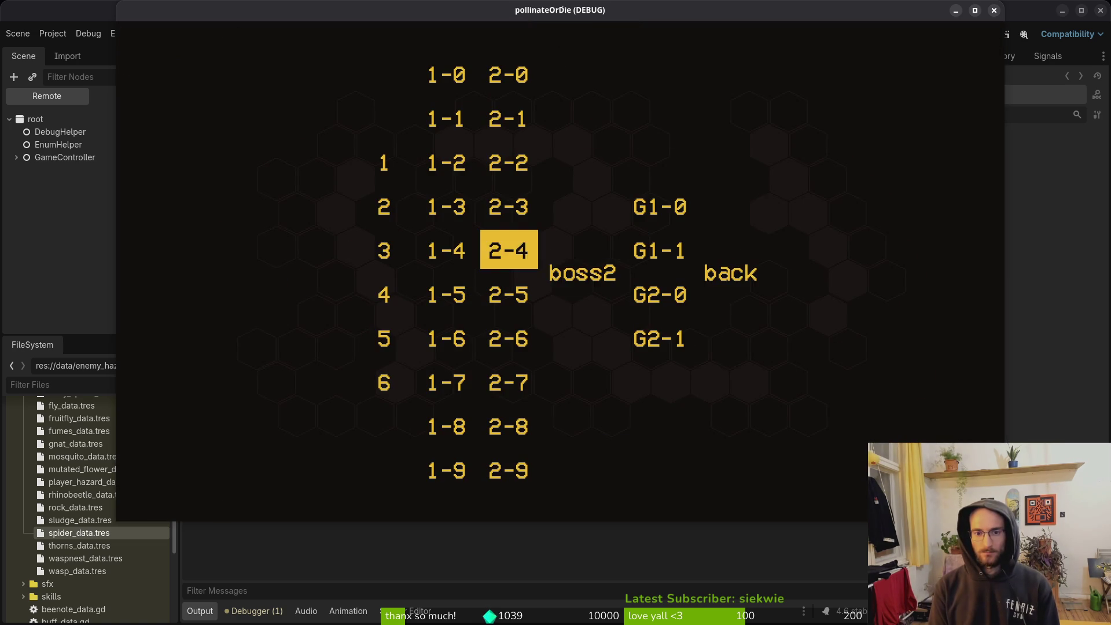
pyautogui.press('Return')
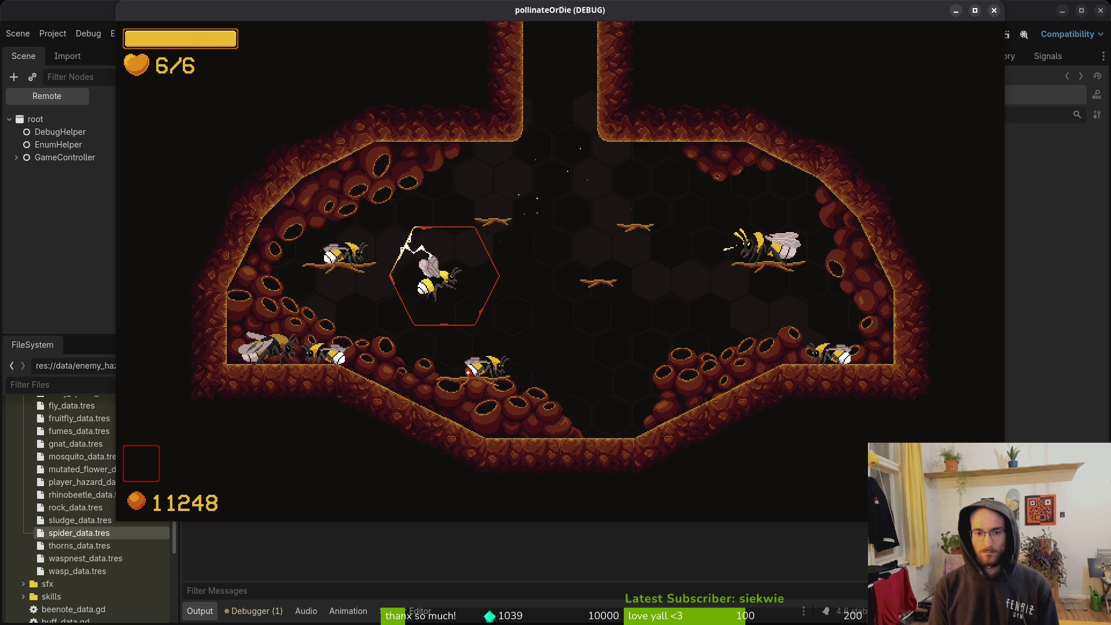
pyautogui.press('Escape')
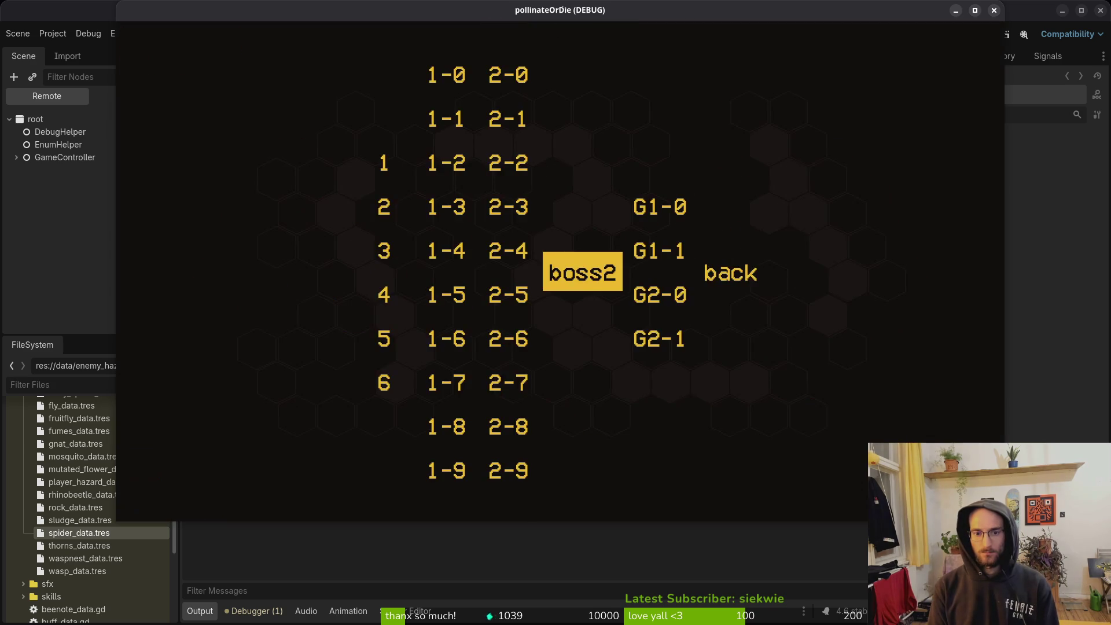
# Start level 2-5 and attack the beetle by the left vine.
pyautogui.press('Left')
pyautogui.press('Down')
pyautogui.press('Return')
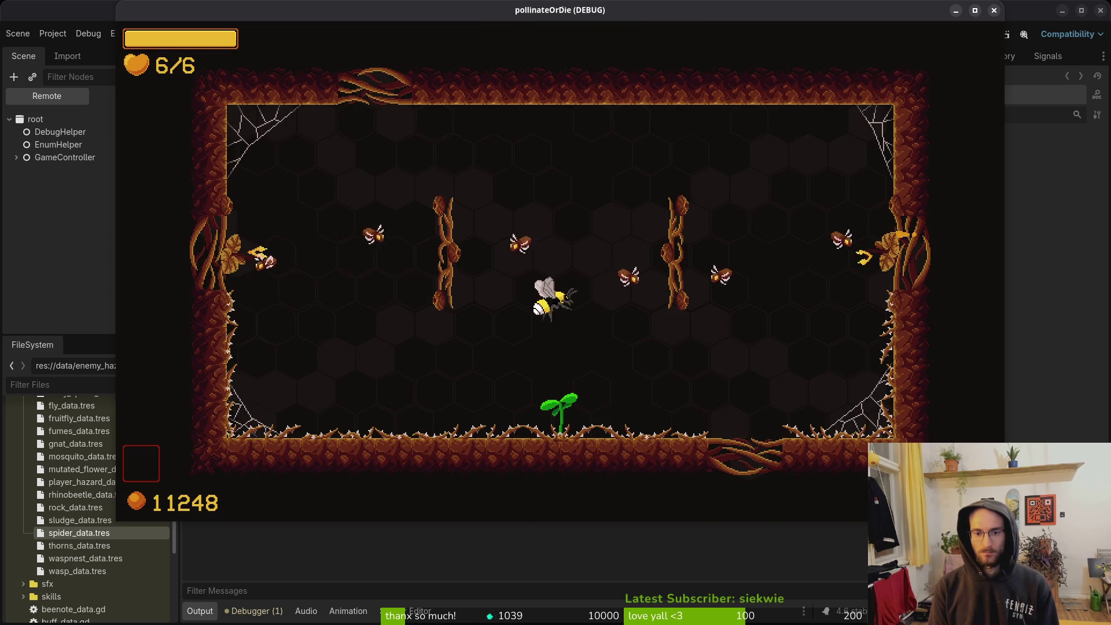
pyautogui.press('Left')
pyautogui.press('Up')
pyautogui.press('Down')
pyautogui.press('Right')
# Clear the enemies on the right wall and by the plant, then fly up through the cave.
pyautogui.press('Up')
pyautogui.press('Right')
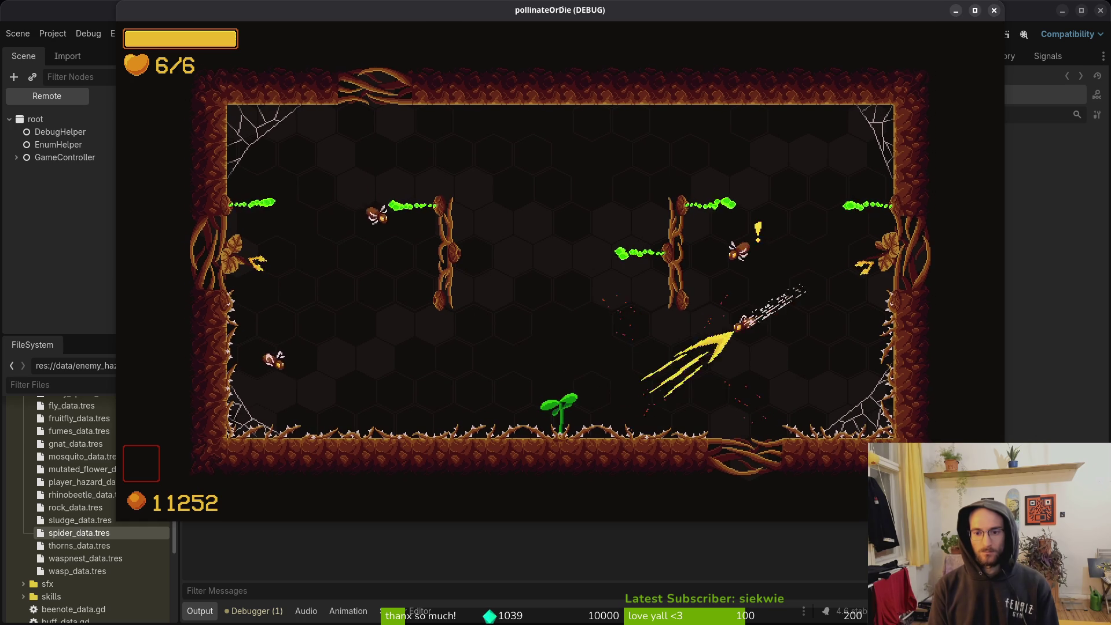
pyautogui.press('Down')
pyautogui.press('Up')
pyautogui.press('Right')
pyautogui.press('Left')
pyautogui.press('Down')
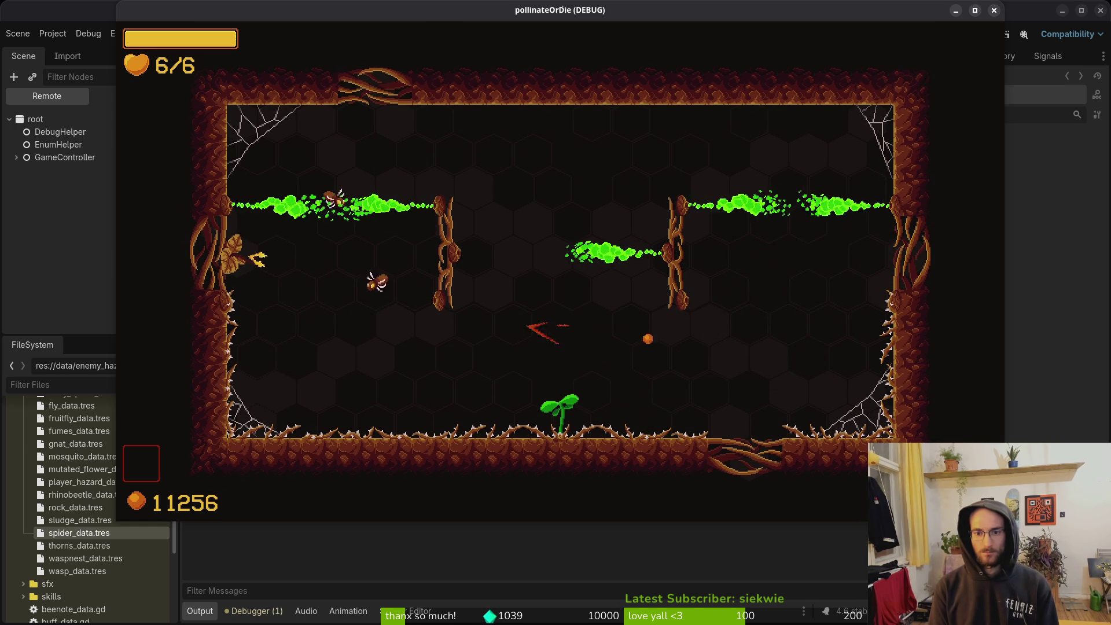
pyautogui.press('Up')
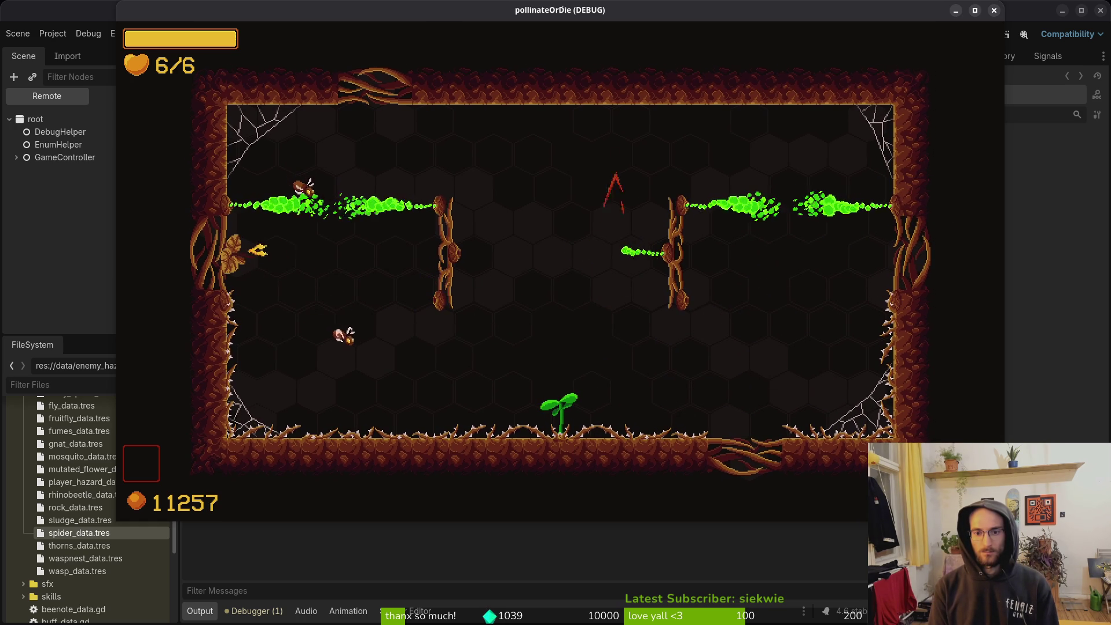
pyautogui.press('Down')
pyautogui.press('Left')
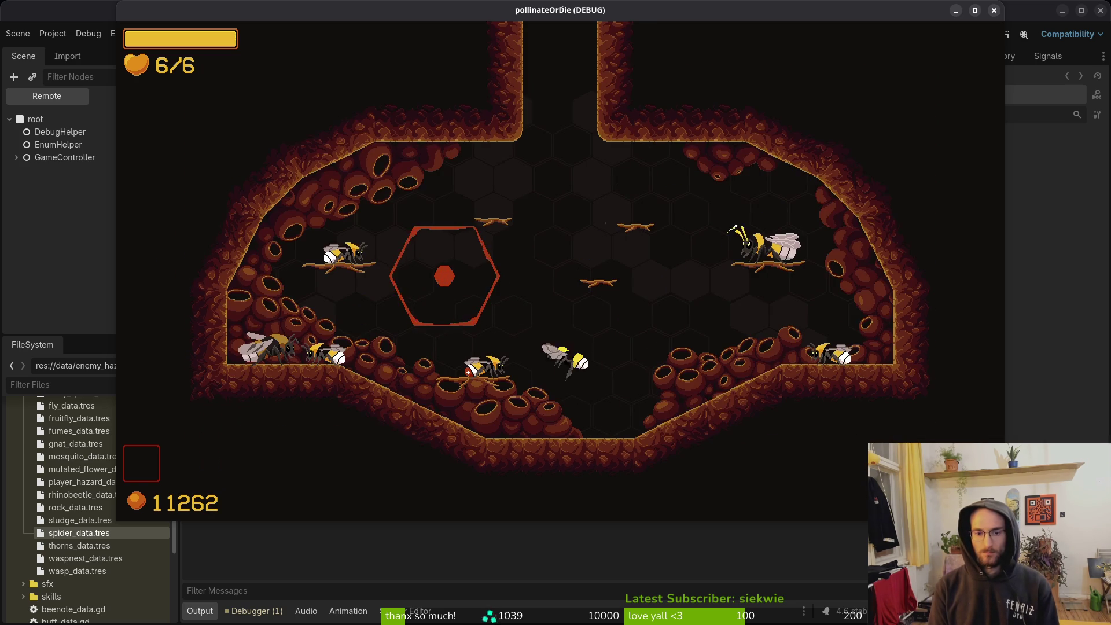
pyautogui.press('Up')
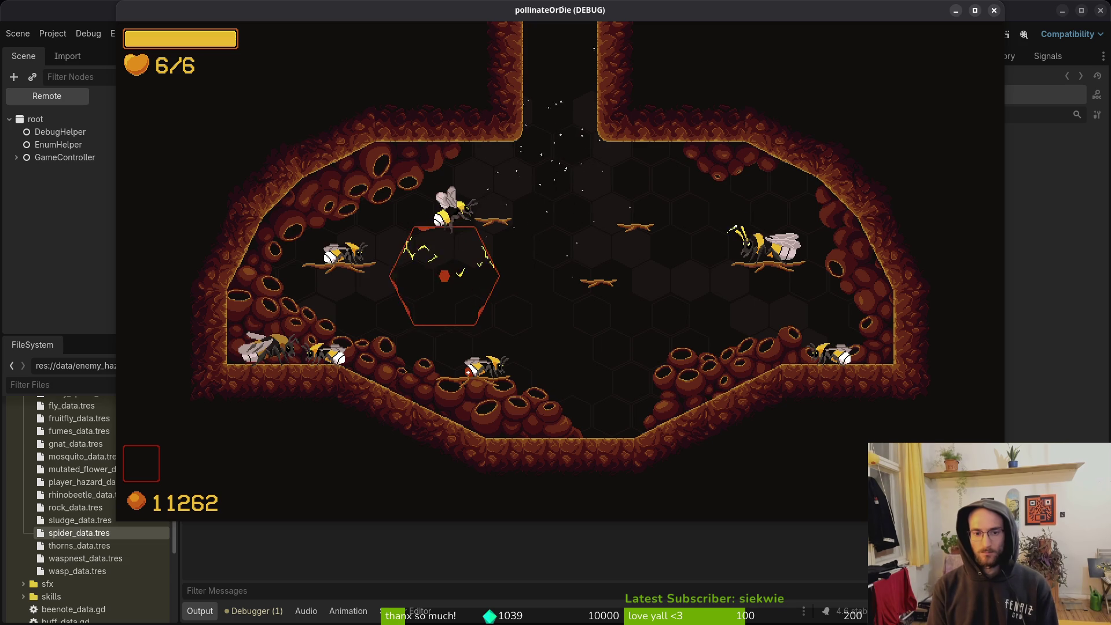
pyautogui.press('Escape')
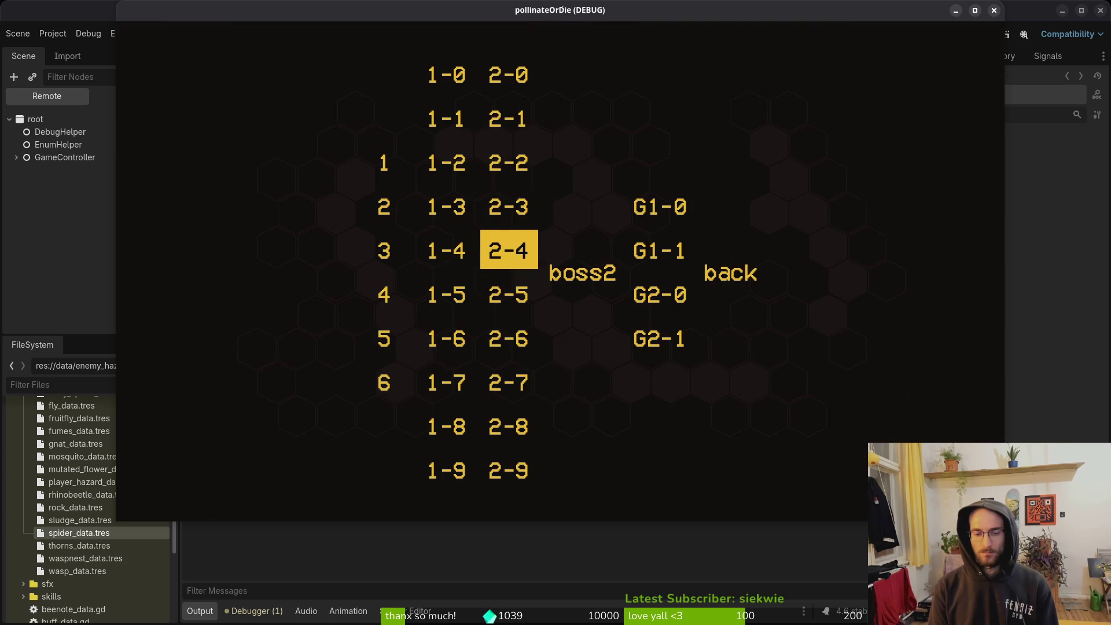
# Load the next level and slash the spiders near the sprout.
pyautogui.press('Return')
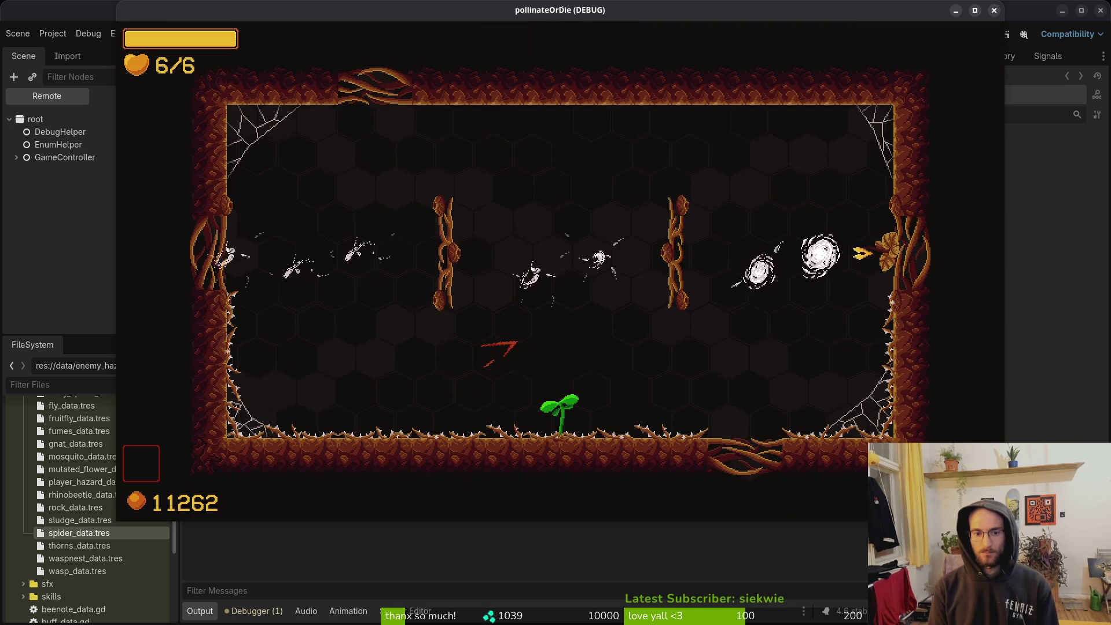
pyautogui.press('Up')
pyautogui.press('Down')
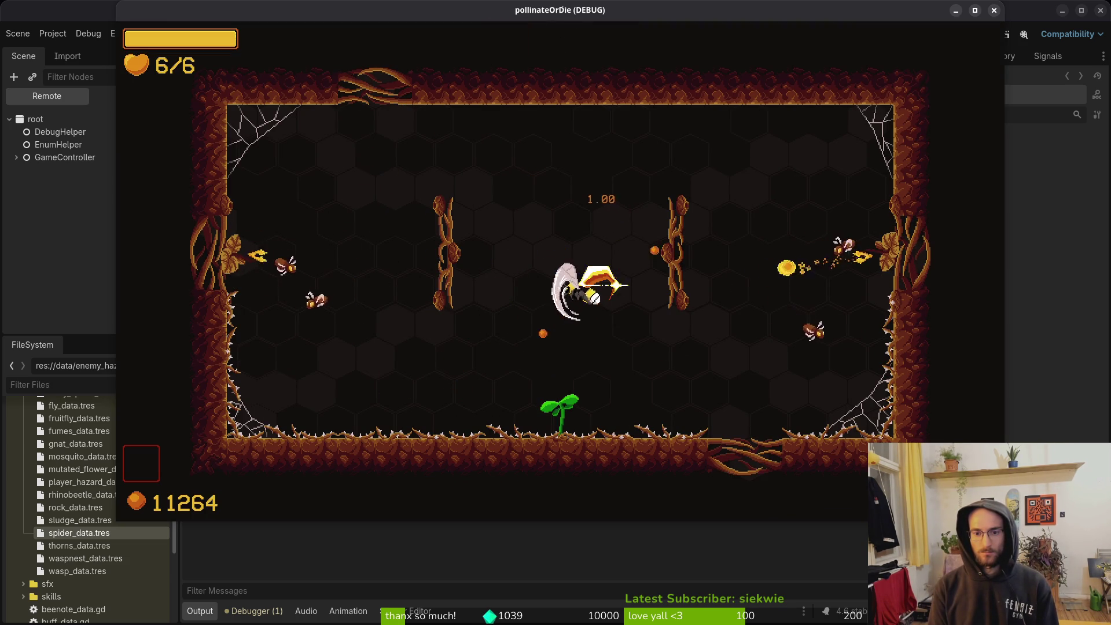
pyautogui.press('Right')
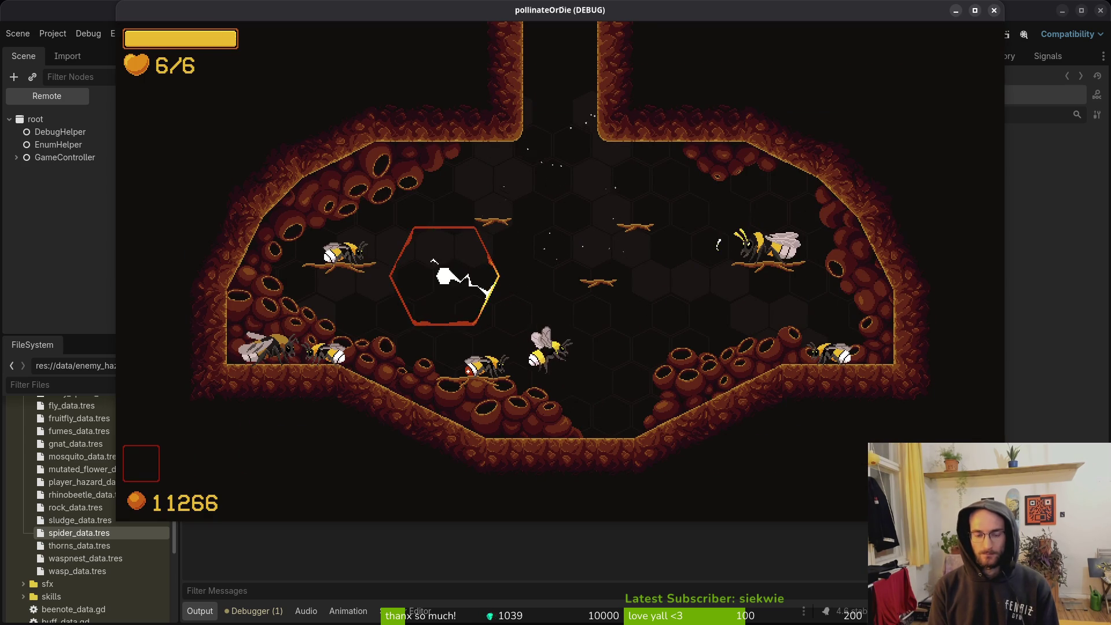
pyautogui.press('Escape')
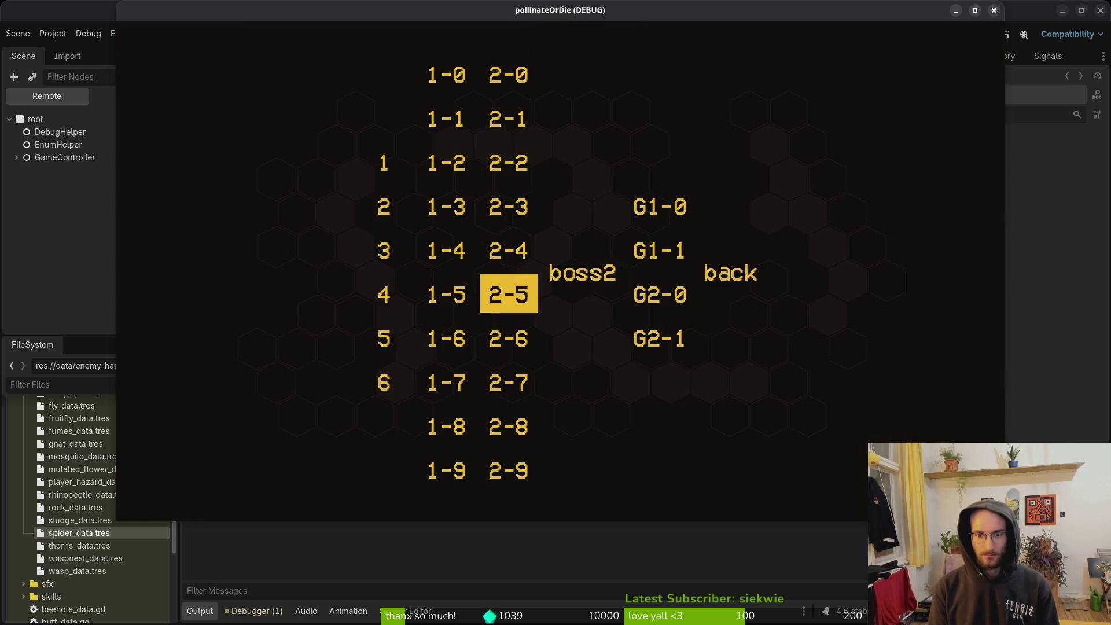
# Play level 2-6 and the following level briefly.
pyautogui.press('Return')
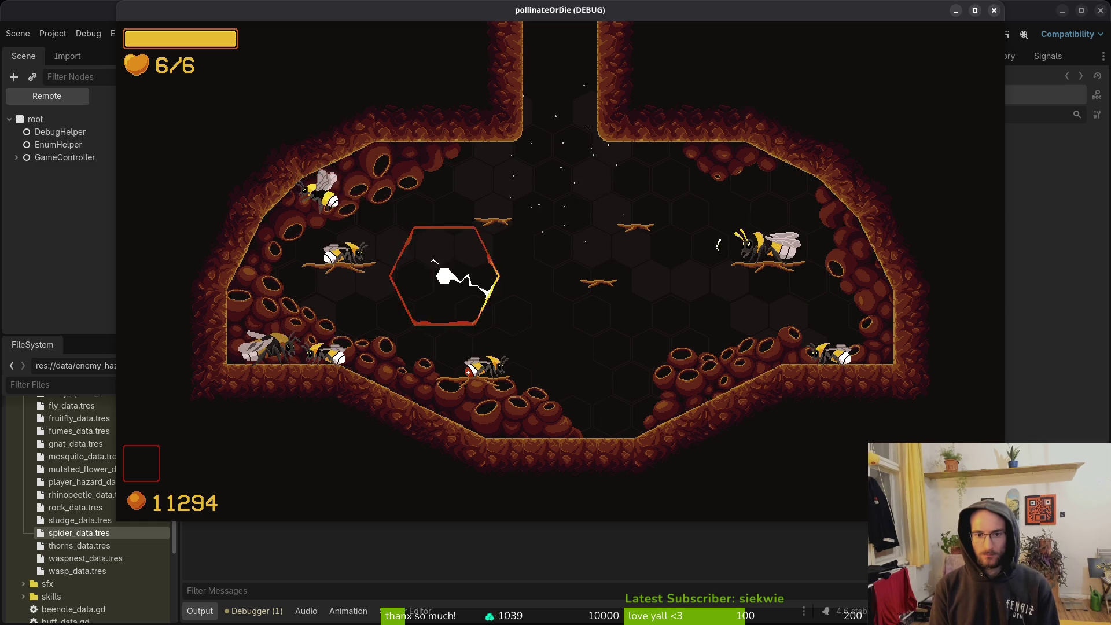
pyautogui.press('Escape')
pyautogui.press('Return')
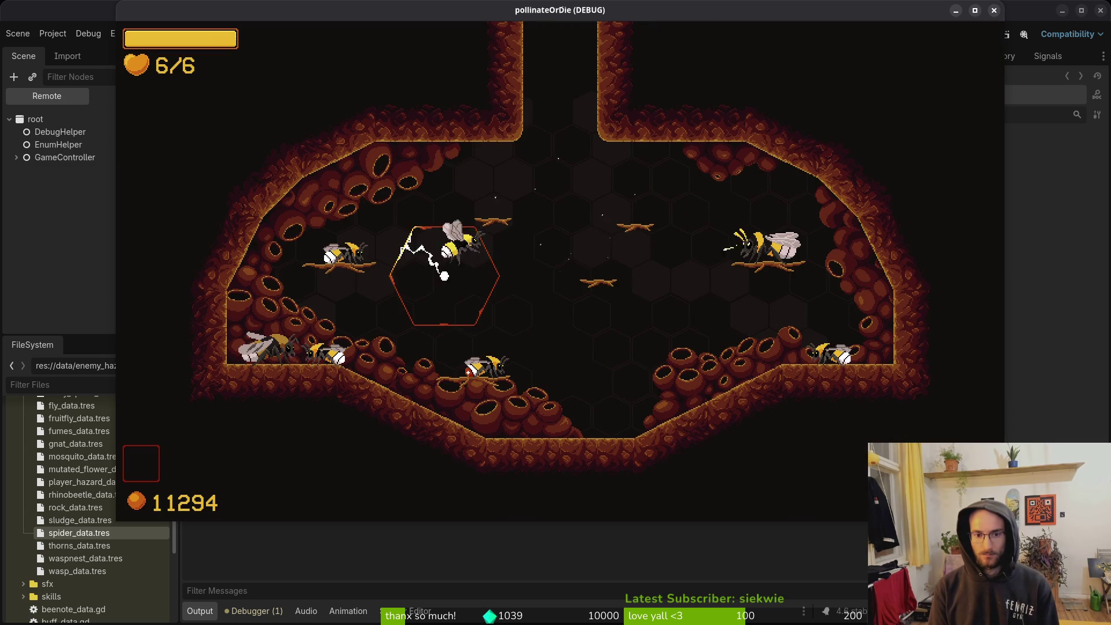
pyautogui.press('Escape')
# Load level 2-7 and fight enemies across it, raising the counter to 11340.
pyautogui.press('Left')
pyautogui.press('Down')
pyautogui.press('Return')
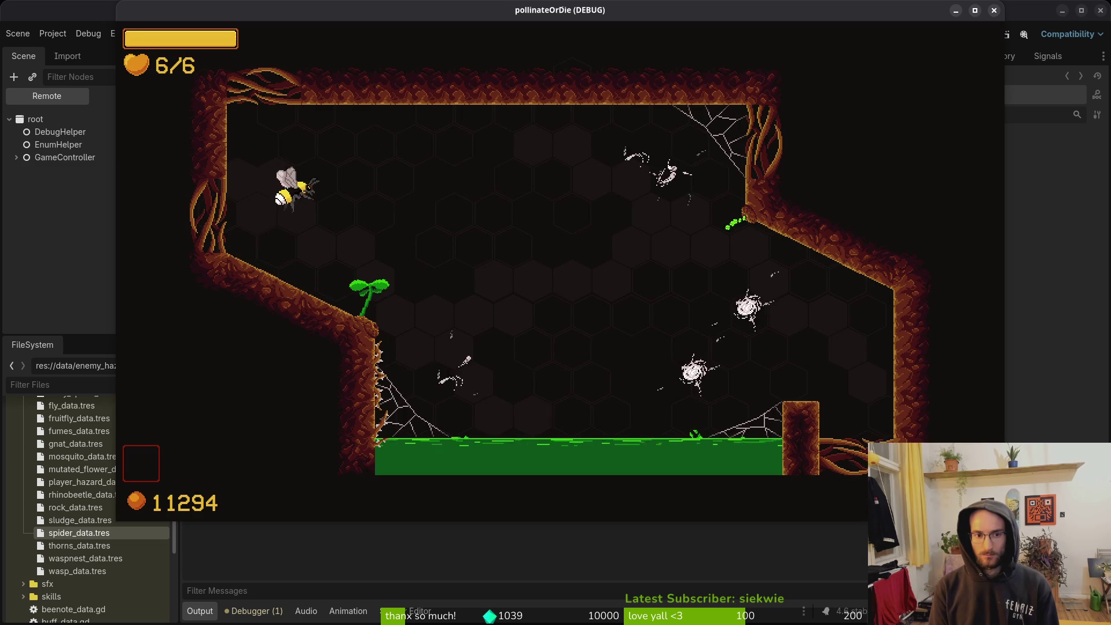
pyautogui.press('Right')
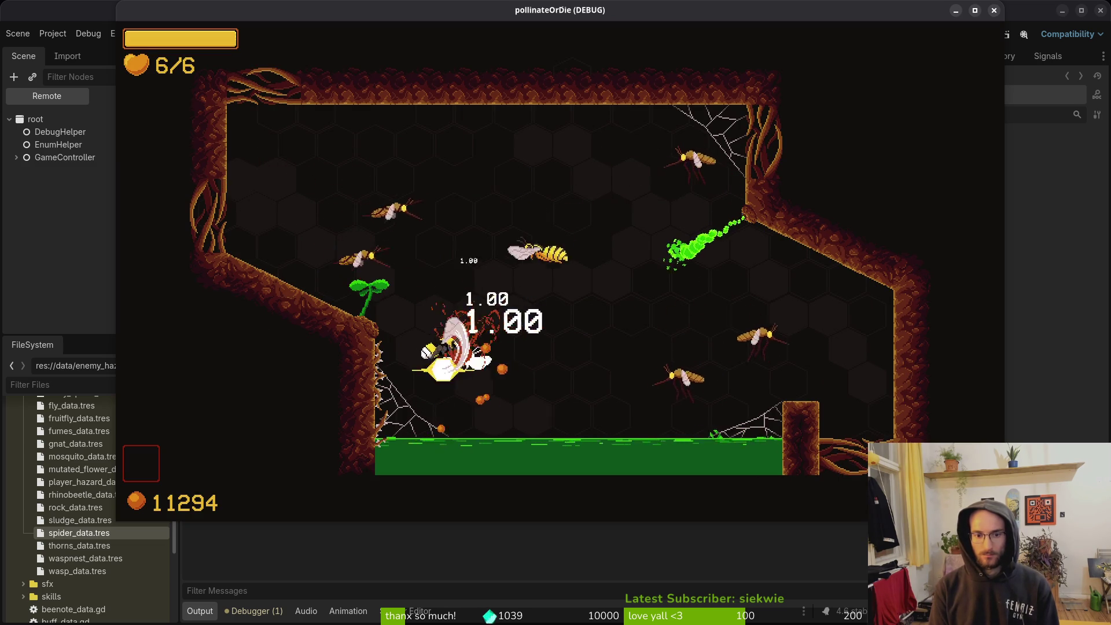
pyautogui.press('Right')
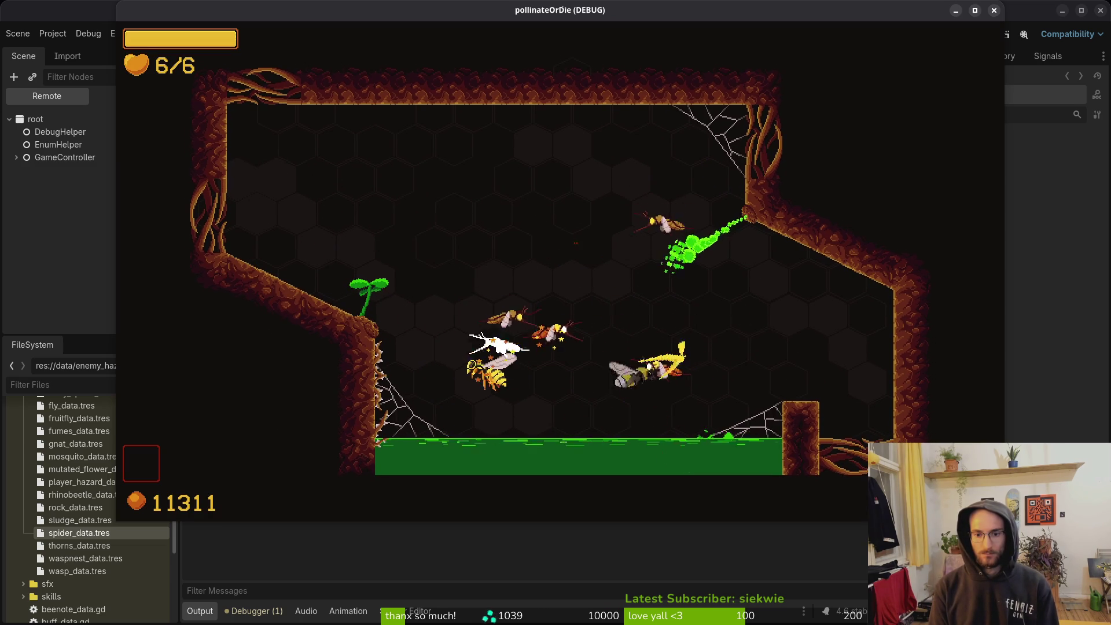
pyautogui.press('Left')
pyautogui.press('Left')
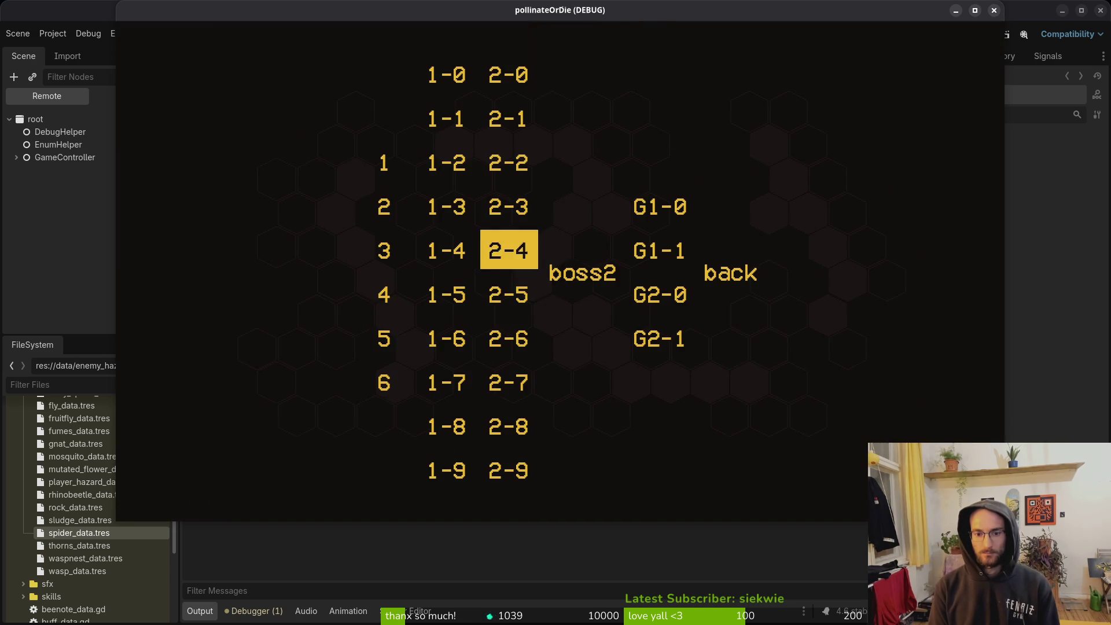
# Play levels 2-8 and 2-9, reaching max health 7, then pause and stop the debug game.
pyautogui.press('Return')
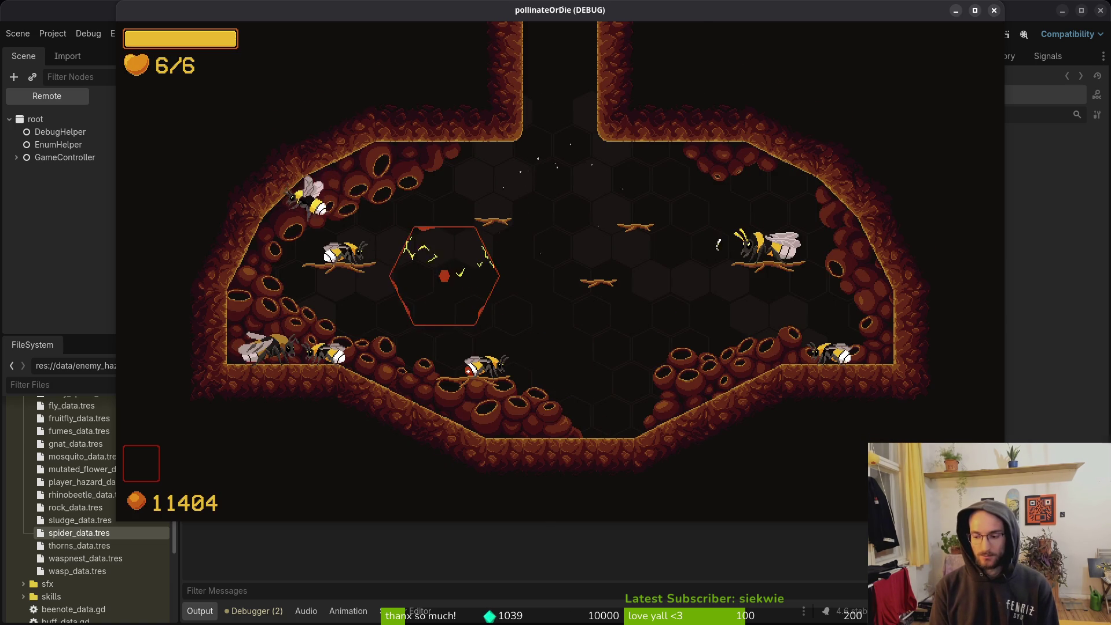
pyautogui.press('Escape')
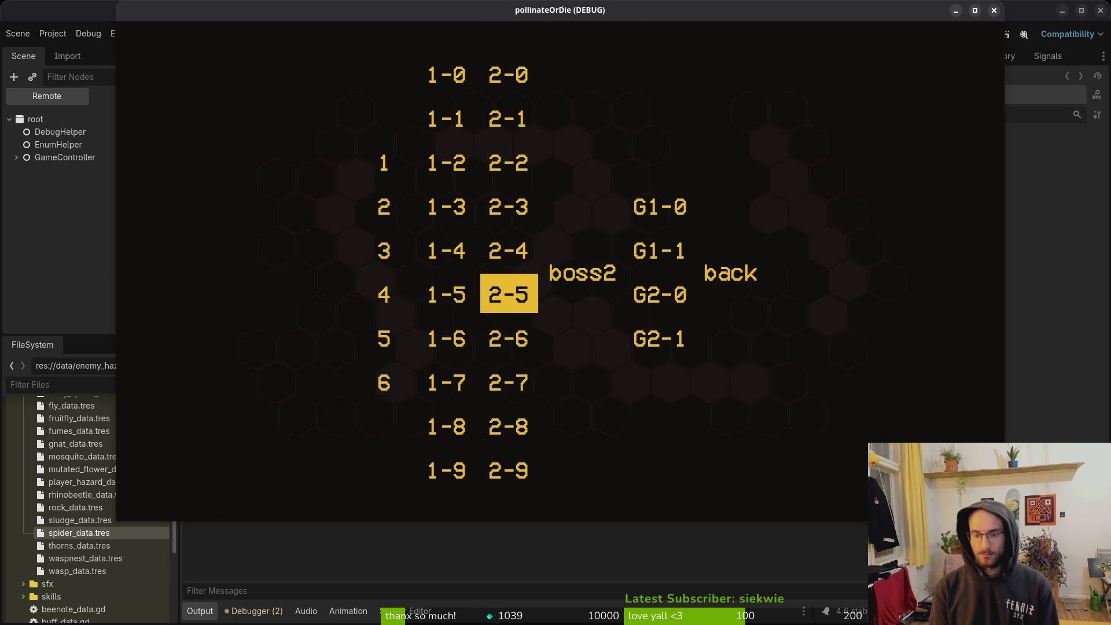
pyautogui.press('Return')
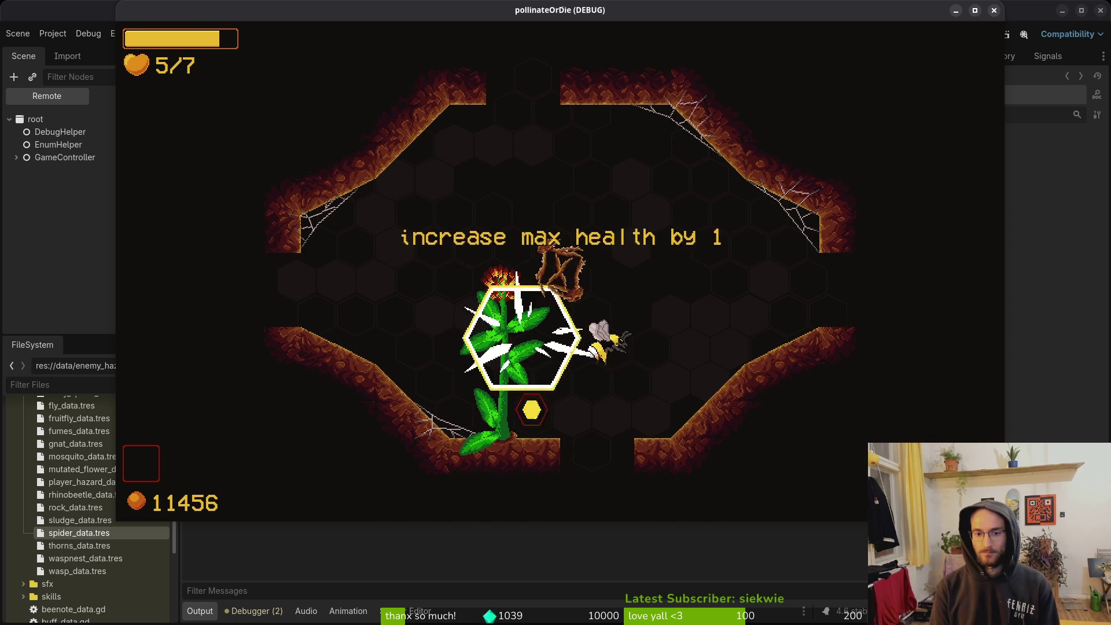
pyautogui.press('Escape')
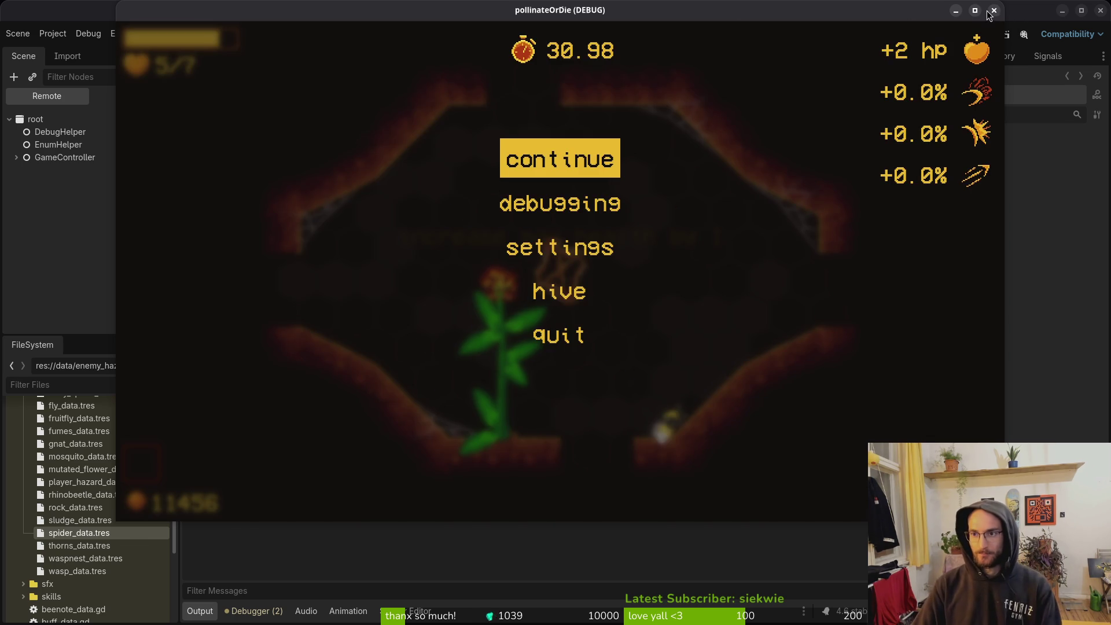
pyautogui.click(993, 11)
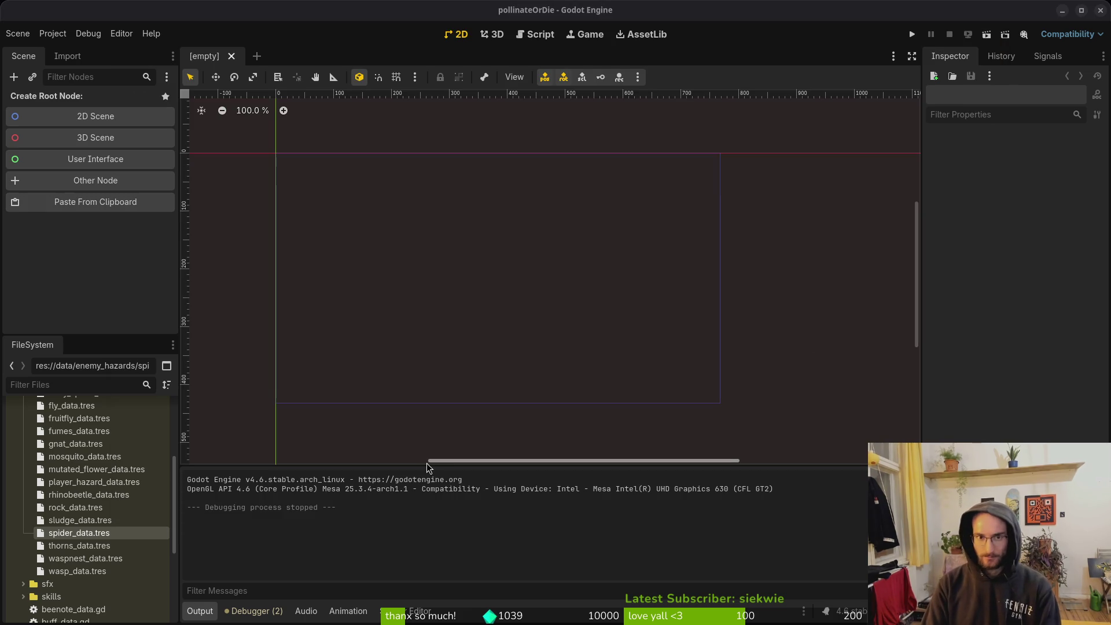
# Open the fume_particle.tscn scene by searching 'fumpart' in Quick Open.
pyautogui.hotkey('shift', 'alt', 'o')
pyautogui.write('fumpart')
pyautogui.press('Down')
pyautogui.press('Return')
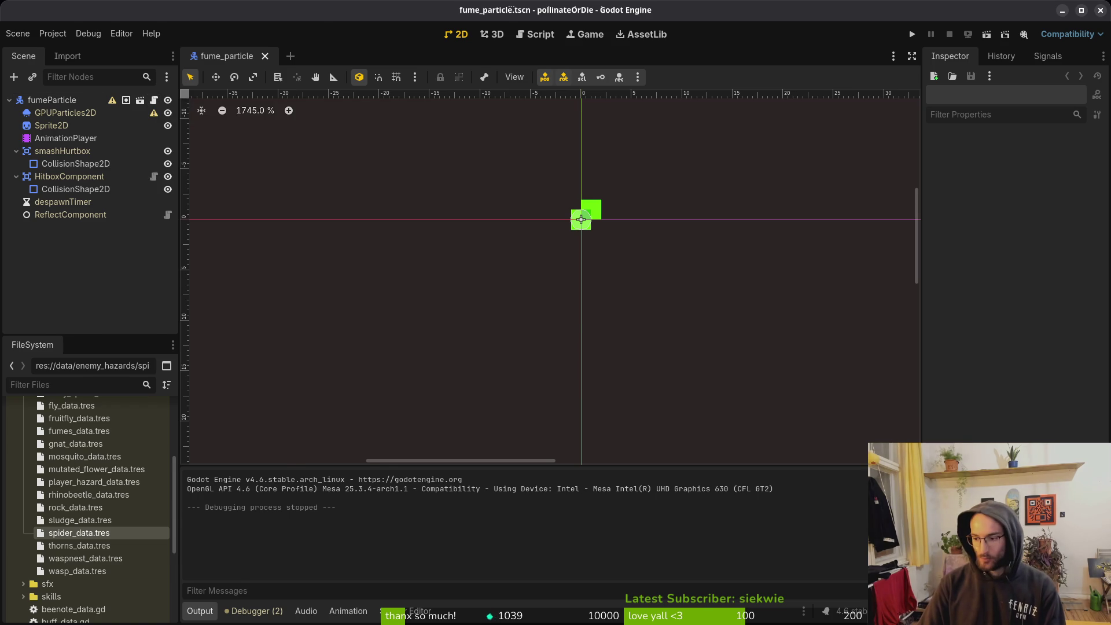
# Return to the Terminal at the pollinate-or-die repository prompt and begin a new command.
pyautogui.hotkey('alt', 'Tab')
pyautogui.press('Return')
pyautogui.write('f')
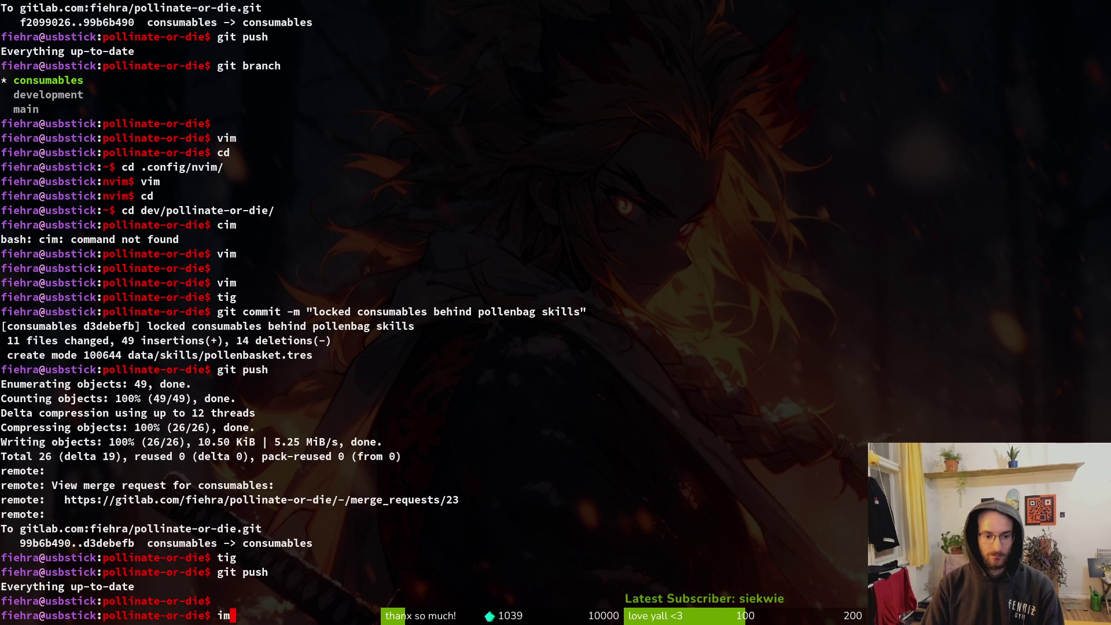
# Launch Neovim in the project folder and open fume_particle.gd from the file finder.
pyautogui.press('Return')
pyautogui.press('space')
pyautogui.press('f')
pyautogui.press('f')
pyautogui.write('fumpar')
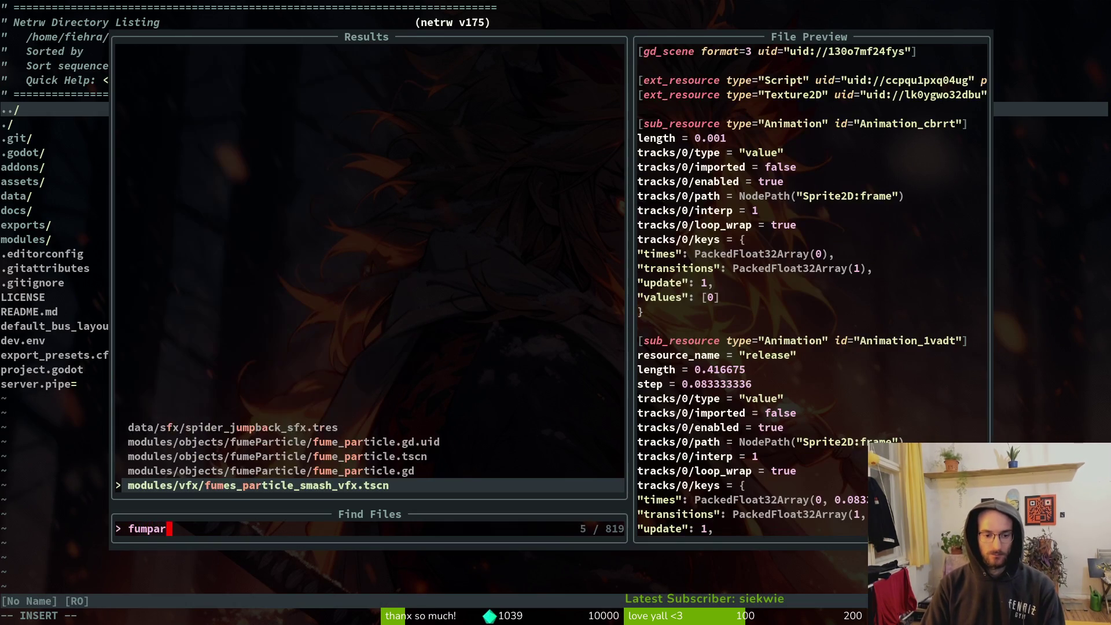
pyautogui.hotkey('ctrl', 'p')
pyautogui.press('Return')
pyautogui.press('space')
pyautogui.press('f')
pyautogui.press('f')
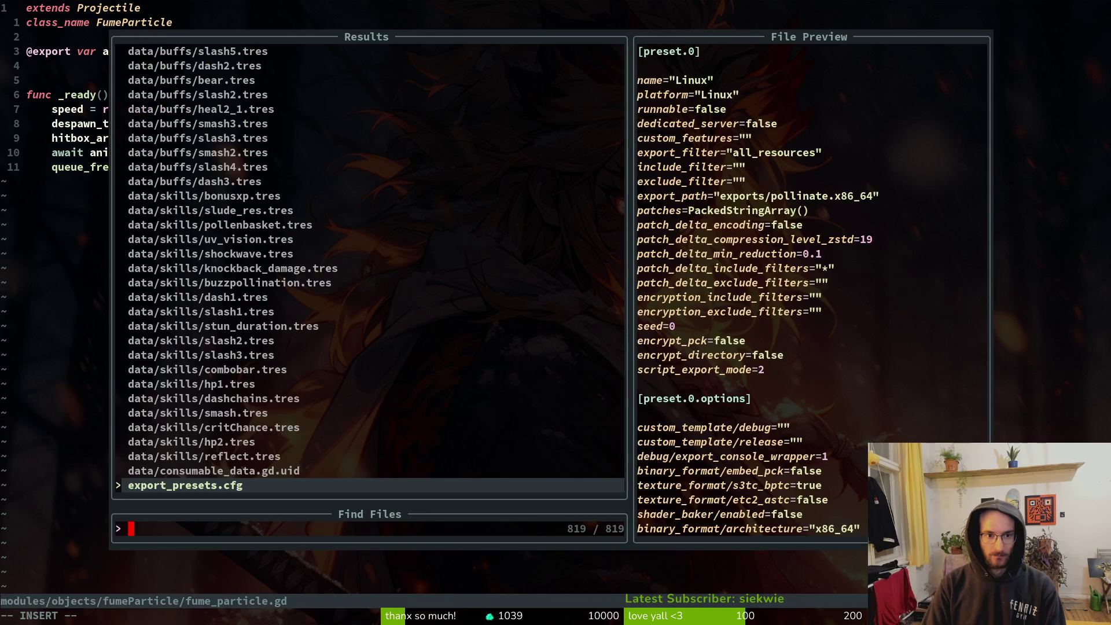
pyautogui.press('Escape')
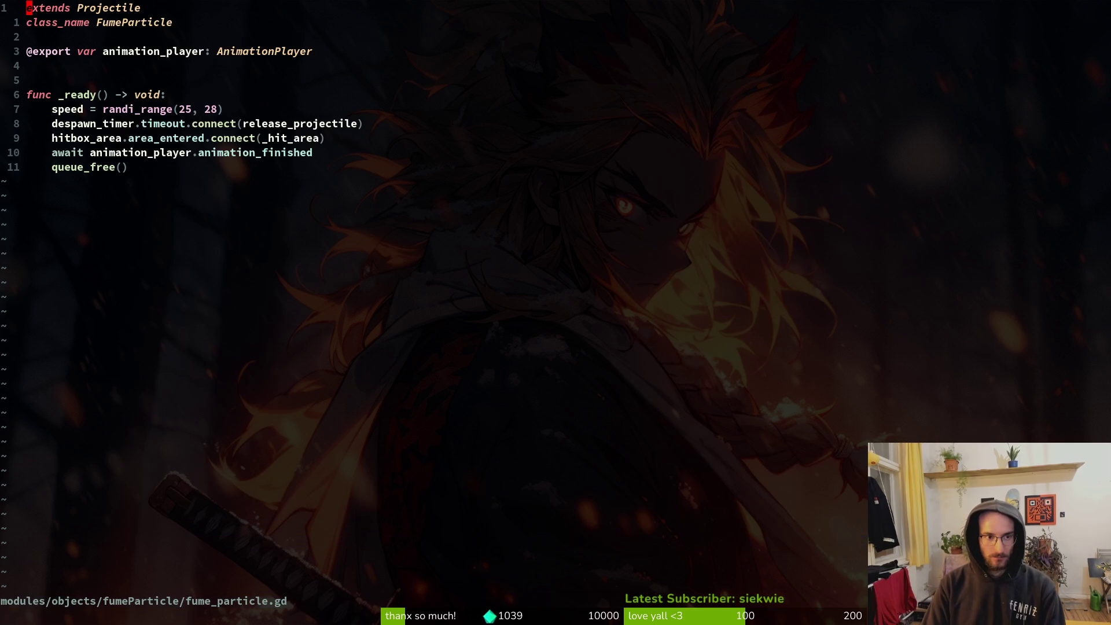
# Add a line in _ready starting GameController.signal_manager.emit_killed_all_enemies using completion.
pyautogui.press('d')
pyautogui.press('u')
pyautogui.press('o')
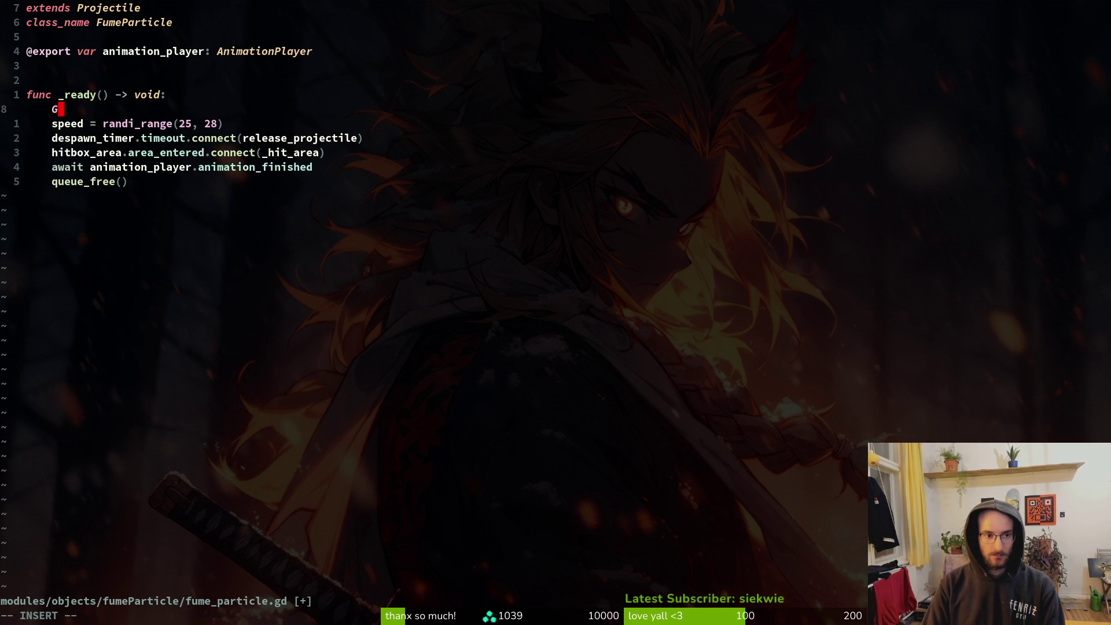
pyautogui.press('Down')
pyautogui.press('Down')
pyautogui.press('Return')
pyautogui.write('.signal_manager')
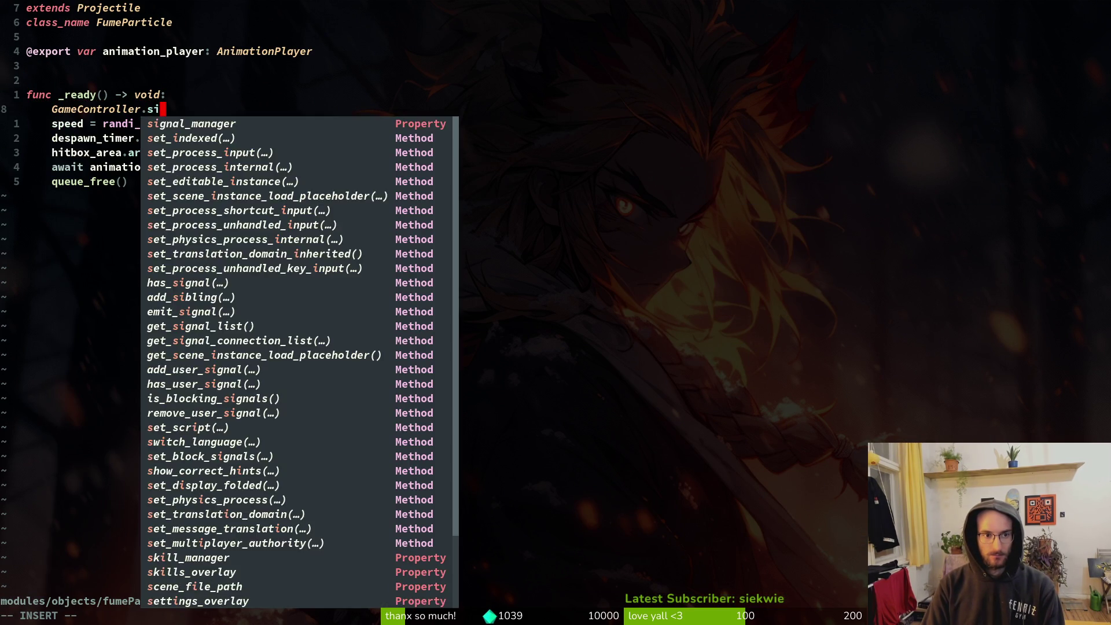
pyautogui.press('Down')
pyautogui.press('Return')
pyautogui.write('.emiall')
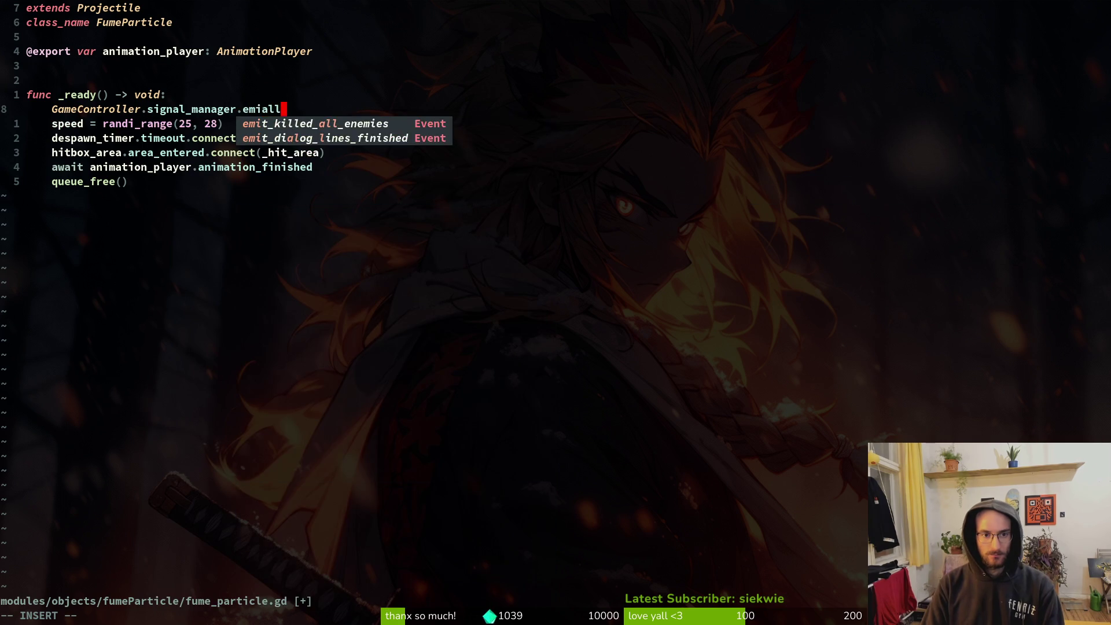
pyautogui.press('Down')
pyautogui.press('Return')
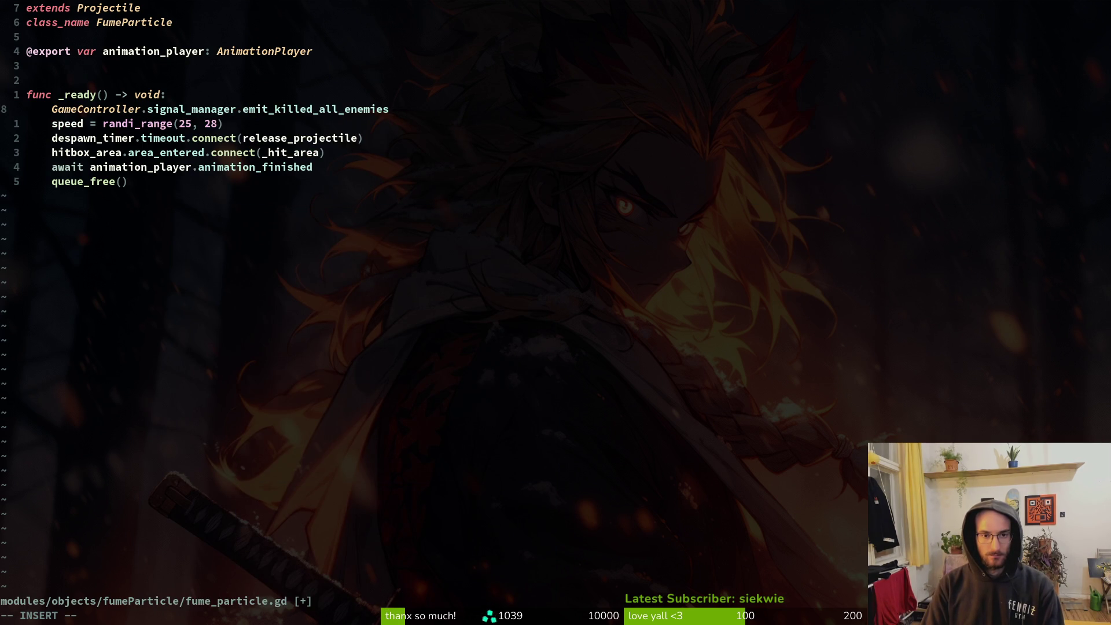
# Open thorns.gd and copy its signal connect line.
pyautogui.press('Escape')
pyautogui.press('space')
pyautogui.press('f')
pyautogui.press('f')
pyautogui.write('thorns')
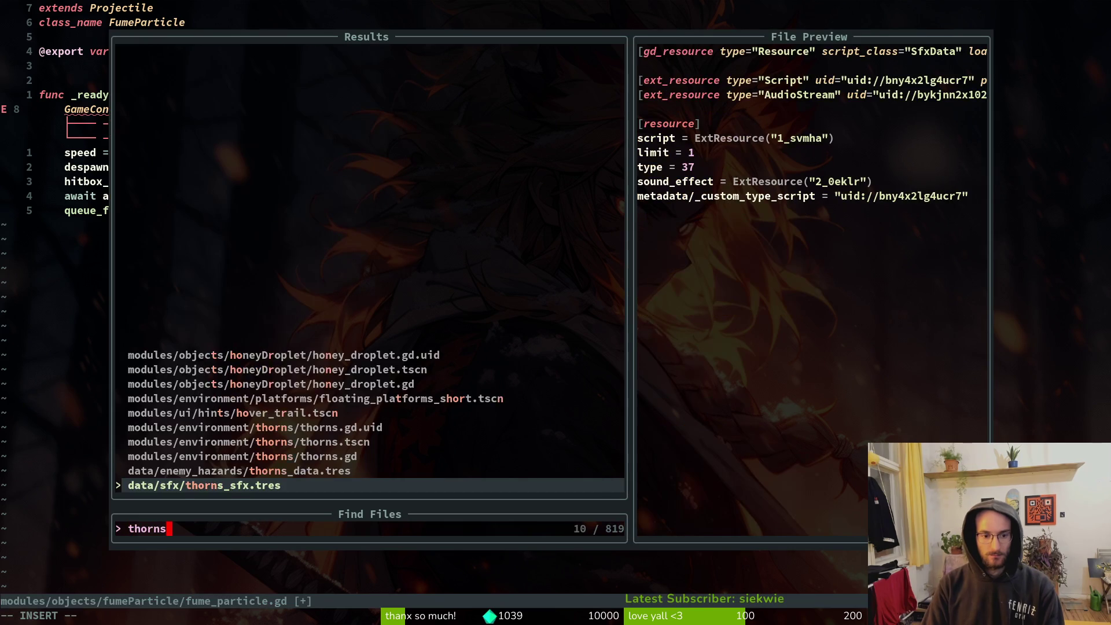
pyautogui.press('Up')
pyautogui.press('Return')
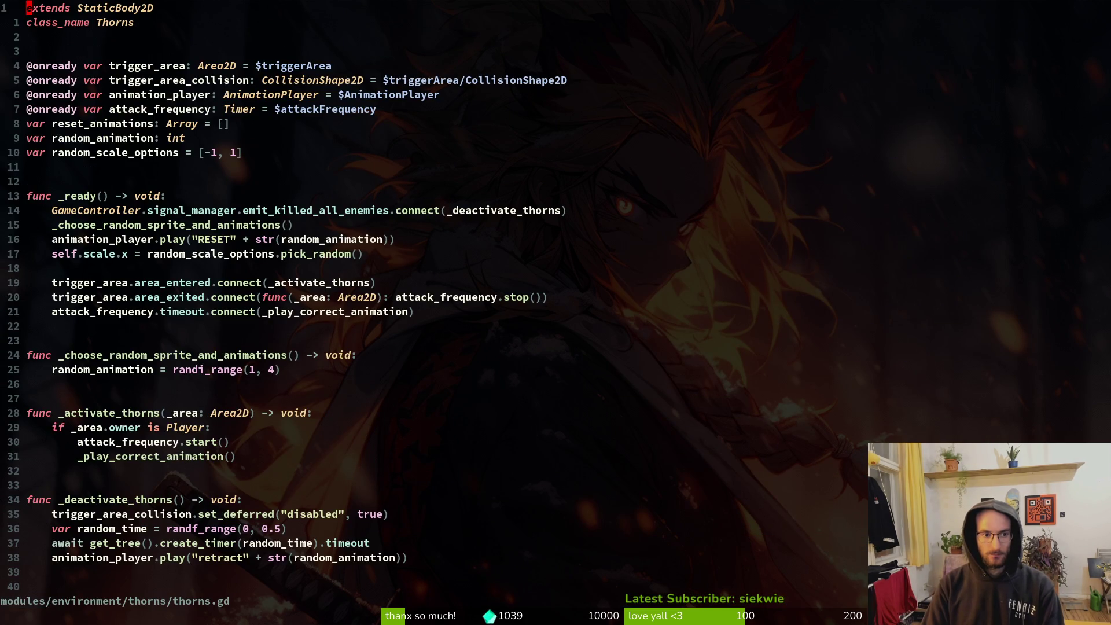
pyautogui.press('1')
pyautogui.press('3')
# Paste the copied connect line over line 8 of fume_particle.gd and clear the handler name.
pyautogui.press('j')
pyautogui.hotkey('ctrl', 'o')
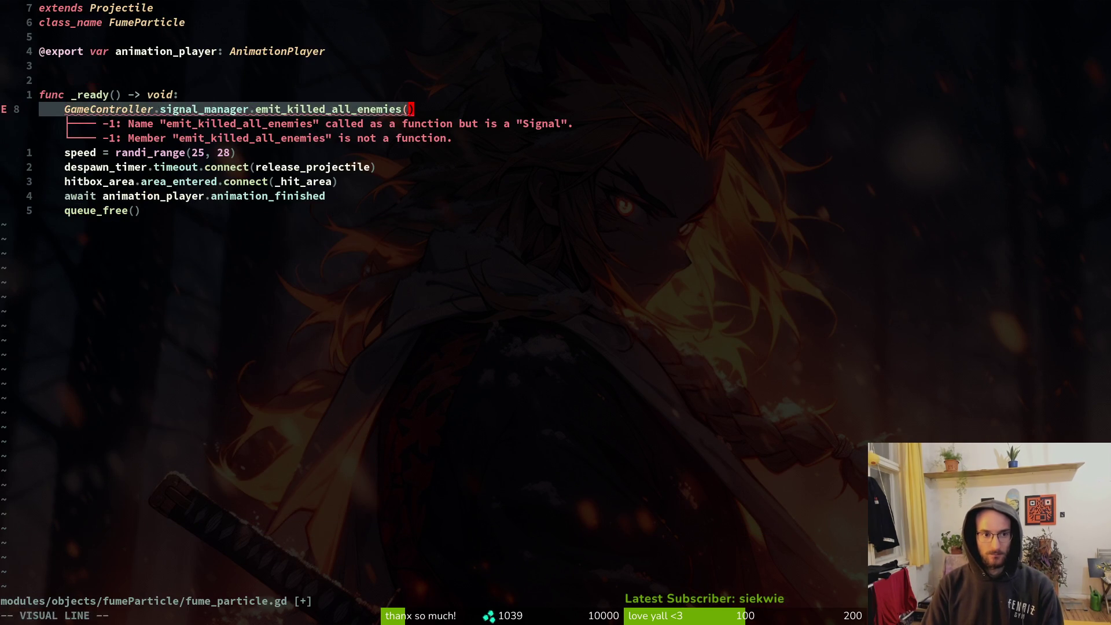
pyautogui.press('V')
pyautogui.press('p')
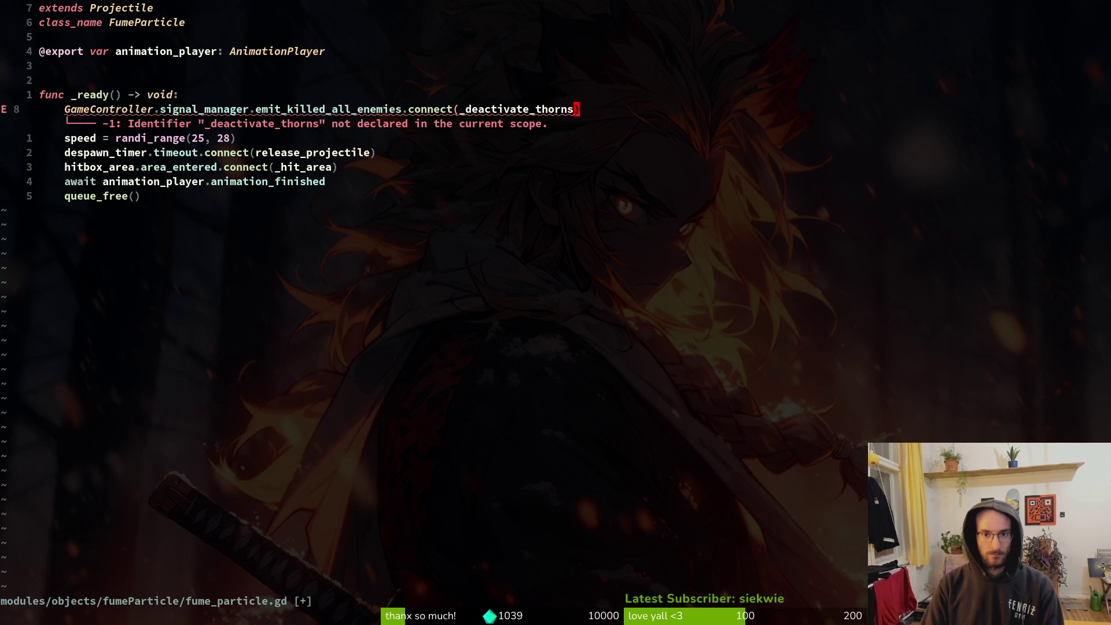
pyautogui.press('c')
pyautogui.press('i')
pyautogui.press('(')
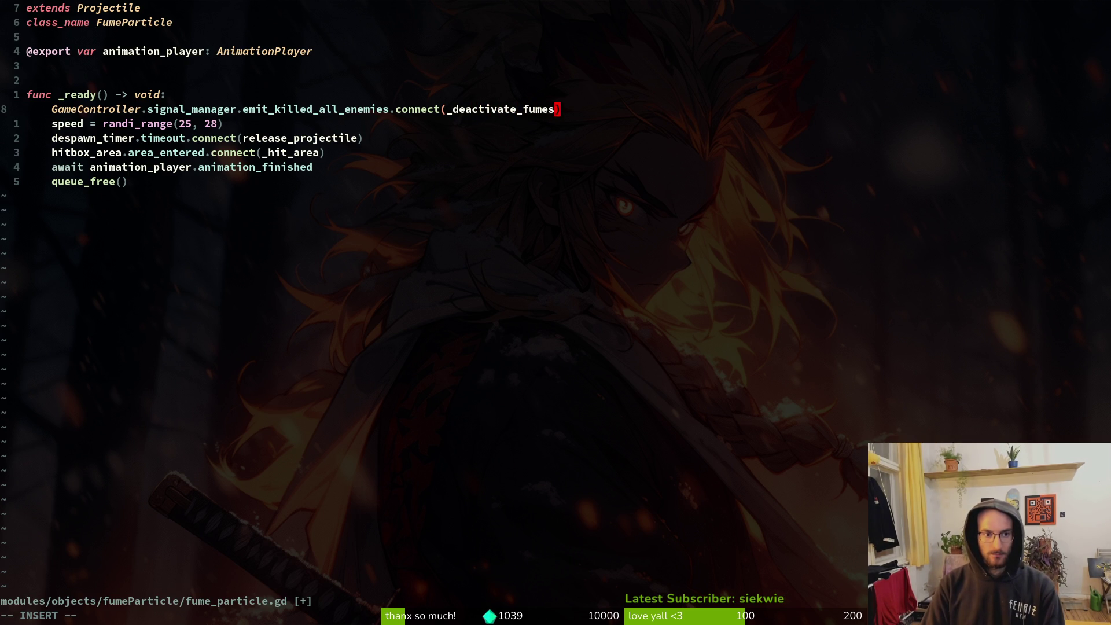
pyautogui.press('Escape')
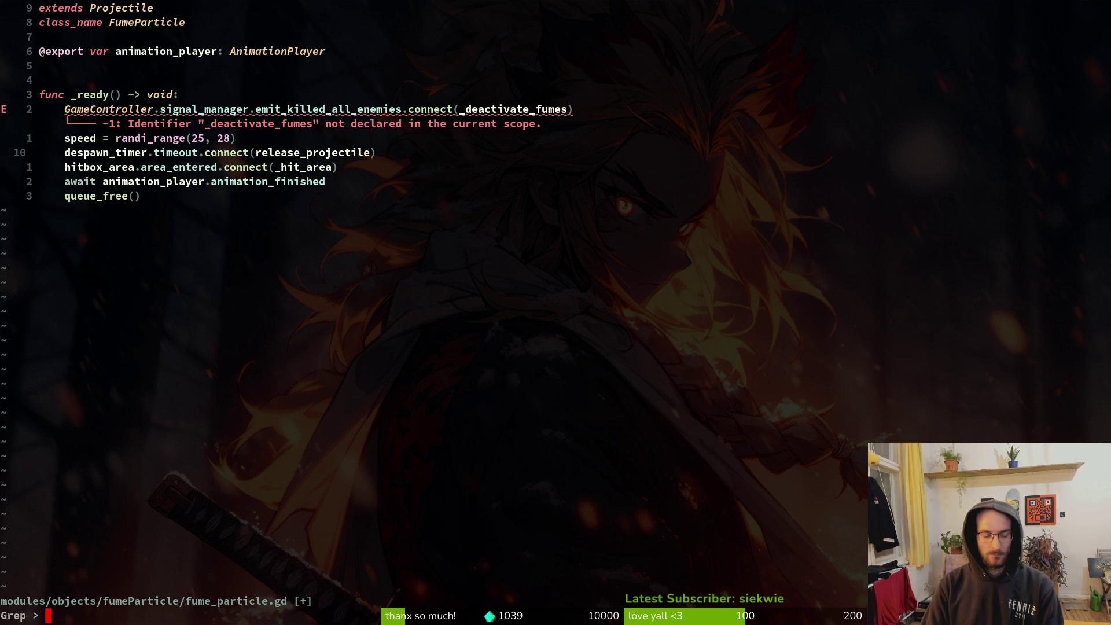
# Search the project for release_projectile and check its definition in projectile.gd.
pyautogui.press('Return')
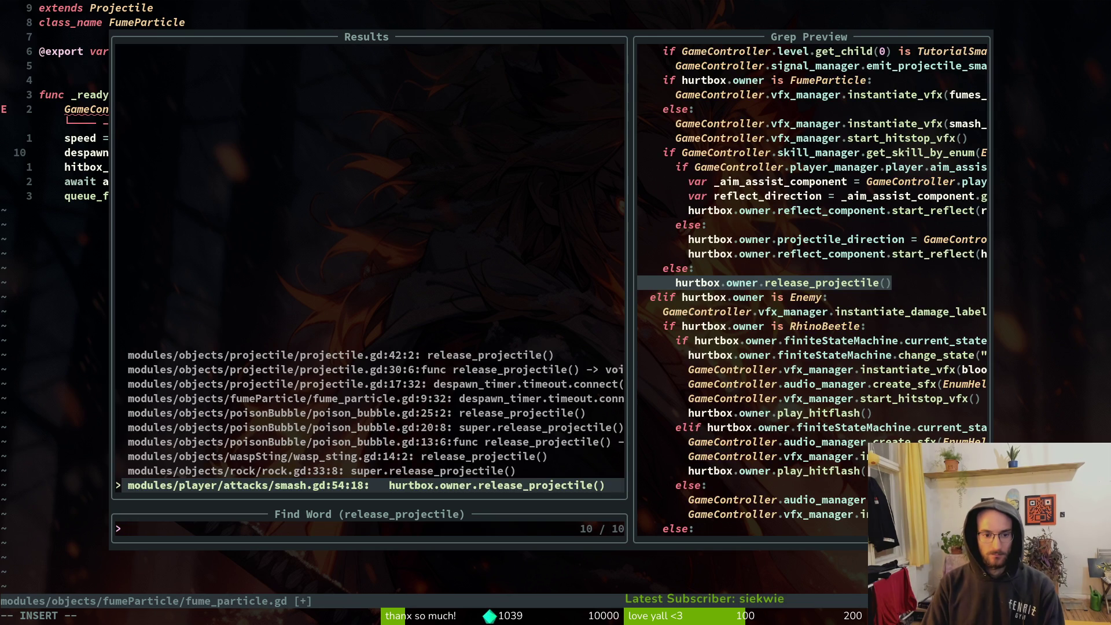
pyautogui.press('Up')
pyautogui.press('Down')
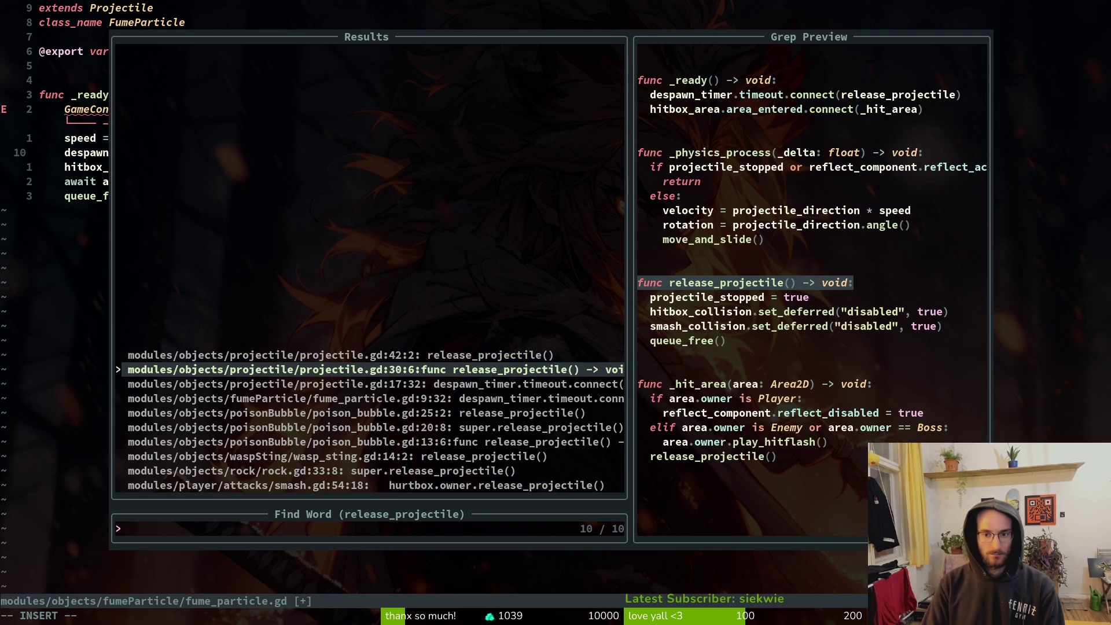
pyautogui.press('Down')
pyautogui.press('Escape')
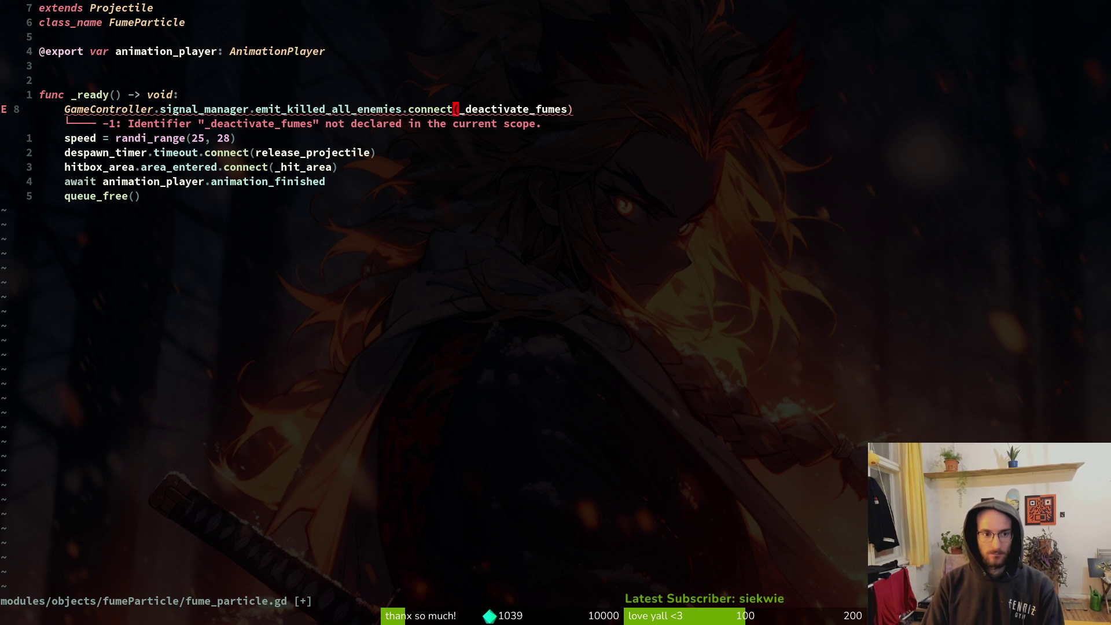
# Connect the signal to release_projectile and save fume_particle.gd with :w.
pyautogui.write('cw')
pyautogui.write('ea')
pyautogui.press('Return')
pyautogui.press('Escape')
pyautogui.write(':w')
pyautogui.press('Return')
pyautogui.hotkey('alt', 'Tab')
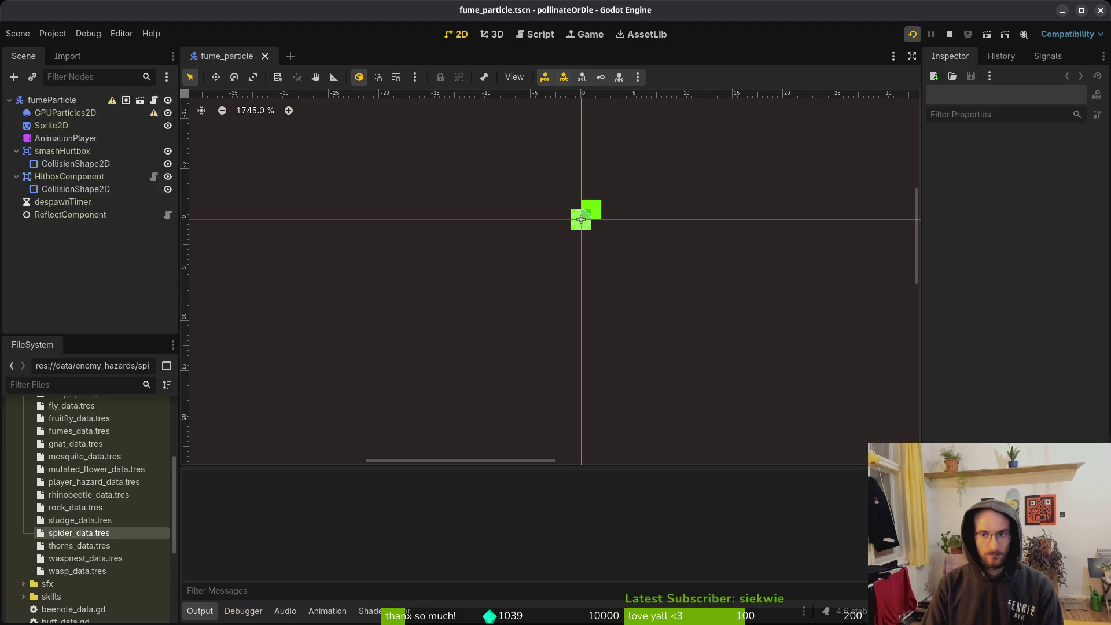
# Run the debug build, pick level 2-9 from level select, play it, then close the game.
pyautogui.press('F5')
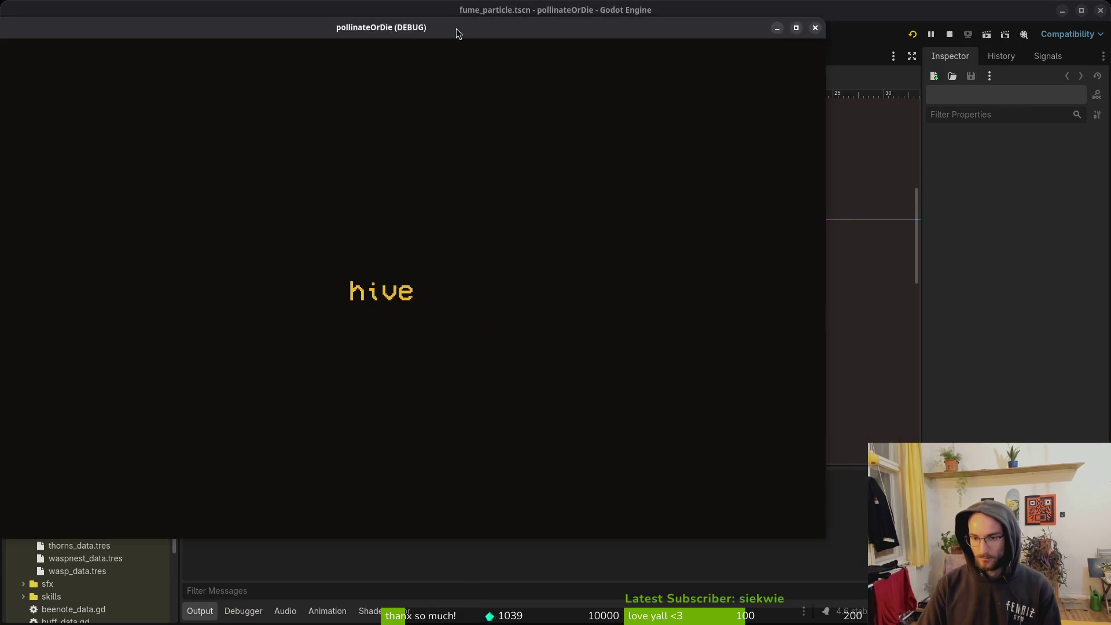
pyautogui.moveTo(455, 29); pyautogui.dragTo(657, 27)
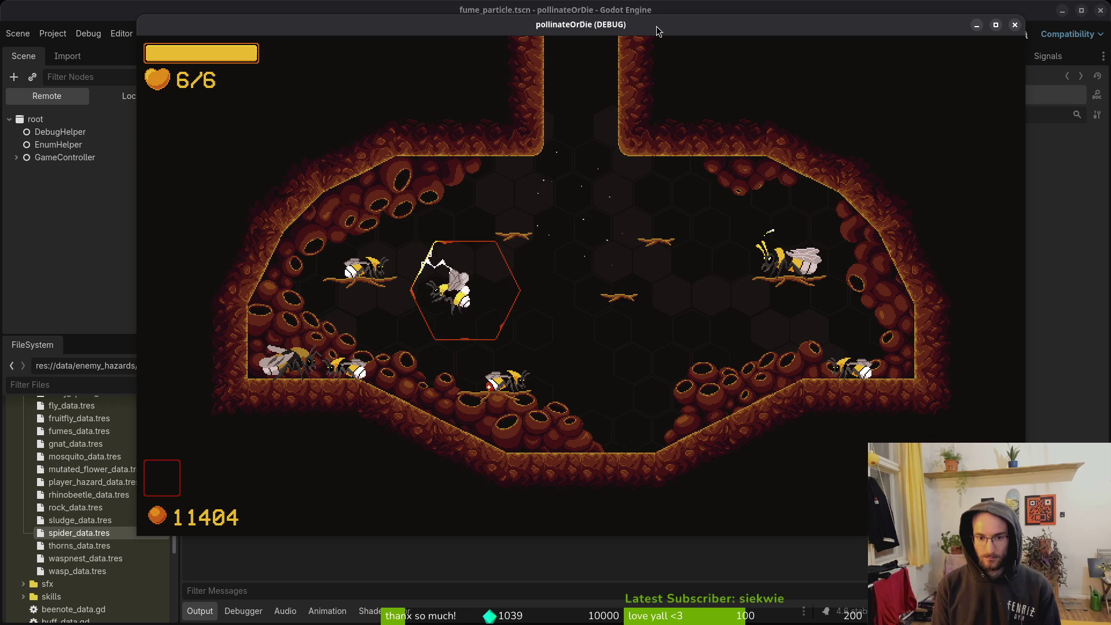
pyautogui.press('Escape')
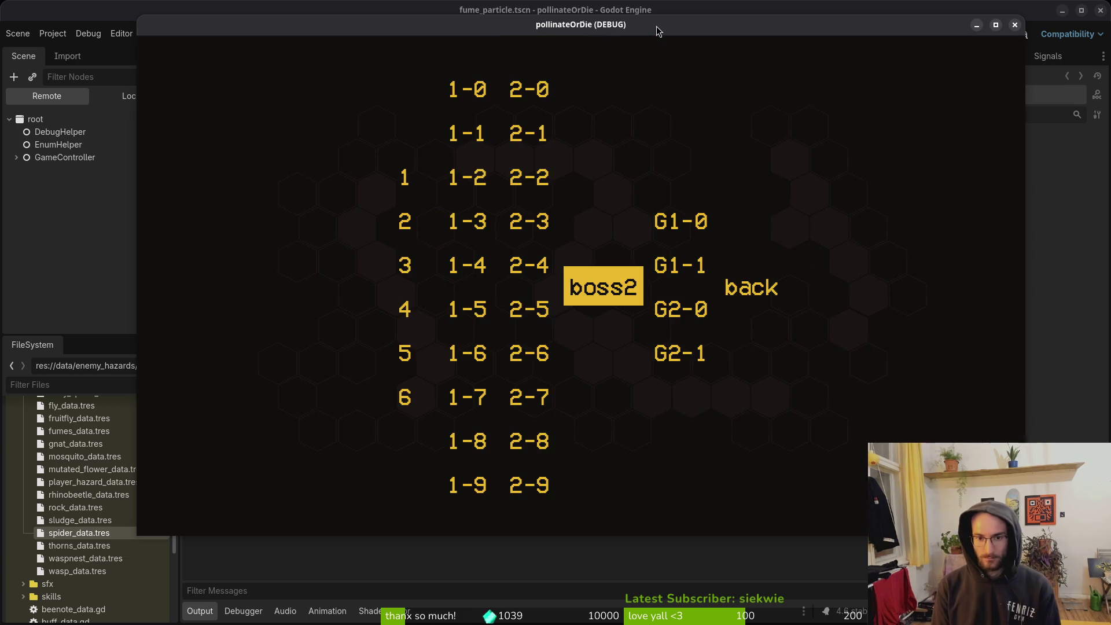
pyautogui.press('Down')
pyautogui.press('Return')
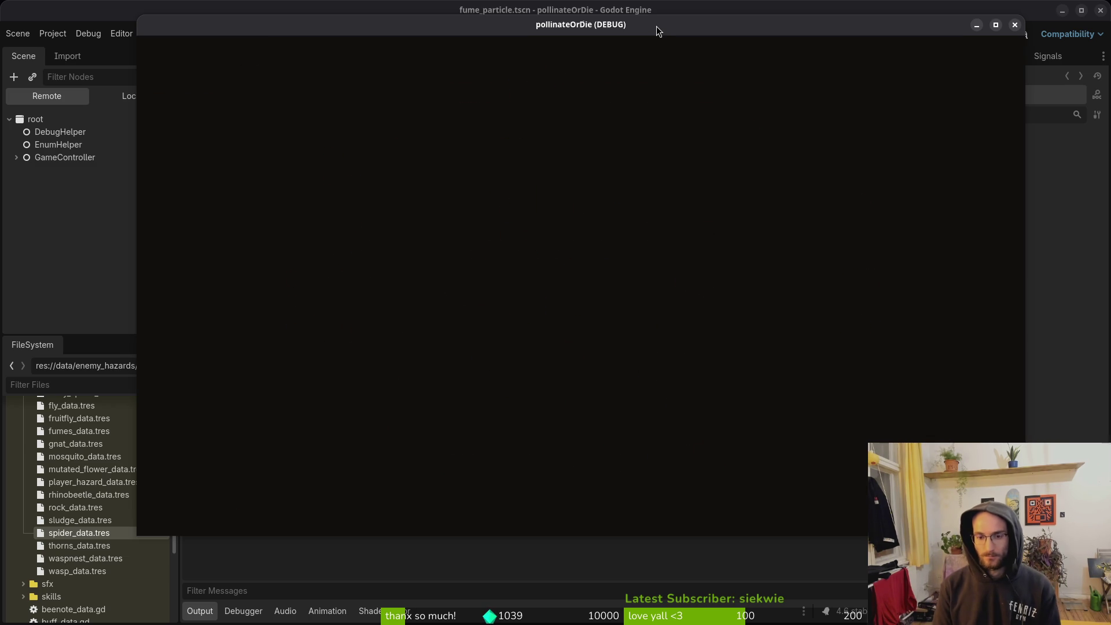
pyautogui.click(1015, 25)
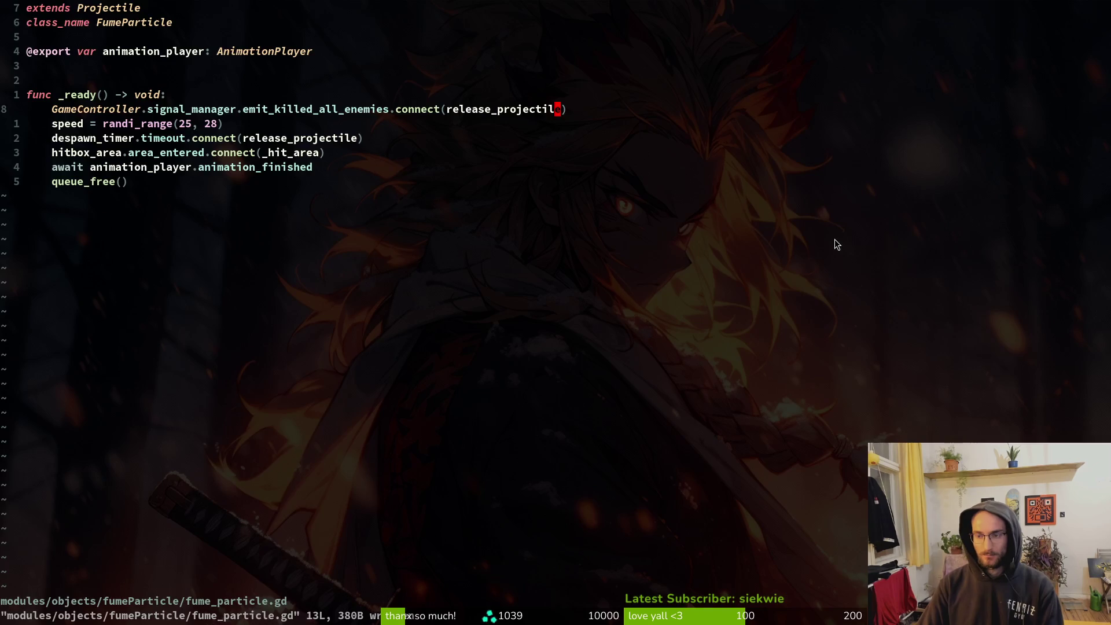
# Review and stage the fume_particle.gd change in tig status.
pyautogui.hotkey('alt', 'Tab')
pyautogui.write(':!tig status')
pyautogui.press('Return')
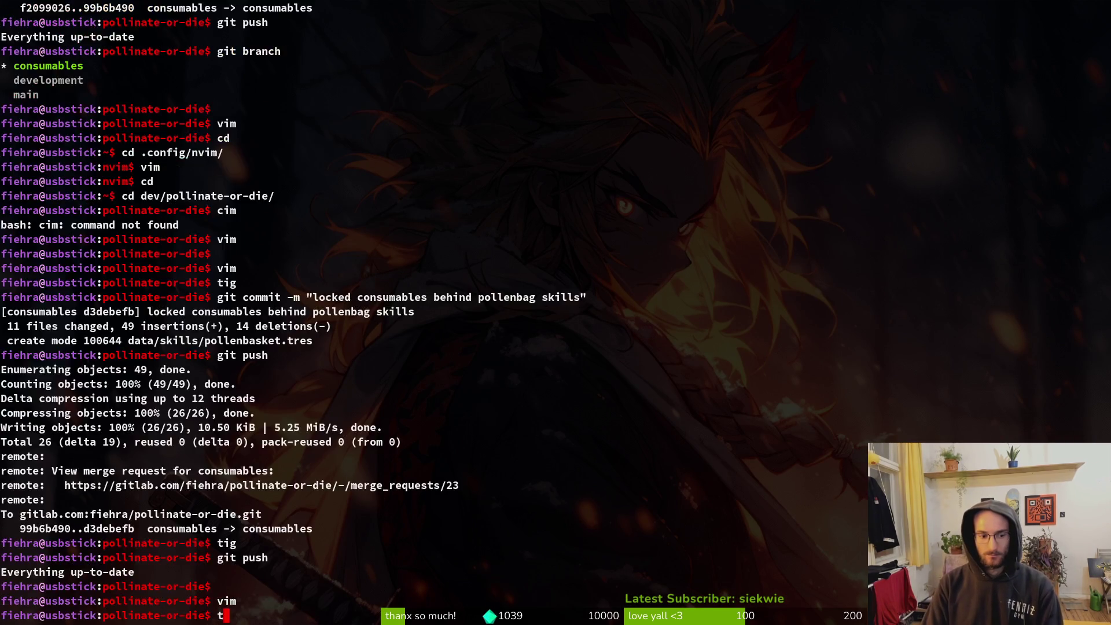
pyautogui.press('Down')
pyautogui.press('Down')
pyautogui.press('Down')
pyautogui.press('Return')
pyautogui.press('q')
pyautogui.press('q')
pyautogui.write('tig')
pyautogui.press('Return')
pyautogui.press('Down')
pyautogui.press('Down')
pyautogui.press('Down')
pyautogui.press('q')
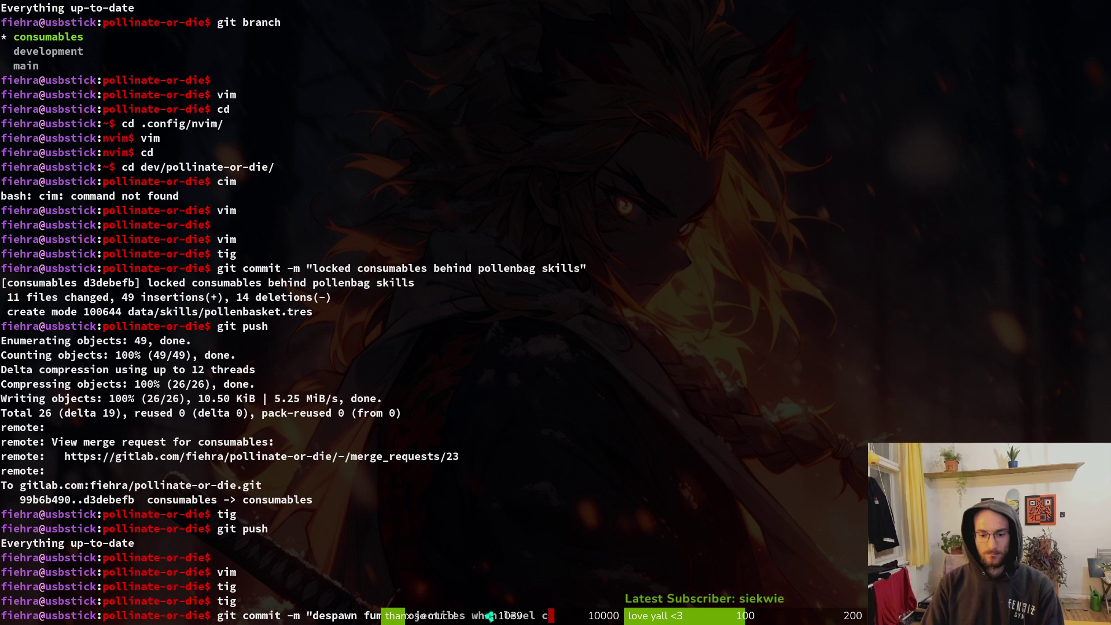
# Commit the fume despawn fix and push it to the remote.
pyautogui.press('Return')
pyautogui.write('git pu')
pyautogui.hotkey('alt', 'Tab')
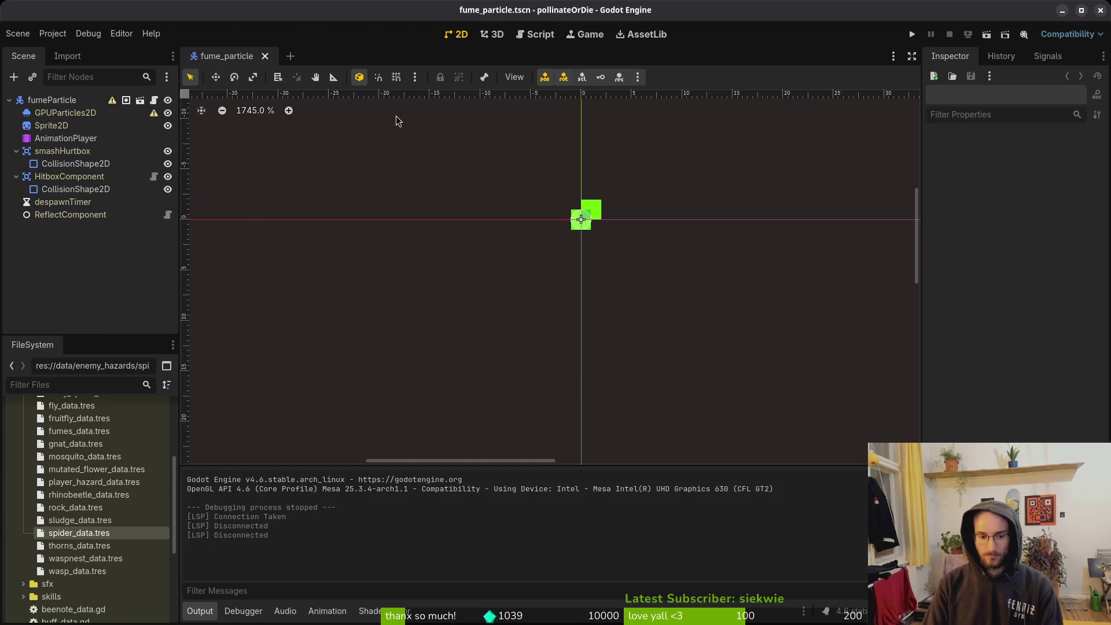
# In debug.helper.gd change show_level_select from true to false, then save and quit.
pyautogui.hotkey('alt', 'Tab')
pyautogui.hotkey('alt', 'Tab')
pyautogui.press('Return')
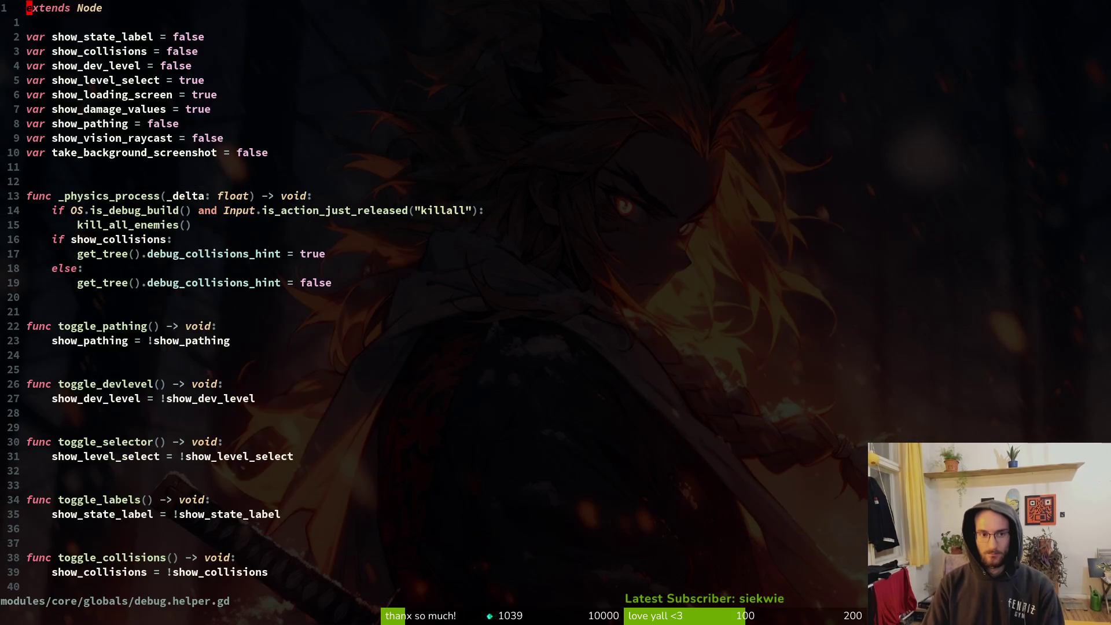
pyautogui.click(29, 80)
pyautogui.write('ciwfalse')
pyautogui.press('Escape')
pyautogui.write(':wq')
pyautogui.press('Return')
# Stage debug.helper.gd in tig's status view.
pyautogui.write('tig')
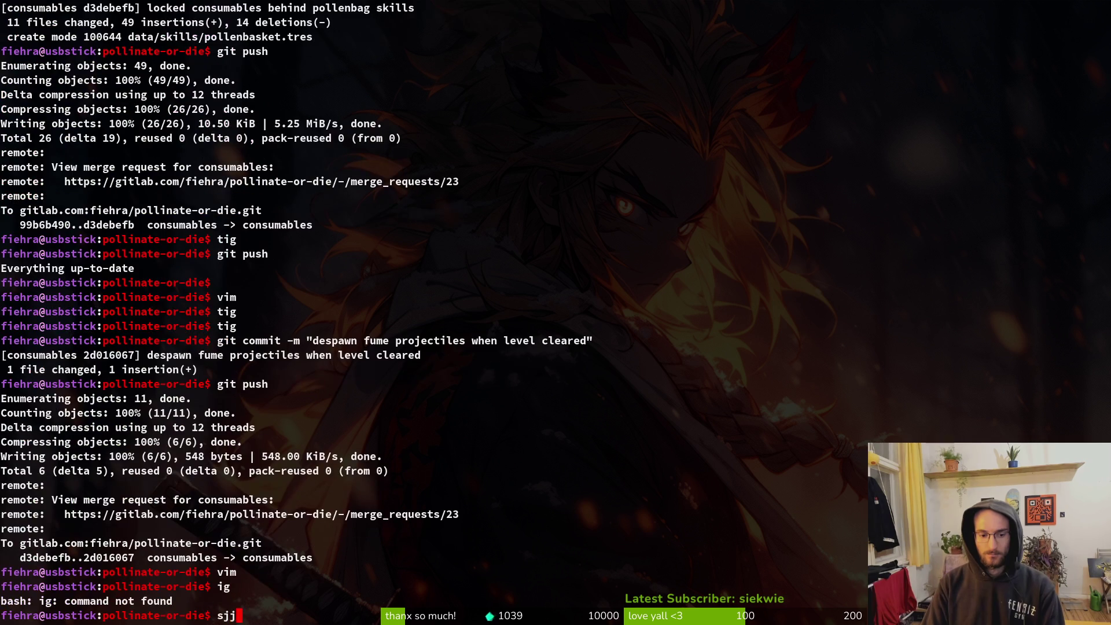
pyautogui.press('Return')
pyautogui.press('s')
pyautogui.press('Down')
pyautogui.press('u')
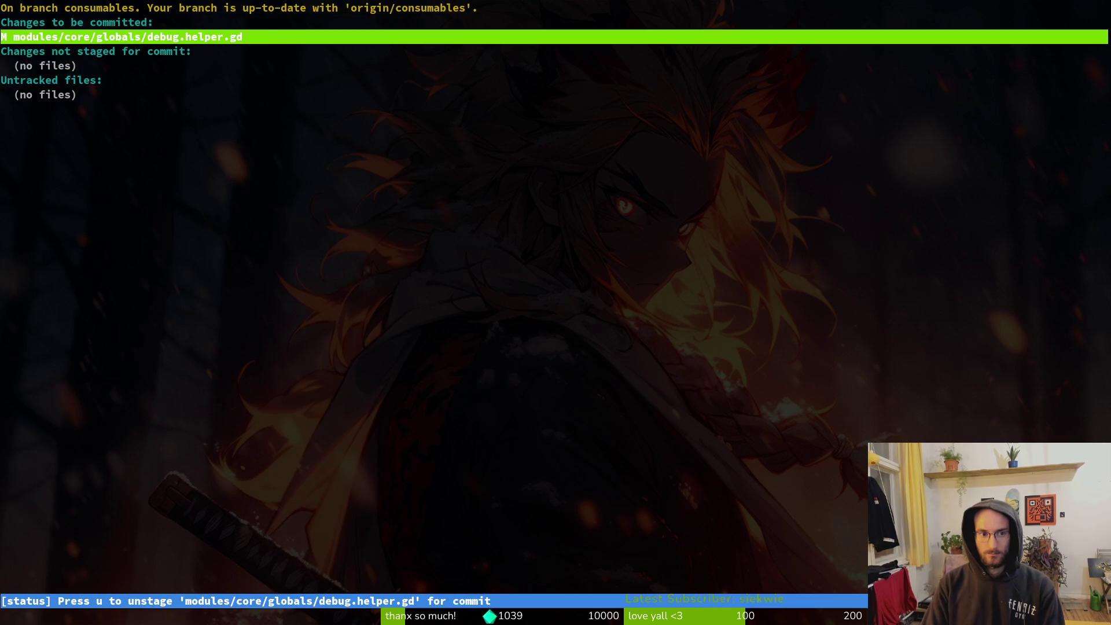
pyautogui.press('q')
pyautogui.press('q')
# Commit with the message 'prepared debugging settings for demo patch'.
pyautogui.write('it d')
pyautogui.press('BackSpace')
pyautogui.press('BackSpace')
pyautogui.press('BackSpace')
pyautogui.write('git com')
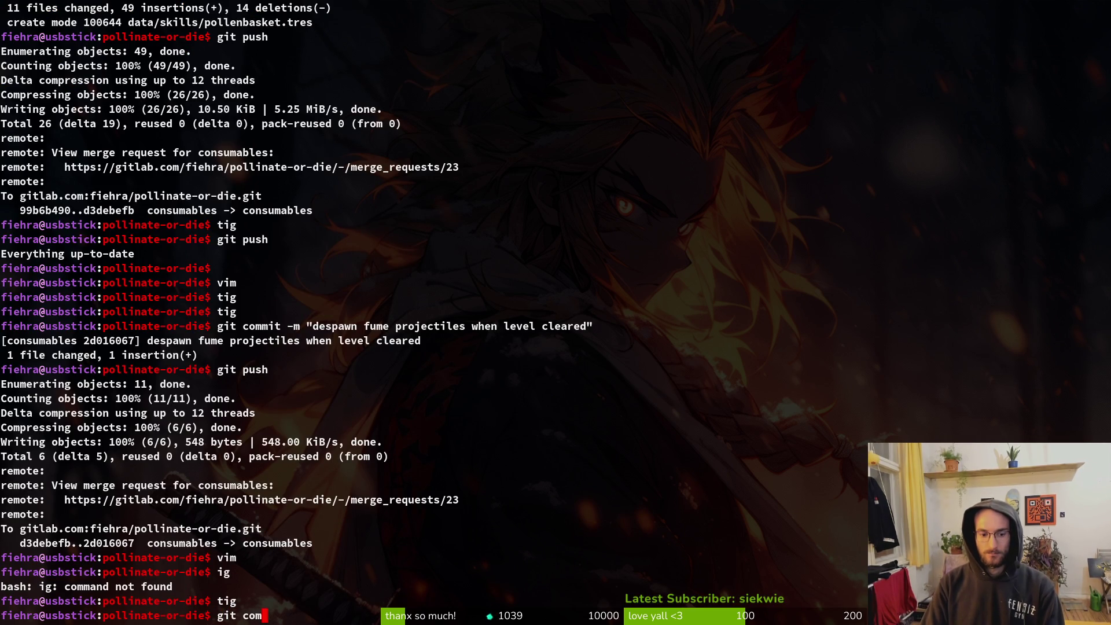
pyautogui.write('mit -')
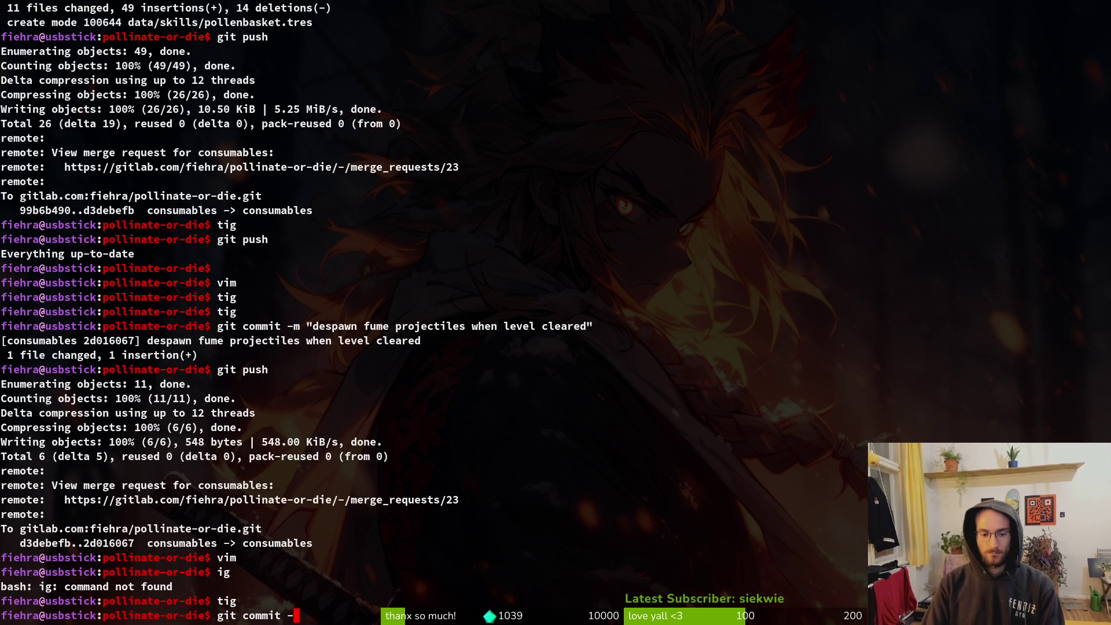
pyautogui.write('m ""pre')
pyautogui.press('BackSpace')
pyautogui.press('BackSpace')
pyautogui.press('BackSpace')
pyautogui.write('"prepared d')
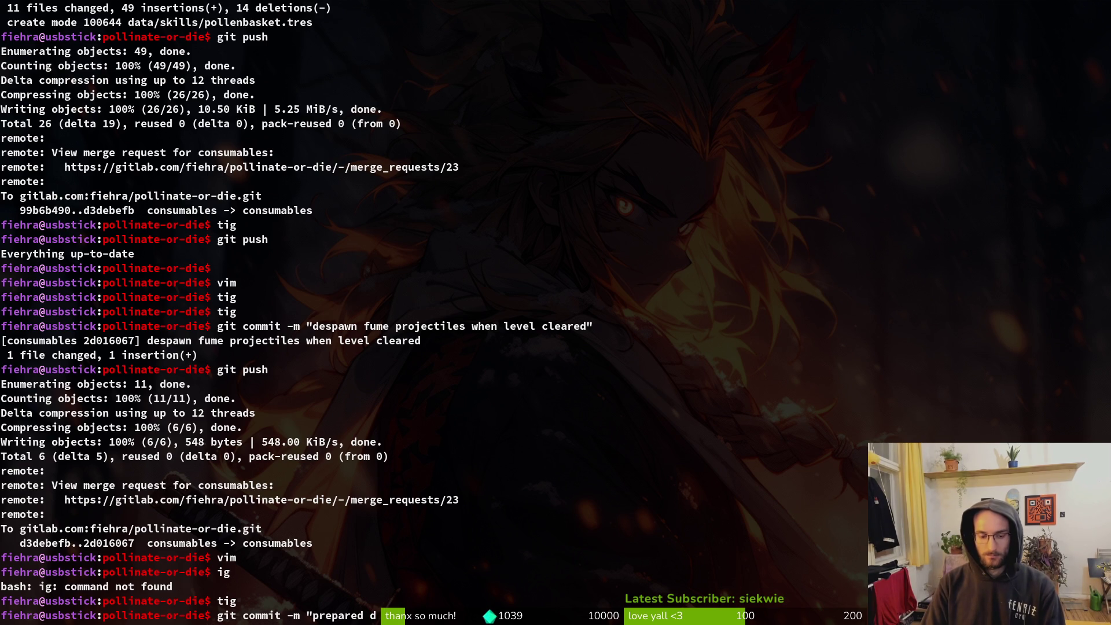
pyautogui.write('wning settings')
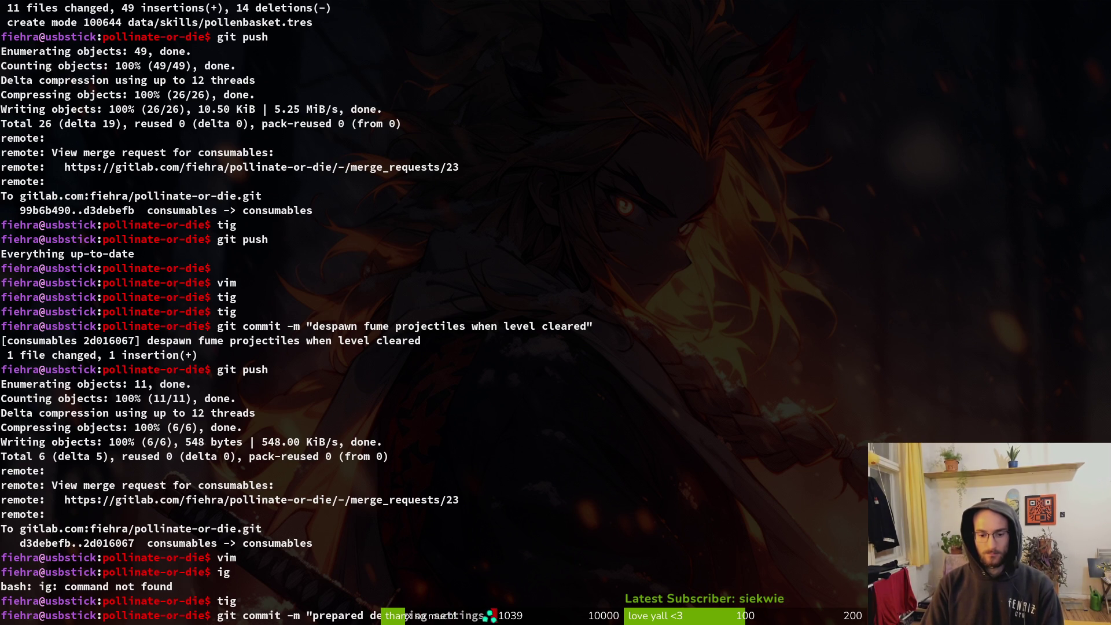
pyautogui.write('demo patch"')
pyautogui.press('Return')
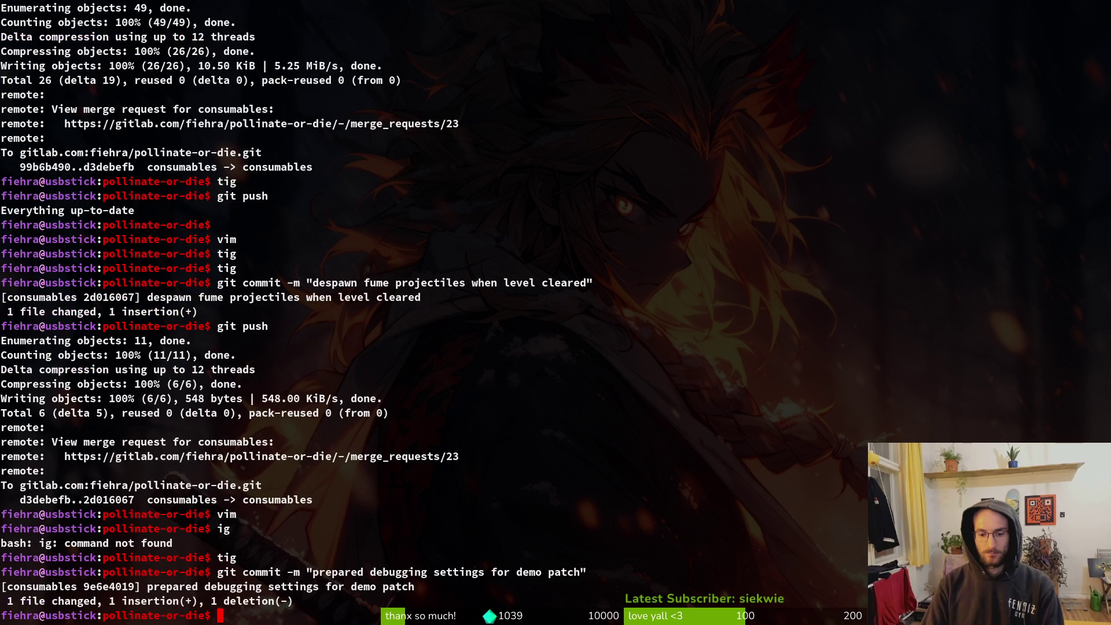
pyautogui.hotkey('alt', 'Tab')
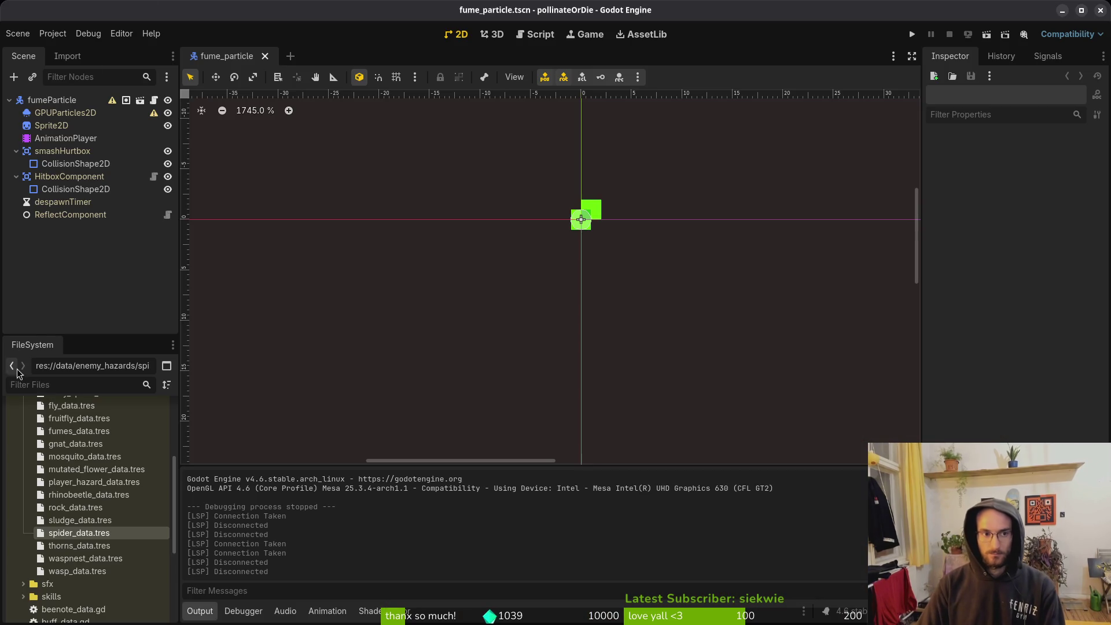
# Change the project version in Project Settings to 0.32.
pyautogui.click(42, 33)
pyautogui.click(63, 50)
pyautogui.click(489, 260)
pyautogui.press('BackSpace')
pyautogui.press('Return')
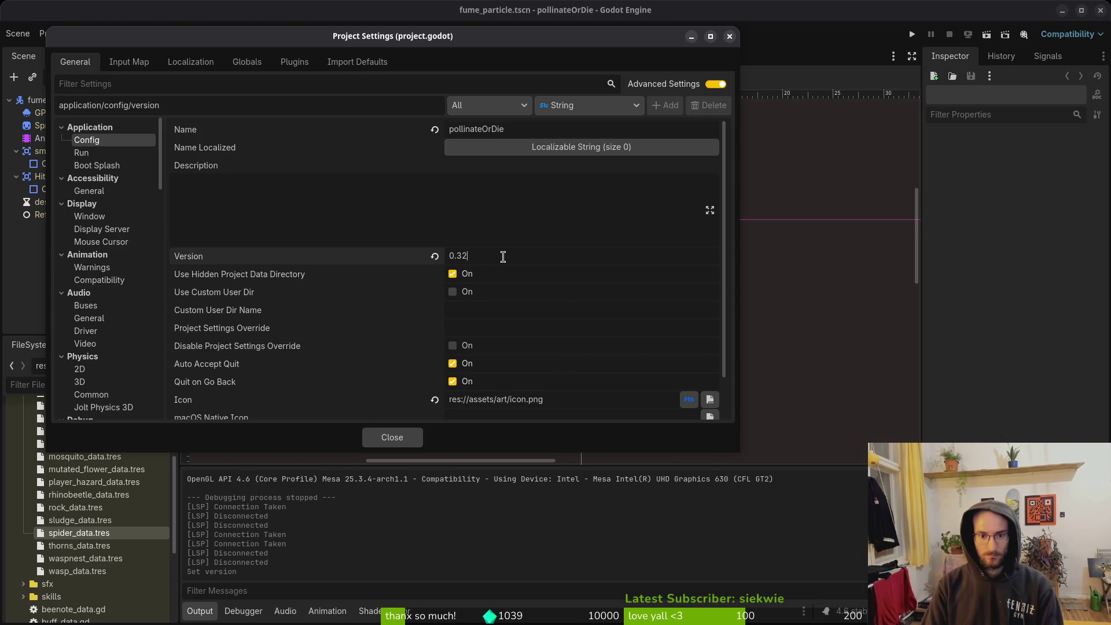
pyautogui.click(408, 438)
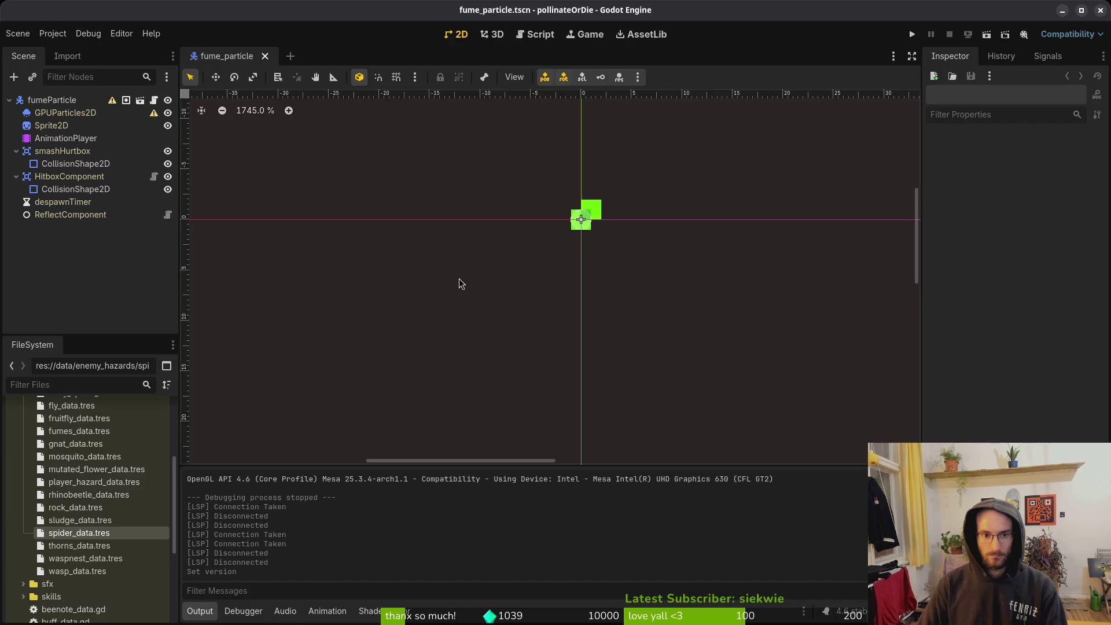
# Bring up Neovim's directory listing of the pollinate-or-die project.
pyautogui.hotkey('alt', 'Tab')
pyautogui.press('j')
pyautogui.press('j')
pyautogui.press('j')
pyautogui.hotkey('ctrl', 's')
pyautogui.hotkey('alt', 'Tab')
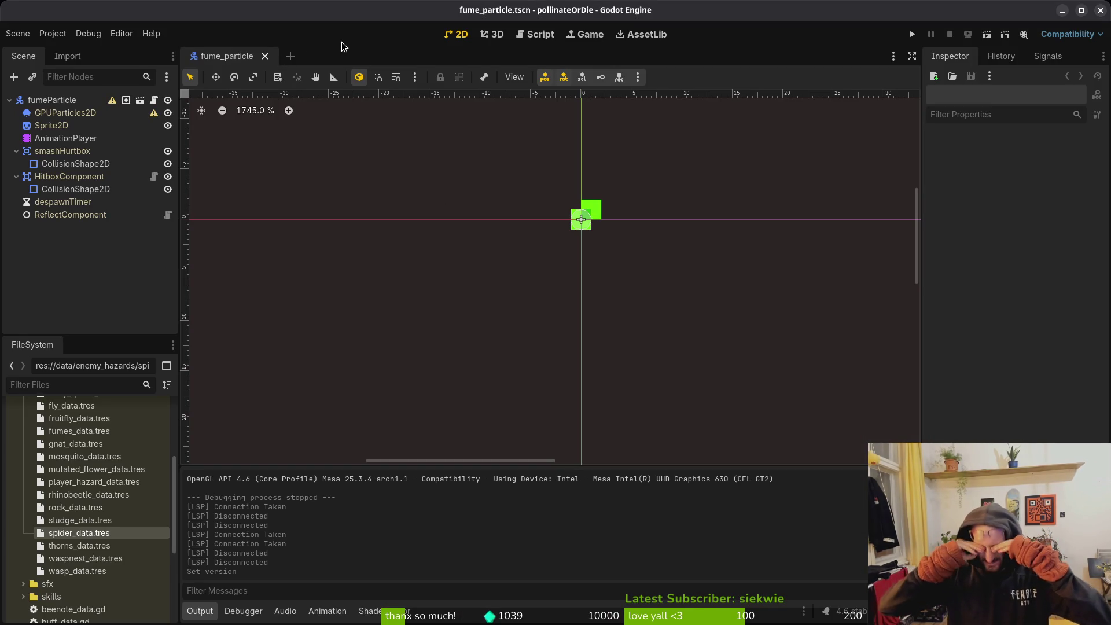
pyautogui.hotkey('alt', 'Tab')
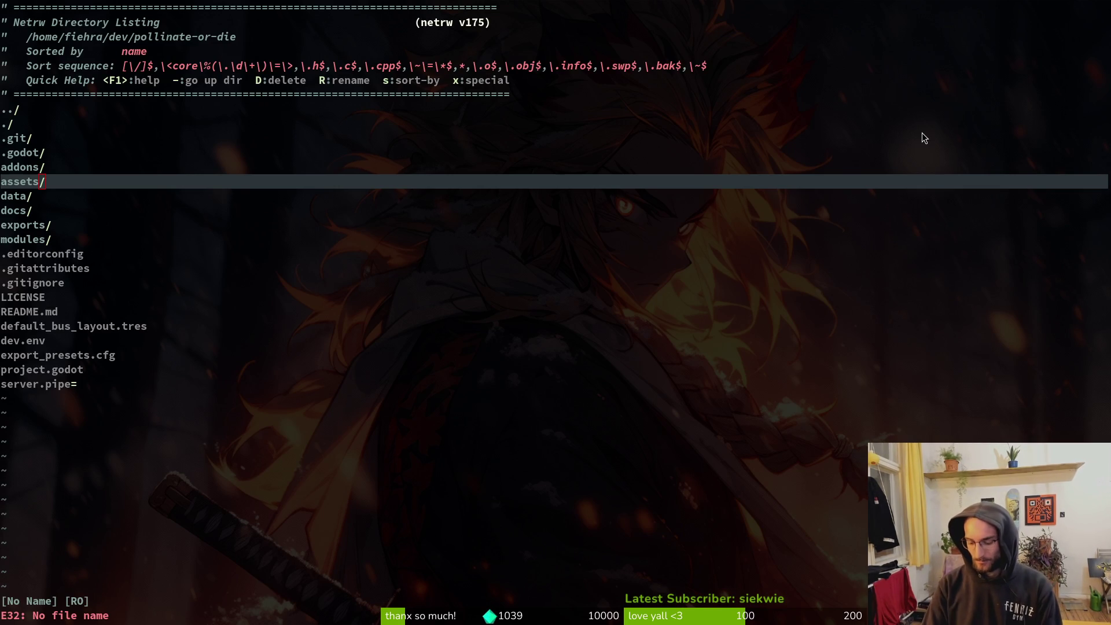
# Search the Steam store for 'pollinate' and open the Pollinate or Die page.
pyautogui.press('super')
pyautogui.press('super')
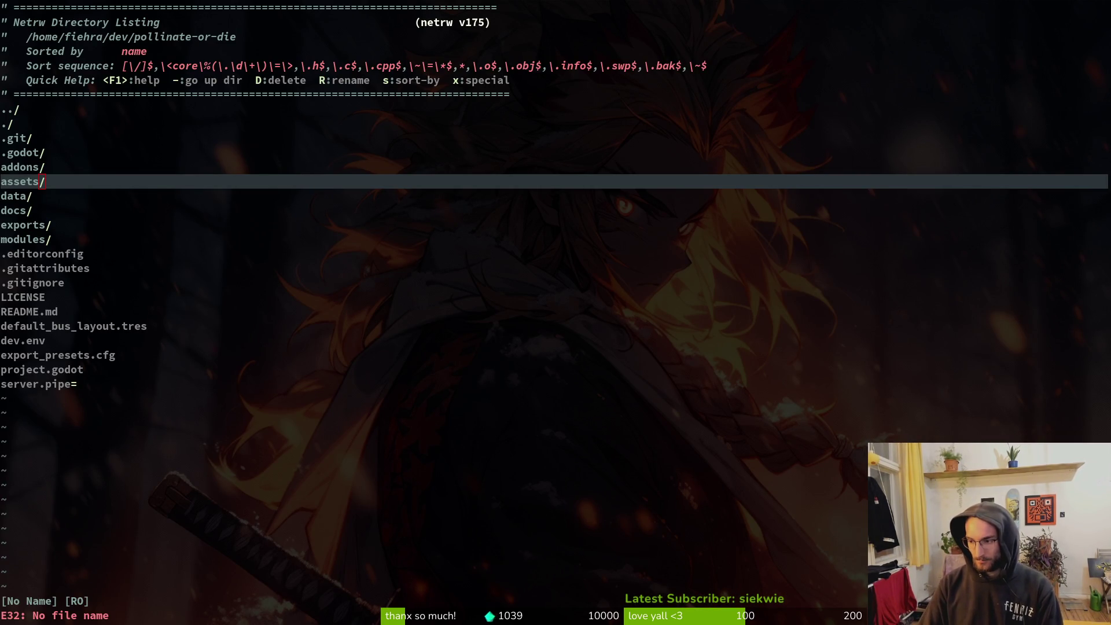
pyautogui.hotkey('alt', 'Tab')
pyautogui.click(688, 162)
pyautogui.write('pollinate')
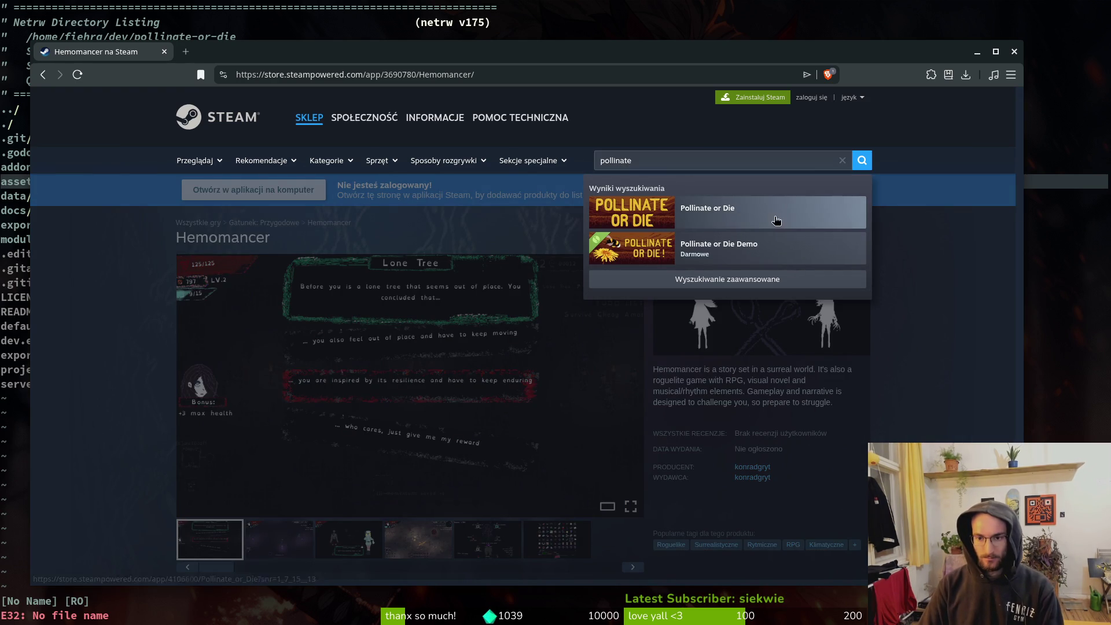
pyautogui.click(776, 220)
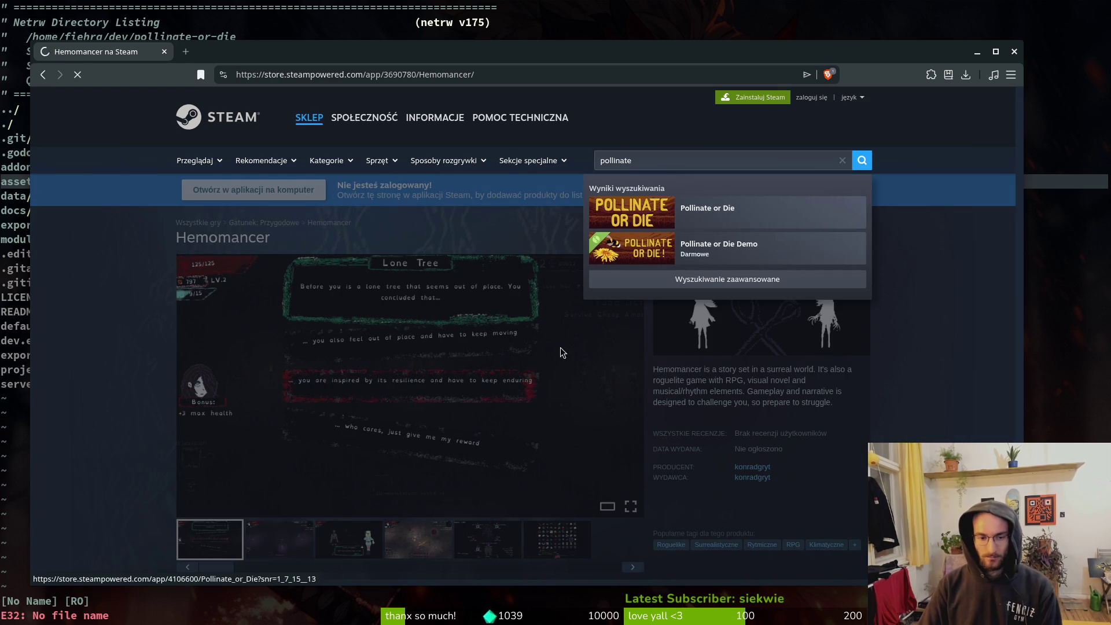
pyautogui.scroll(-7, 248, 364)
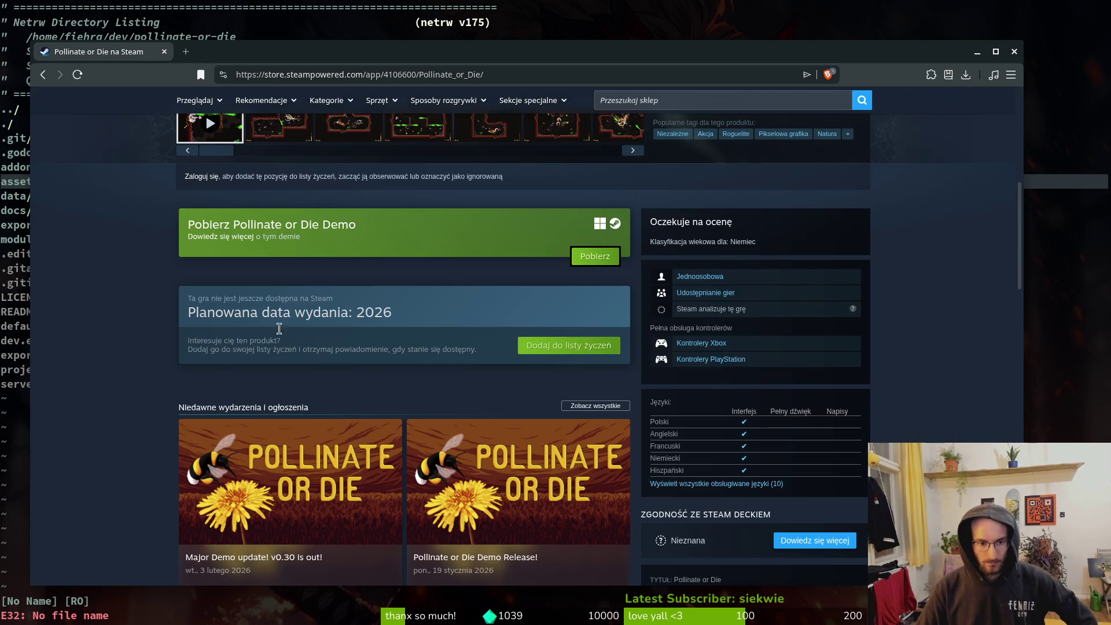
pyautogui.scroll(-2, 267, 342)
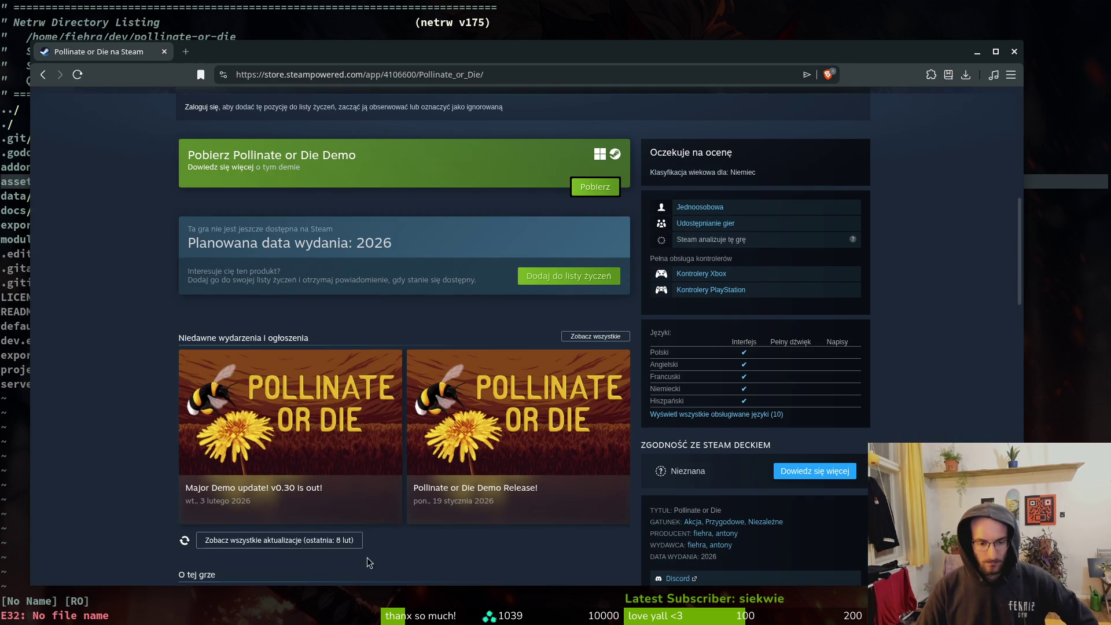
# View the full list of update notes, then close it.
pyautogui.click(253, 542)
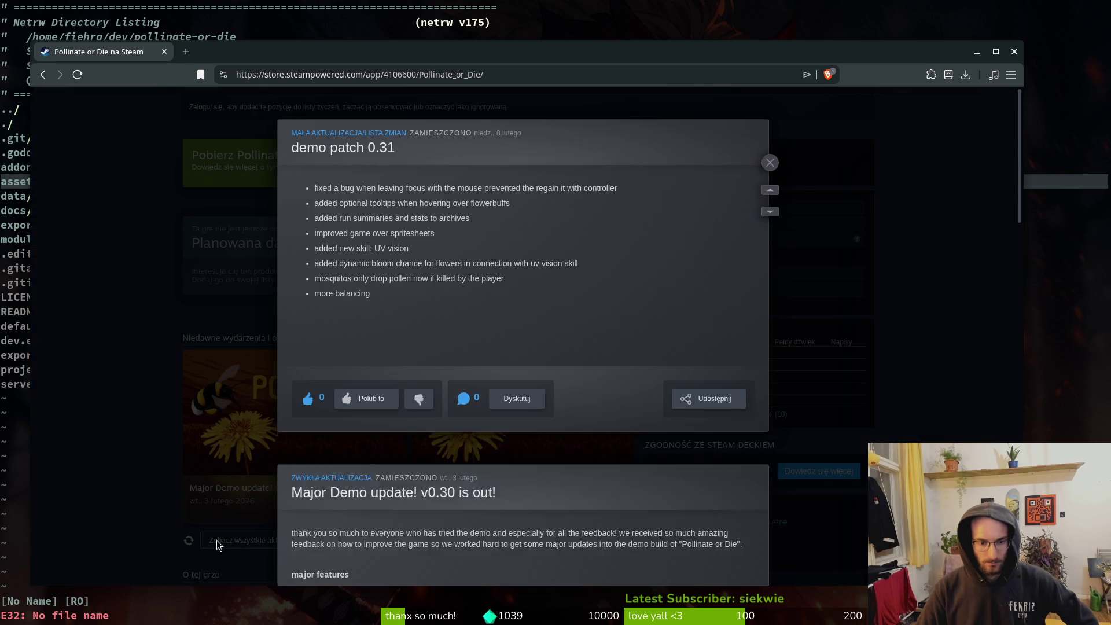
pyautogui.moveTo(518, 133)
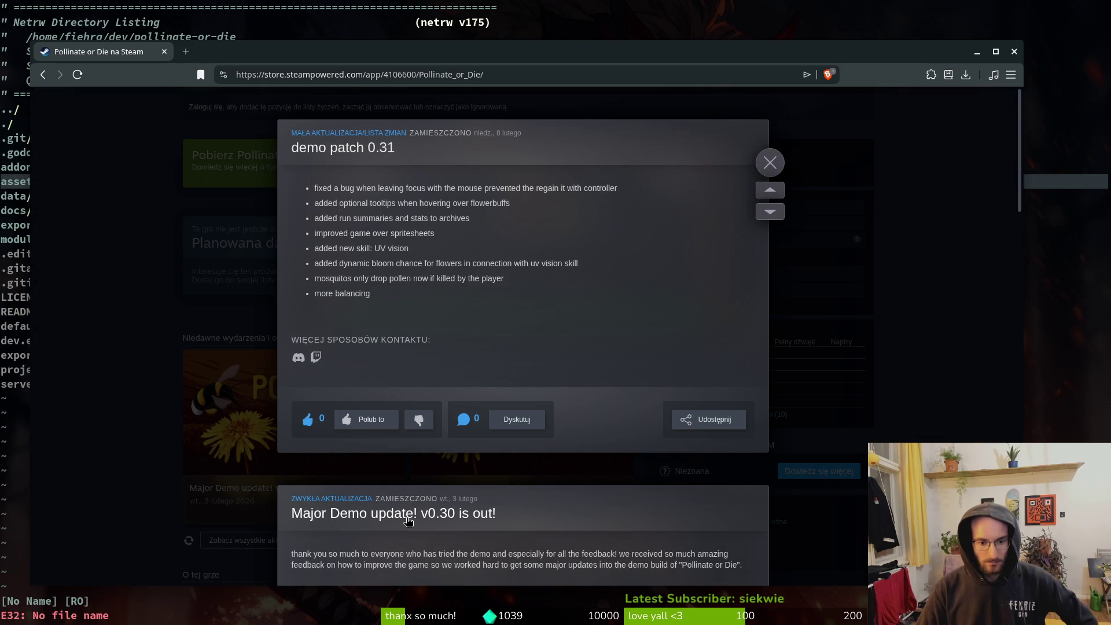
pyautogui.click(863, 162)
pyautogui.scroll(8, 866, 116)
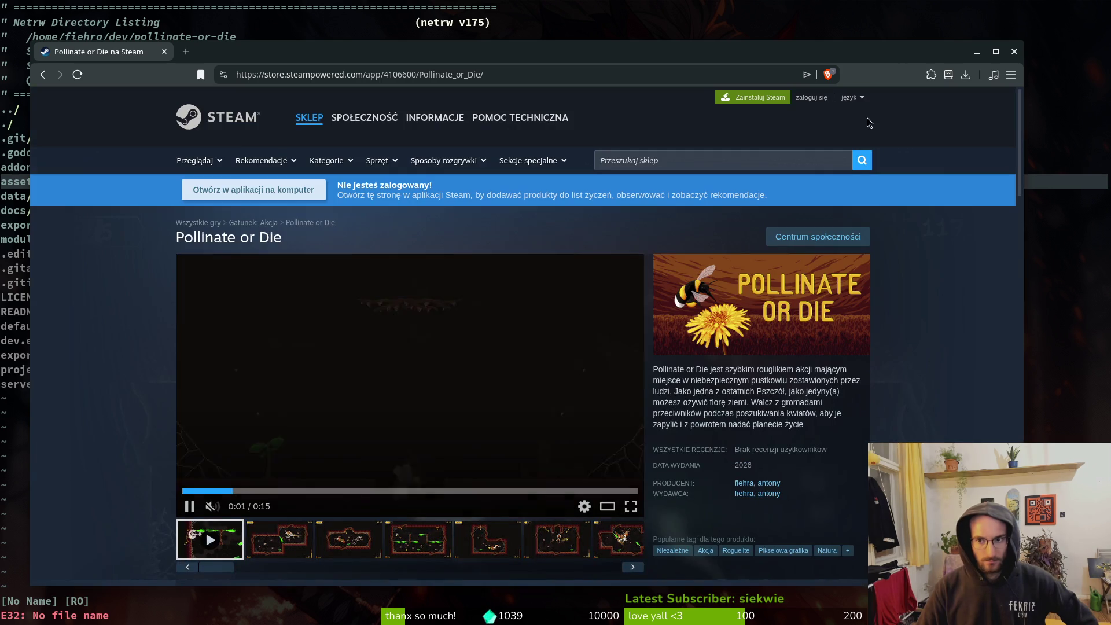
# Switch the store language to English and reopen the full update notes.
pyautogui.click(857, 99)
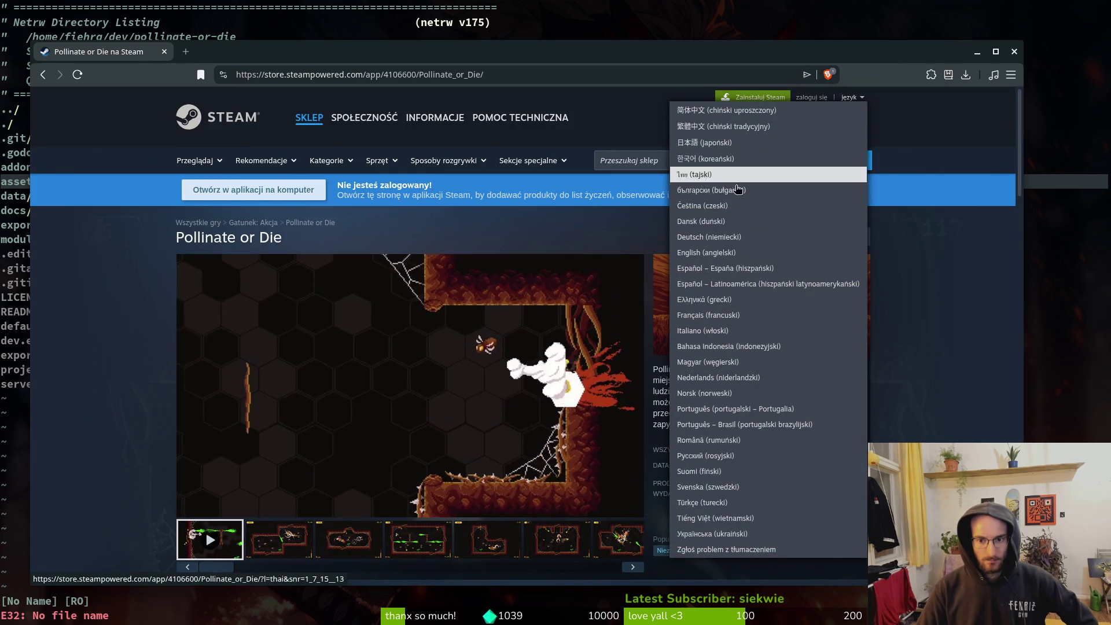
pyautogui.click(763, 252)
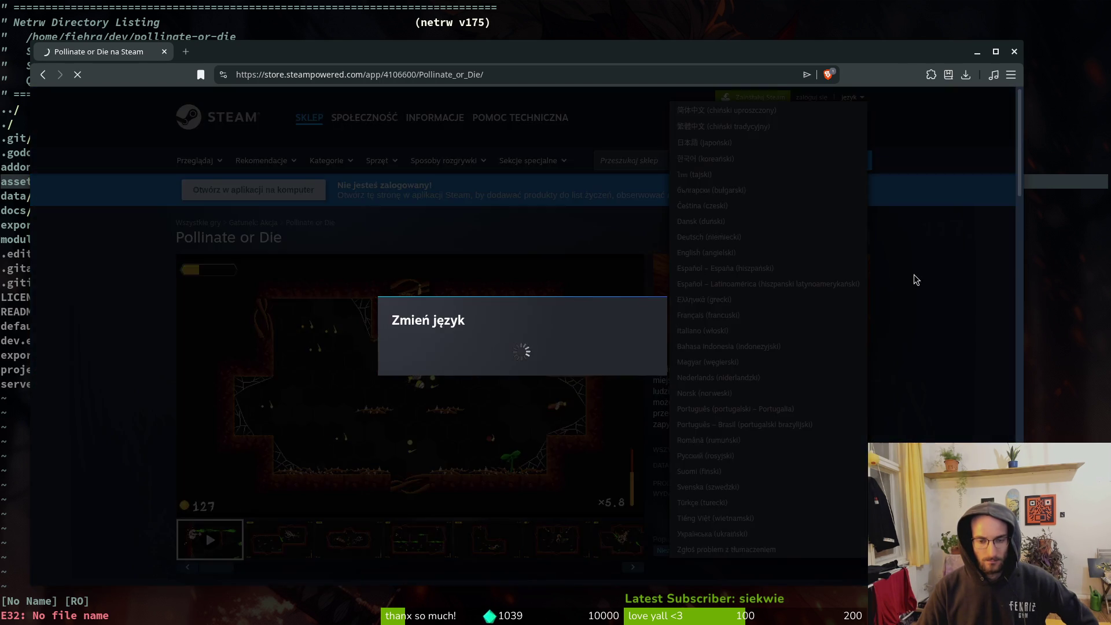
pyautogui.scroll(-5, 796, 306)
pyautogui.scroll(-4, 787, 376)
pyautogui.scroll(4, 788, 376)
pyautogui.click(266, 473)
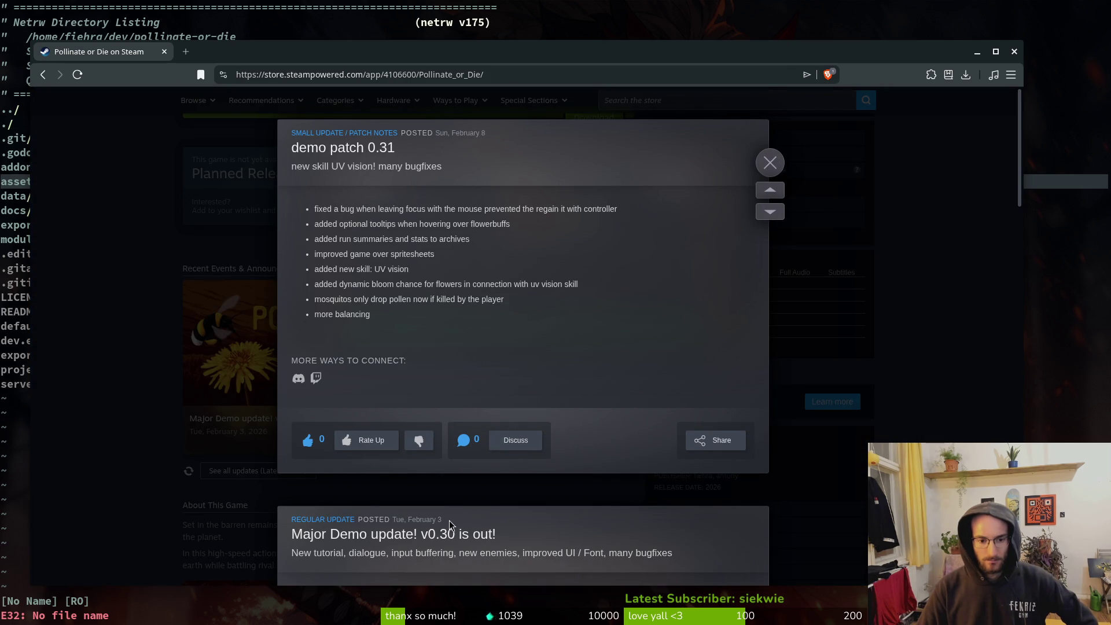
# Read through the update notes down to demo patch 0.31, then close them and the browser.
pyautogui.scroll(-2, 446, 523)
pyautogui.scroll(-5, 364, 469)
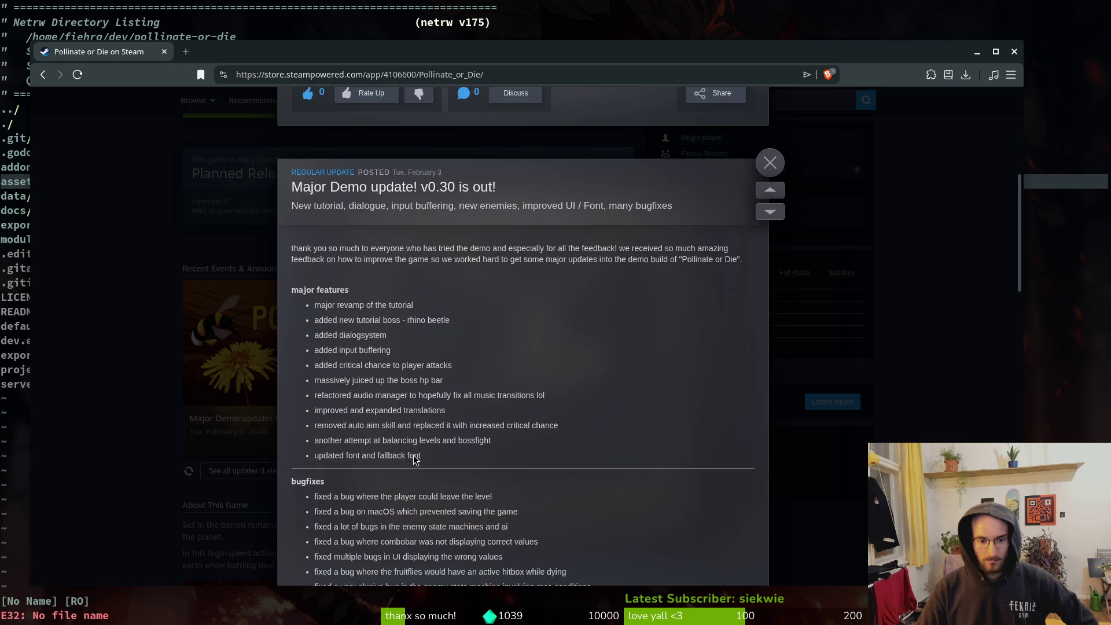
pyautogui.scroll(-6, 411, 451)
pyautogui.scroll(-5, 421, 510)
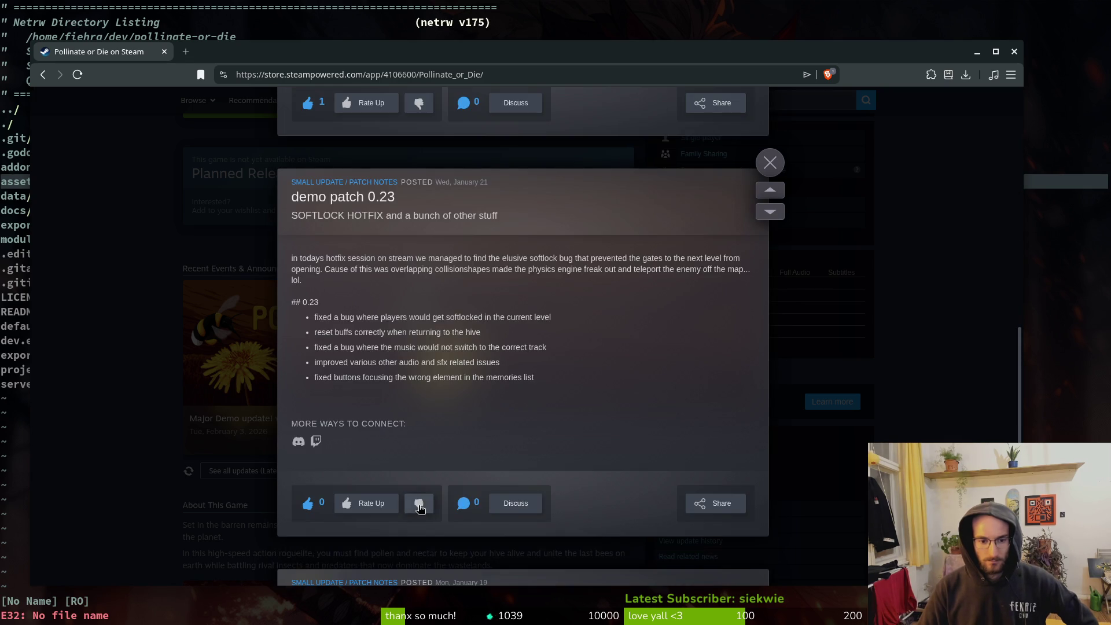
pyautogui.scroll(15, 413, 411)
pyautogui.scroll(4, 520, 441)
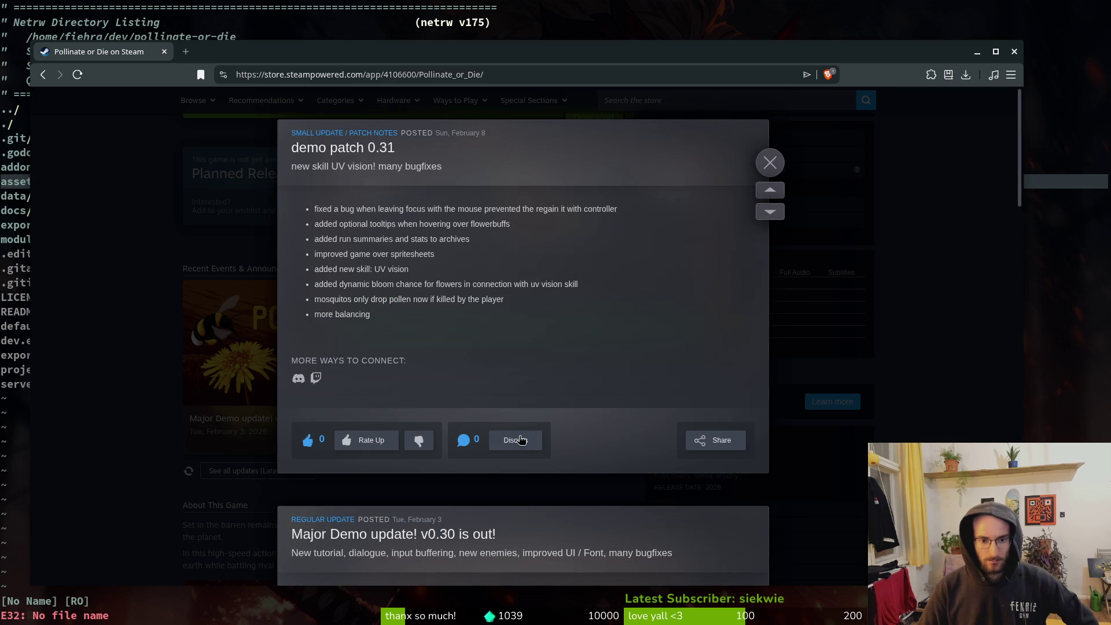
pyautogui.click(770, 163)
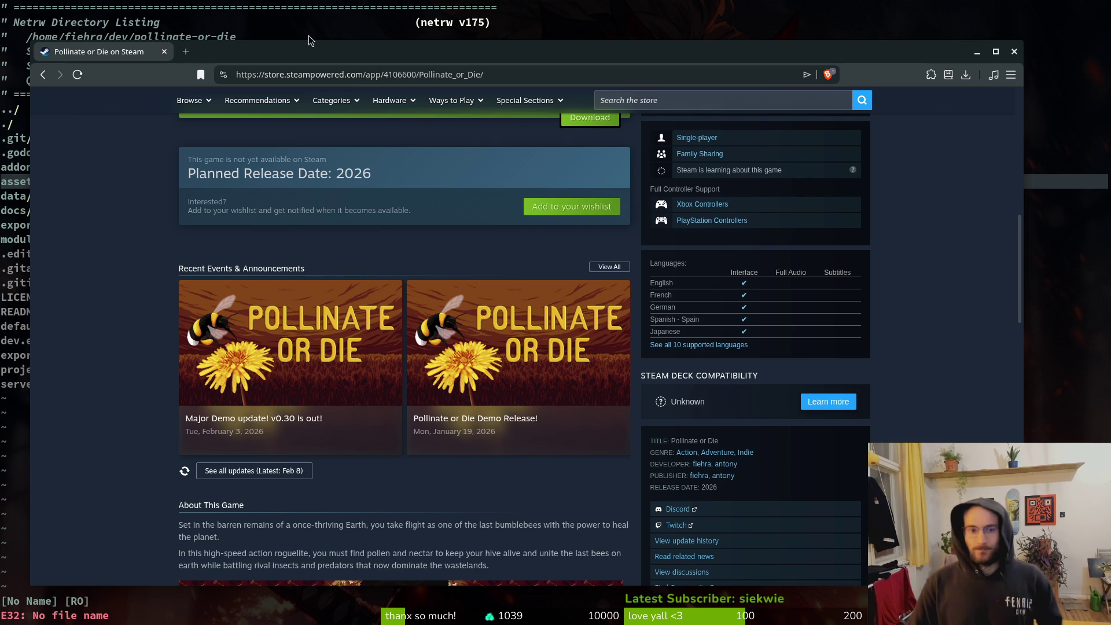
pyautogui.click(164, 52)
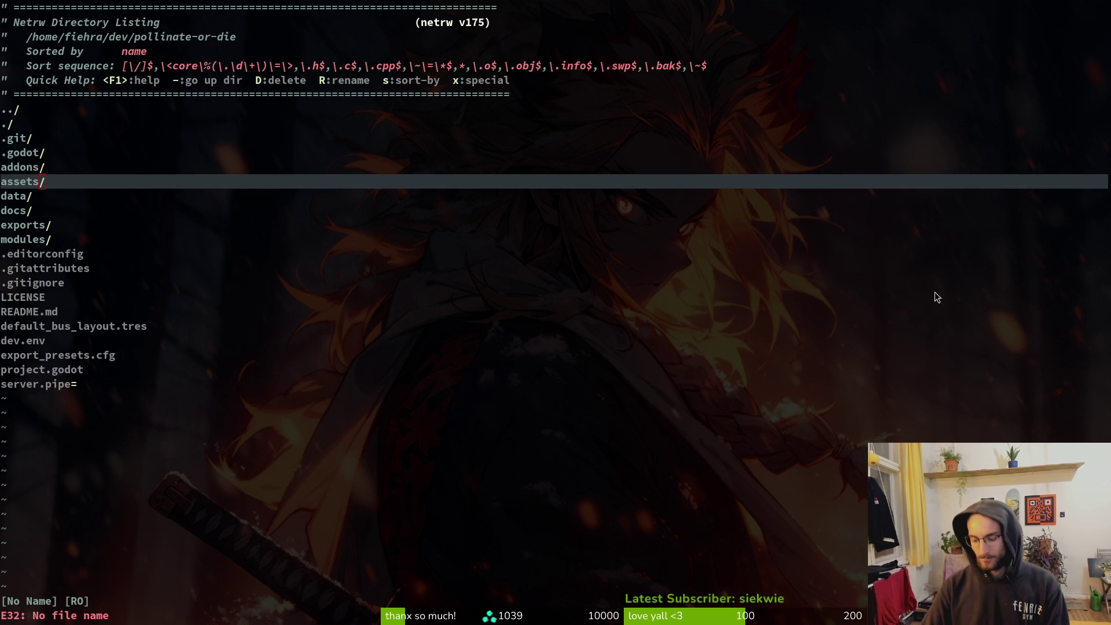
# Open docs/changelog.md in Neovim and duplicate the ## 0.31 heading line above itself.
pyautogui.click(434, 267)
pyautogui.press('space')
pyautogui.press('f')
pyautogui.press('f')
pyautogui.write('changelog')
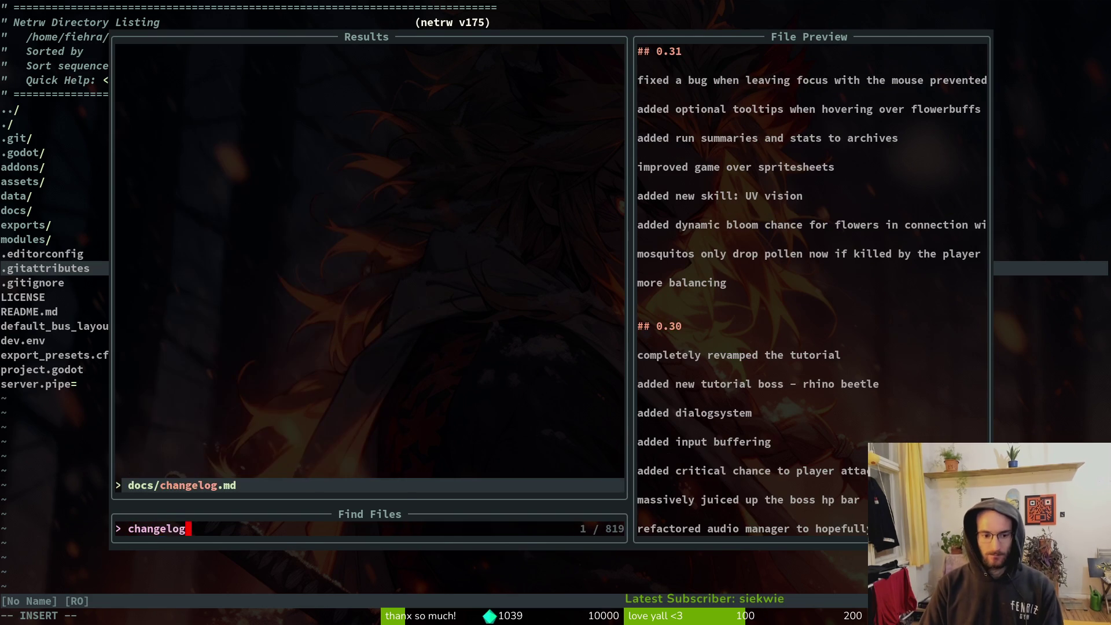
pyautogui.press('Return')
pyautogui.hotkey('shift', 'v')
pyautogui.press('y')
pyautogui.hotkey('shift', 'p')
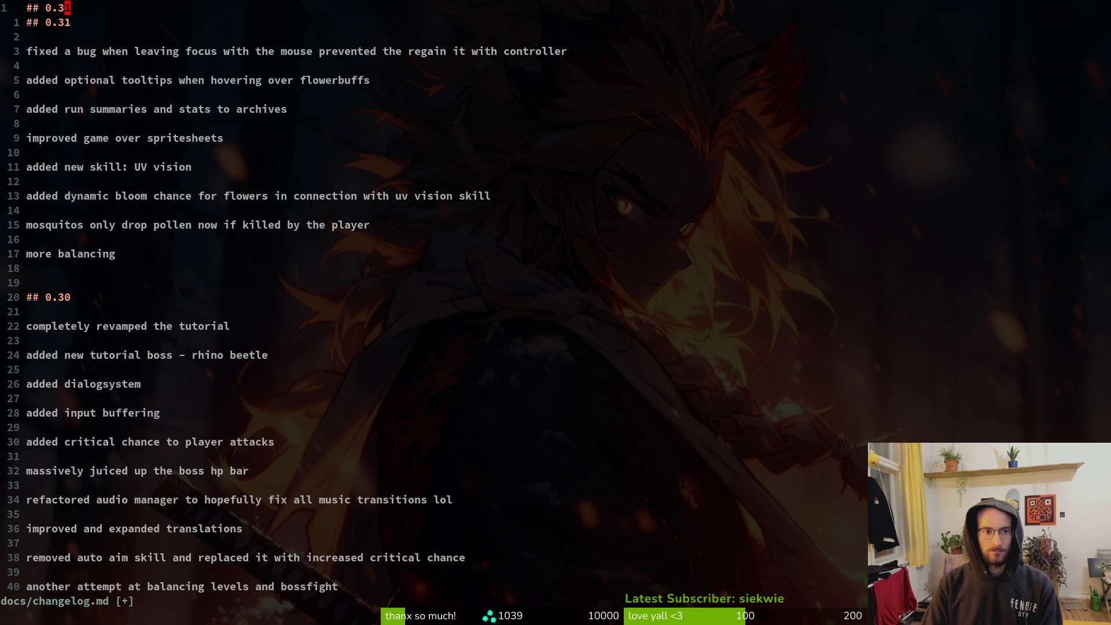
# Turn the copy into an empty ## 0.32 section with blank lines and save the changelog.
pyautogui.press('o')
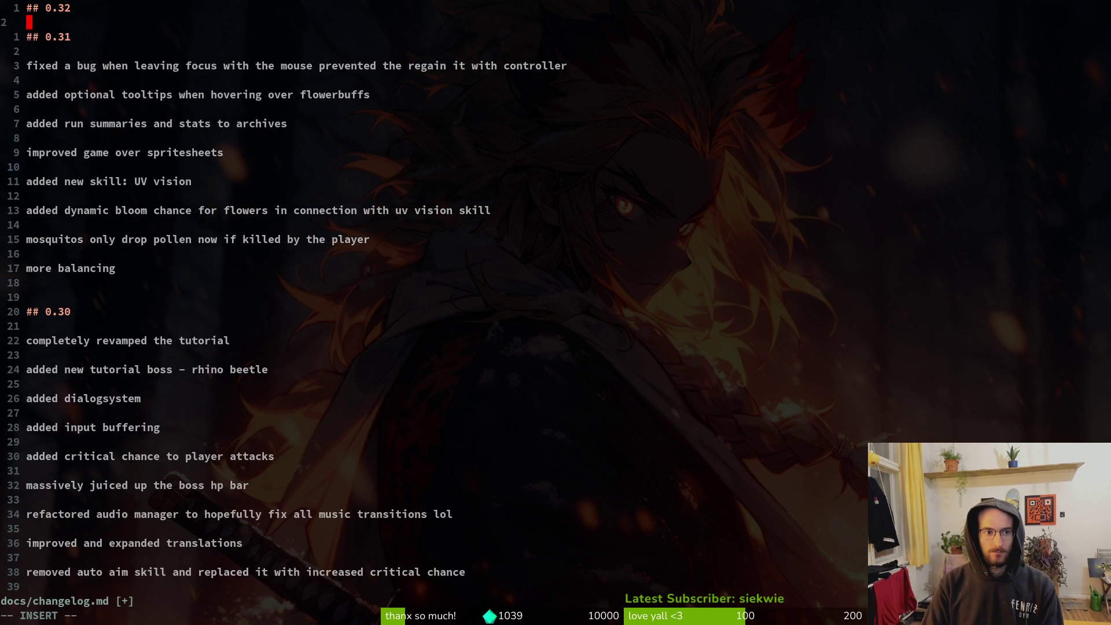
pyautogui.press('Return')
pyautogui.press('Return')
pyautogui.press('Escape')
pyautogui.write(':w')
pyautogui.press('Return')
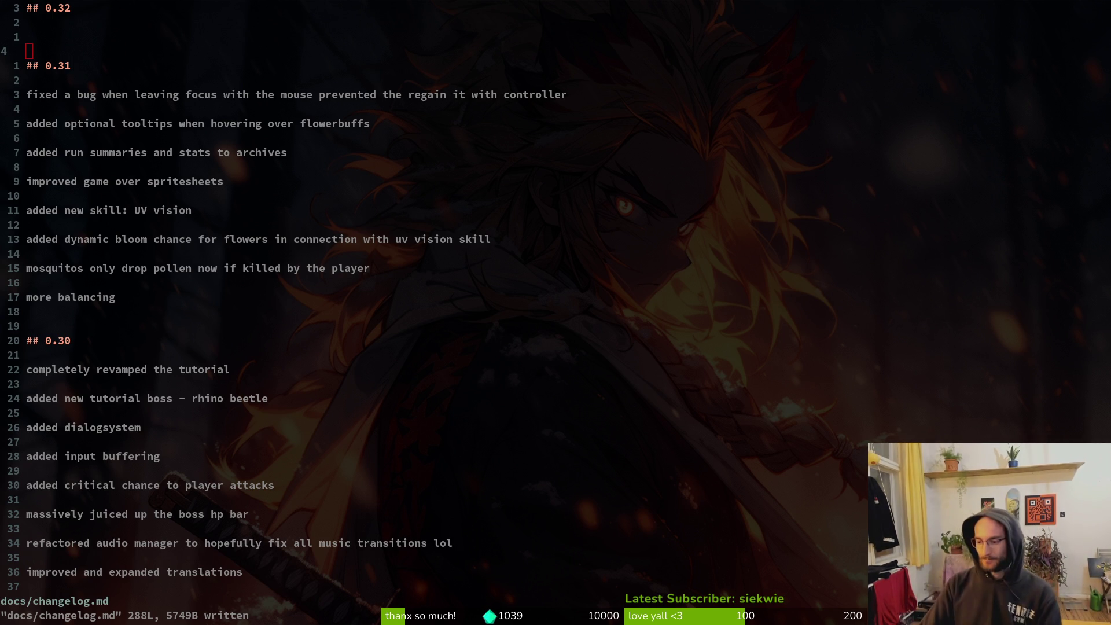
pyautogui.click(307, 383)
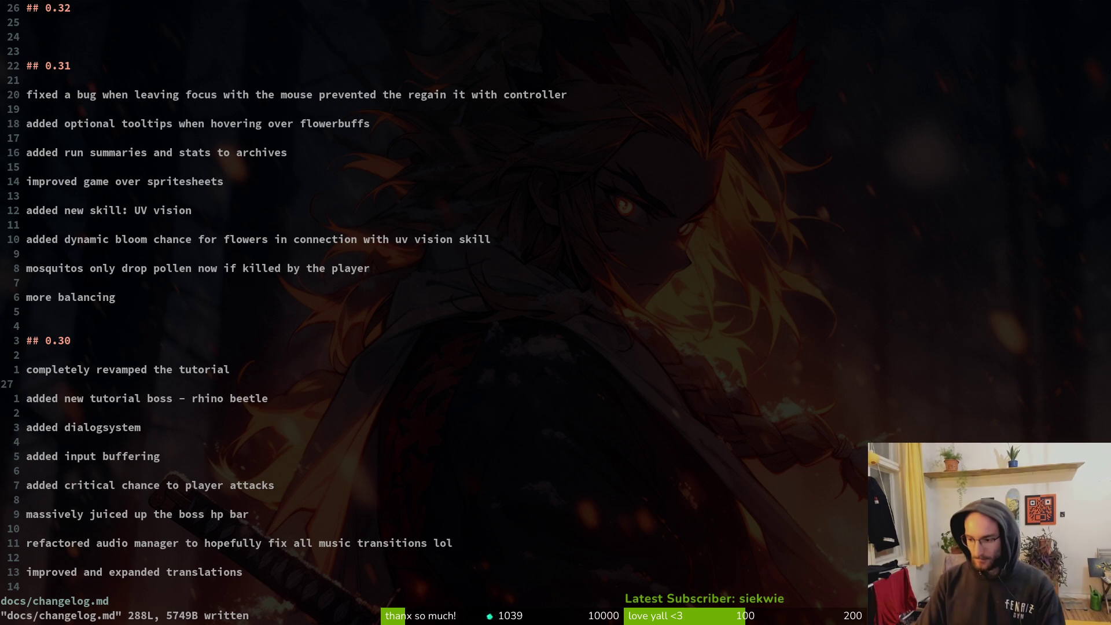
pyautogui.click(514, 299)
pyautogui.write(':w')
pyautogui.press('Return')
# Stage docs/changelog.md and project.godot for commit in tig, then return to the shell.
pyautogui.press('s')
pyautogui.press('Down')
pyautogui.press('u')
pyautogui.press('u')
pyautogui.press('q')
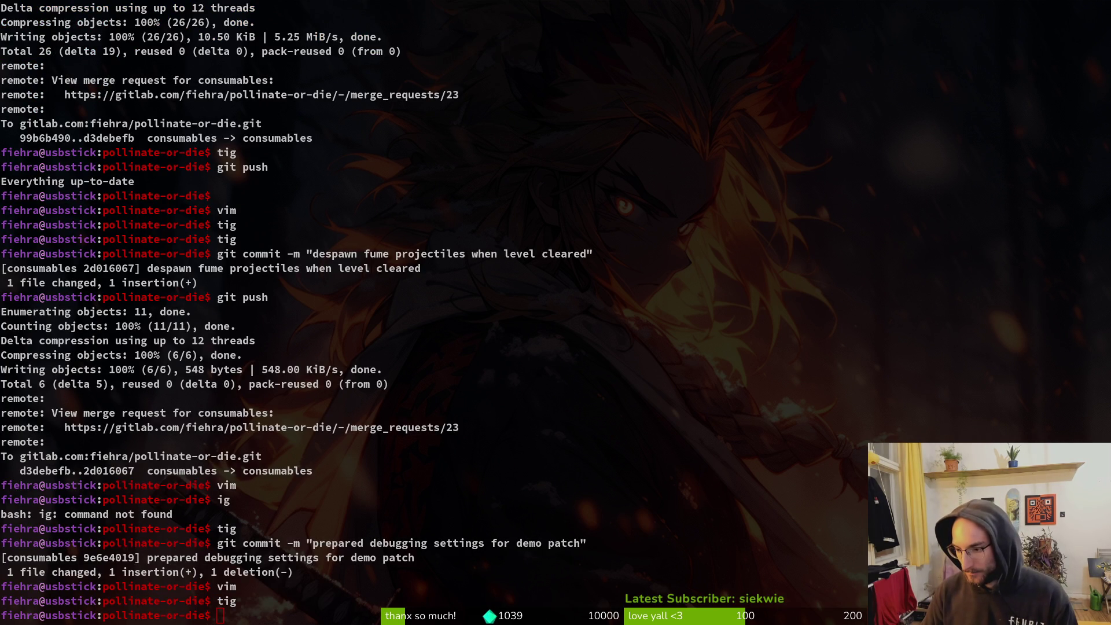
# Open the consumables branch commit history in GitLab and move the browser window aside.
pyautogui.hotkey('alt', 'Tab')
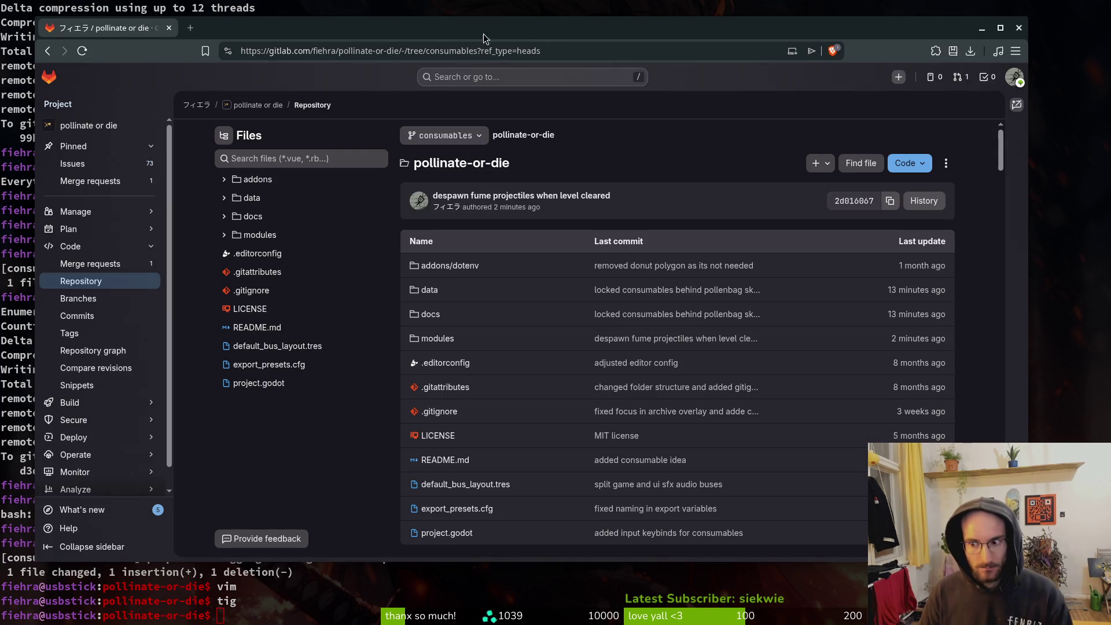
pyautogui.click(520, 195)
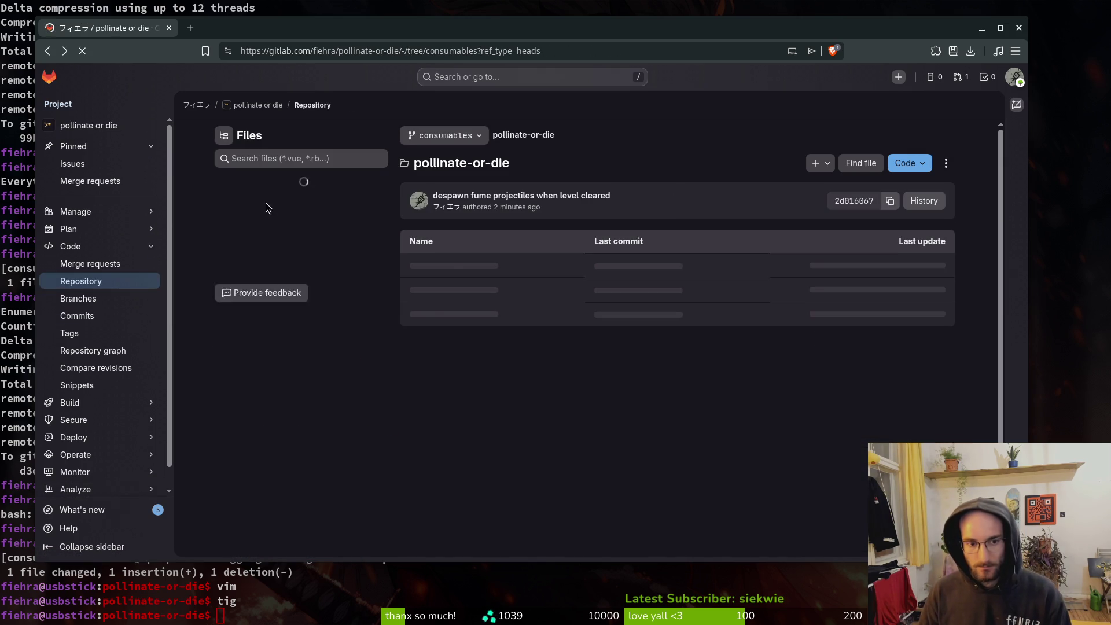
pyautogui.click(923, 200)
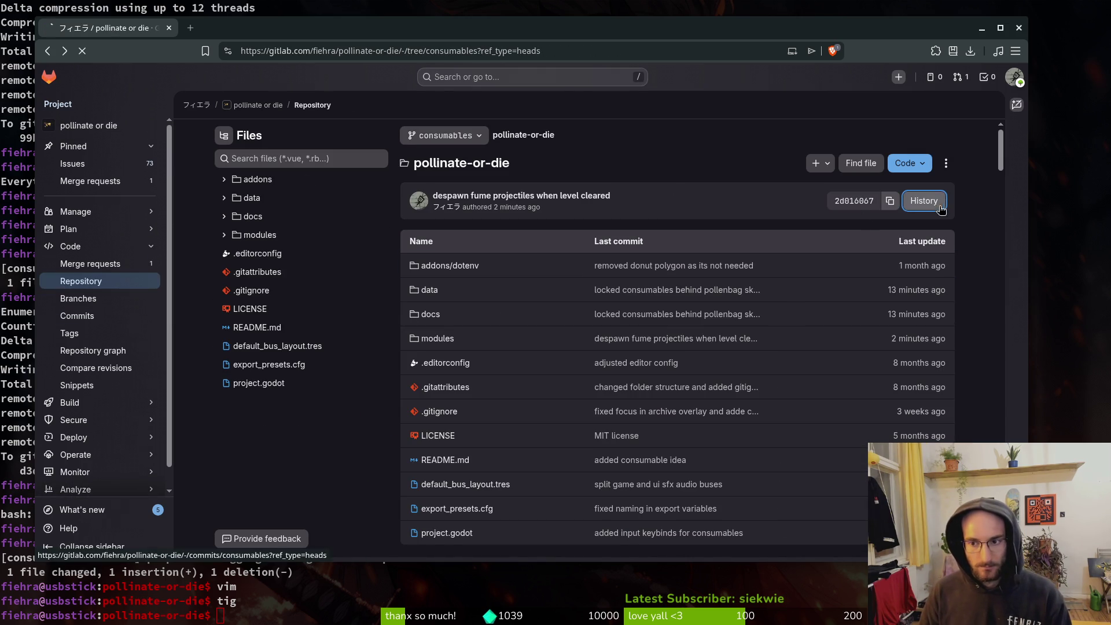
pyautogui.doubleClick(456, 30)
pyautogui.moveTo(521, 11)
pyautogui.mouseDown()
pyautogui.moveTo(523, 66)
pyautogui.moveTo(475, 21)
pyautogui.mouseUp()
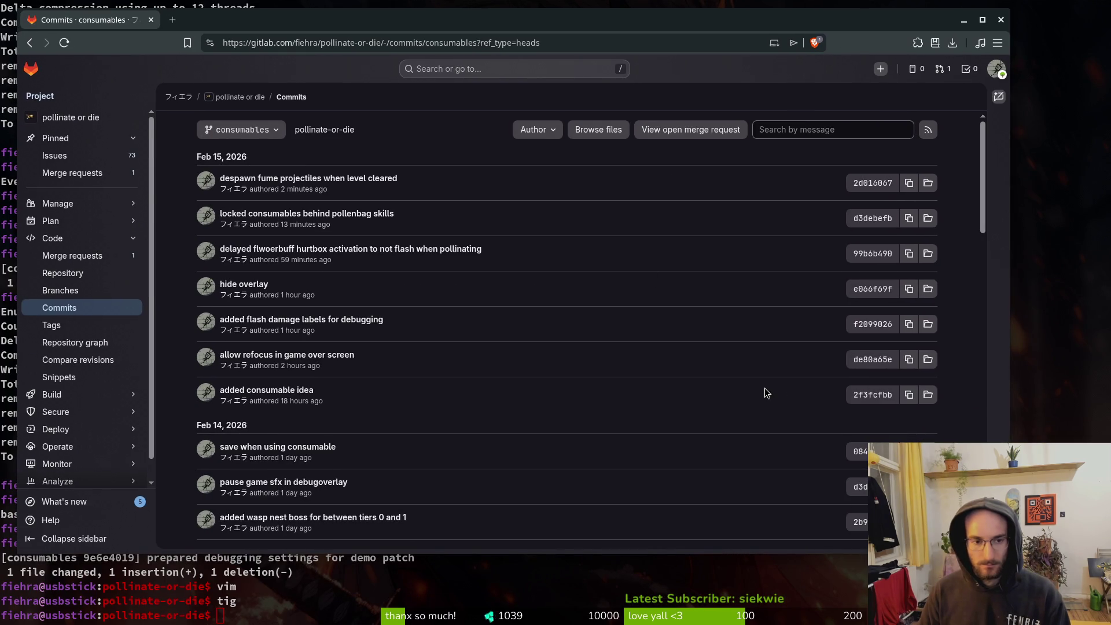
# Launch vim in the project folder and reopen docs/changelog.md.
pyautogui.hotkey('alt', 'Tab')
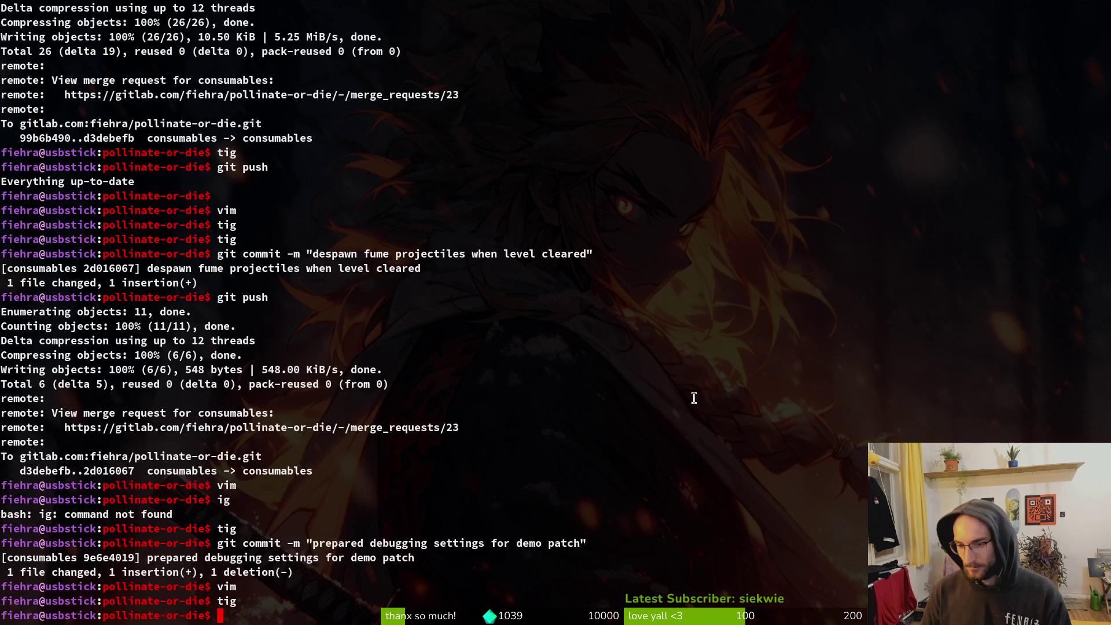
pyautogui.write('vim')
pyautogui.press('Return')
pyautogui.write('chan')
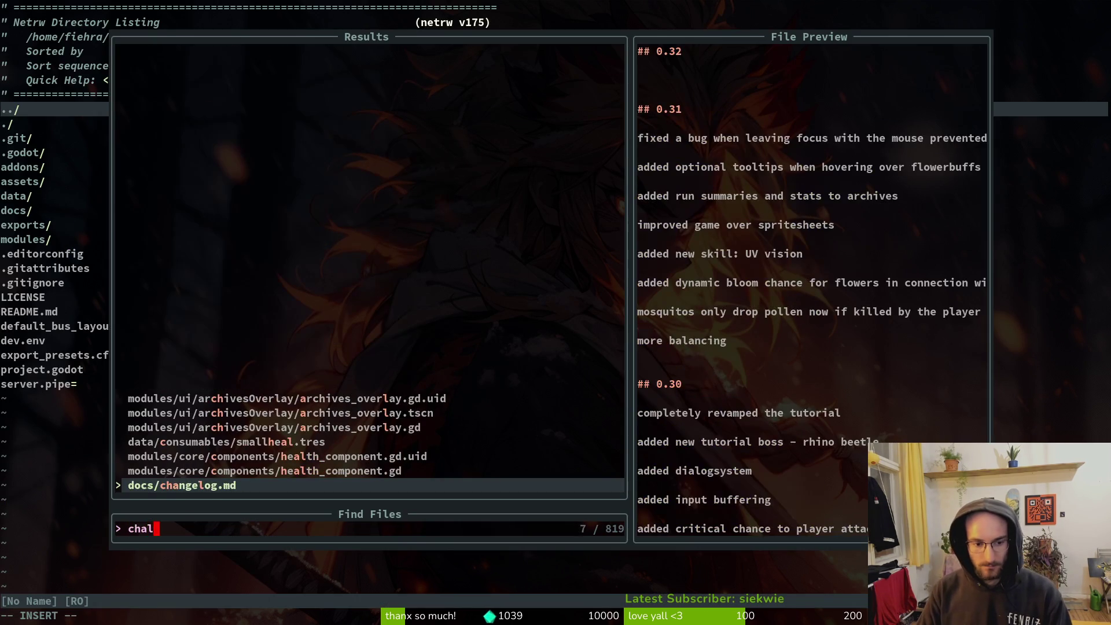
pyautogui.press('Return')
# Scroll the consumables commit list down to Feb 01 and back up to Feb 08.
pyautogui.hotkey('alt', 'Tab')
pyautogui.scroll(-20, 694, 398)
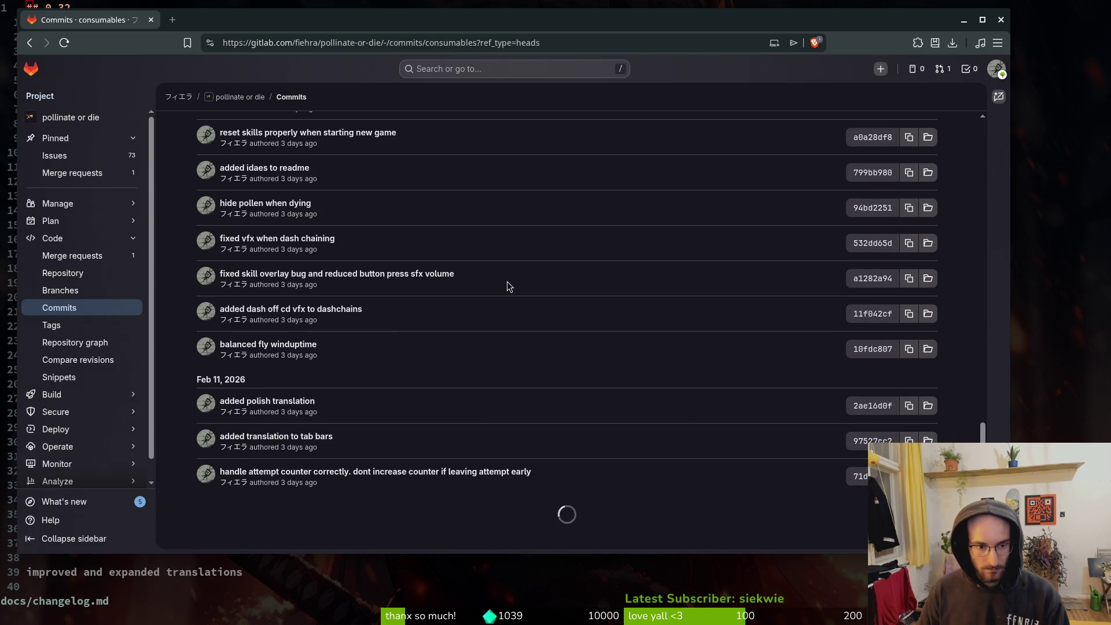
pyautogui.scroll(-5, 518, 317)
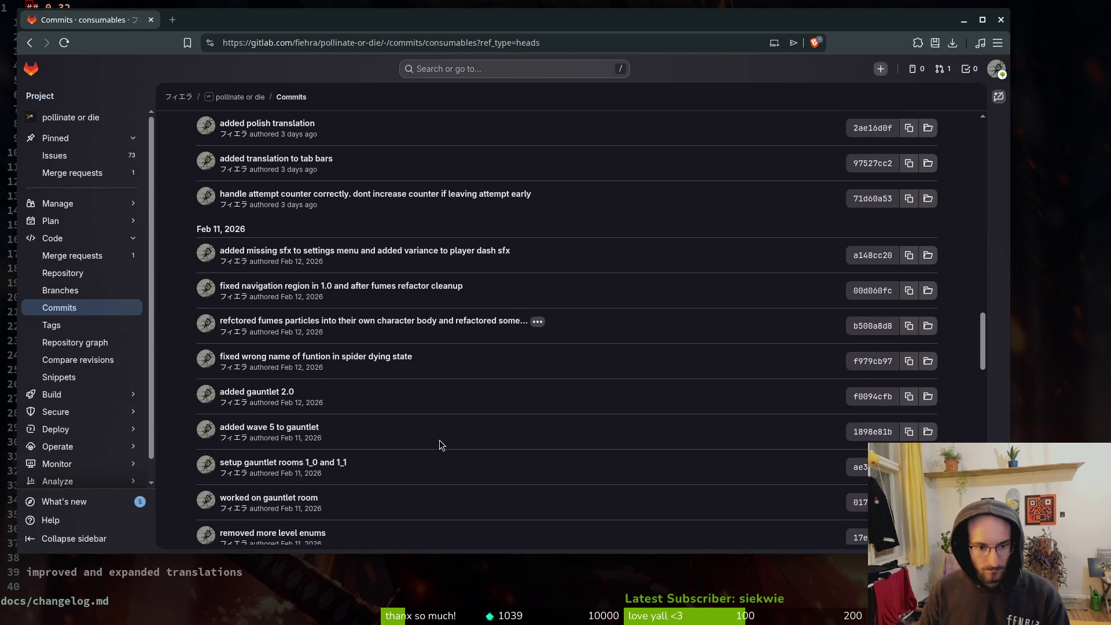
pyautogui.scroll(-15, 457, 427)
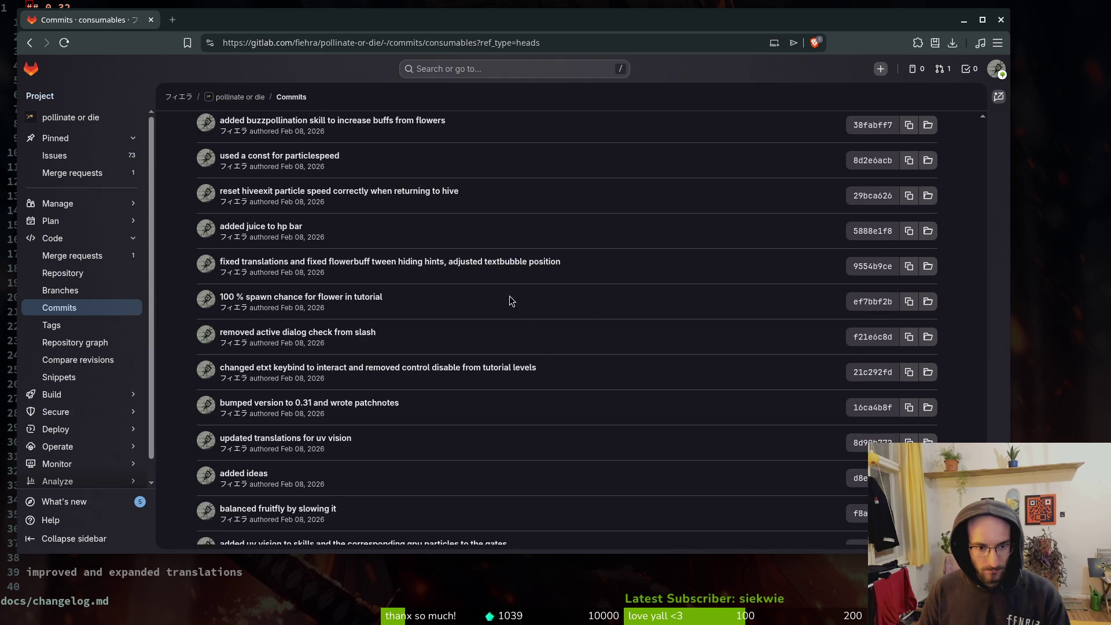
pyautogui.scroll(-3, 547, 315)
pyautogui.scroll(-3, 543, 303)
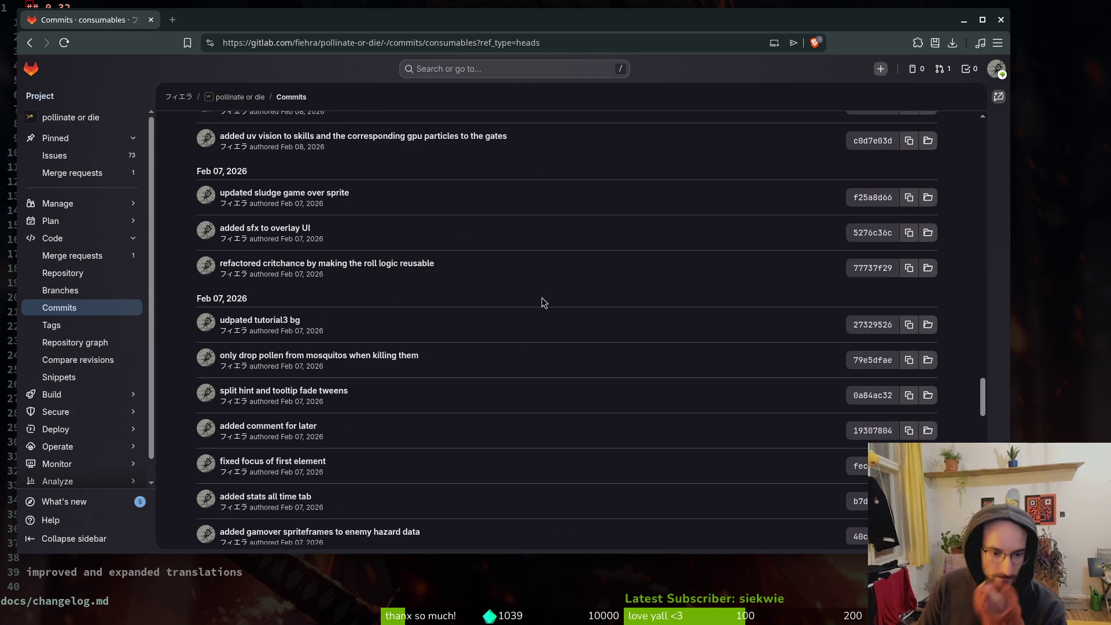
pyautogui.scroll(-3, 519, 308)
pyautogui.scroll(-3, 523, 352)
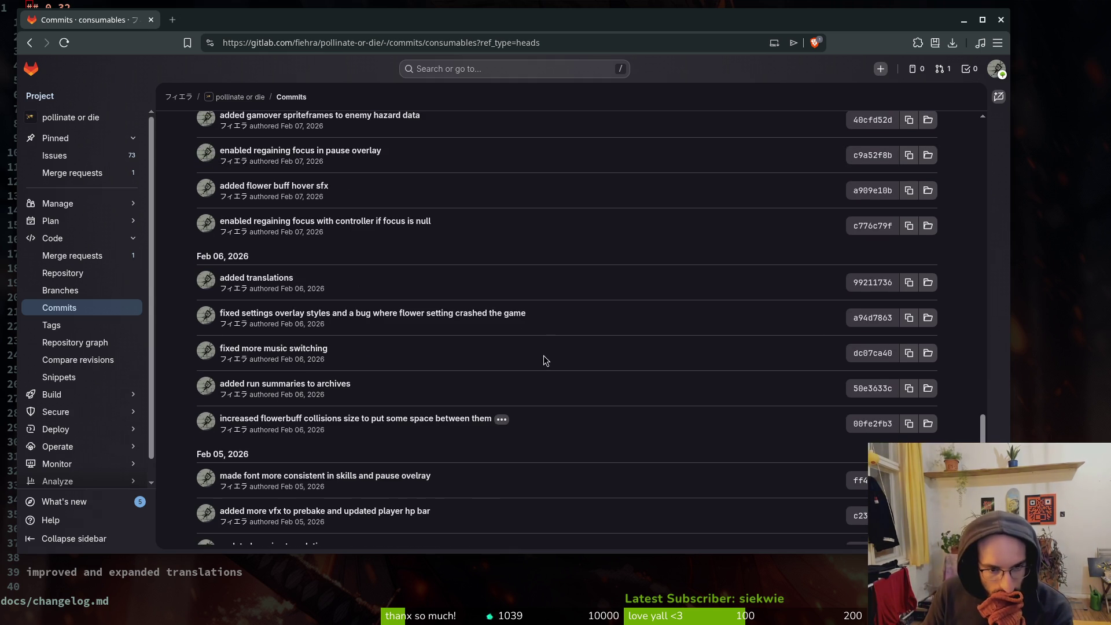
pyautogui.scroll(-4, 544, 355)
pyautogui.scroll(-2, 519, 355)
pyautogui.scroll(-8, 492, 342)
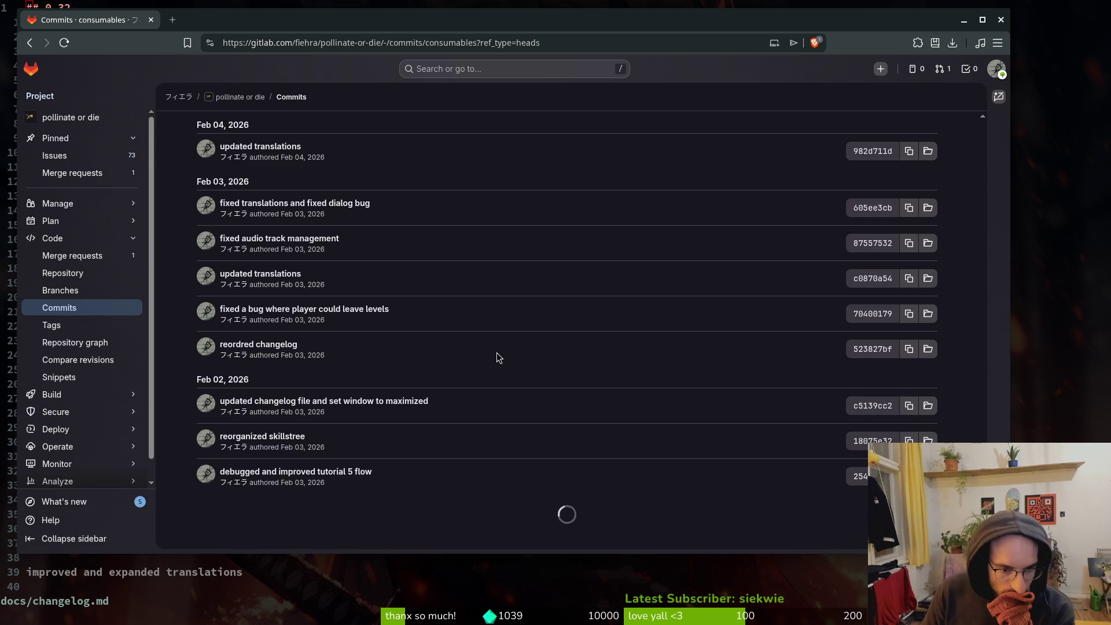
pyautogui.scroll(-5, 498, 352)
pyautogui.scroll(-4, 501, 355)
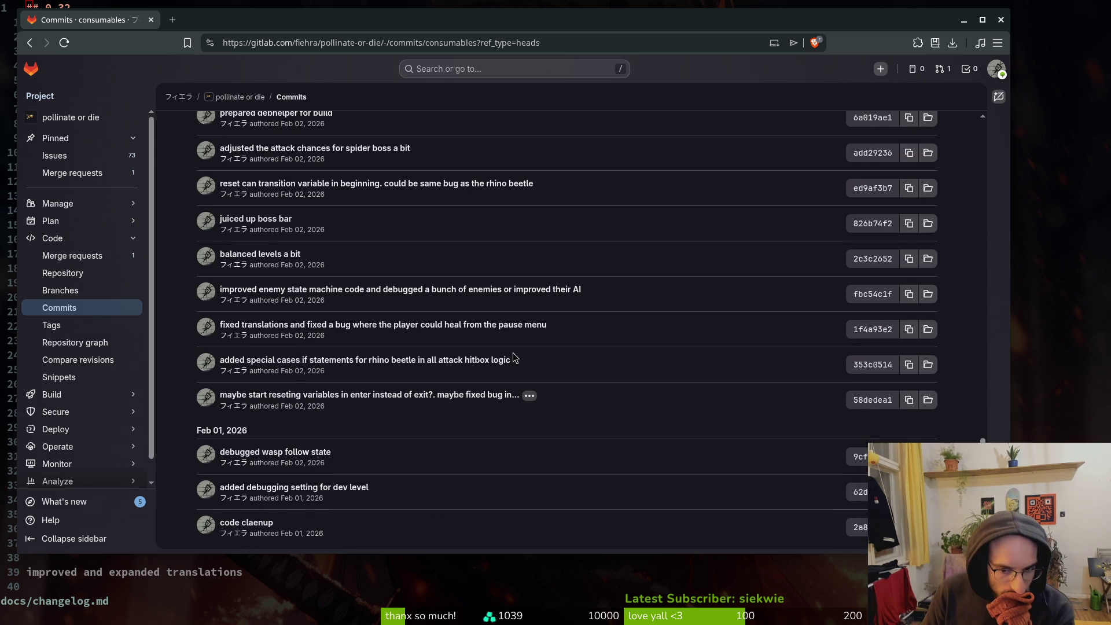
pyautogui.scroll(-4, 533, 354)
pyautogui.scroll(-5, 580, 387)
pyautogui.scroll(-5, 526, 384)
pyautogui.scroll(20, 520, 388)
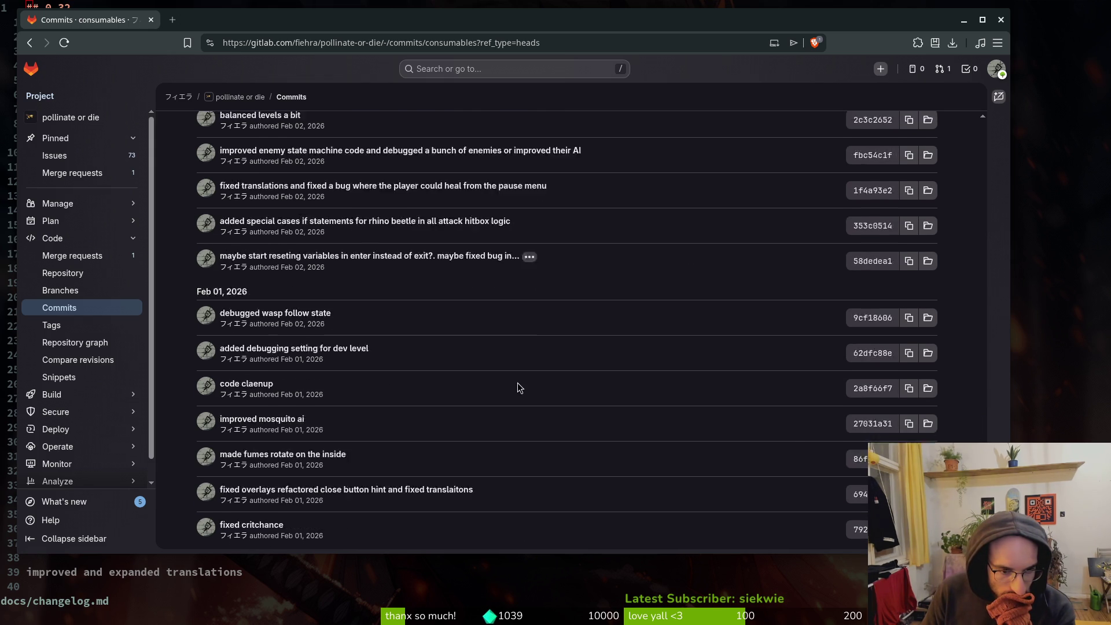
pyautogui.scroll(15, 385, 351)
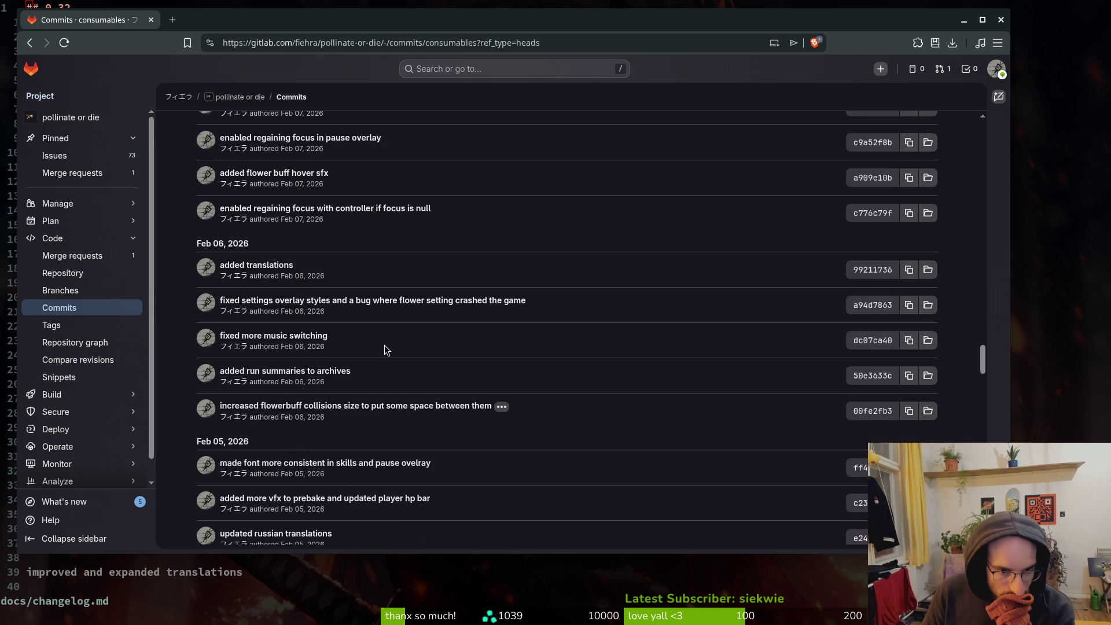
pyautogui.scroll(5, 359, 310)
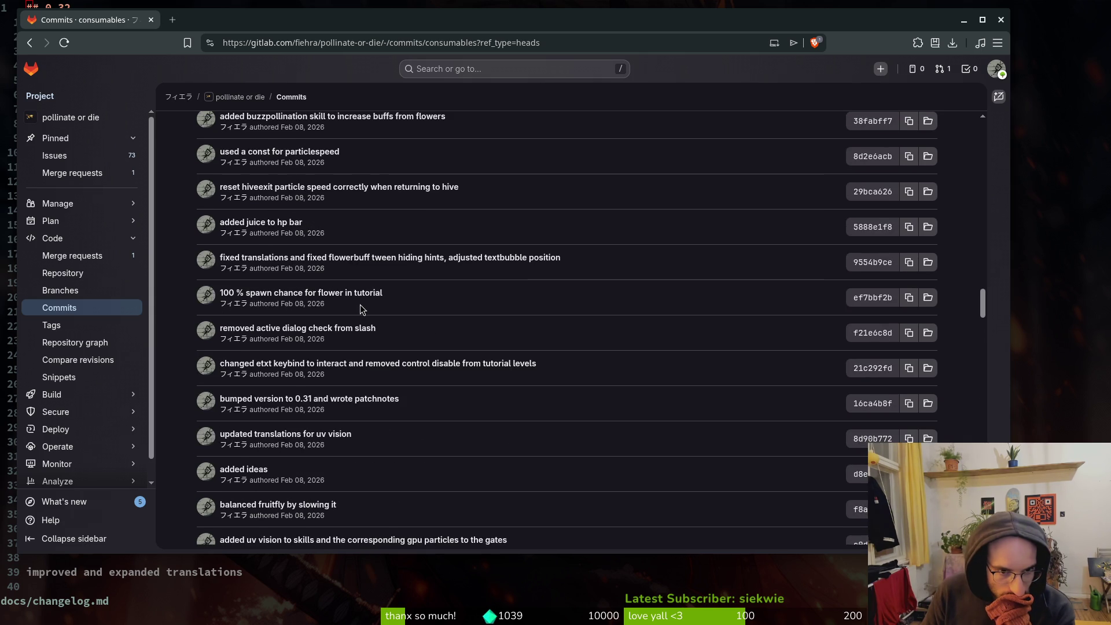
pyautogui.scroll(10, 360, 289)
pyautogui.scroll(5, 347, 285)
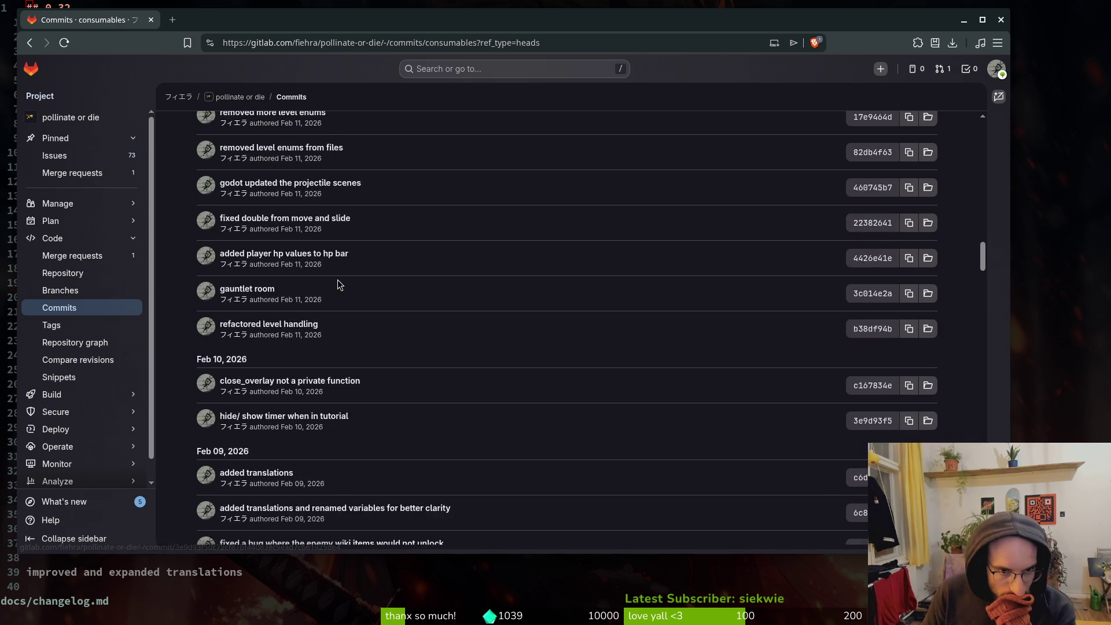
pyautogui.scroll(-15, 338, 283)
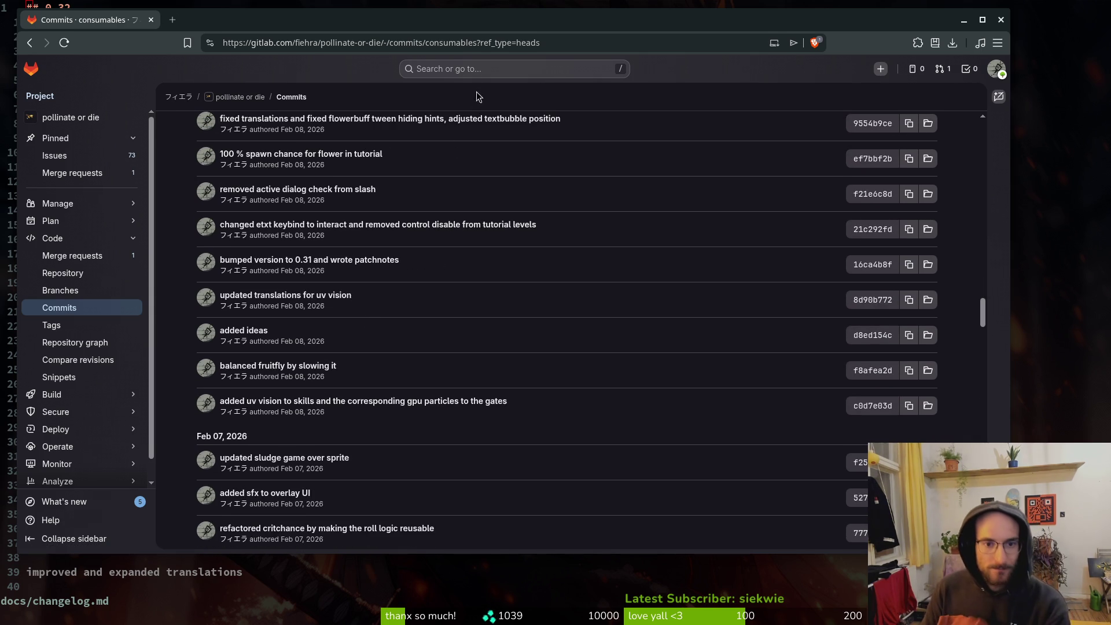
pyautogui.press('super+s')
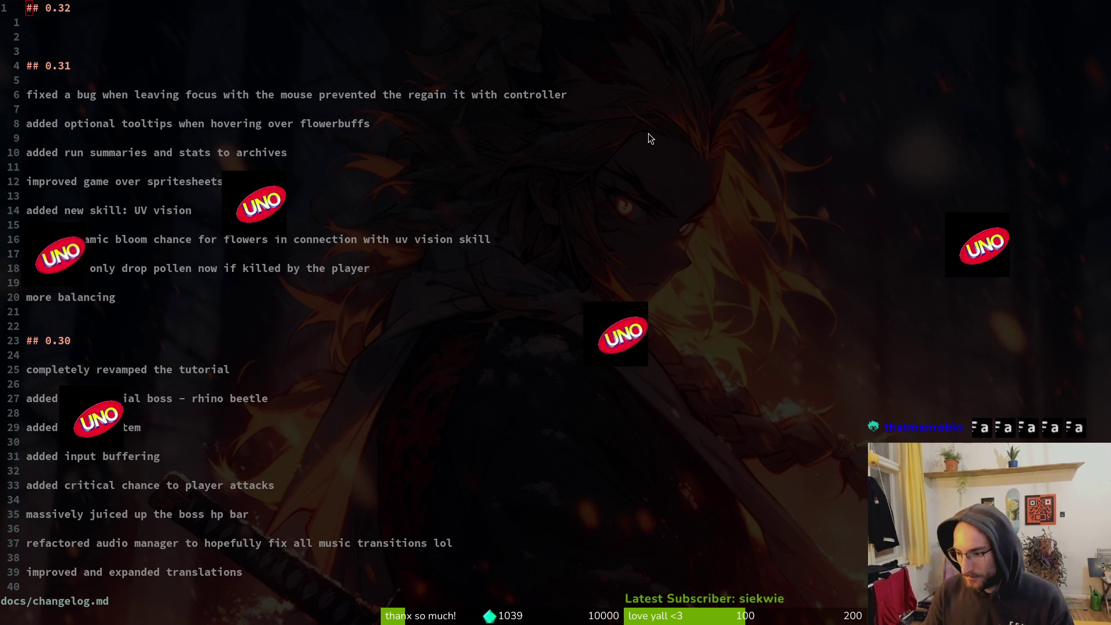
pyautogui.press('super+s')
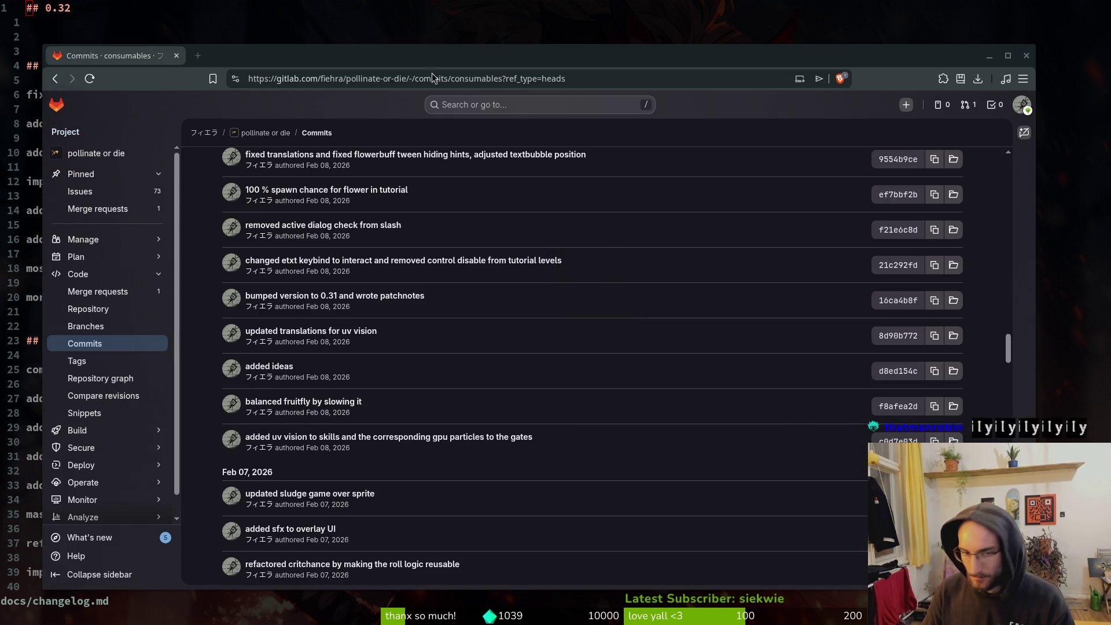
pyautogui.scroll(-6, 547, 467)
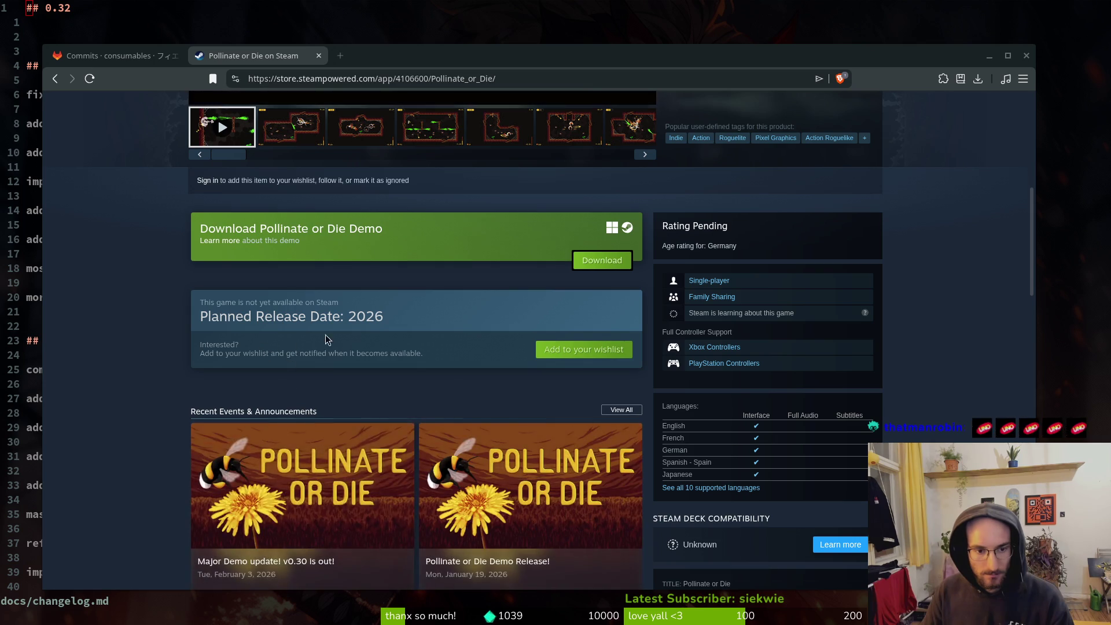
pyautogui.scroll(-5, 288, 340)
pyautogui.click(278, 338)
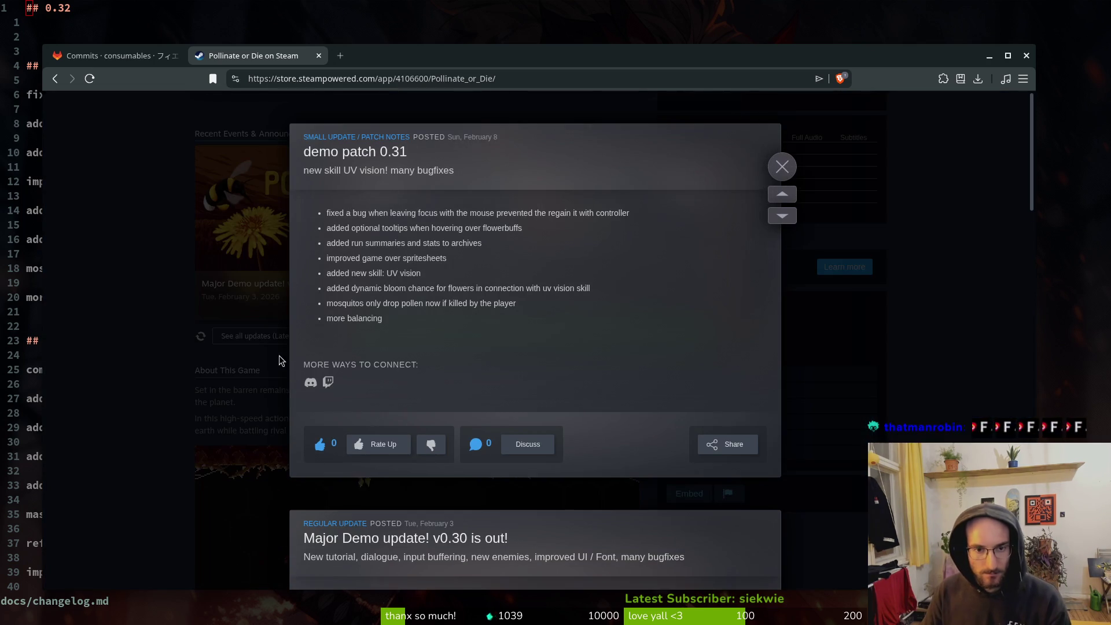
pyautogui.click(200, 202)
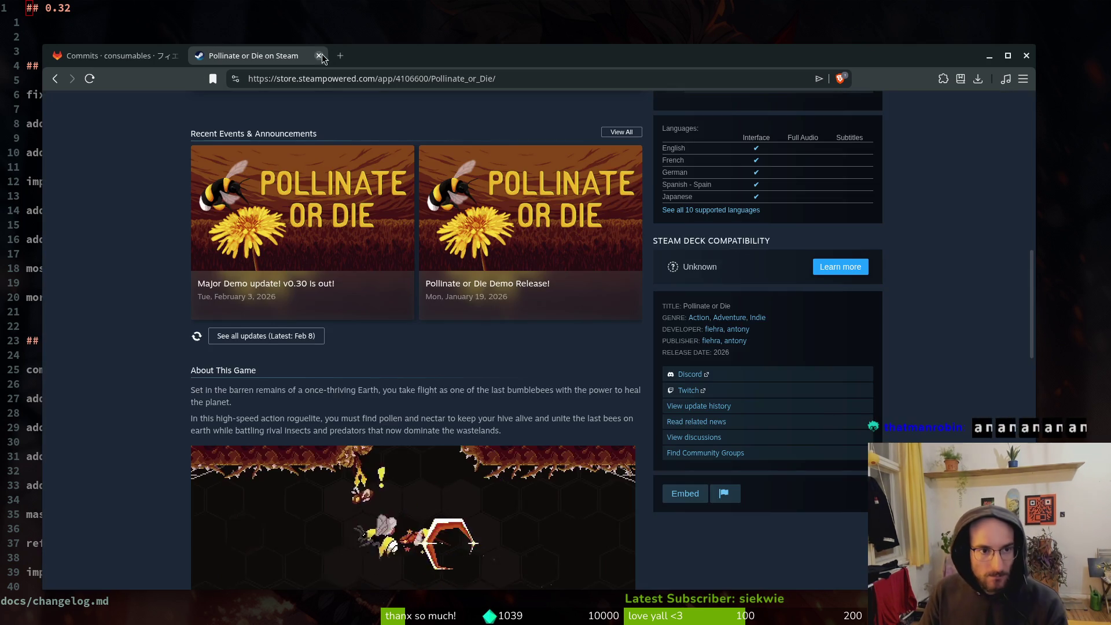
pyautogui.click(318, 56)
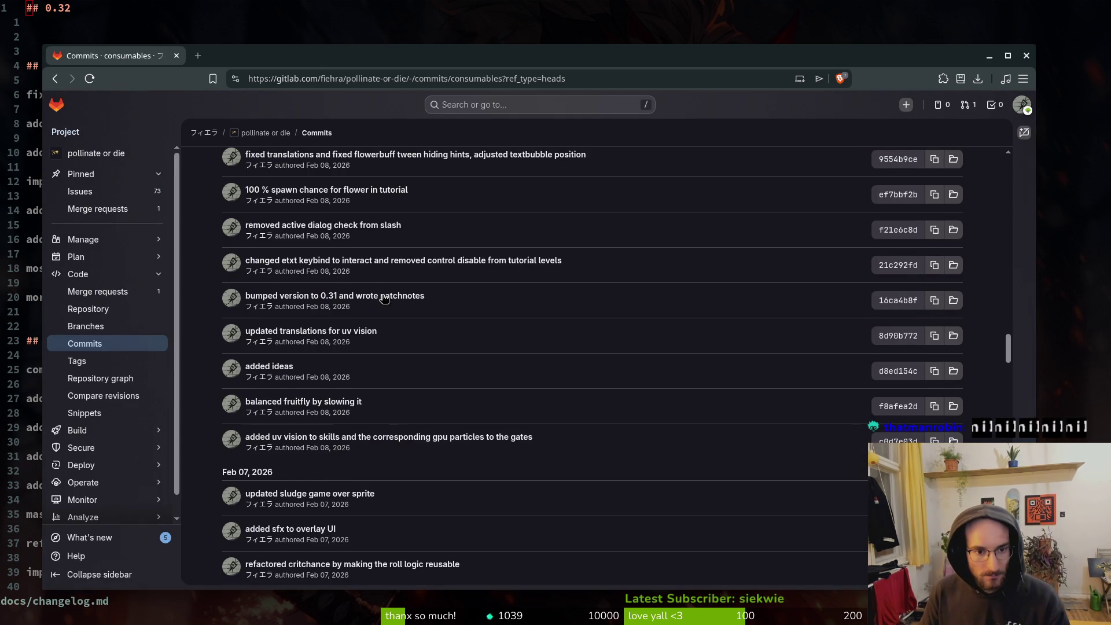
# Search the commit list page for '31' to locate the 0.31 version bump.
pyautogui.scroll(2, 367, 290)
pyautogui.scroll(3, 357, 277)
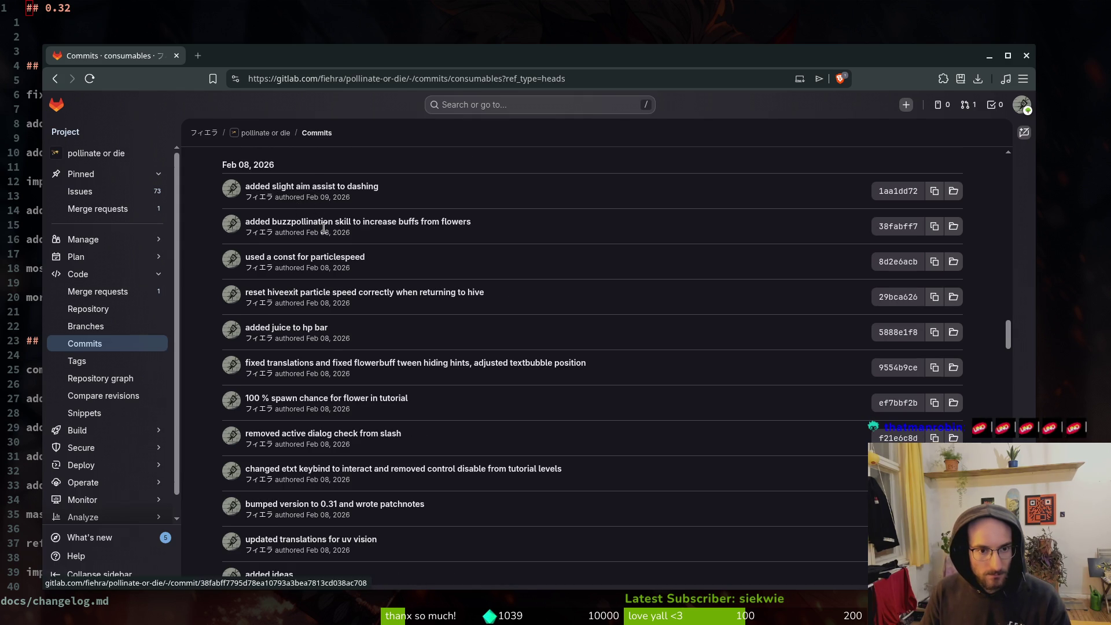
pyautogui.scroll(4, 382, 353)
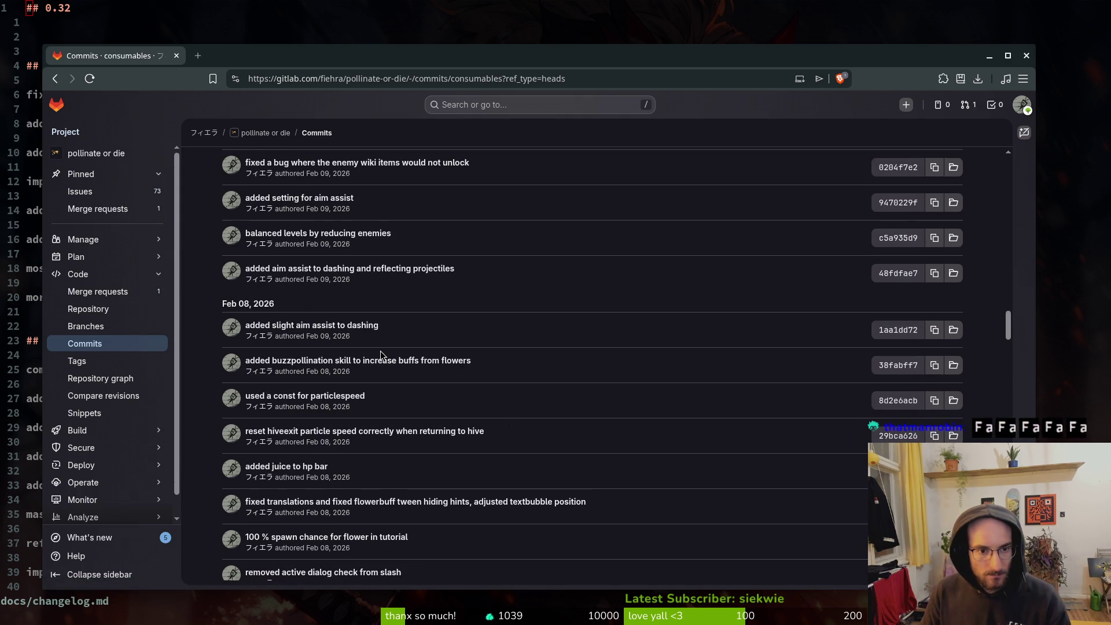
pyautogui.scroll(2, 411, 312)
pyautogui.scroll(-7, 412, 315)
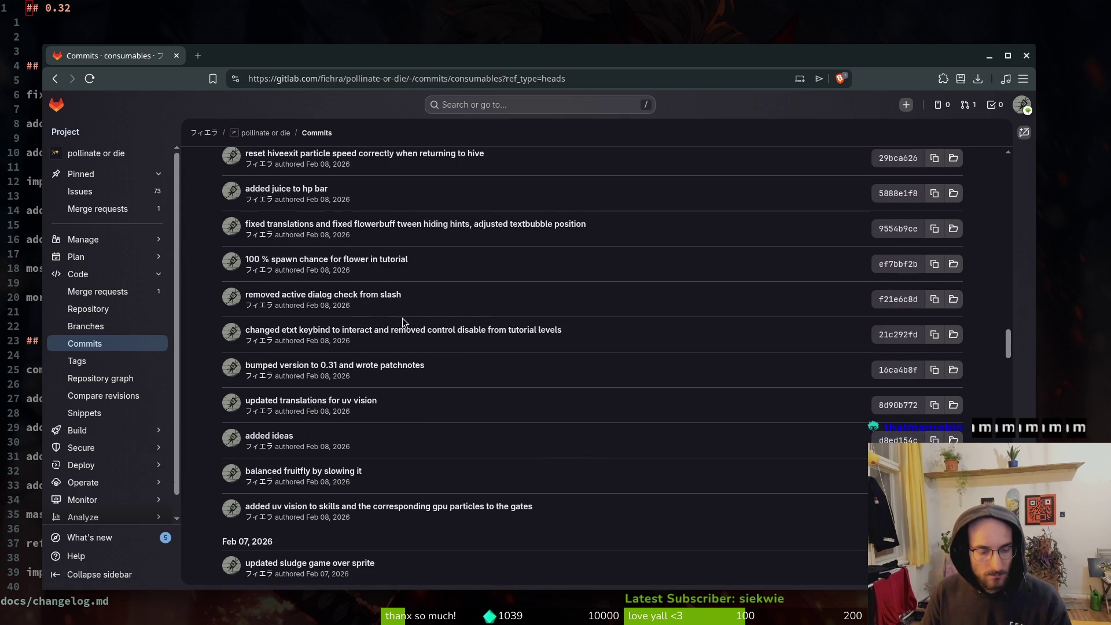
pyautogui.scroll(-2, 375, 399)
pyautogui.scroll(-2, 399, 504)
pyautogui.scroll(-3, 399, 503)
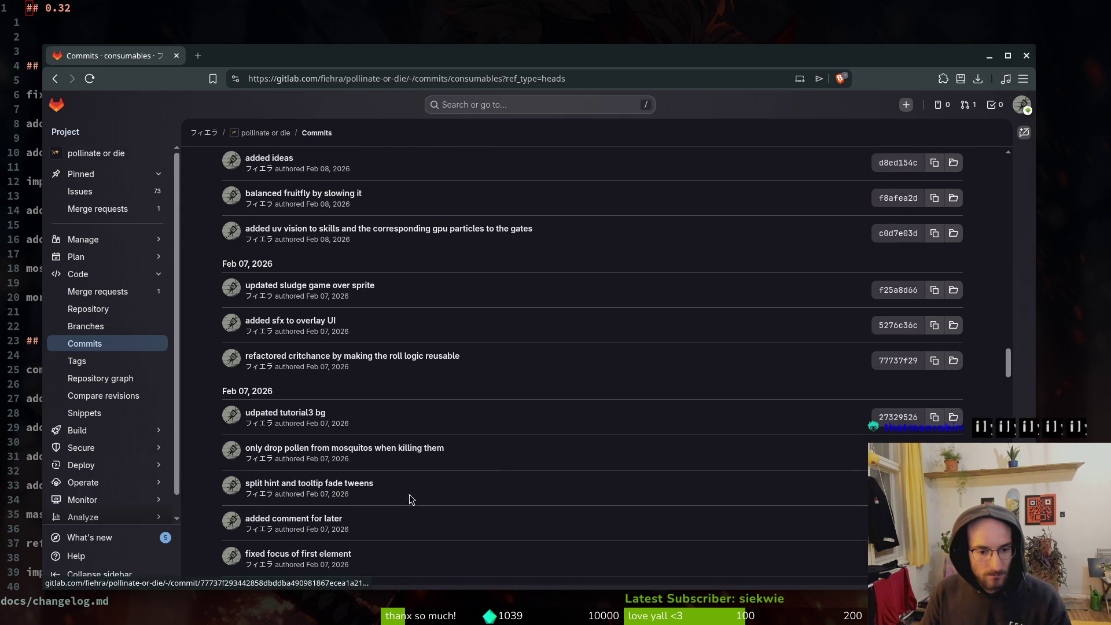
pyautogui.hotkey('ctrl', 'f')
pyautogui.write('21')
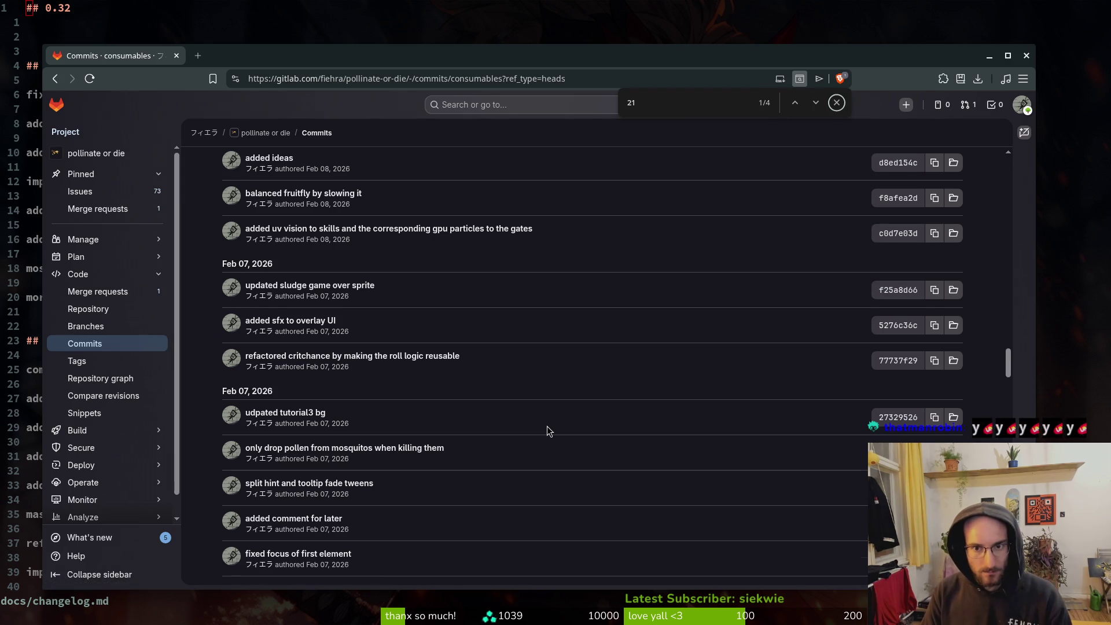
pyautogui.hotkey('ctrl', 'f')
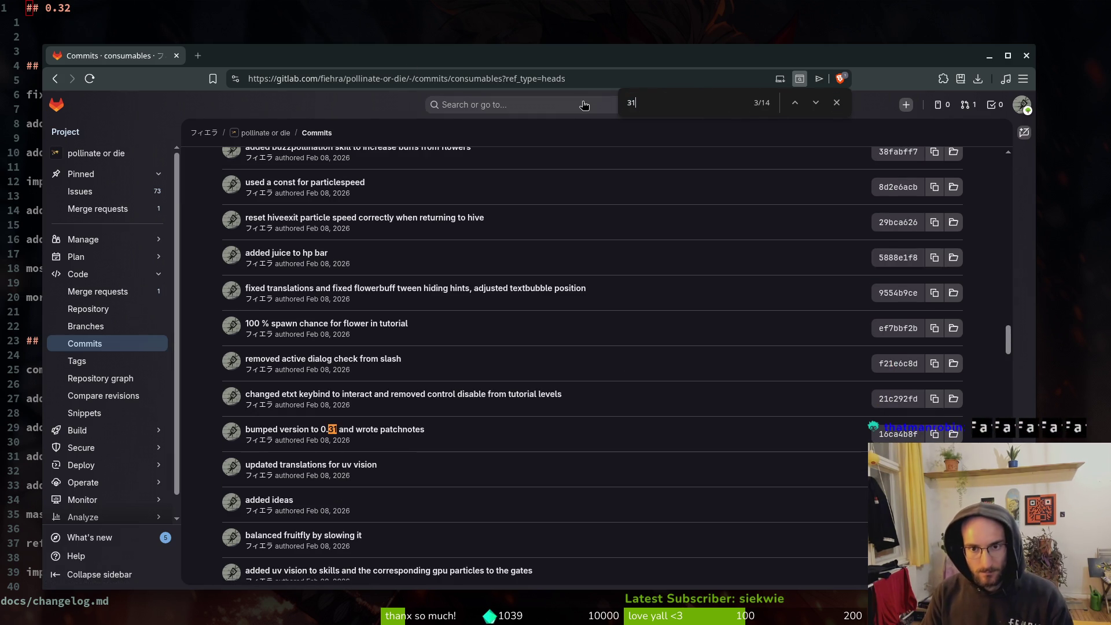
pyautogui.press('Return')
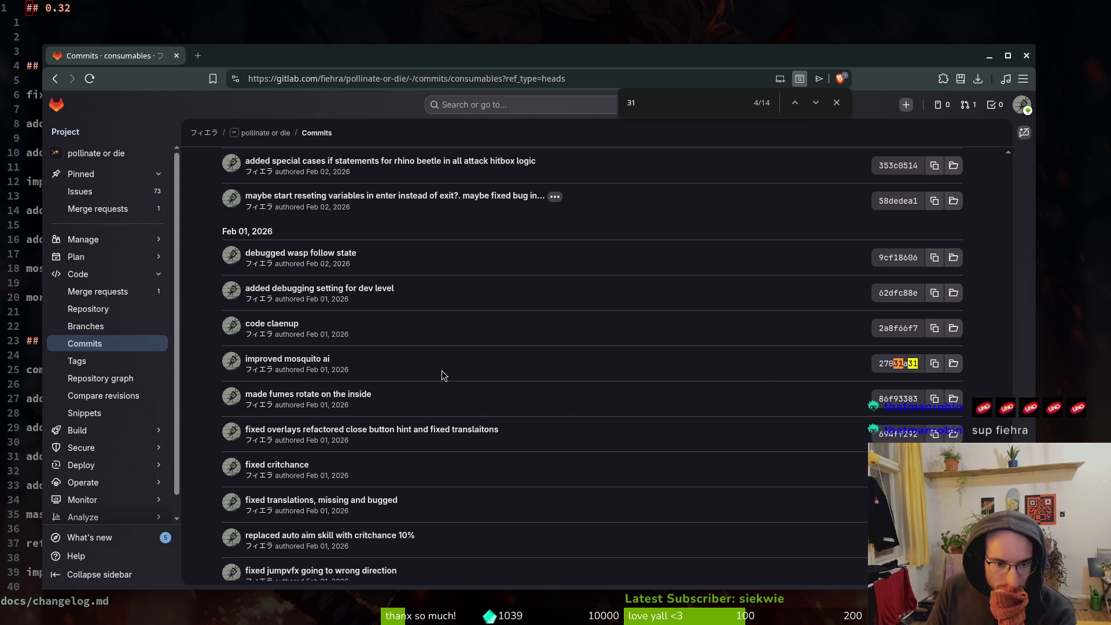
# Select the 'bumped version to 0.31 and wrote patchnotes' commit title.
pyautogui.scroll(3, 501, 372)
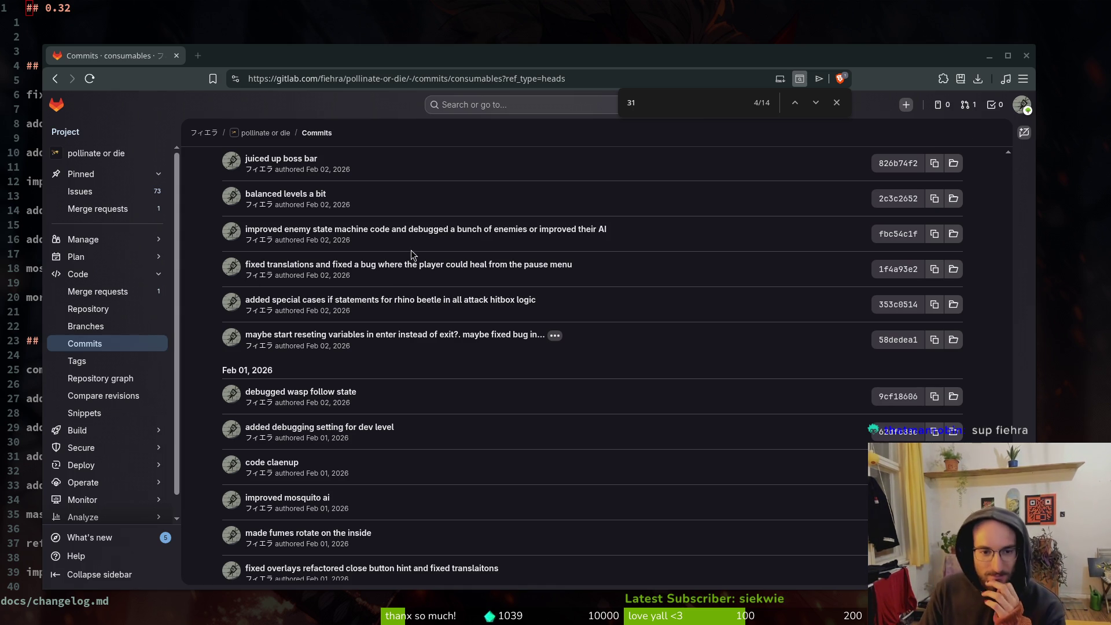
pyautogui.scroll(15, 386, 363)
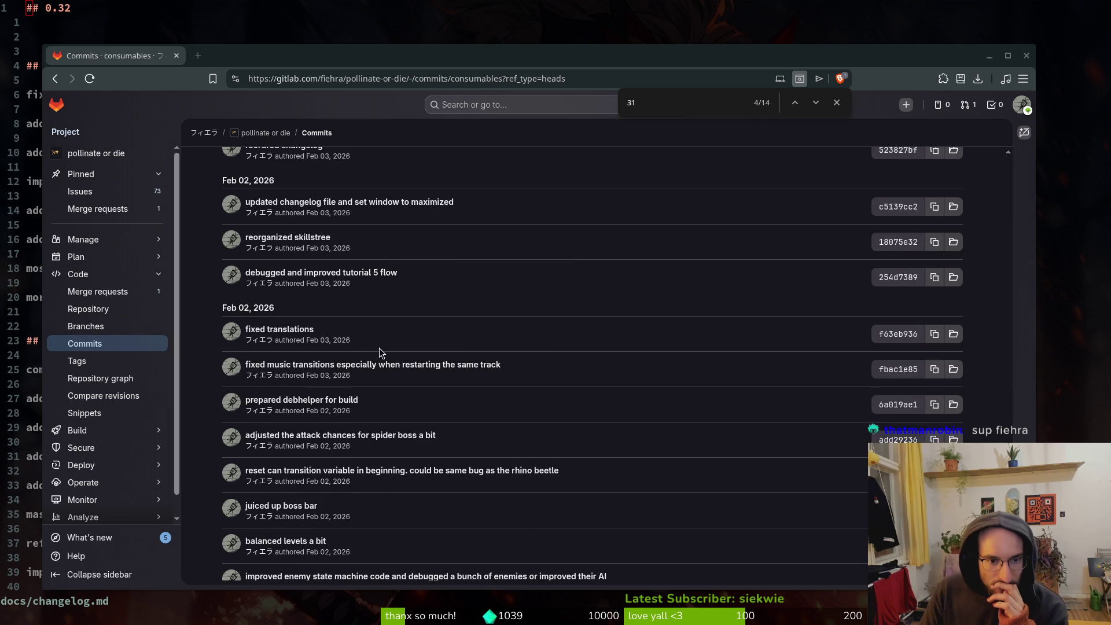
pyautogui.scroll(8, 354, 318)
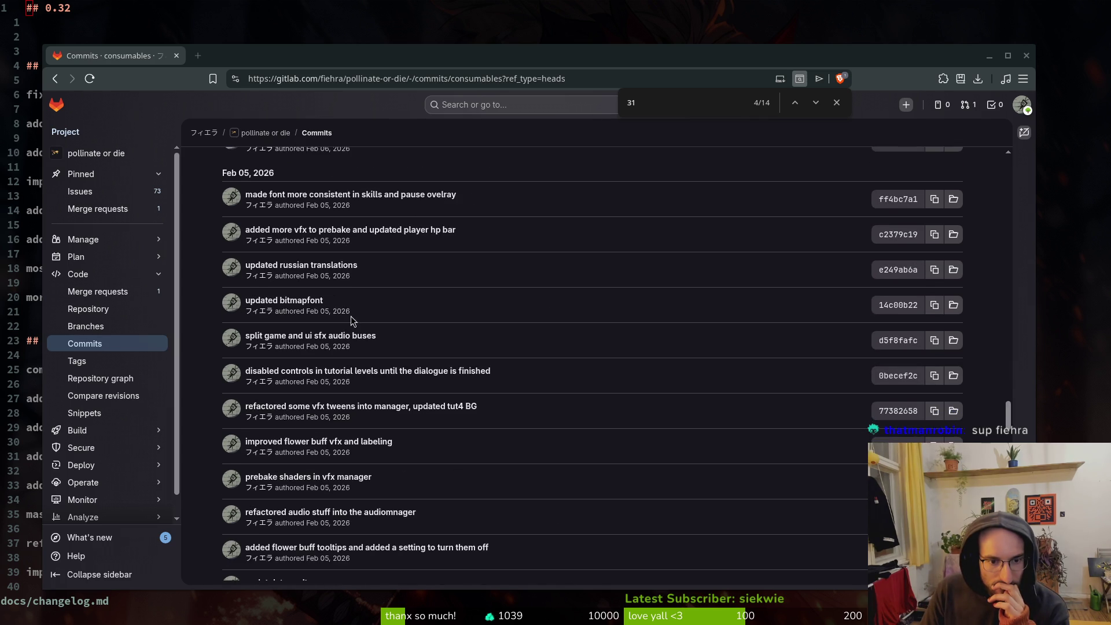
pyautogui.scroll(5, 347, 283)
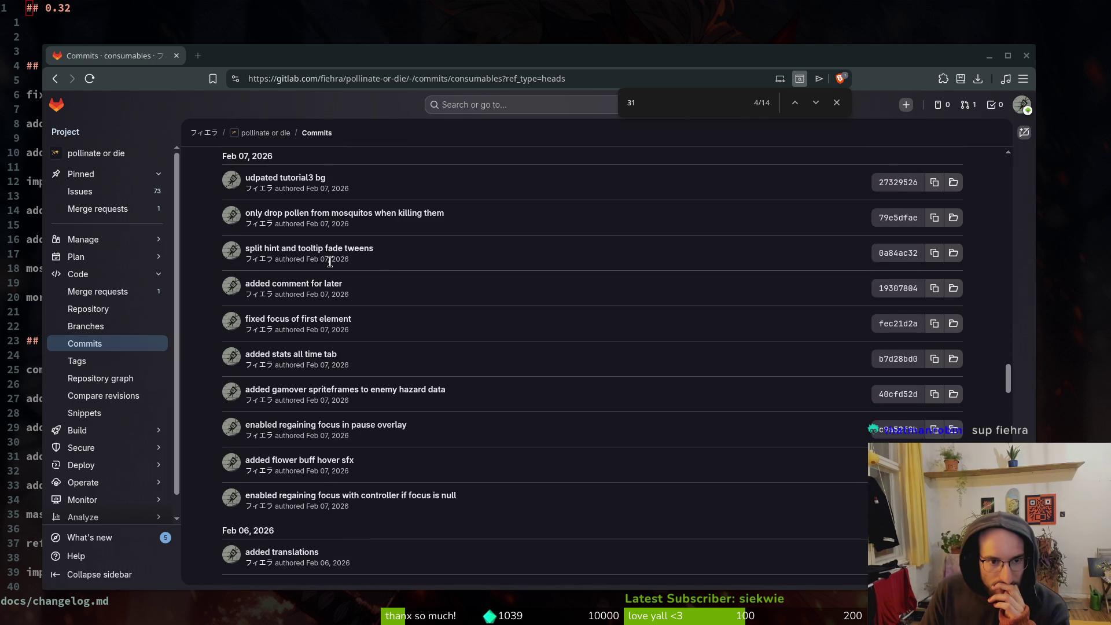
pyautogui.scroll(6, 399, 429)
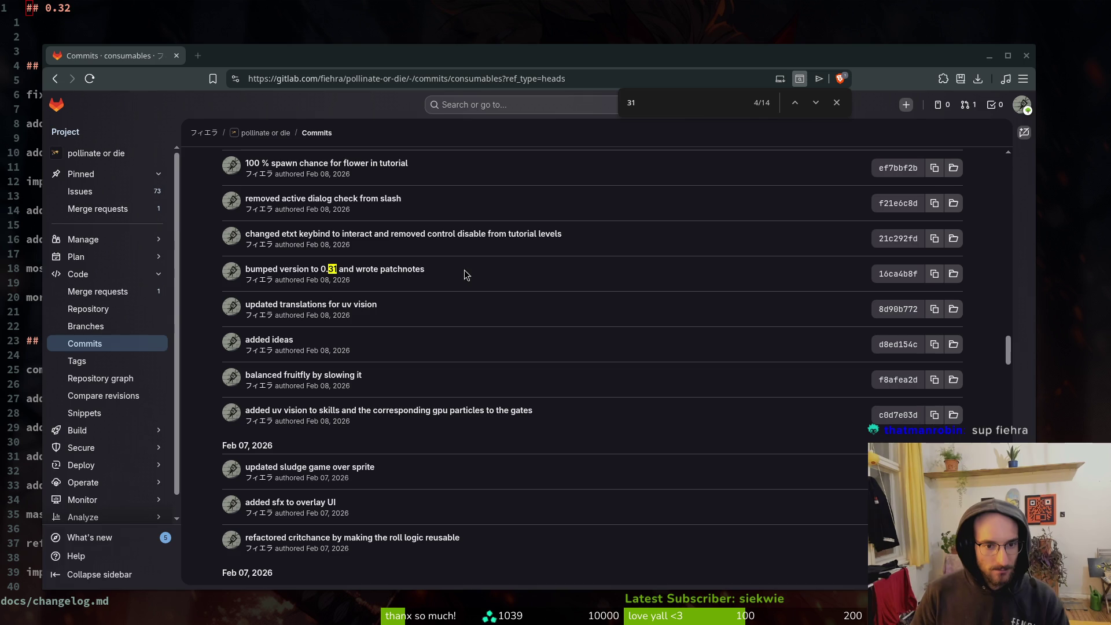
pyautogui.moveTo(463, 270); pyautogui.dragTo(202, 273)
pyautogui.scroll(3, 412, 312)
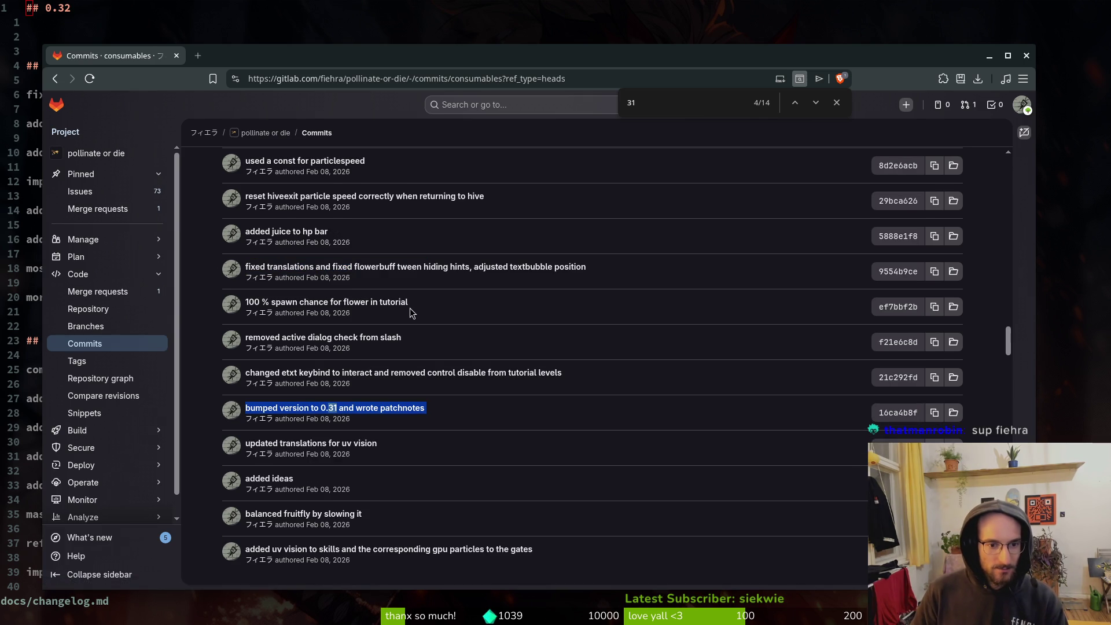
pyautogui.scroll(3, 357, 390)
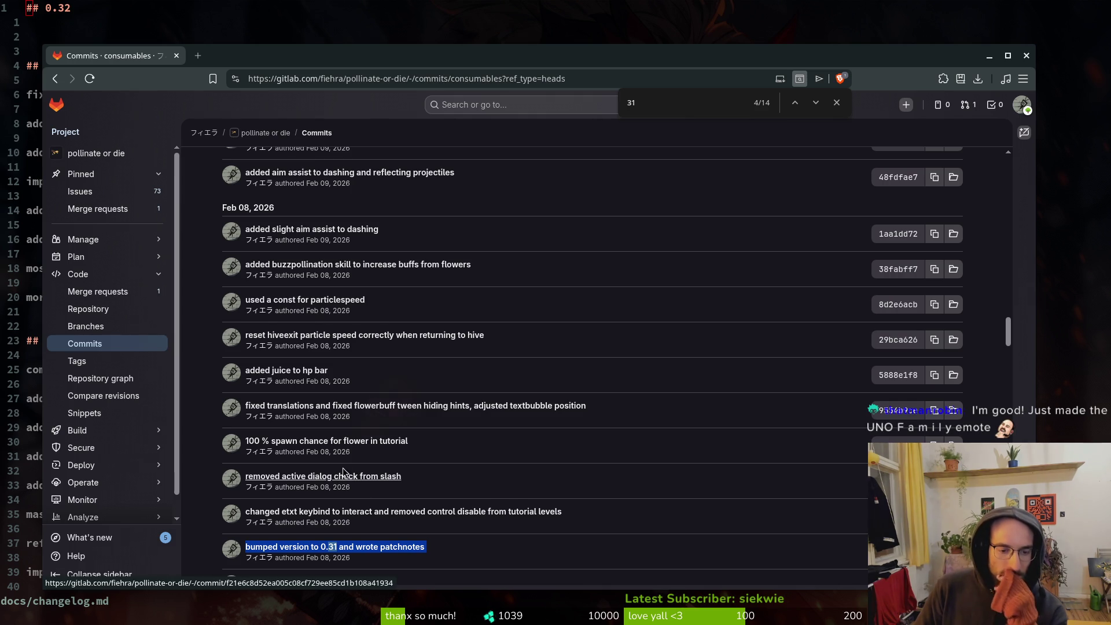
# Under ## 0.32, add 'fixed a bug where no flower spawned in the tutorial softlocking the player' and 'juiced player hp bar'.
pyautogui.click(39, 27)
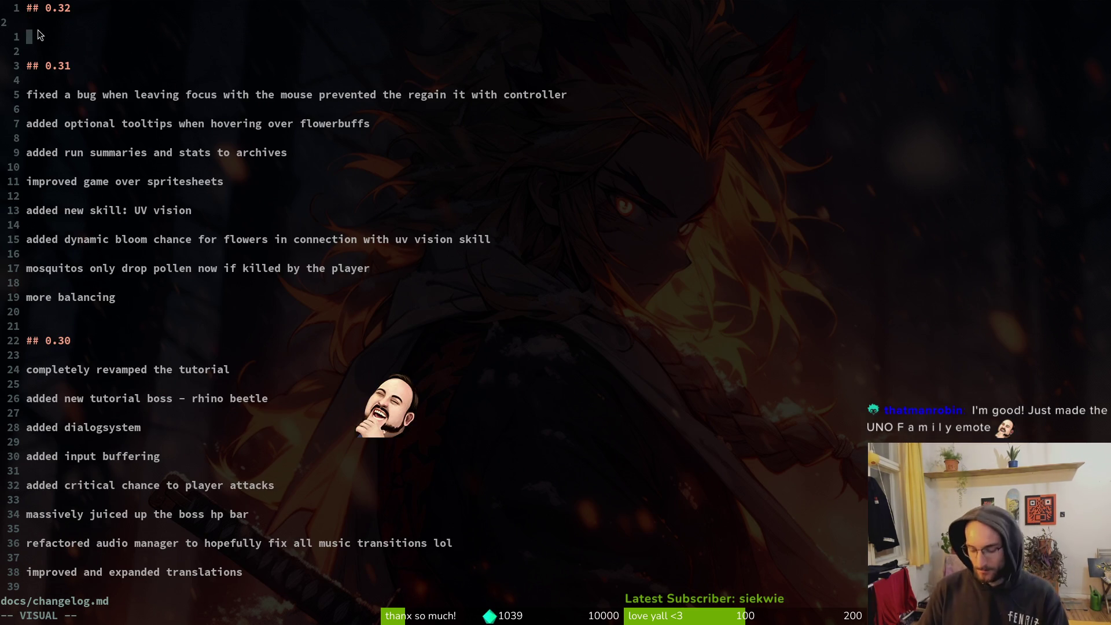
pyautogui.press('o')
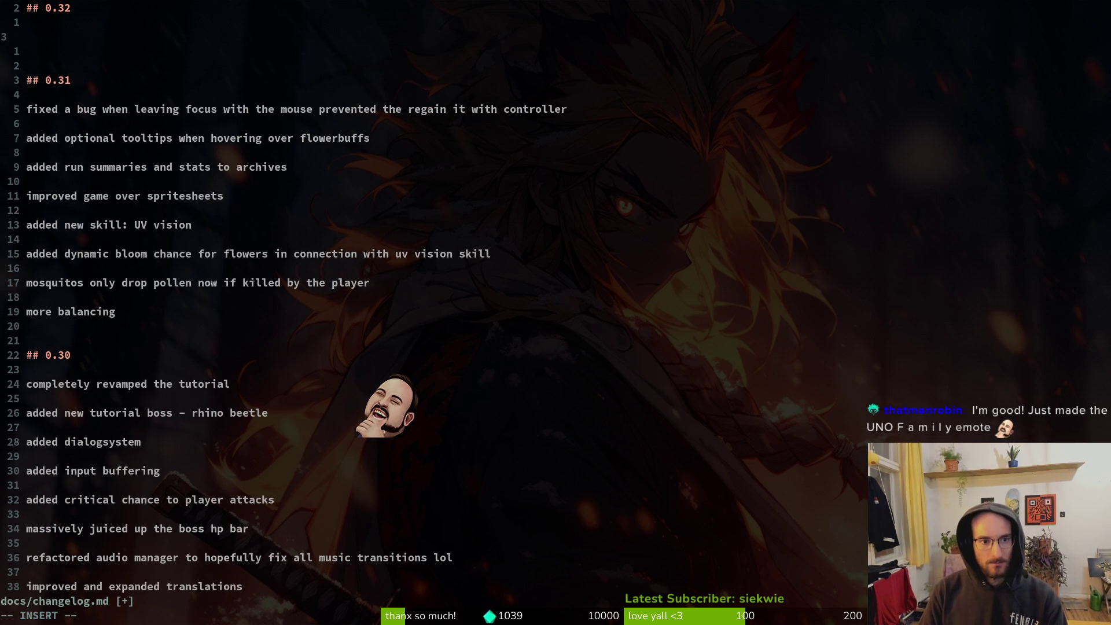
pyautogui.hotkey('alt', 'Tab')
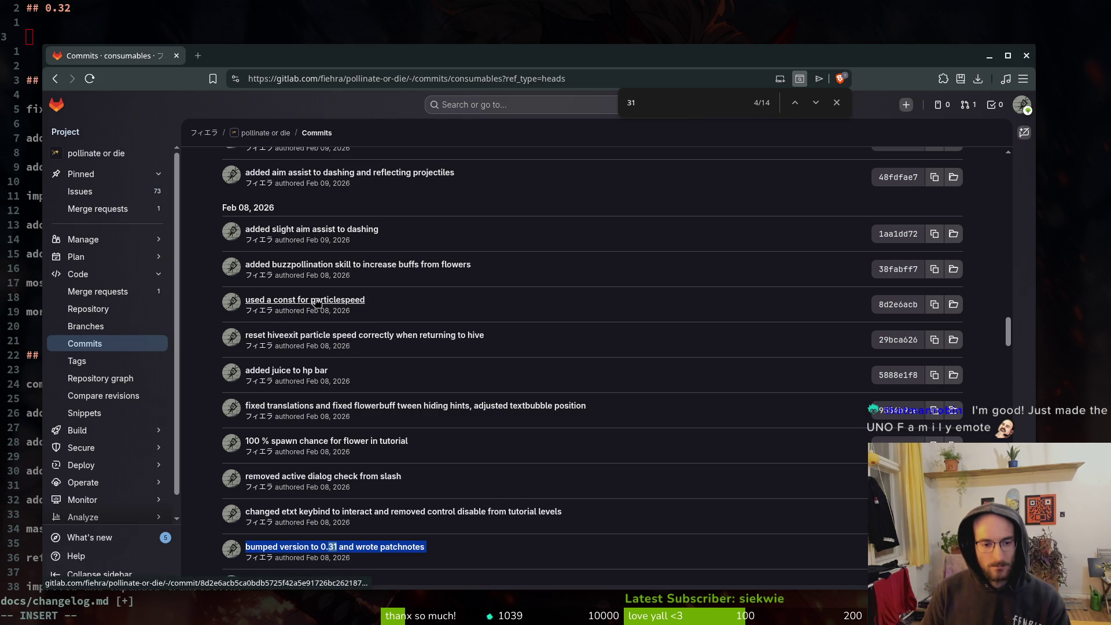
pyautogui.click(33, 43)
pyautogui.write('fixed a bug where')
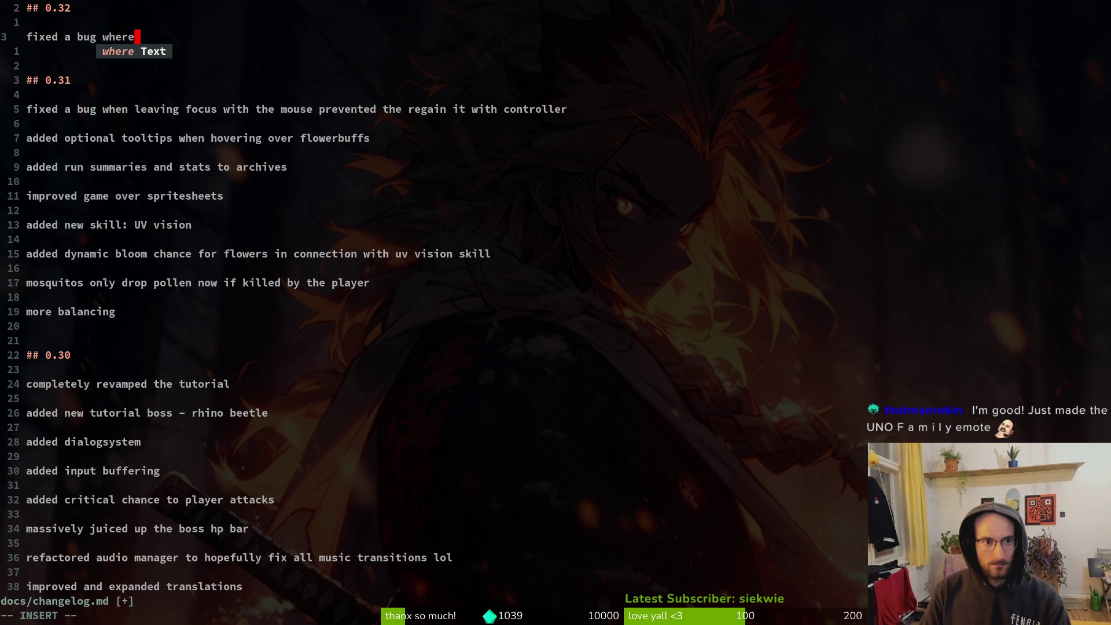
pyautogui.write(' no flower spawned in the t')
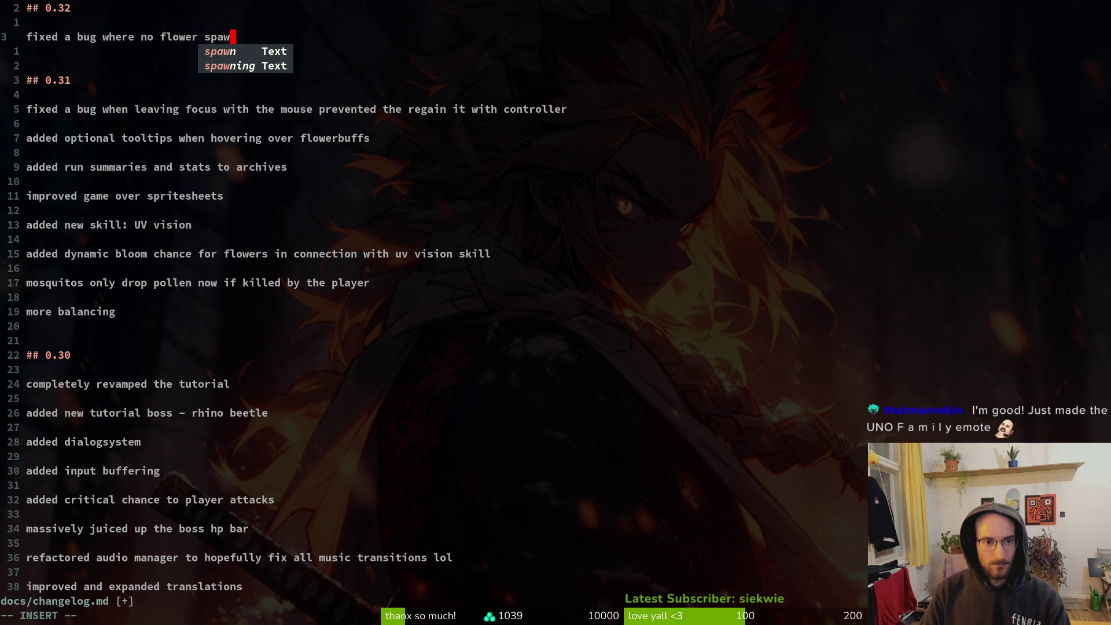
pyautogui.write('utorial s')
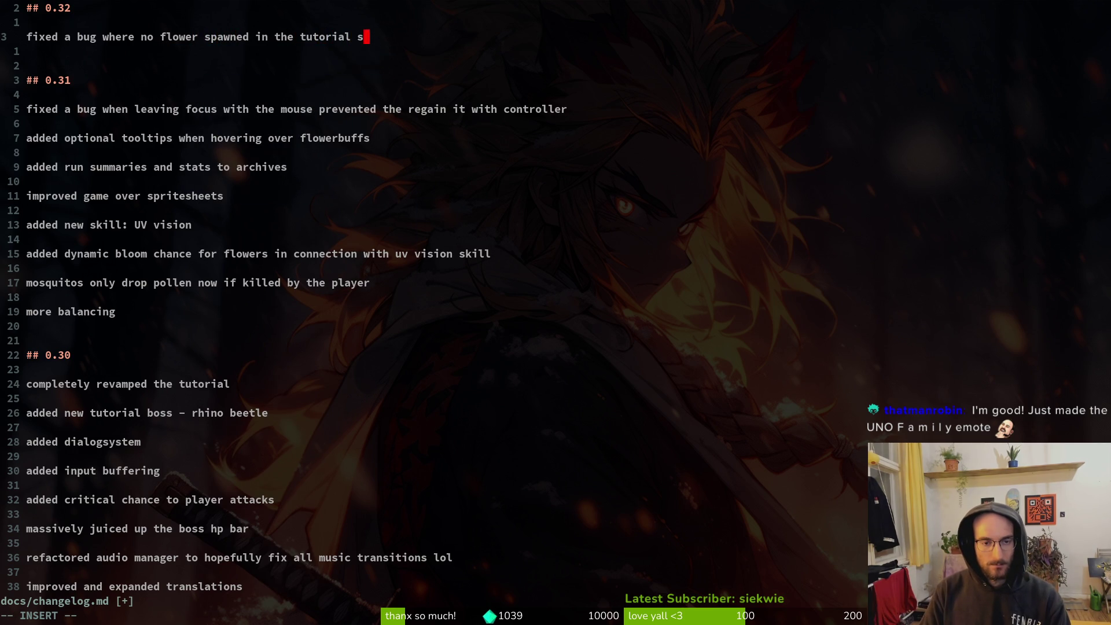
pyautogui.write('oftlocking the player')
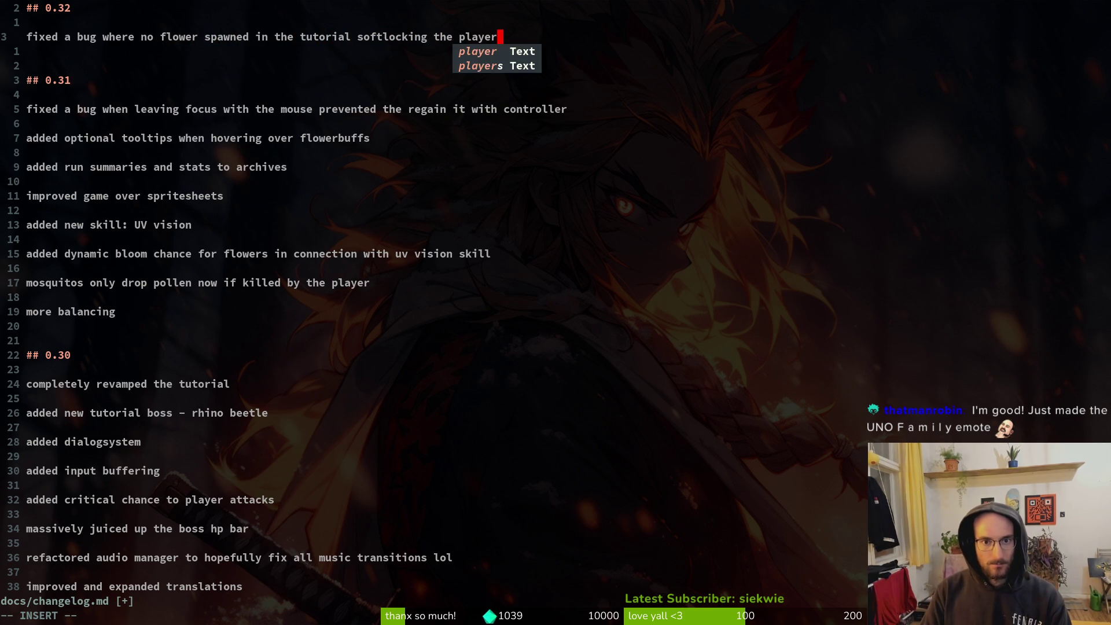
pyautogui.press('Return')
pyautogui.press('Return')
pyautogui.hotkey('alt', 'Tab')
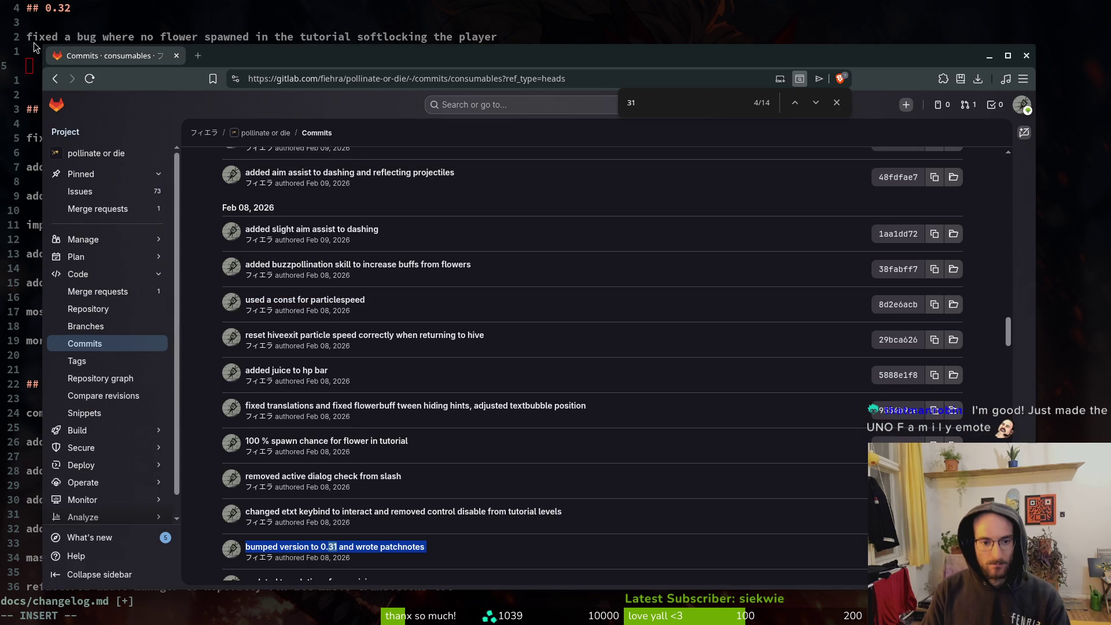
pyautogui.hotkey('alt', 'Tab')
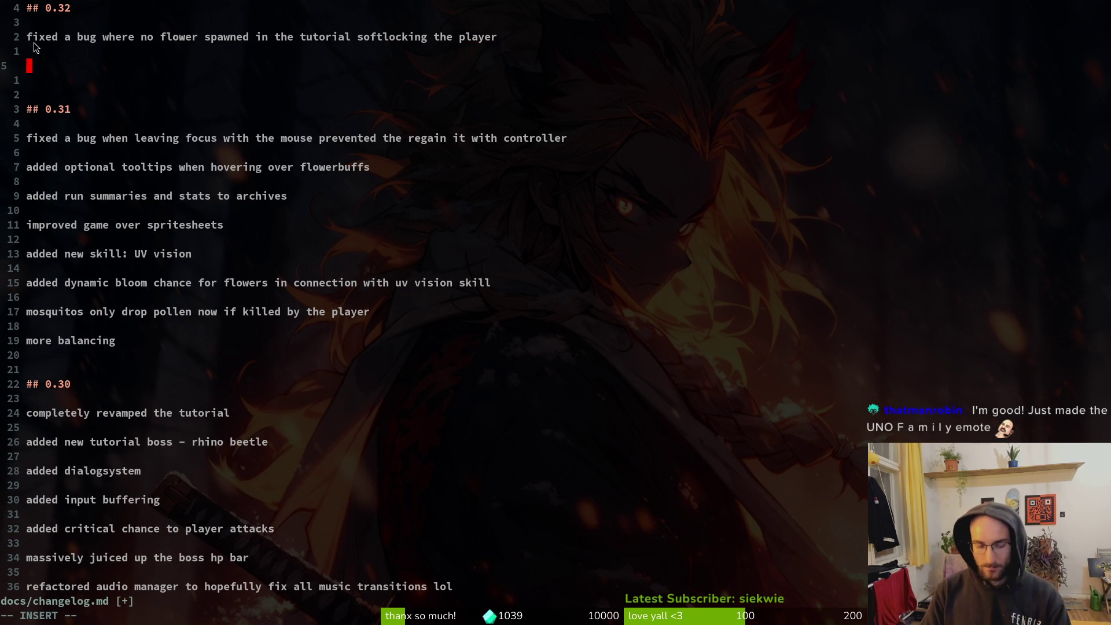
pyautogui.write('juiced player hp ')
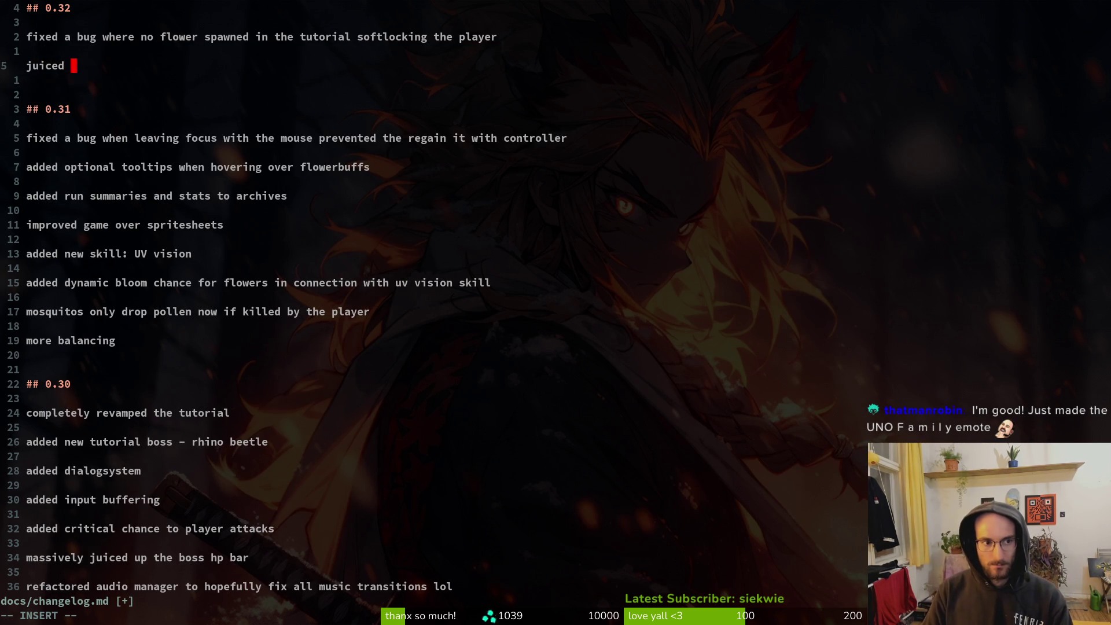
pyautogui.write('bar')
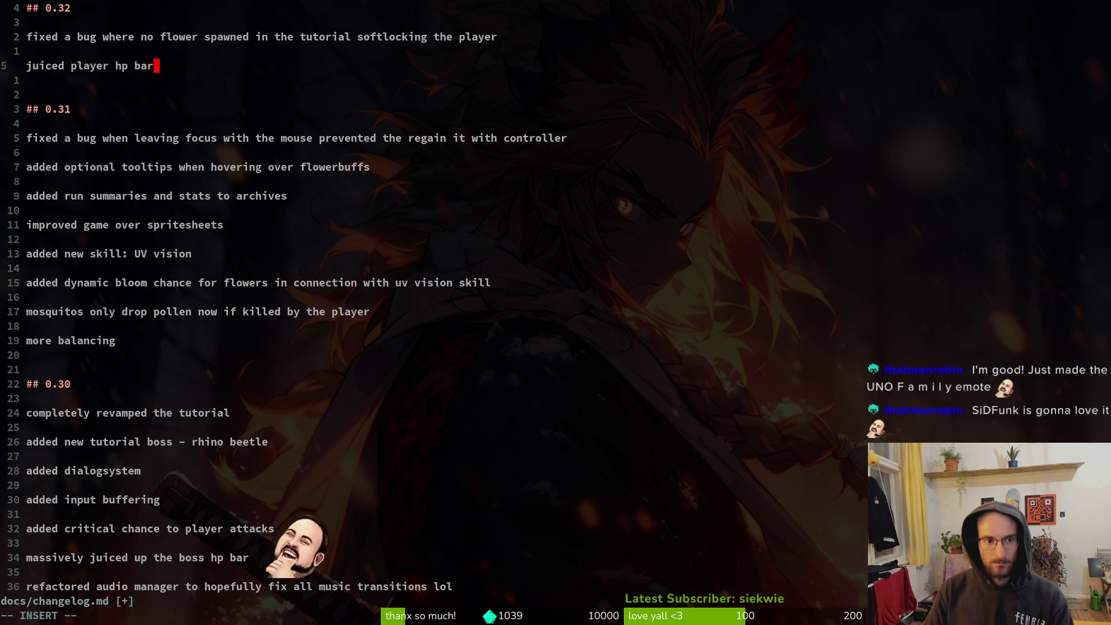
pyautogui.press('Return')
pyautogui.press('Return')
# Review the Feb 10–11 GitLab commits, then begin a 'hide the timer' changelog entry.
pyautogui.hotkey('alt', 'Tab')
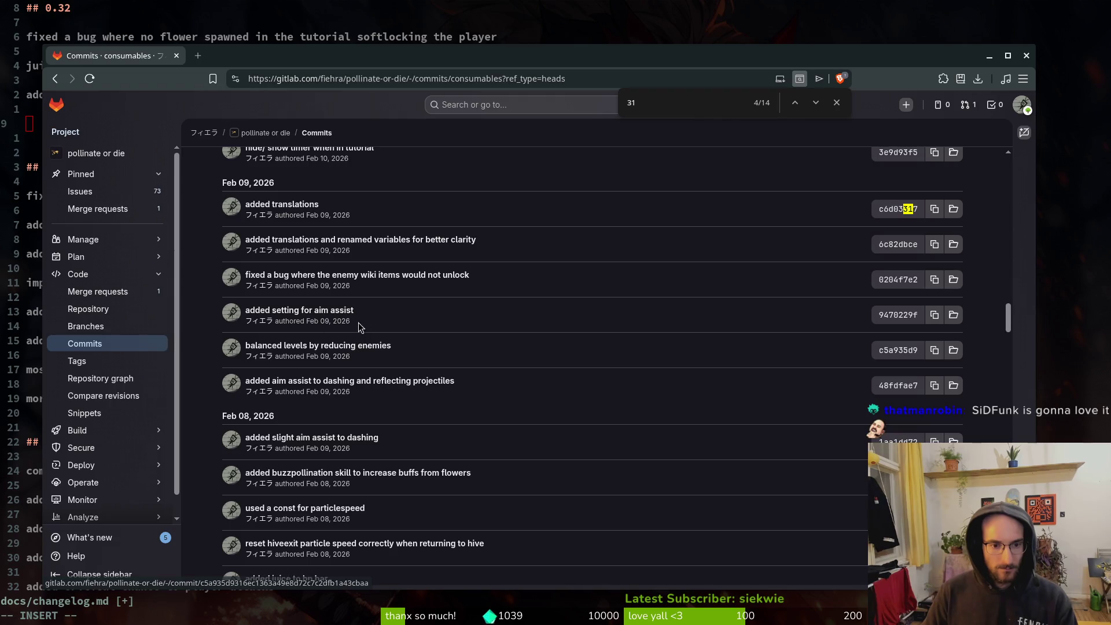
pyautogui.scroll(2, 486, 336)
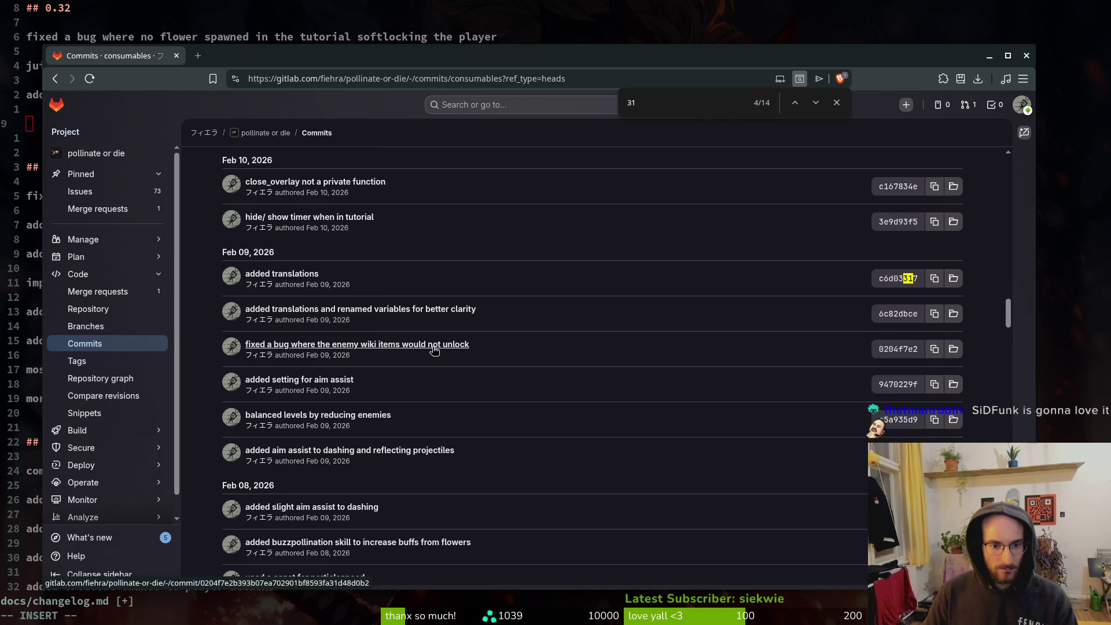
pyautogui.scroll(4, 362, 303)
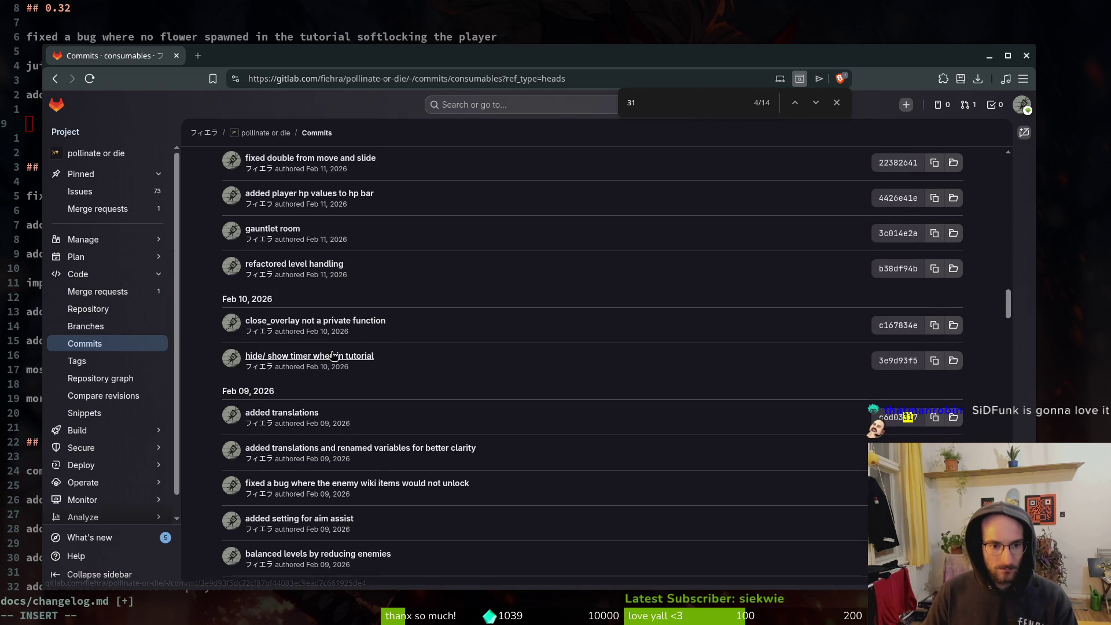
pyautogui.click(28, 128)
pyautogui.write('hide the timer in the tu')
# Finish the timer entry as hiding the timer while in the tutorial.
pyautogui.press('BackSpace')
pyautogui.press('BackSpace')
pyautogui.press('BackSpace')
pyautogui.write('whi')
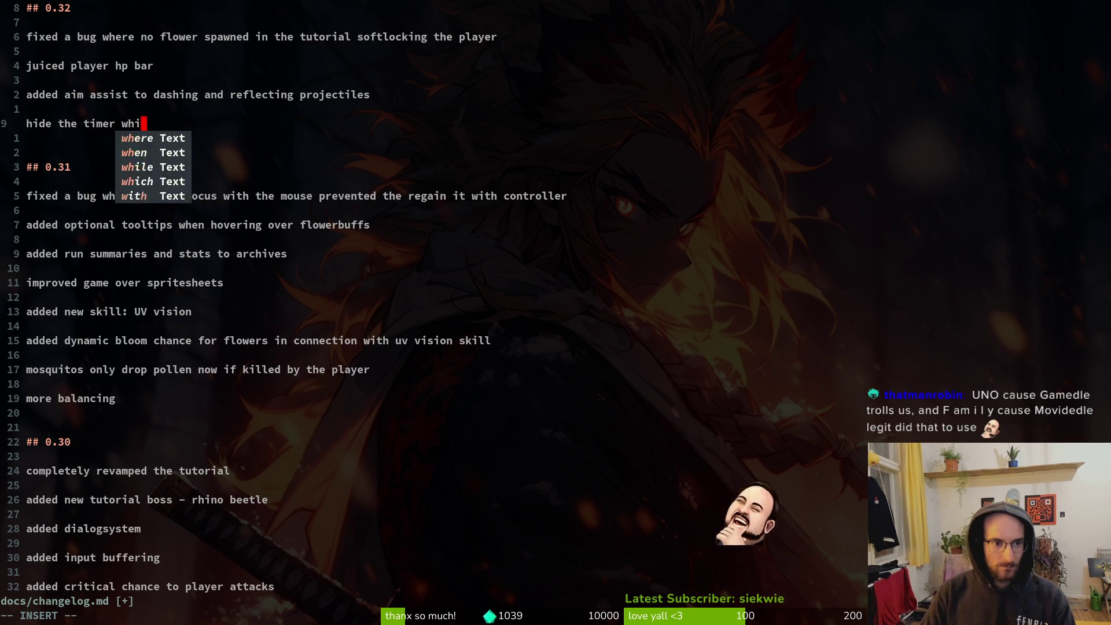
pyautogui.write('le in the tutorial')
pyautogui.press('Return')
pyautogui.press('Return')
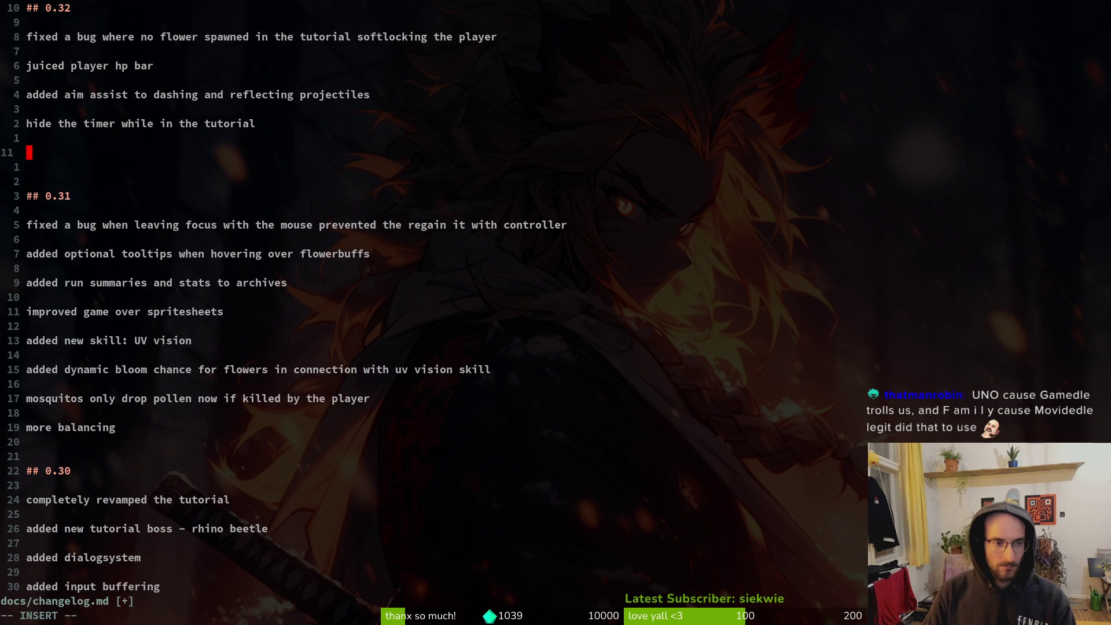
pyautogui.write('k')
pyautogui.press('BackSpace')
pyautogui.press('BackSpace')
pyautogui.press('BackSpace')
pyautogui.press('Escape')
# Move the aim assist entry to the top of the 0.32 list and tidy the blank lines.
pyautogui.press('k')
pyautogui.press('k')
pyautogui.press('k')
pyautogui.press('k')
pyautogui.hotkey('shift', 'v')
pyautogui.hotkey('shift', 'k')
pyautogui.hotkey('shift', 'k')
pyautogui.hotkey('shift', 'k')
pyautogui.hotkey('shift', 'k')
pyautogui.hotkey('shift', 'k')
pyautogui.press('Escape')
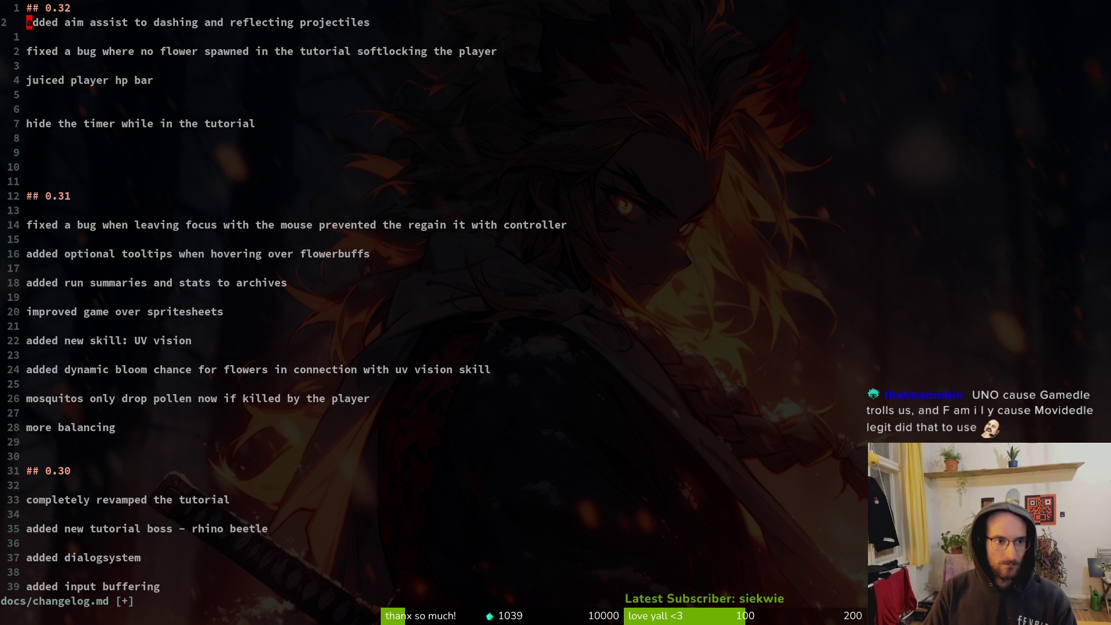
pyautogui.press('O')
pyautogui.press('Return')
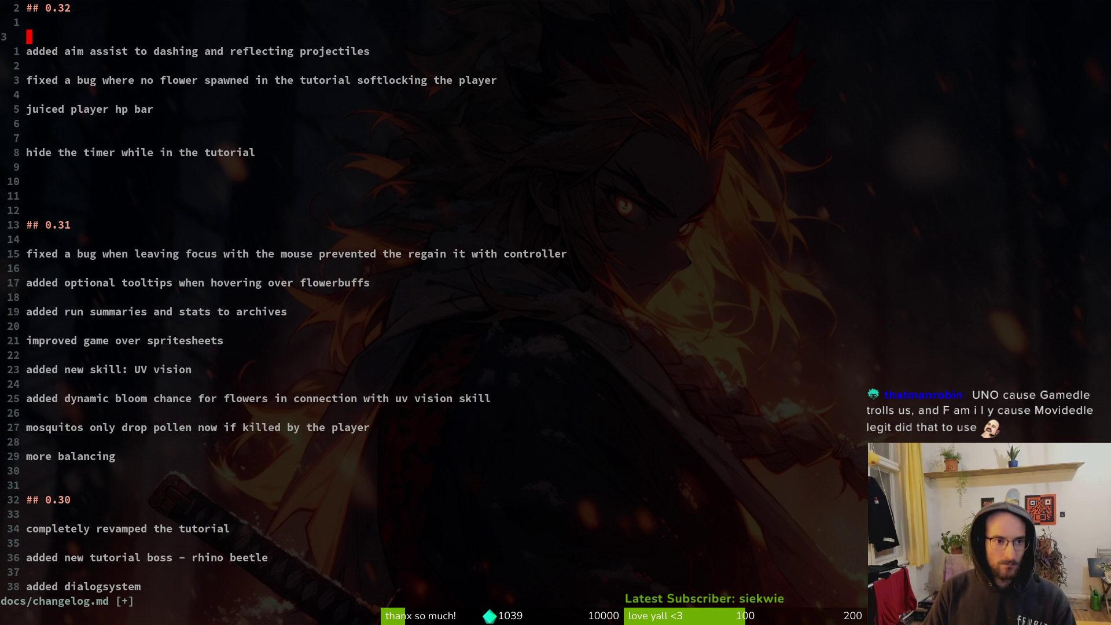
pyautogui.press('Return')
pyautogui.press('d')
pyautogui.press('d')
pyautogui.press('k')
pyautogui.press('d')
pyautogui.press('d')
pyautogui.press('u')
pyautogui.hotkey('ctrl', 'r')
pyautogui.press('j')
pyautogui.press('j')
pyautogui.press('j')
# Reorder the remaining entries to hp bar, timer hiding, softlock fix, and save the changelog.
pyautogui.press('k')
pyautogui.hotkey('shift', 'v')
pyautogui.hotkey('shift', 'j')
pyautogui.hotkey('shift', 'j')
pyautogui.hotkey('shift', 'j')
pyautogui.press('Escape')
pyautogui.press('k')
pyautogui.press('k')
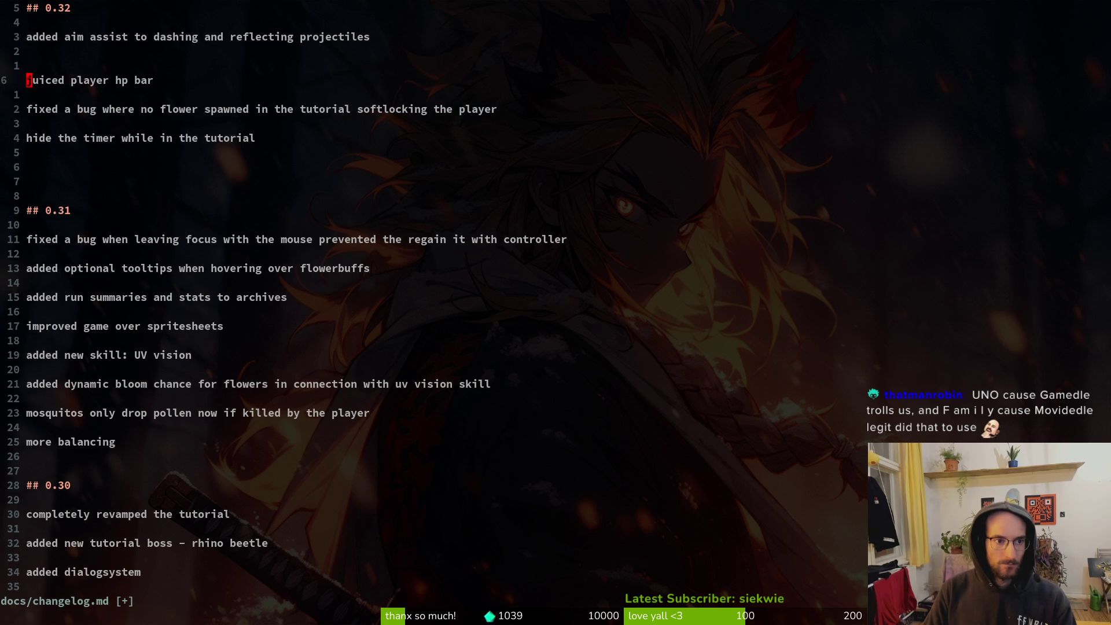
pyautogui.hotkey('shift', 'v')
pyautogui.hotkey('shift', 'k')
pyautogui.press('Escape')
pyautogui.write(':w')
pyautogui.press('Return')
pyautogui.press('j')
pyautogui.press('j')
pyautogui.press('j')
pyautogui.hotkey('shift', 'v')
pyautogui.hotkey('shift', 'k')
pyautogui.hotkey('shift', 'k')
pyautogui.hotkey('shift', 'k')
pyautogui.press('Escape')
pyautogui.write(':w')
pyautogui.press('Return')
pyautogui.hotkey('alt', 'Tab')
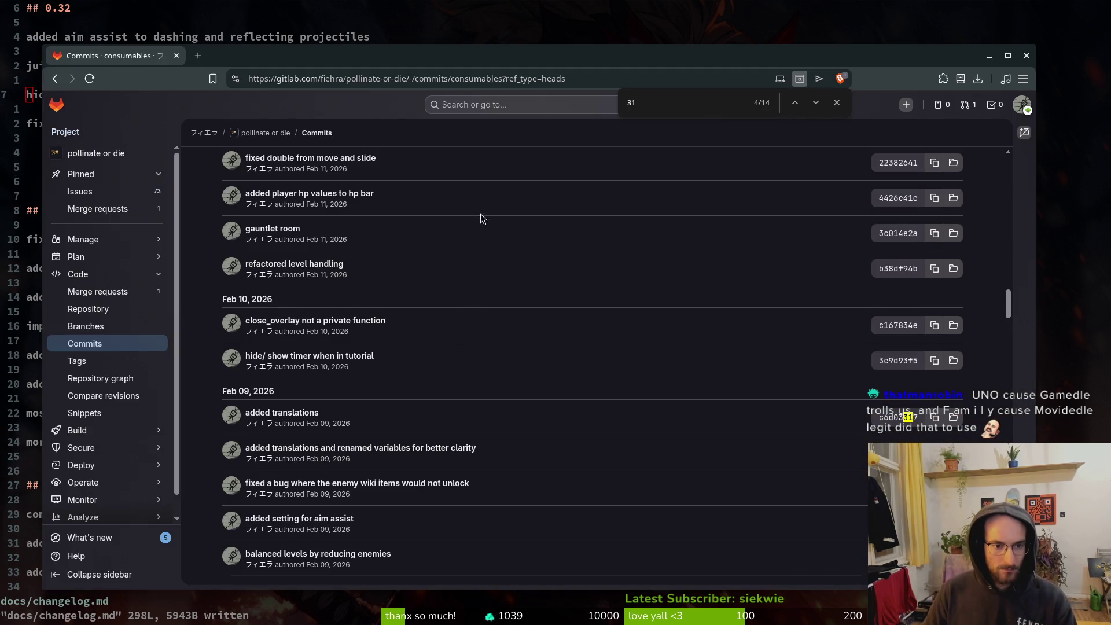
# Add 'added challenge rooms which hold 5 waves instead of 0.23' below aim assist and save.
pyautogui.hotkey('alt', 'Tab')
pyautogui.press('k')
pyautogui.press('k')
pyautogui.press('k')
pyautogui.write('oadded chall')
pyautogui.write('enge room')
pyautogui.write(' which hold ')
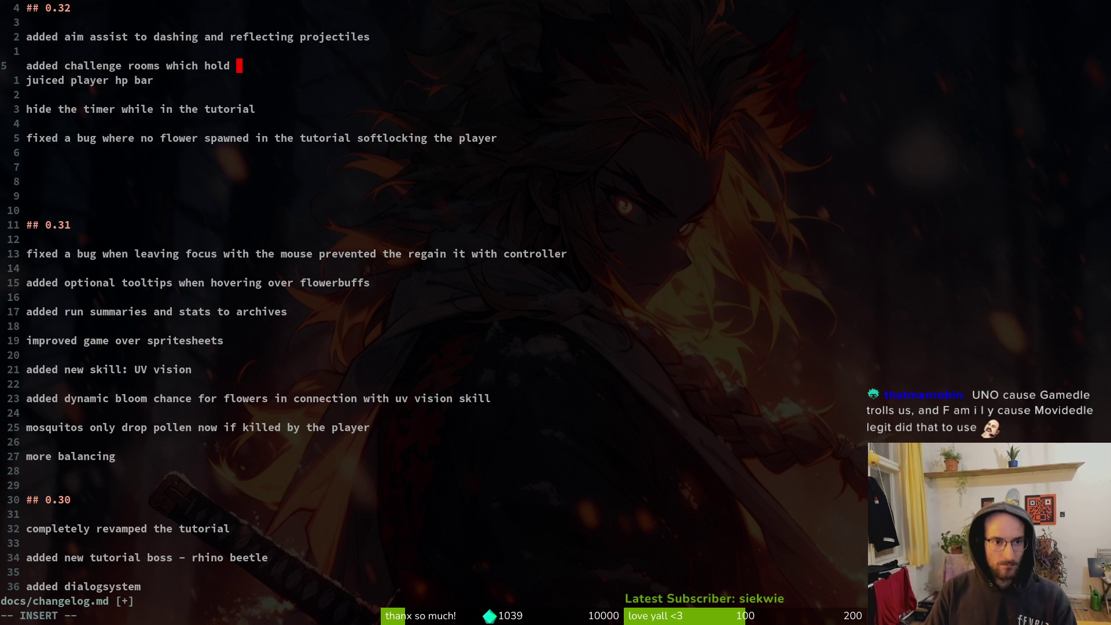
pyautogui.write('waves instea')
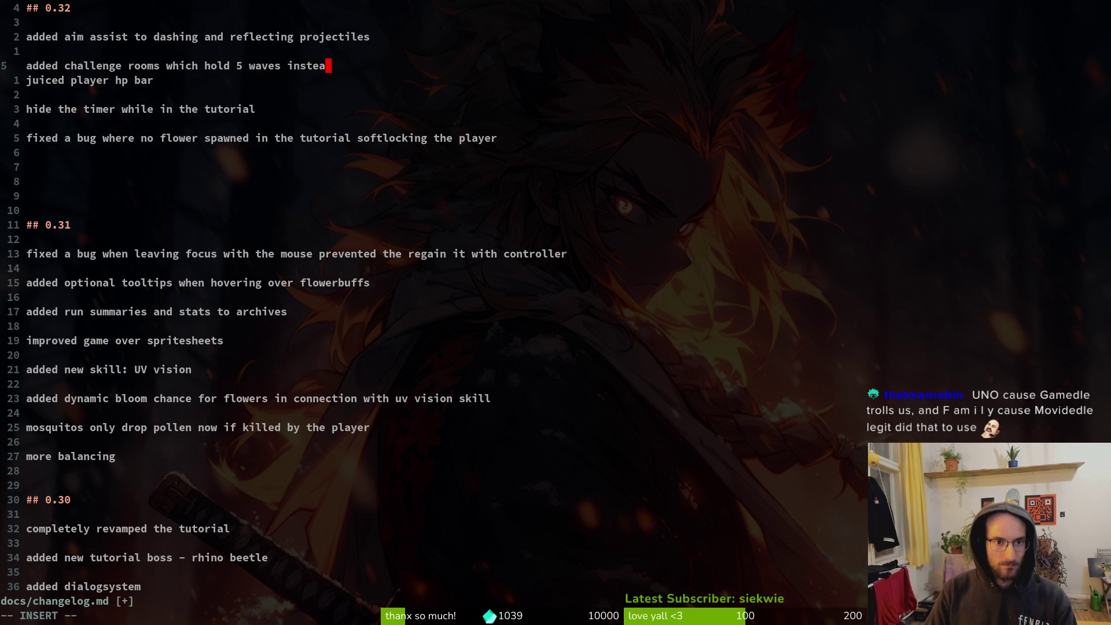
pyautogui.press('BackSpace')
pyautogui.press('BackSpace')
pyautogui.write('0.23')
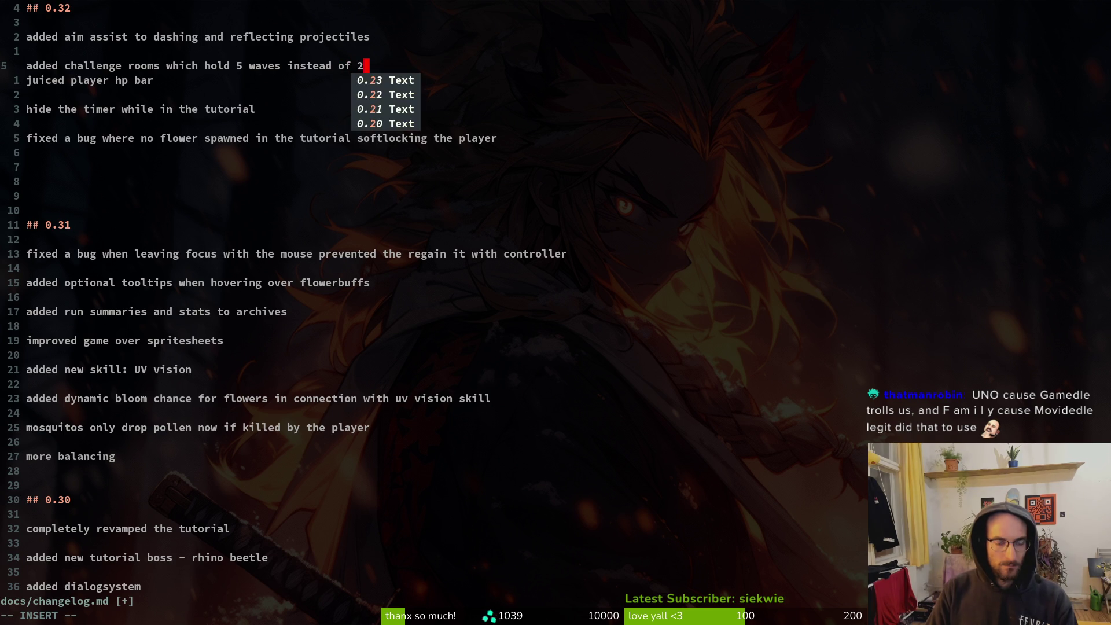
pyautogui.press('Return')
pyautogui.press('Escape')
pyautogui.write(':w')
pyautogui.press('Return')
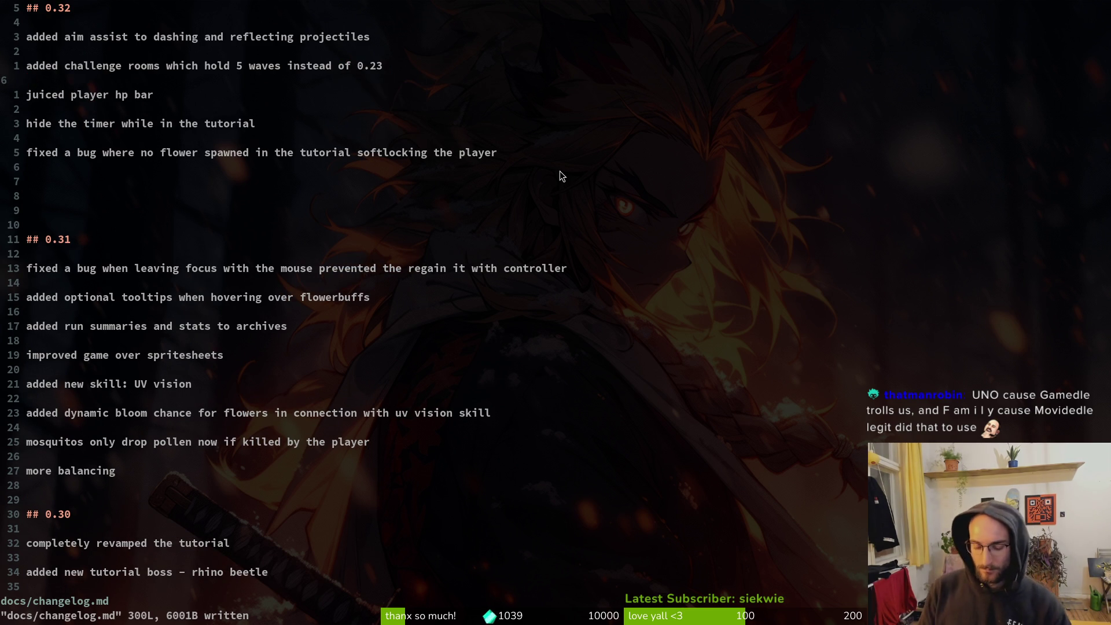
# Open modules/levels/gauntlet.gd in Neovim with the Telescope file finder.
pyautogui.press('space')
pyautogui.press('f')
pyautogui.press('f')
pyautogui.write('g')
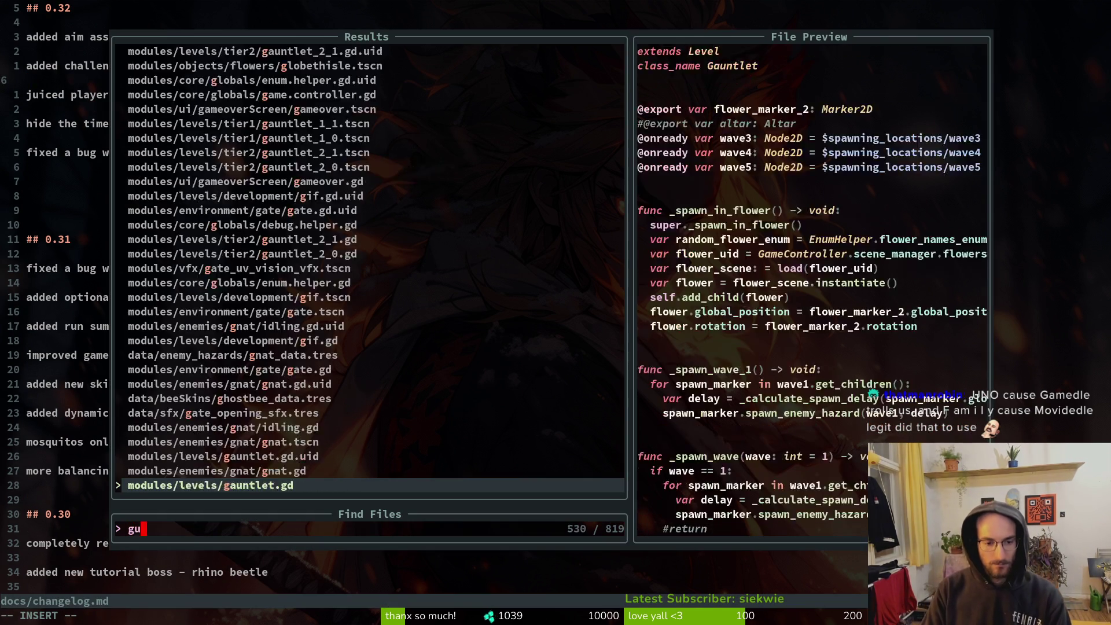
pyautogui.write('auntle')
pyautogui.press('Up')
pyautogui.press('Up')
pyautogui.press('Down')
pyautogui.press('Down')
pyautogui.press('Return')
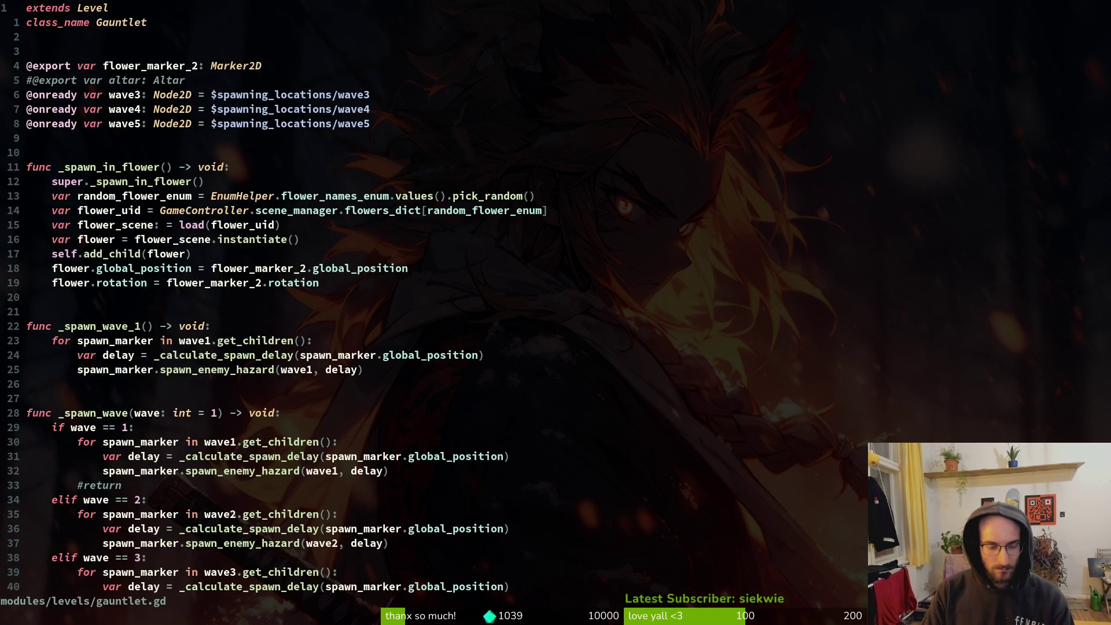
# Copy the flower_spawn_chance = 1.0 line (line 10) from tutorial_6.gd.
pyautogui.press('space')
pyautogui.press('f')
pyautogui.press('f')
pyautogui.write('tutorial_6')
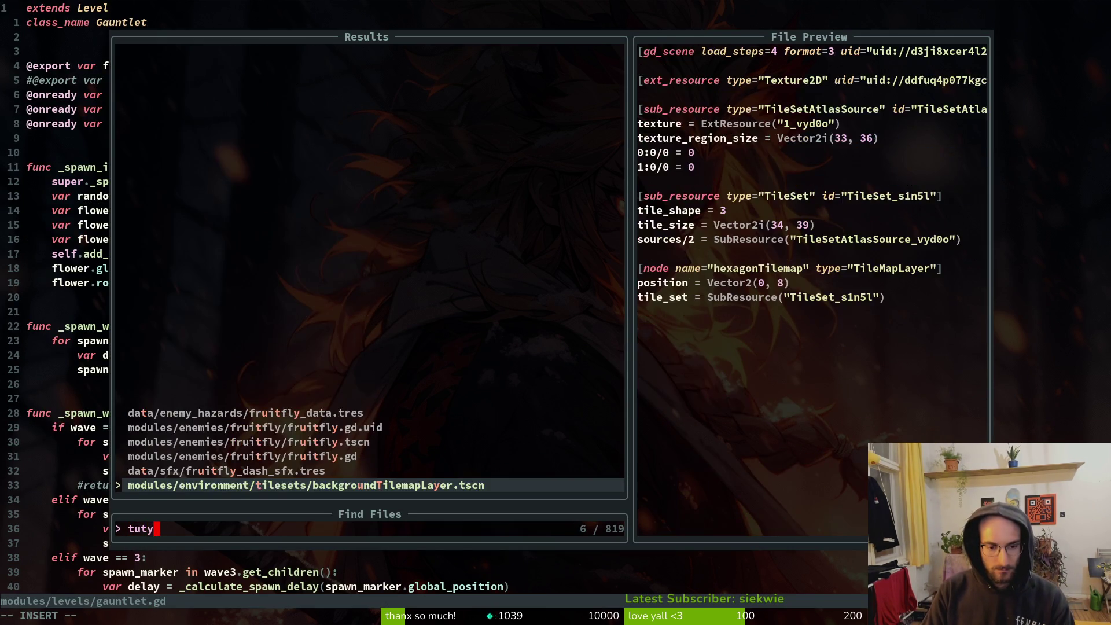
pyautogui.press('Return')
pyautogui.press('8')
pyautogui.press('j')
pyautogui.press('V')
pyautogui.press('y')
# Paste the line into gauntlet.gd's _spawn_in_flower above random_flower_enum and save.
pyautogui.hotkey('ctrl', '6')
pyautogui.press('j')
pyautogui.press('space')
pyautogui.press('f')
pyautogui.press('f')
pyautogui.press('Escape')
pyautogui.press('3')
pyautogui.press('j')
pyautogui.press('8')
pyautogui.press('j')
pyautogui.press('j')
pyautogui.press('j')
pyautogui.press('j')
pyautogui.press('j')
pyautogui.press('j')
pyautogui.press('k')
pyautogui.press('k')
pyautogui.press('k')
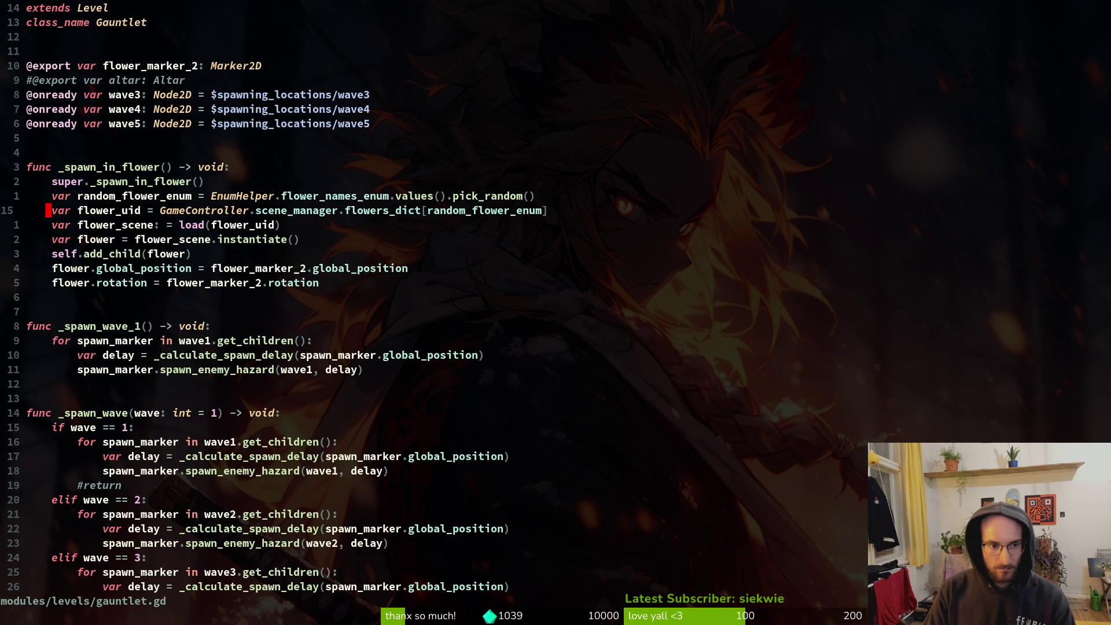
pyautogui.write('kP:w')
pyautogui.press('Return')
# Leave Neovim for the GitLab commit list.
pyautogui.press('space')
pyautogui.press('f')
pyautogui.press('f')
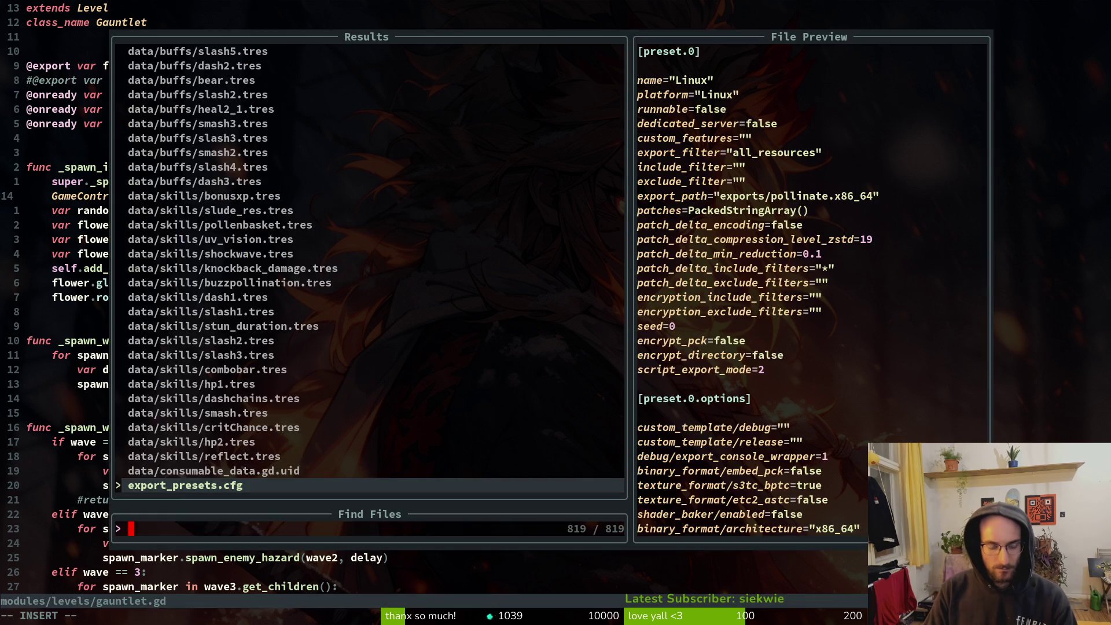
pyautogui.press('Escape')
pyautogui.hotkey('alt', 'Tab')
pyautogui.hotkey('alt', 'Tab')
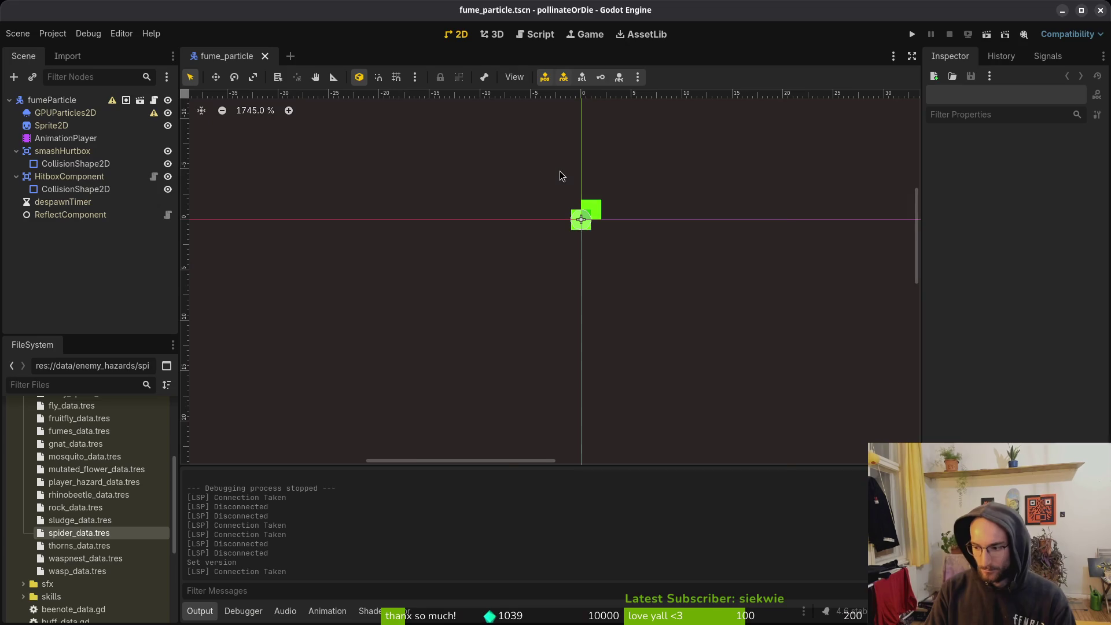
# Open the gauntlet_1_0 scene and erase a wall tile at the arena's right.
pyautogui.hotkey('alt', 'shift', 'o')
pyautogui.write('gauntlet_1_0')
pyautogui.press('Return')
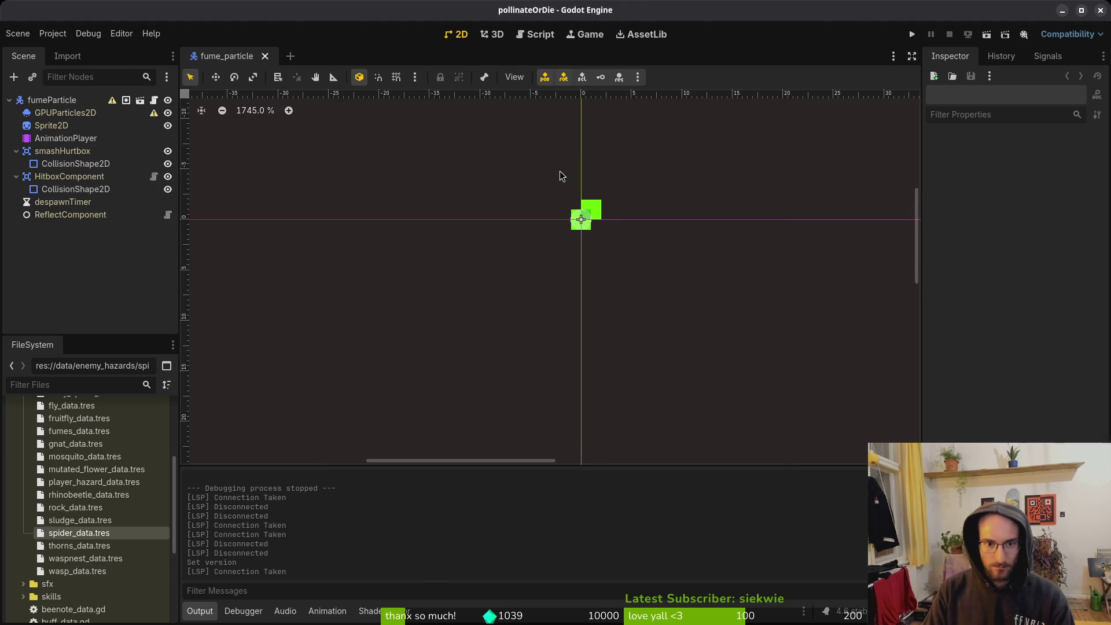
pyautogui.scroll(5, 590, 365)
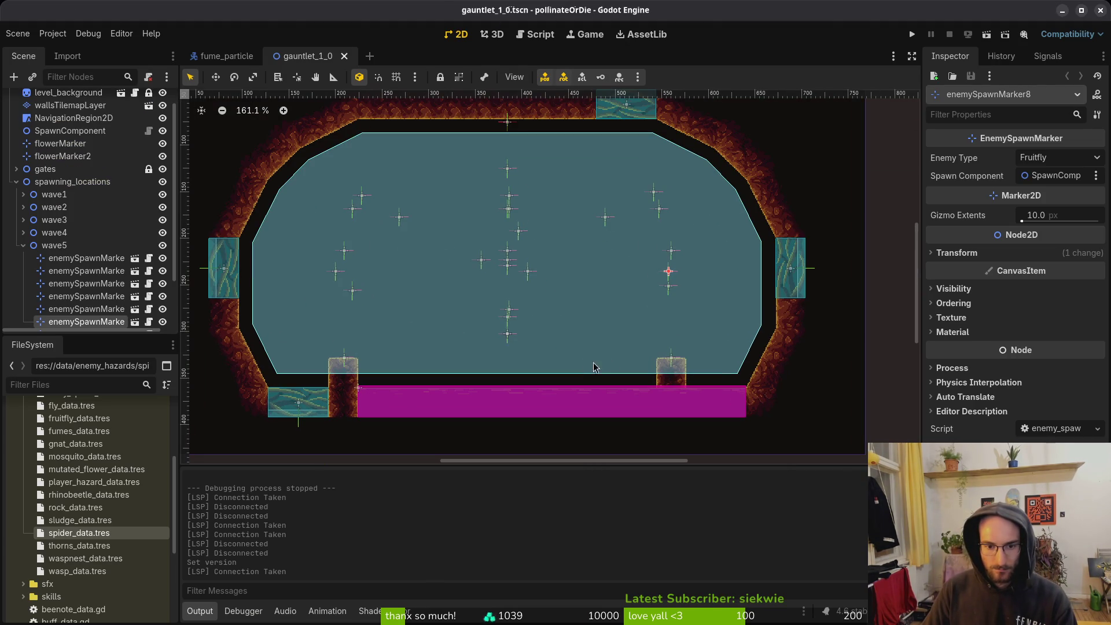
pyautogui.click(678, 383)
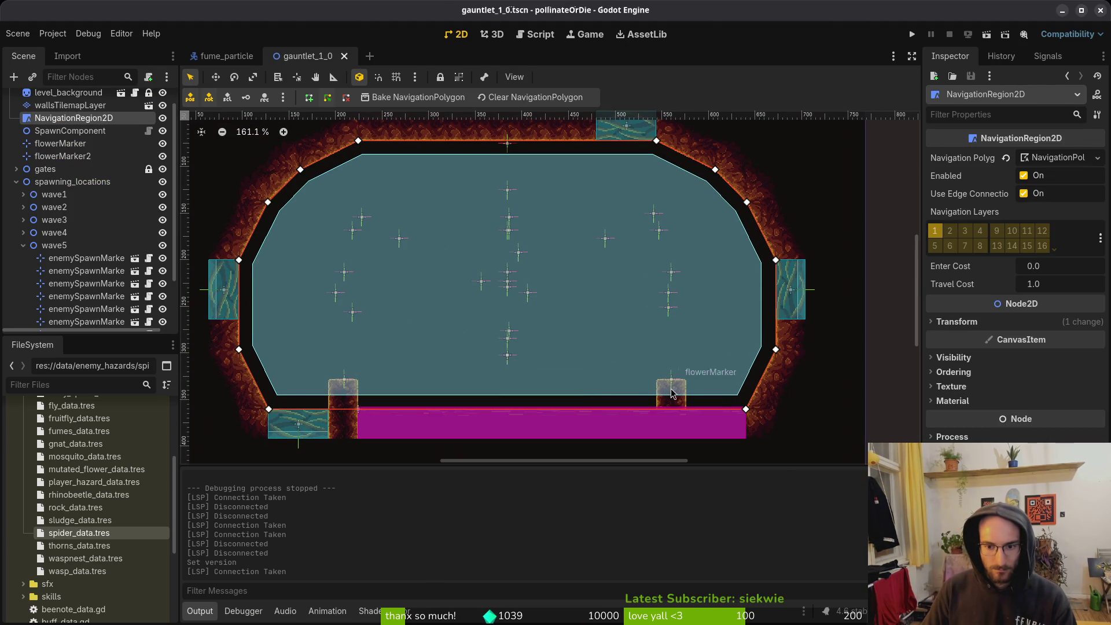
pyautogui.click(70, 106)
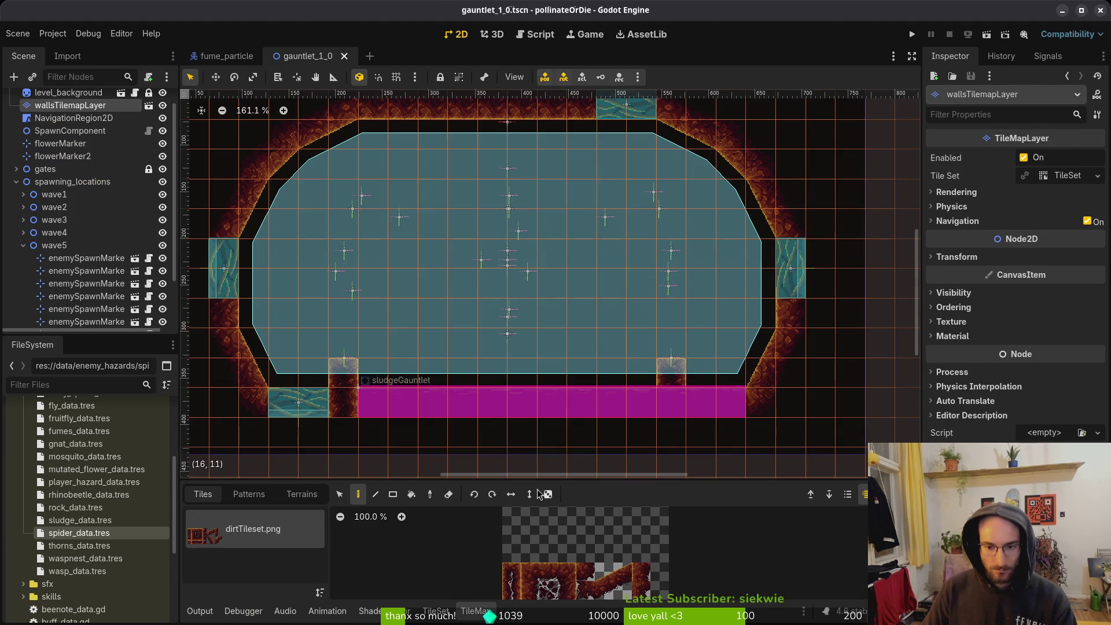
pyautogui.rightClick(671, 373)
pyautogui.press('Escape')
# Delete flowerMarker2, shift flowerMarker 352 px left, and save gauntlet_1_0.
pyautogui.click(673, 362)
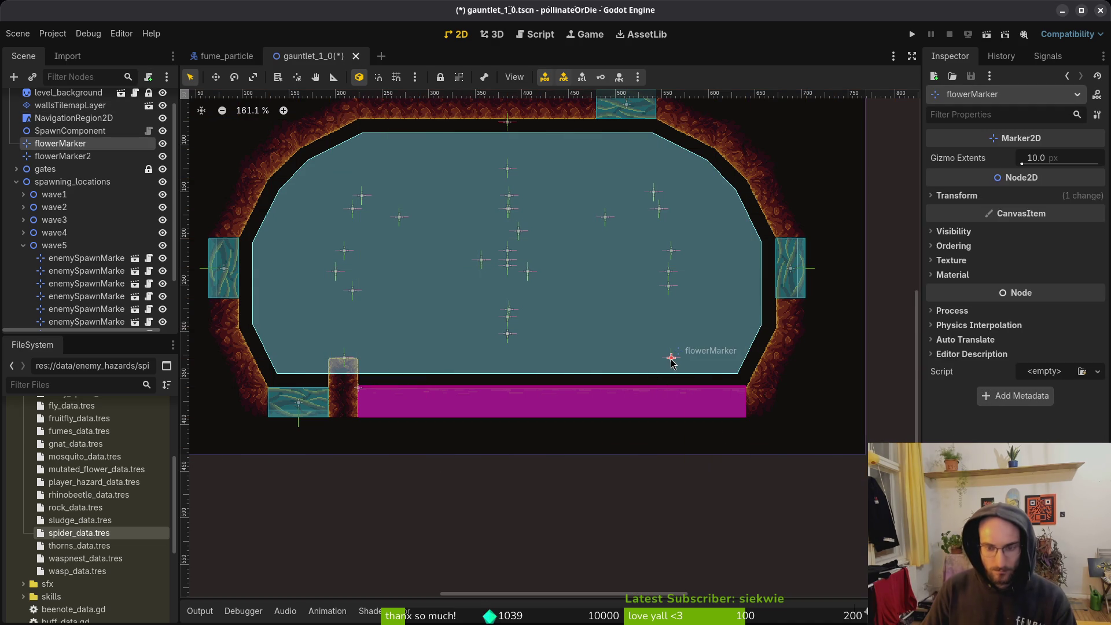
pyautogui.click(72, 156)
pyautogui.press('Delete')
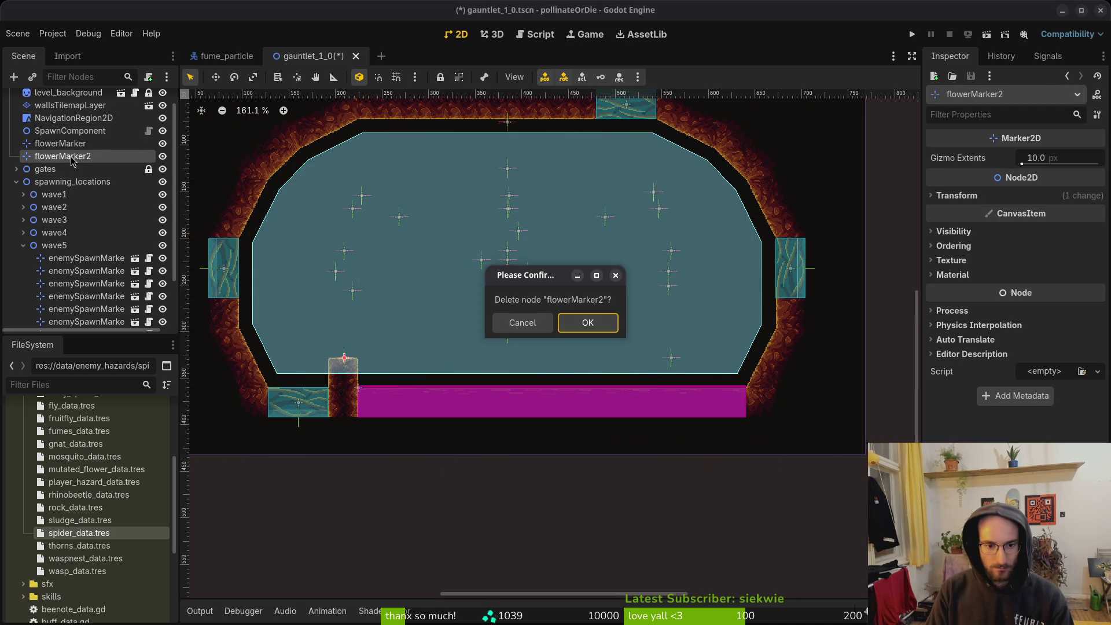
pyautogui.click(588, 323)
pyautogui.moveTo(680, 369)
pyautogui.mouseDown()
pyautogui.moveTo(434, 372)
pyautogui.moveTo(278, 342)
pyautogui.moveTo(336, 351)
pyautogui.mouseUp()
pyautogui.scroll(5, 277, 342)
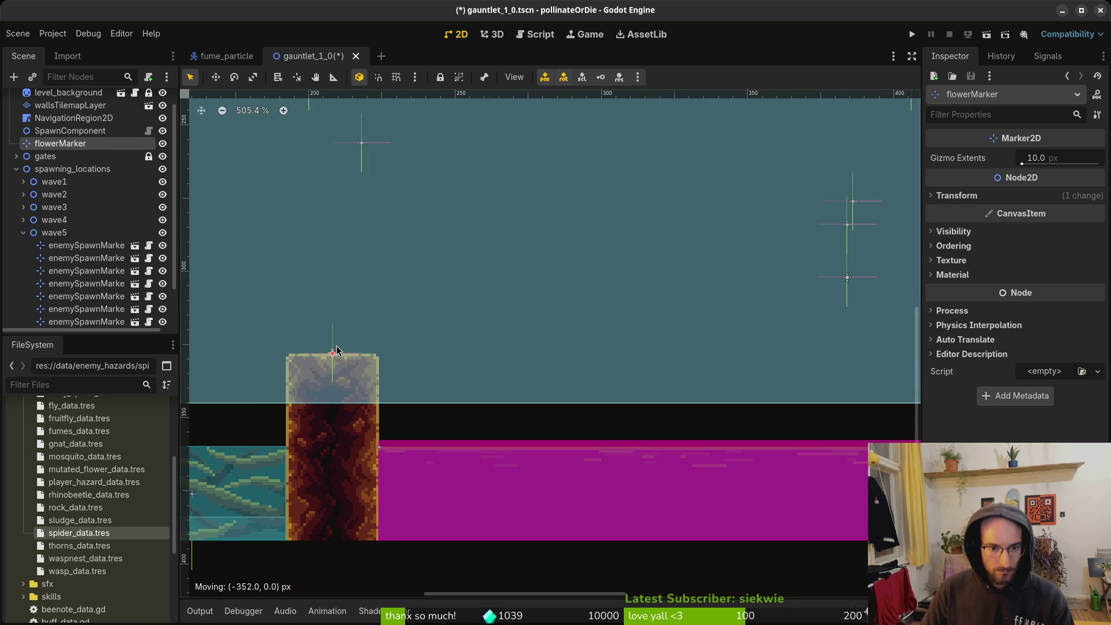
pyautogui.hotkey('ctrl', 's')
# Open the gauntlet_1_1 scene with Quick Open.
pyautogui.scroll(-4, 403, 342)
pyautogui.hotkey('ctrl', 'shift', 'o')
pyautogui.write('gaunt1_1')
pyautogui.press('Return')
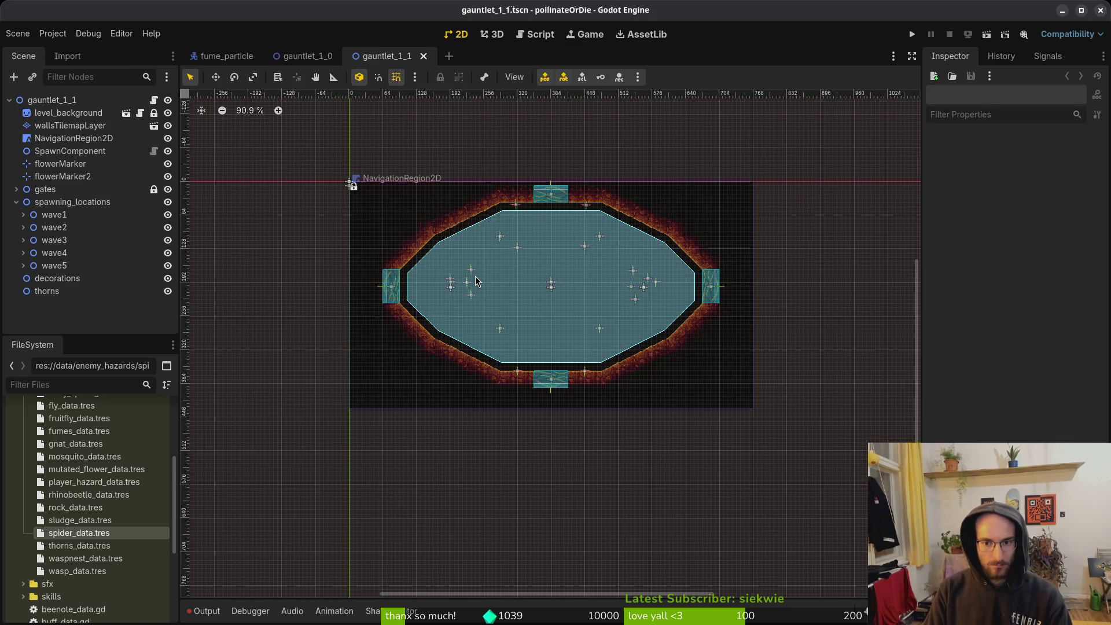
# Delete flowerMarker2 beside the lower gate in gauntlet_1_1 and save the scene.
pyautogui.scroll(5, 494, 370)
pyautogui.click(466, 384)
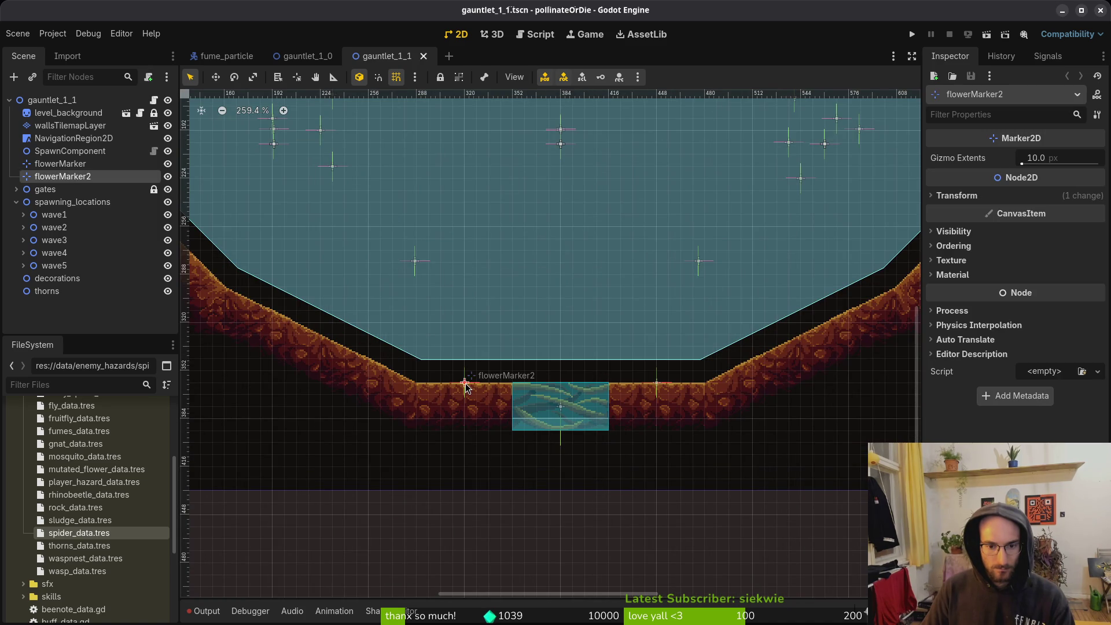
pyautogui.press('Delete')
pyautogui.press('Return')
pyautogui.hotkey('ctrl', 's')
pyautogui.hotkey('ctrl', '0')
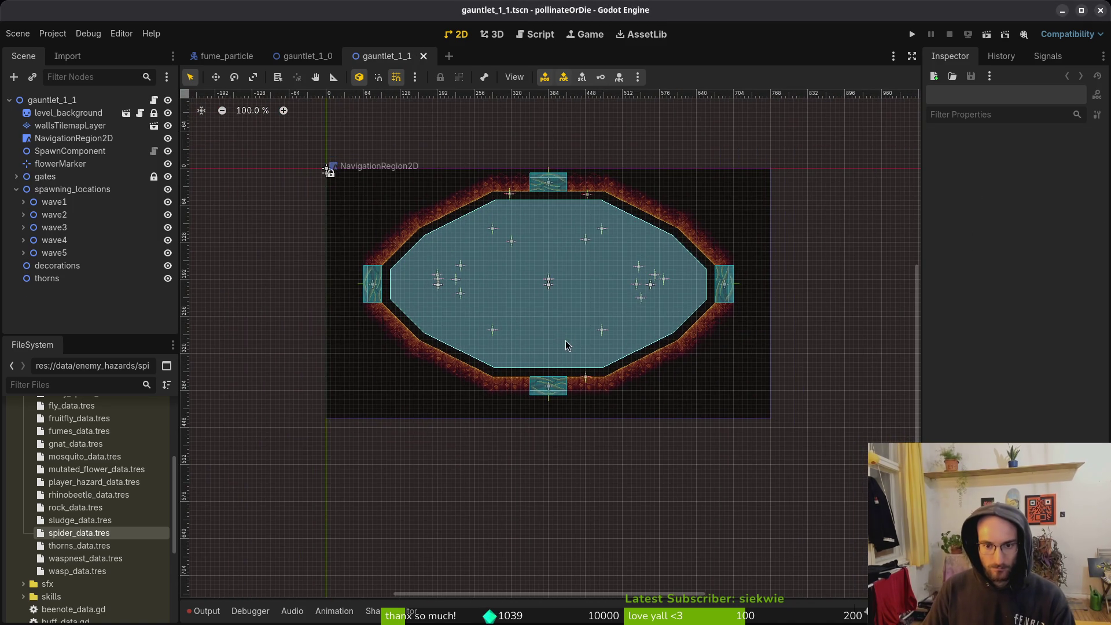
# Open gauntlet_2_0 and delete its flowerMarker2.
pyautogui.hotkey('alt', 'shift', 'o')
pyautogui.write('gauntlet_2')
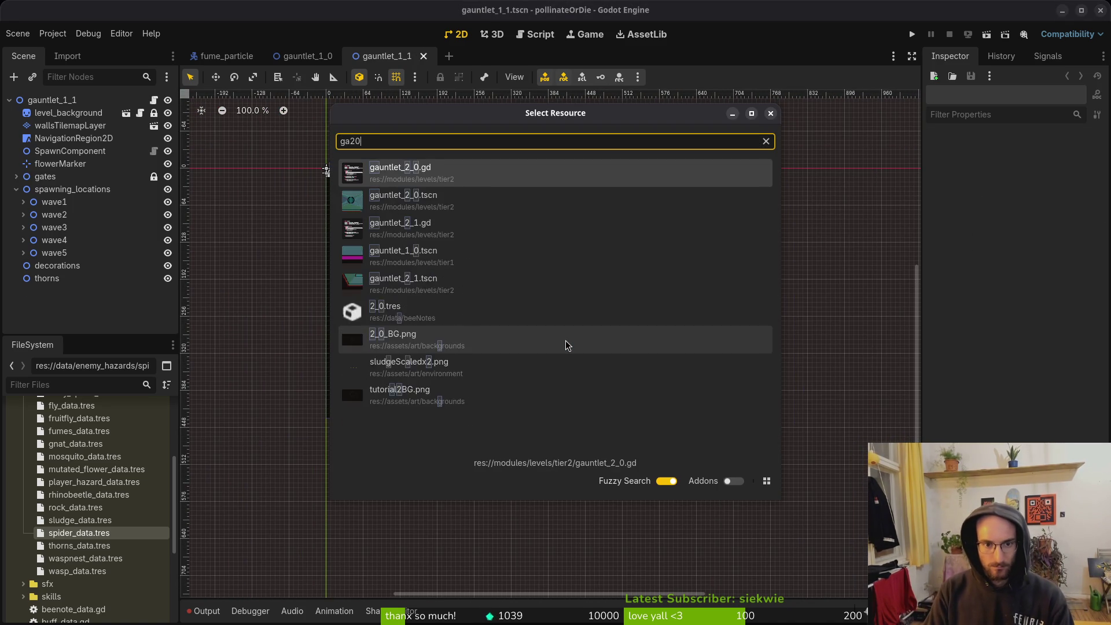
pyautogui.press('Return')
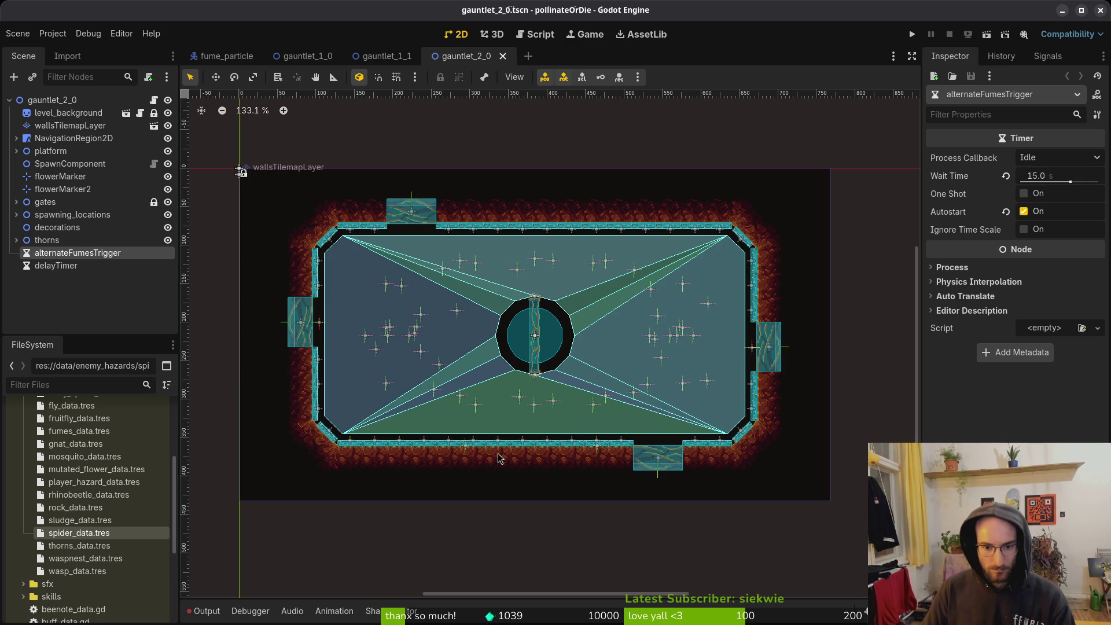
pyautogui.click(470, 447)
pyautogui.press('Delete')
# Open gauntlet_2_1, delete flowerMarker2 on the lower floor, and save.
pyautogui.hotkey('shift', 'alt', 'o')
pyautogui.write('gau21')
pyautogui.press('Down')
pyautogui.press('Return')
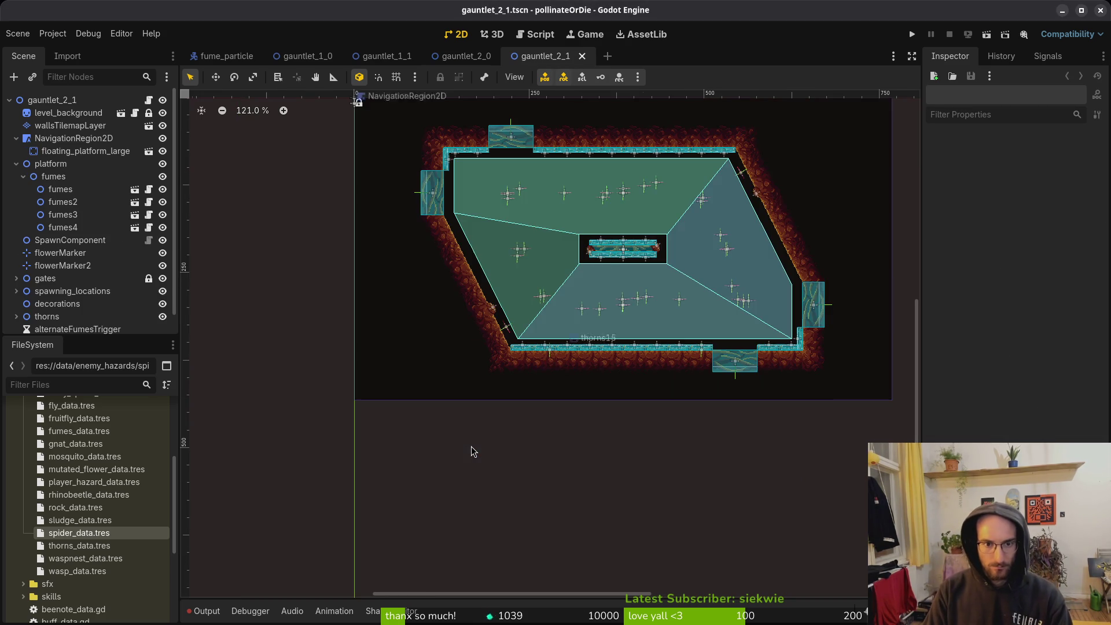
pyautogui.scroll(2, 632, 389)
pyautogui.moveTo(865, 379); pyautogui.dragTo(715, 384)
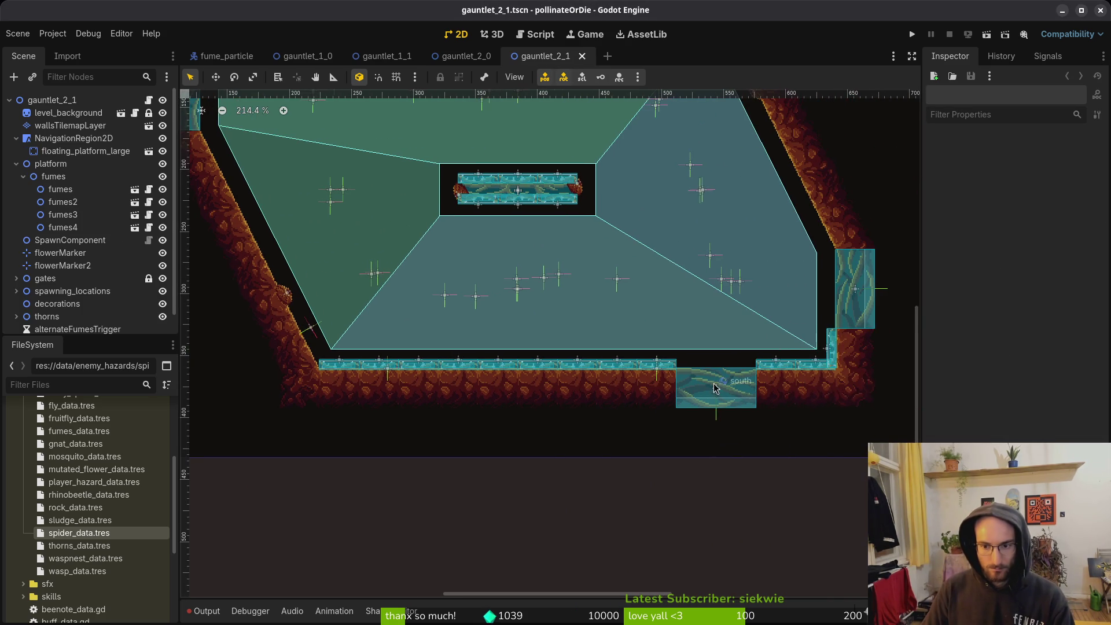
pyautogui.click(659, 371)
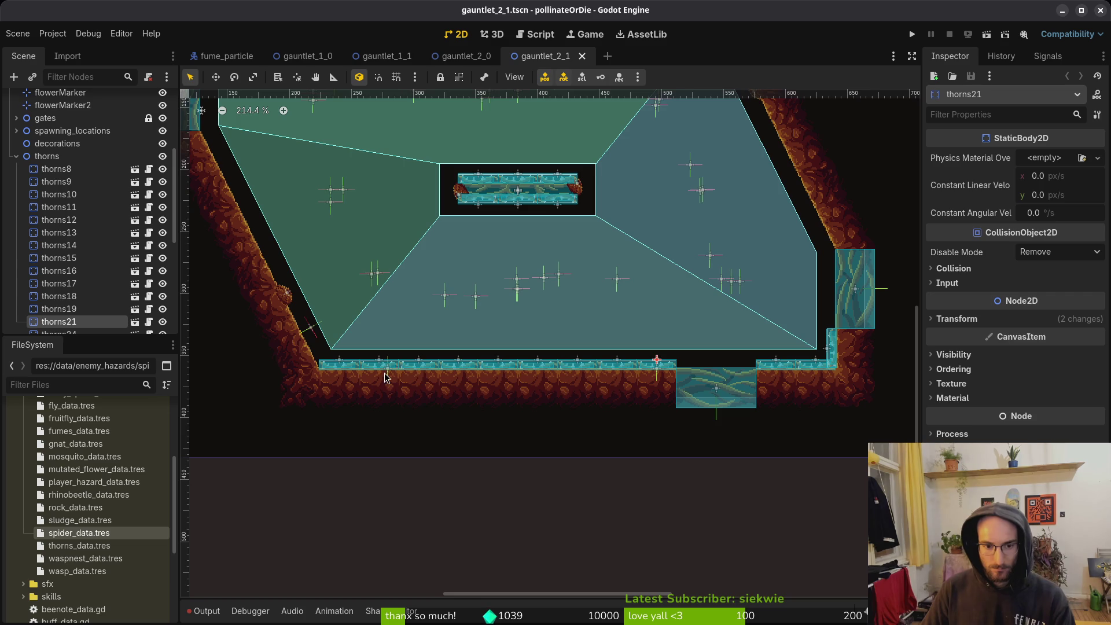
pyautogui.click(388, 373)
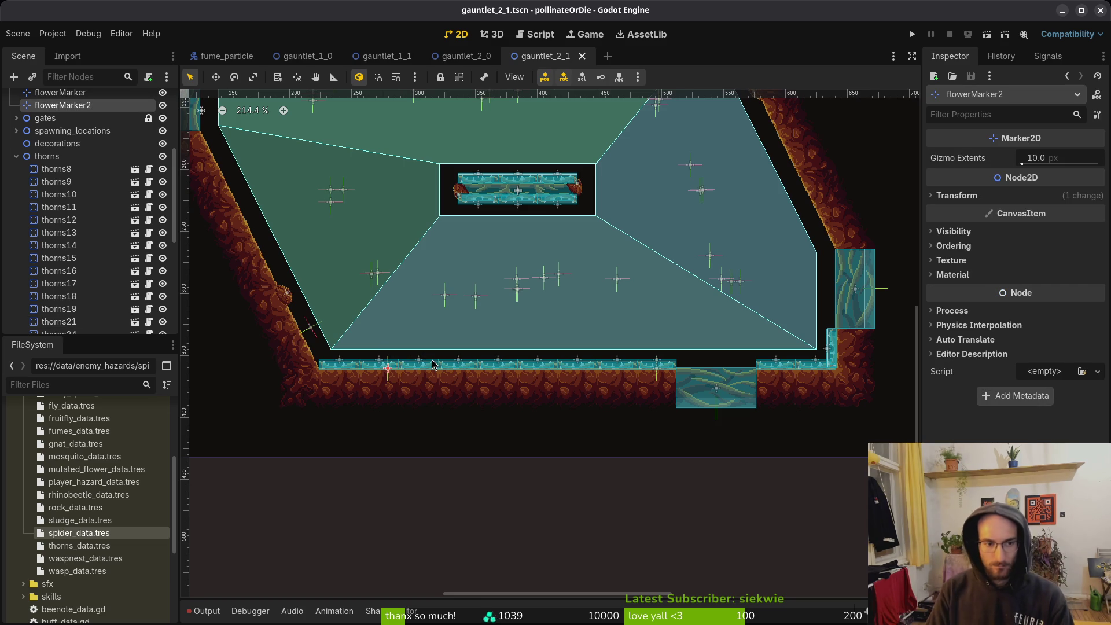
pyautogui.press('Delete')
pyautogui.press('Return')
pyautogui.hotkey('ctrl', 's')
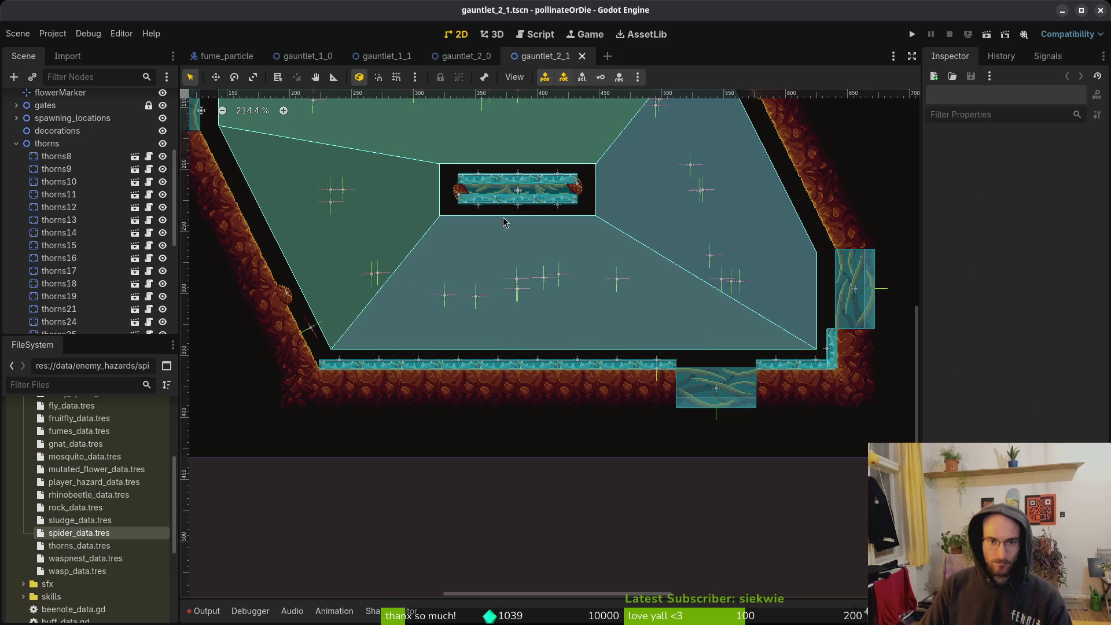
# Close the gauntlet_1_0 and gauntlet_1_1 scene tabs and briefly check the Twitch stream manager.
pyautogui.middleClick(314, 58)
pyautogui.middleClick(314, 58)
pyautogui.middleClick(314, 58)
pyautogui.middleClick(314, 58)
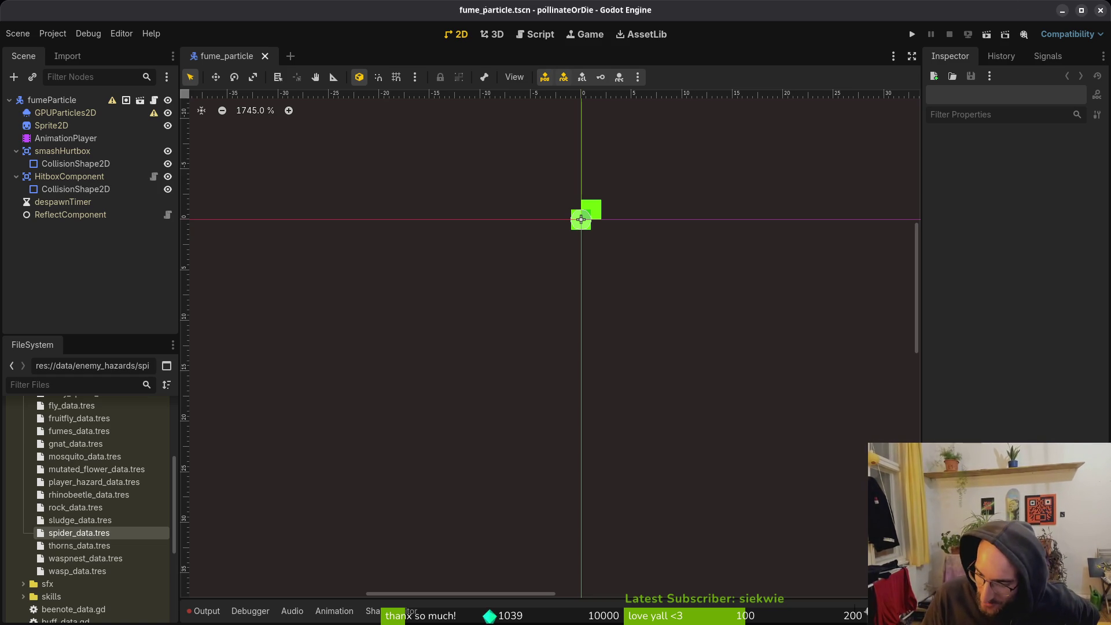
pyautogui.hotkey('alt', 'Tab')
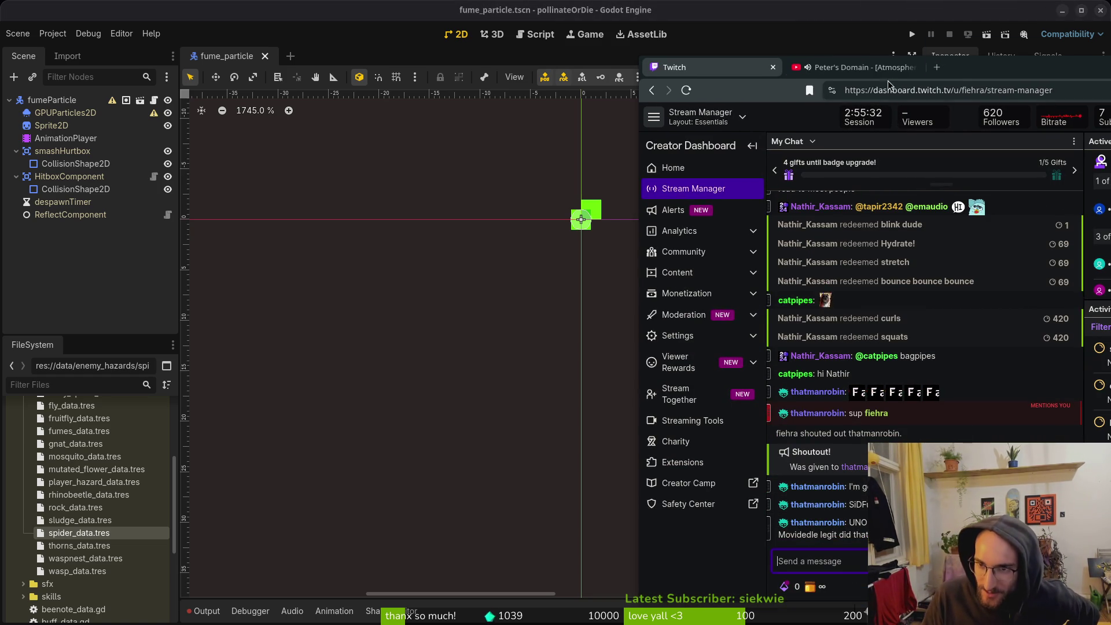
pyautogui.hotkey('alt', 'Tab')
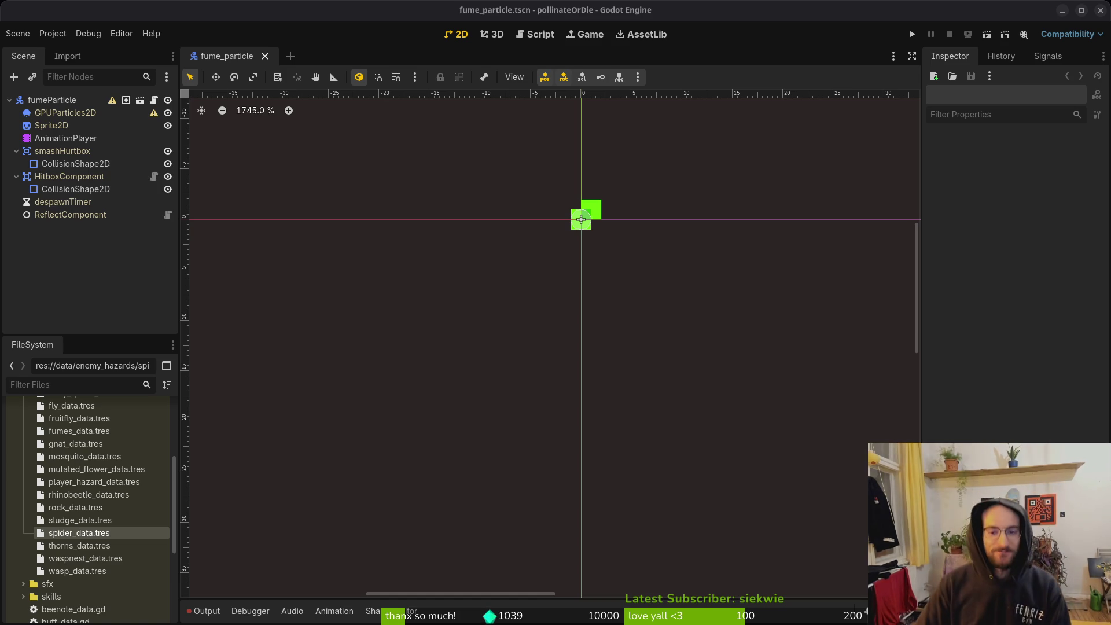
# Collapse smashHurtbox's children in the fume_particle Scene dock.
pyautogui.click(16, 151)
# Collapse HitboxComponent, save fume_particle, and switch to the Google Forms responses.
pyautogui.click(15, 163)
pyautogui.hotkey('ctrl', 's')
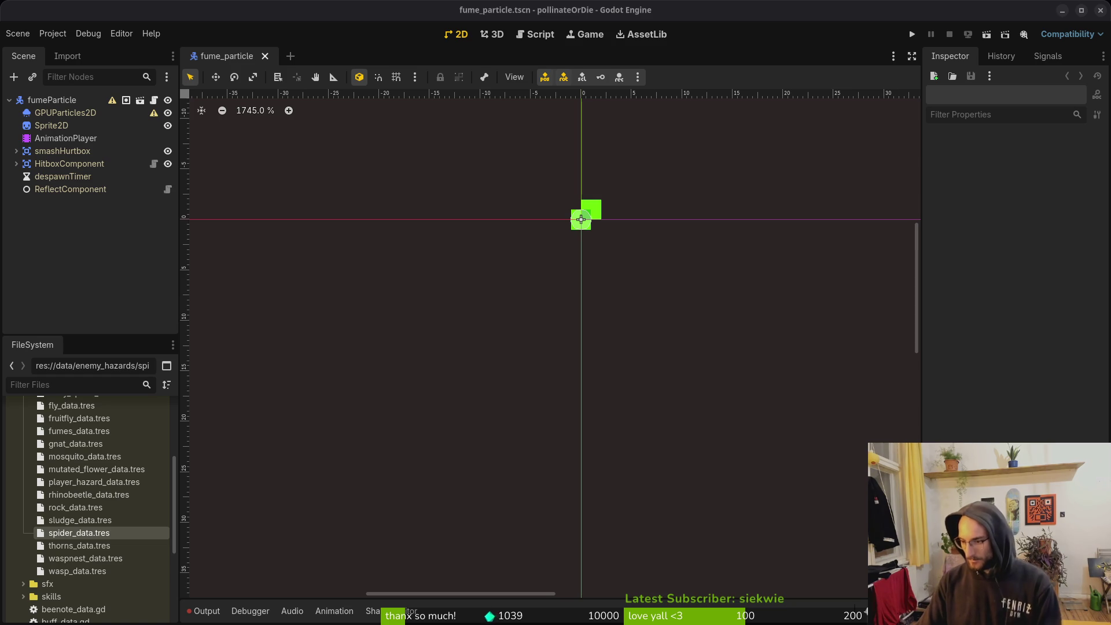
pyautogui.hotkey('alt', 'Tab')
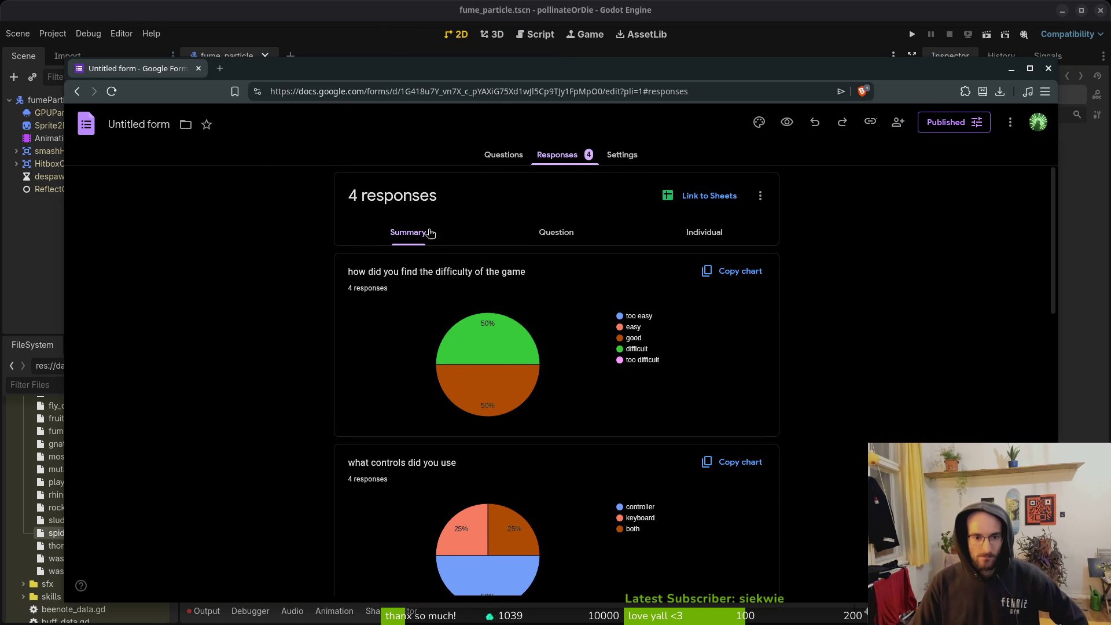
# Read individual demo feedback responses 1 through 4, then return to Godot.
pyautogui.click(693, 236)
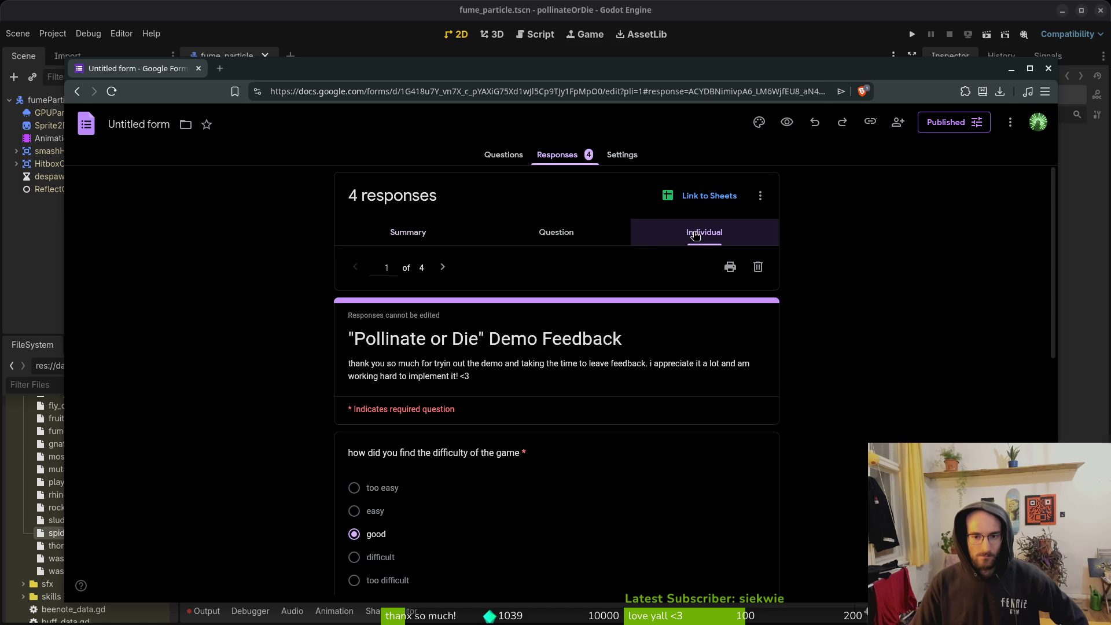
pyautogui.click(394, 233)
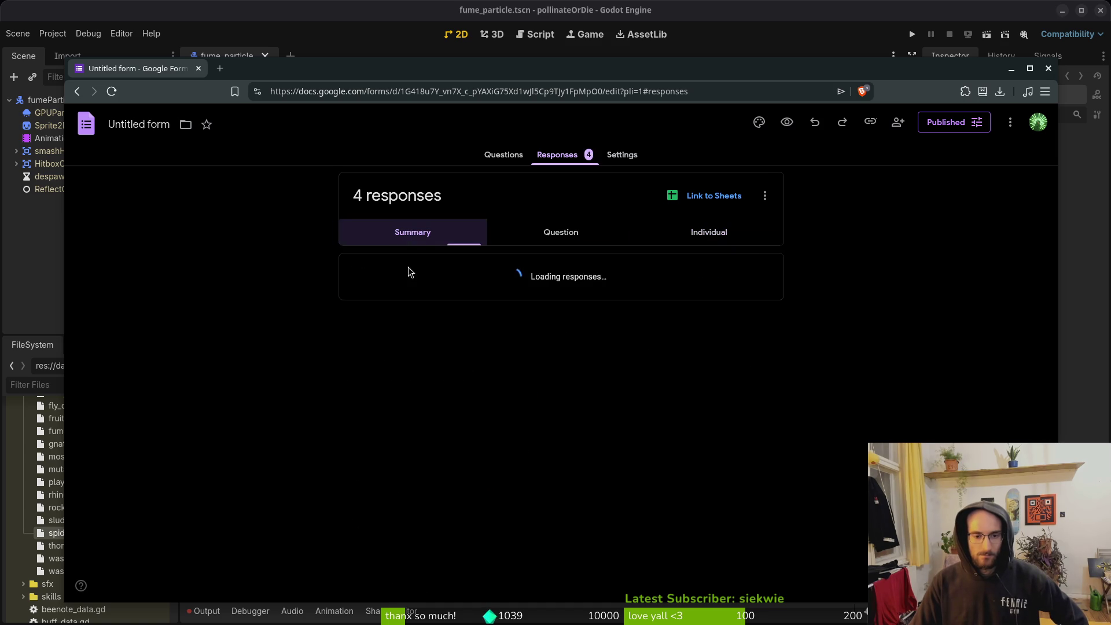
pyautogui.click(717, 232)
pyautogui.scroll(-2, 504, 364)
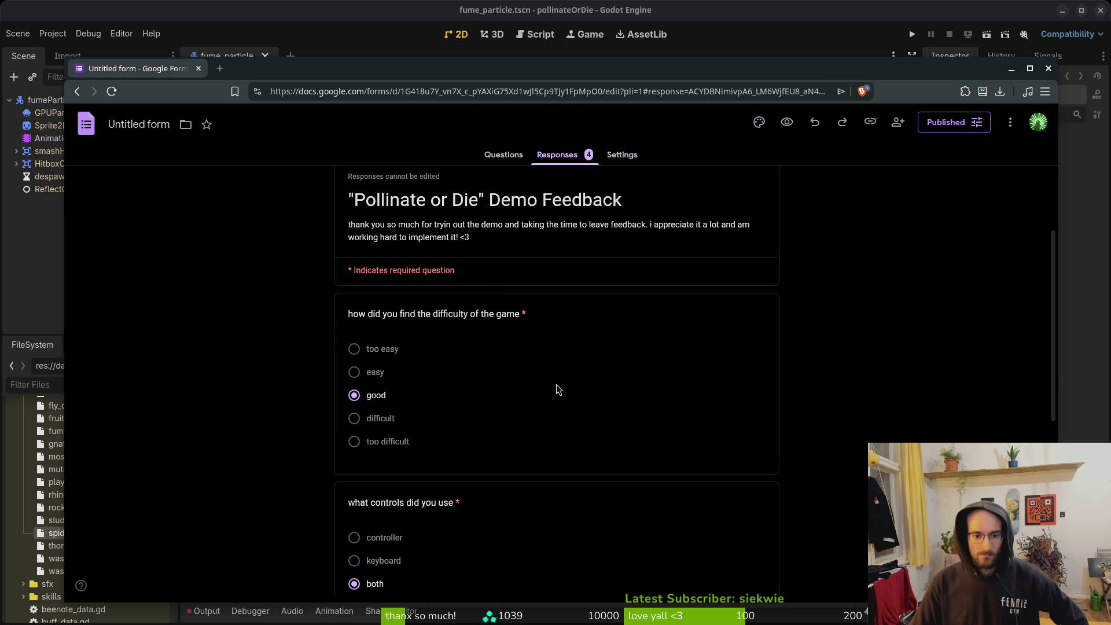
pyautogui.scroll(1, 494, 278)
pyautogui.click(444, 197)
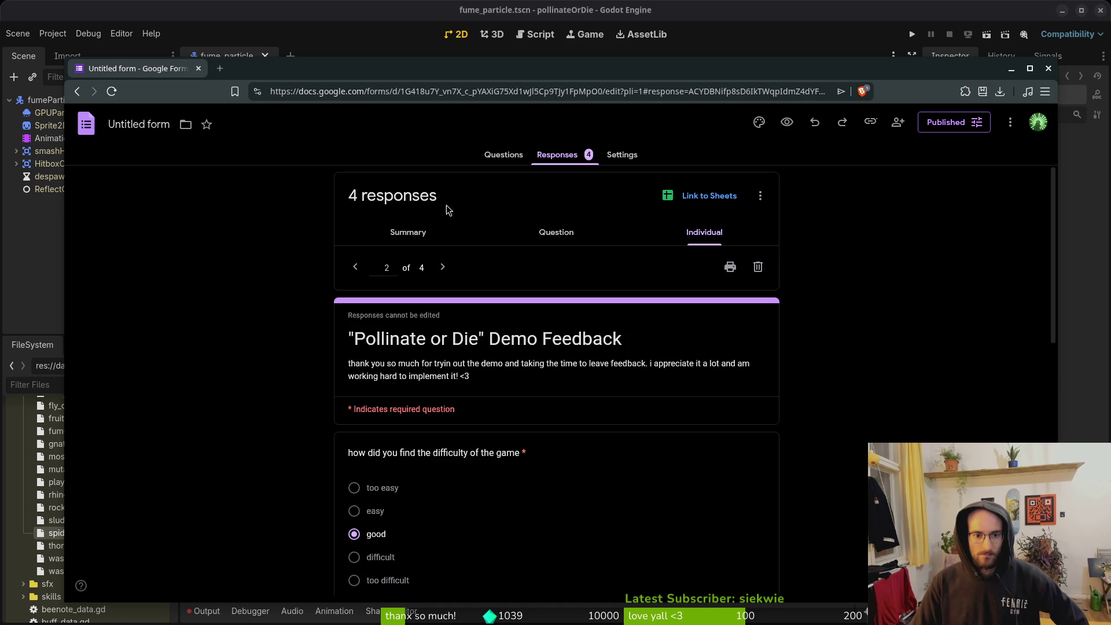
pyautogui.click(443, 268)
pyautogui.click(444, 268)
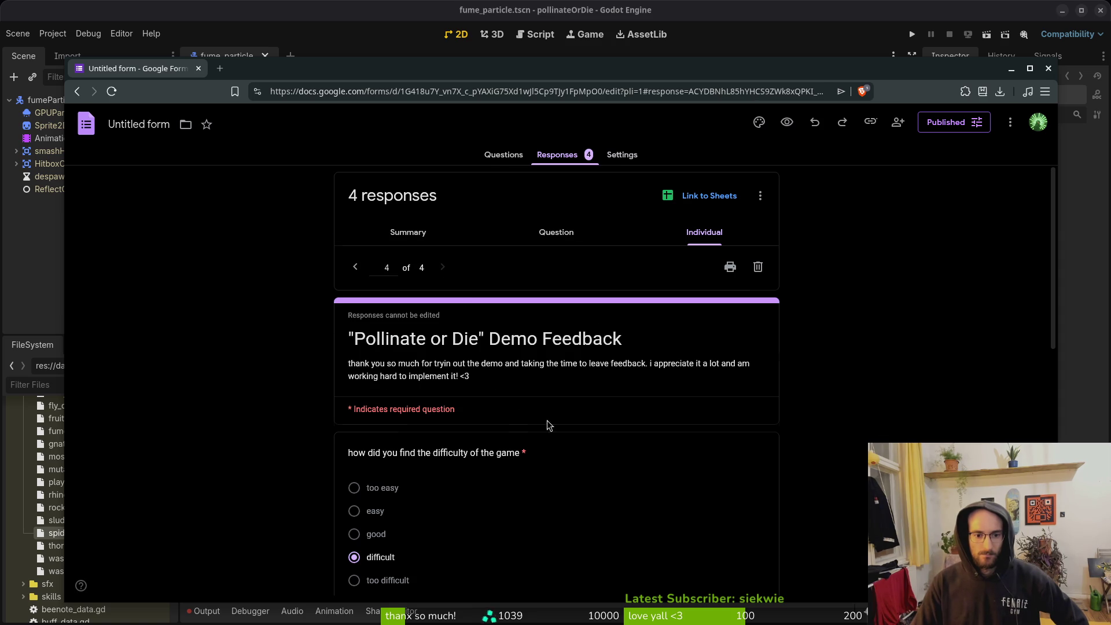
pyautogui.scroll(-5, 570, 448)
pyautogui.scroll(-5, 583, 424)
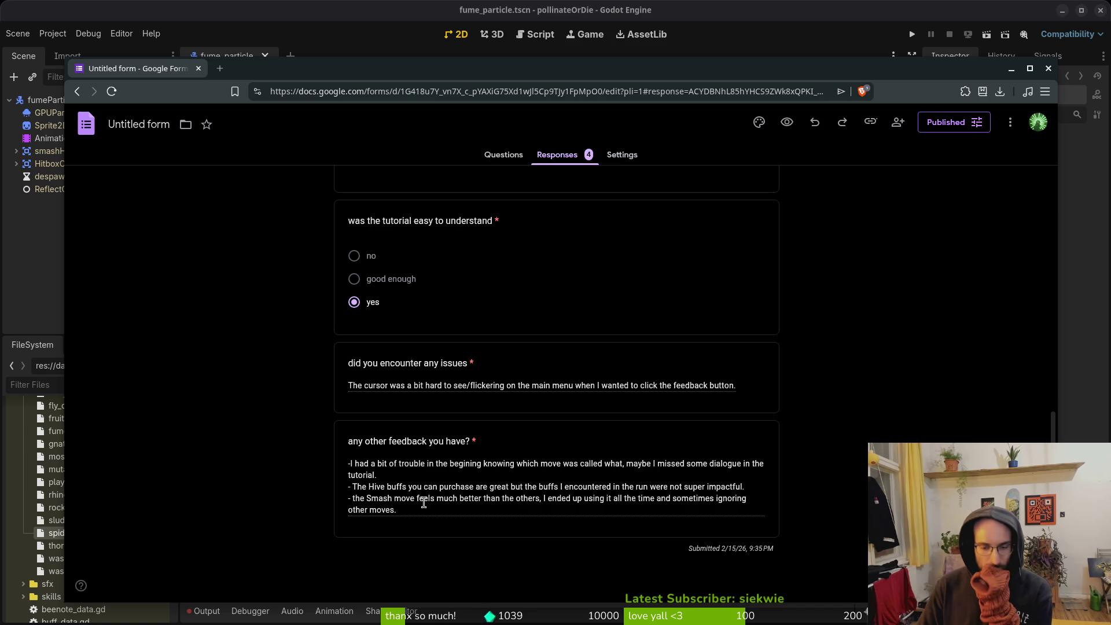
pyautogui.scroll(10, 484, 482)
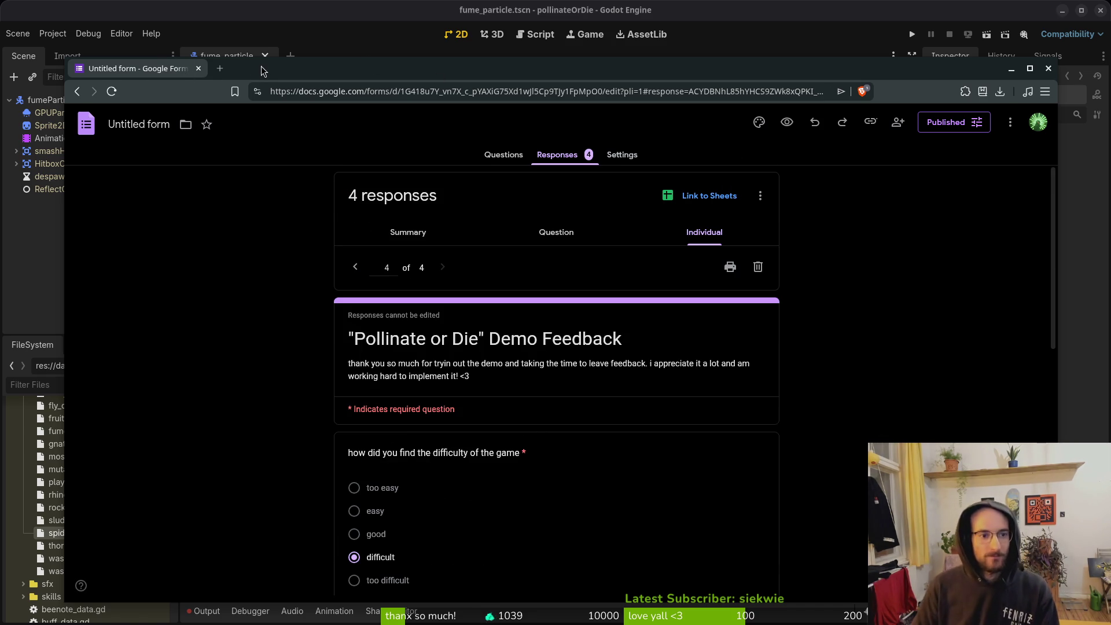
pyautogui.hotkey('alt', 'Tab')
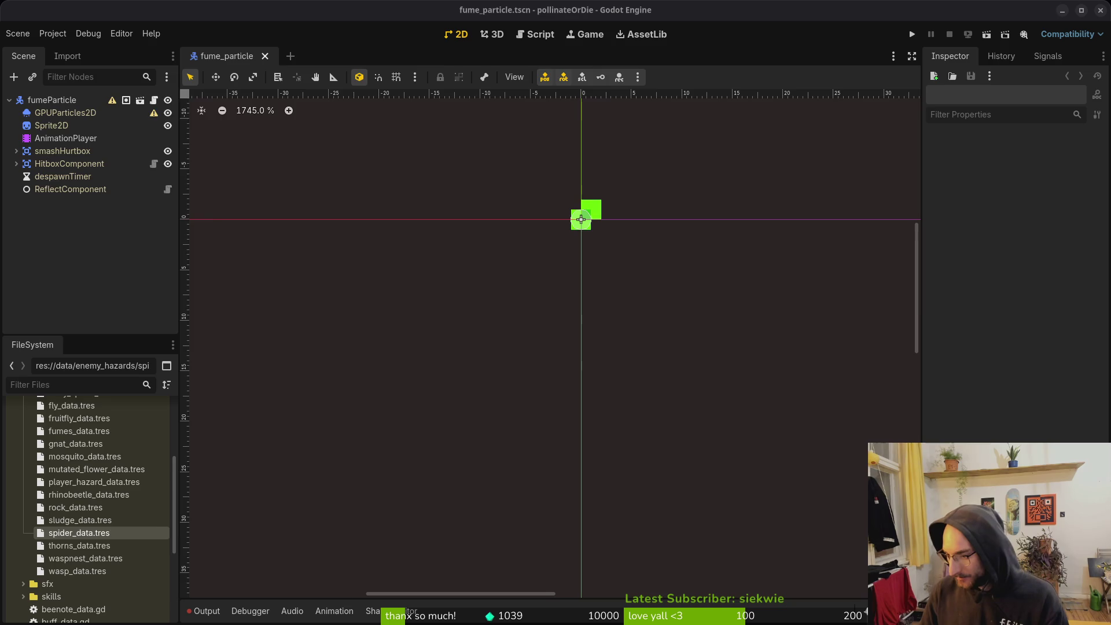
# Open and save docs/changelog.md in Neovim, then run the game in a debug build with F5.
pyautogui.hotkey('alt', 'Tab')
pyautogui.hotkey('alt', 'Tab')
pyautogui.hotkey('alt', 'Tab')
pyautogui.hotkey('alt', 'Tab')
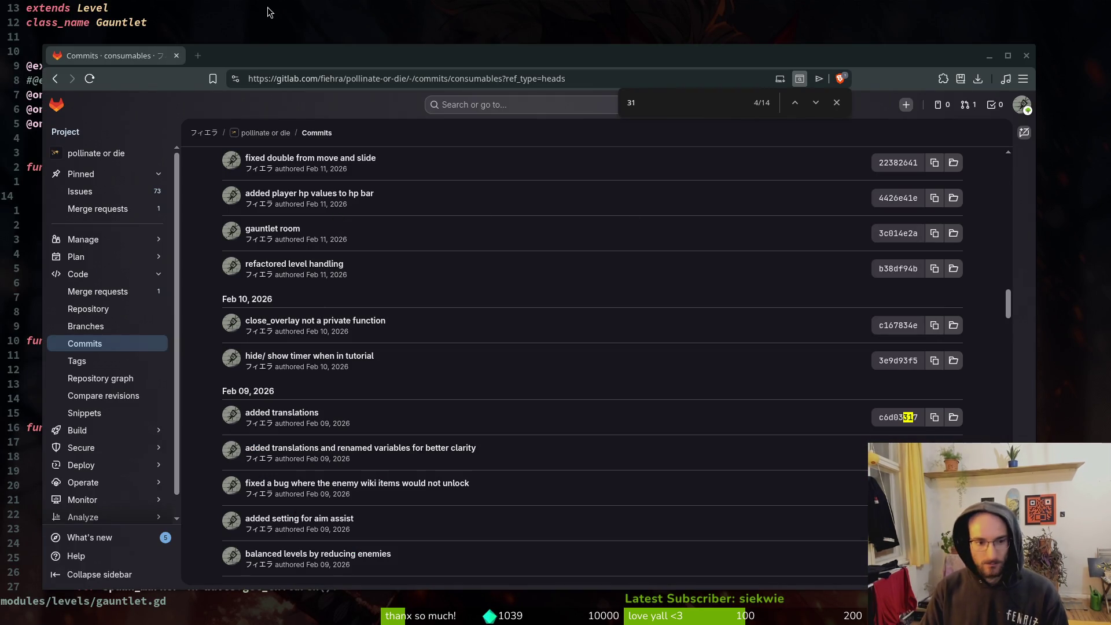
pyautogui.click(267, 12)
pyautogui.press('space')
pyautogui.press('f')
pyautogui.press('f')
pyautogui.write('chalog')
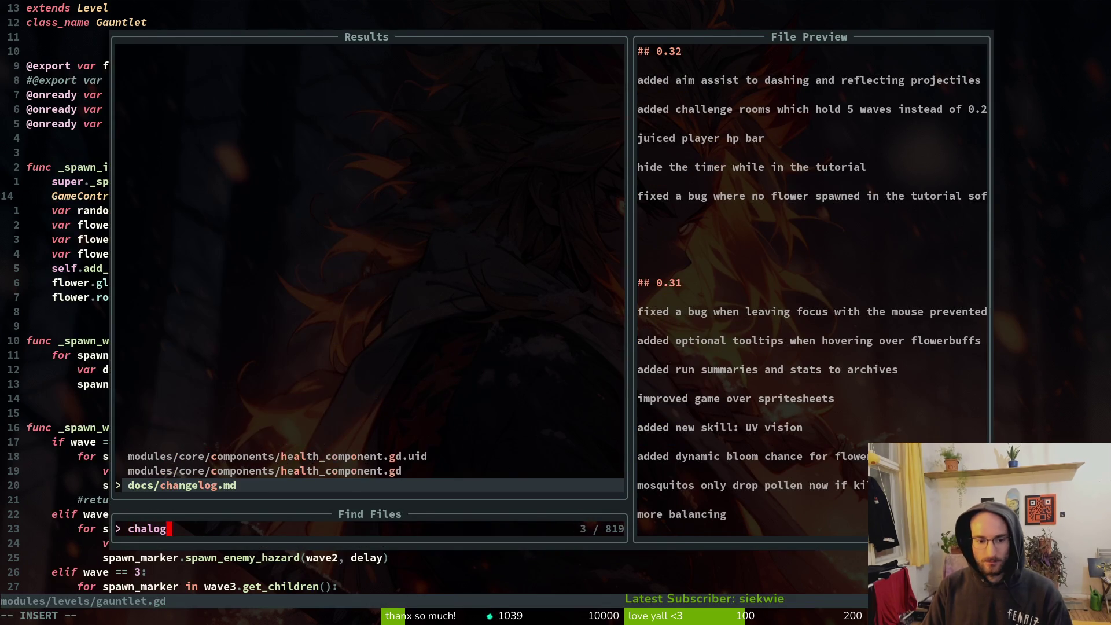
pyautogui.press('Escape')
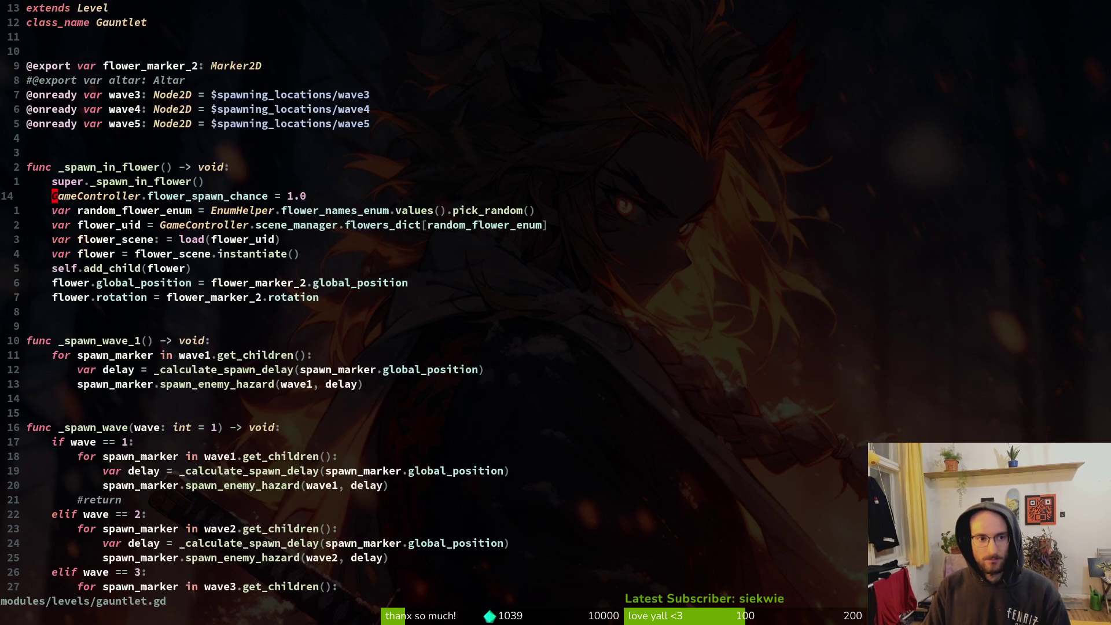
pyautogui.hotkey('ctrl', '6')
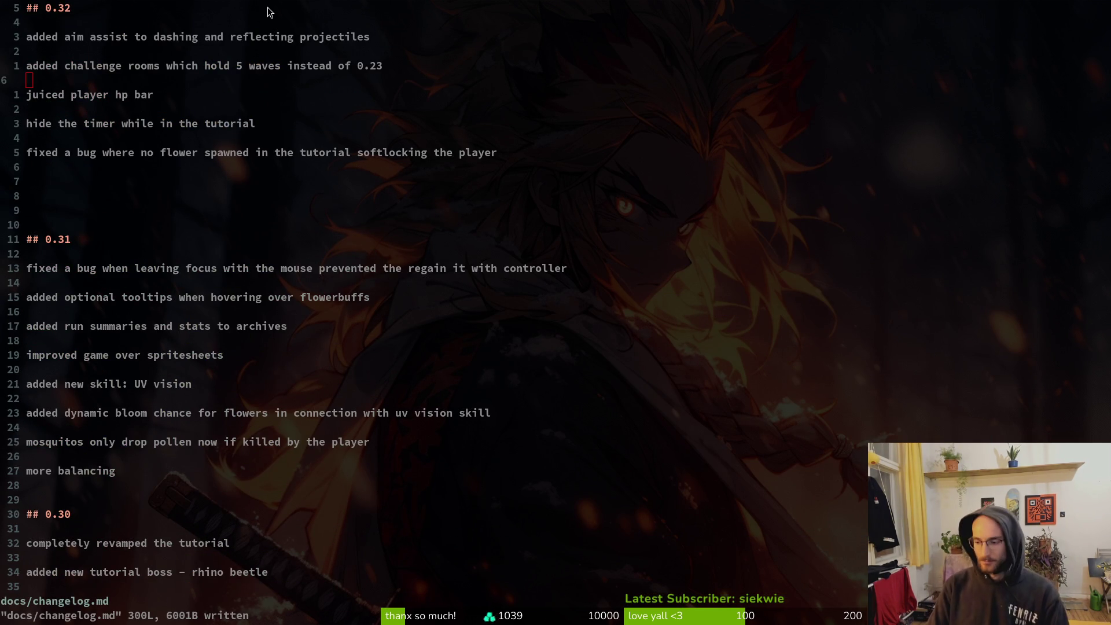
pyautogui.hotkey('alt', 'Tab')
pyautogui.press('F5')
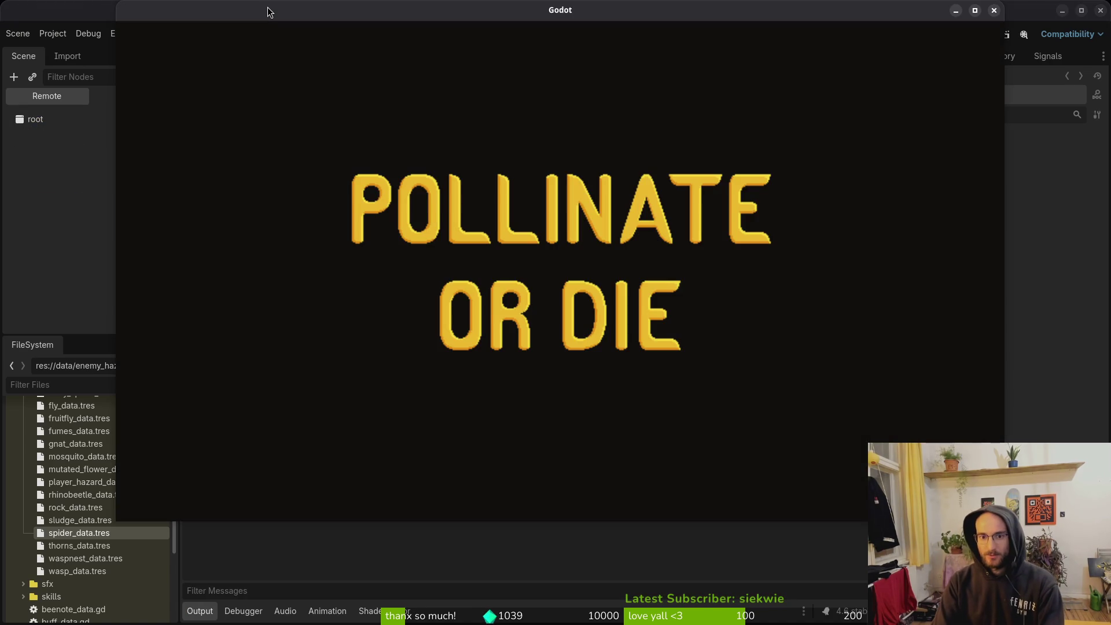
# Continue the saved game and enable the level selector in the debugging options.
pyautogui.press('Return')
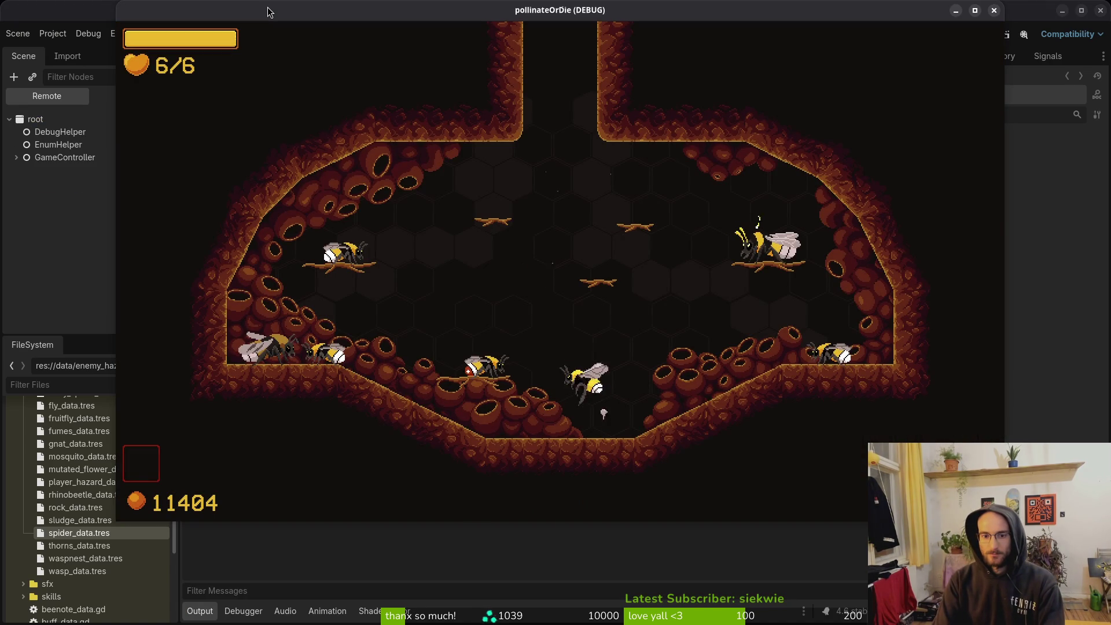
pyautogui.press('Escape')
pyautogui.press('Down')
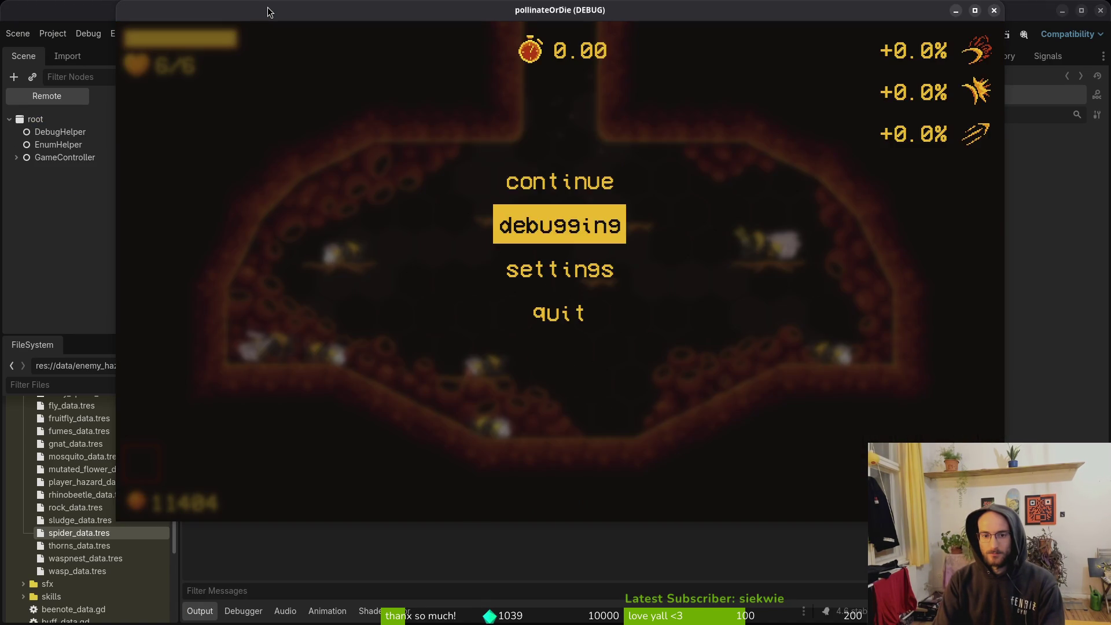
pyautogui.press('Return')
pyautogui.press('Down')
pyautogui.press('Down')
pyautogui.press('Down')
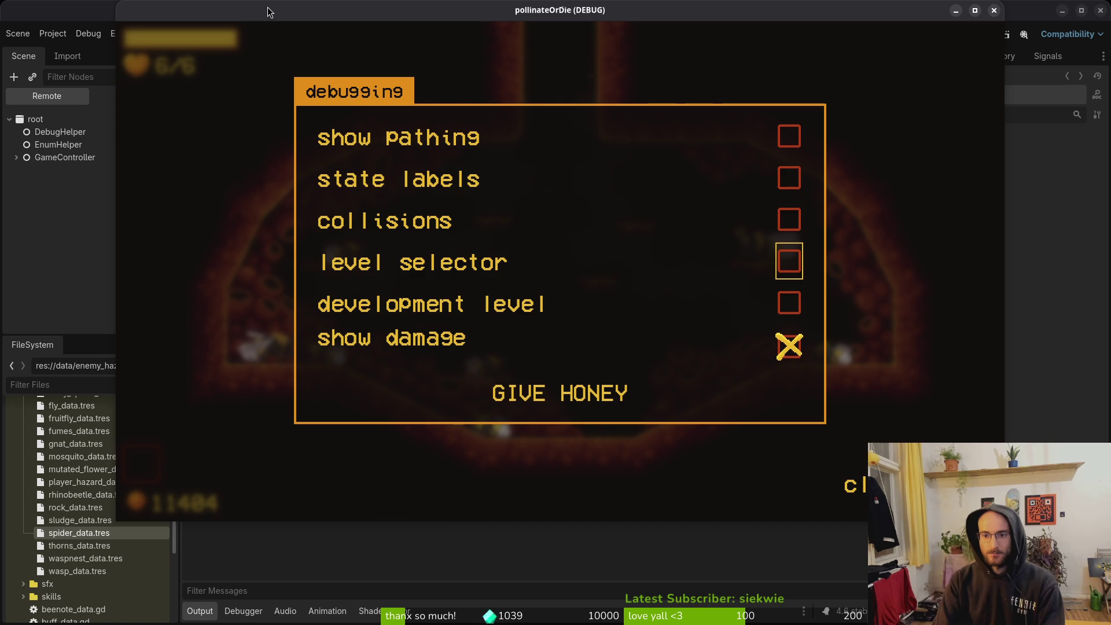
pyautogui.press('Escape')
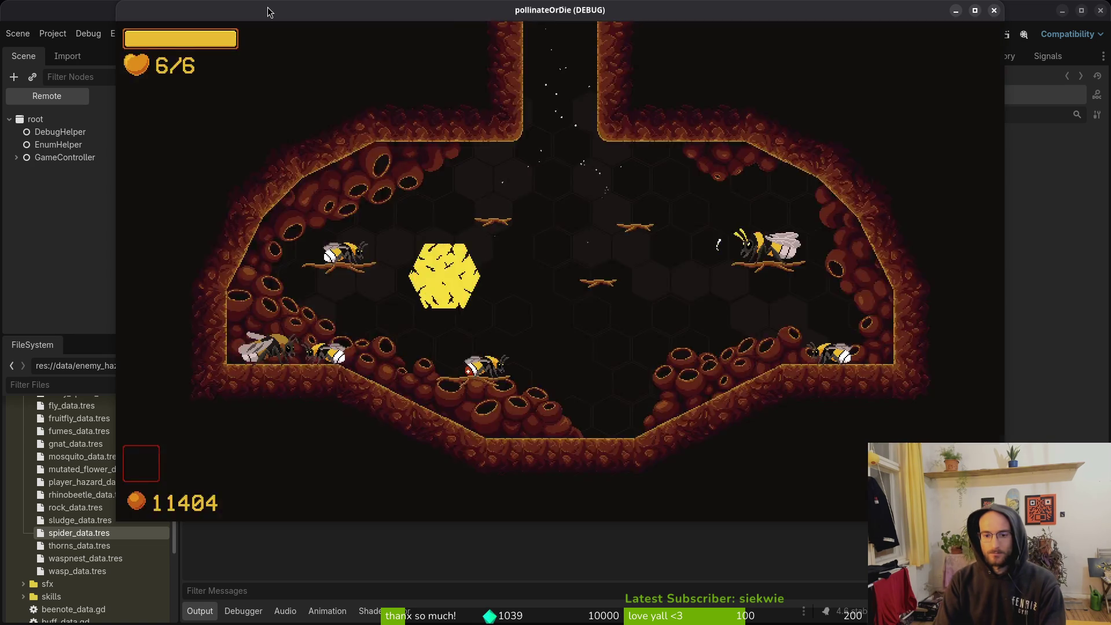
# Choose gauntlet level G1-0 in the level grid and launch it.
pyautogui.press('Right')
pyautogui.press('Down')
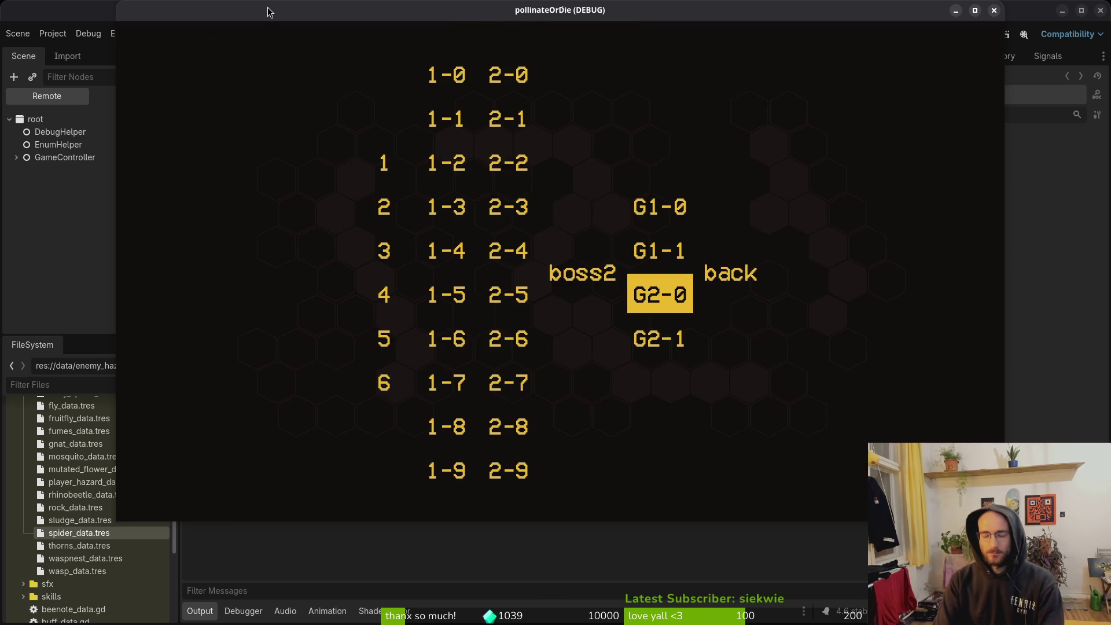
pyautogui.press('Up')
pyautogui.press('Down')
pyautogui.press('Up')
pyautogui.press('Left')
pyautogui.press('Left')
pyautogui.press('Right')
pyautogui.press('Right')
pyautogui.press('Up')
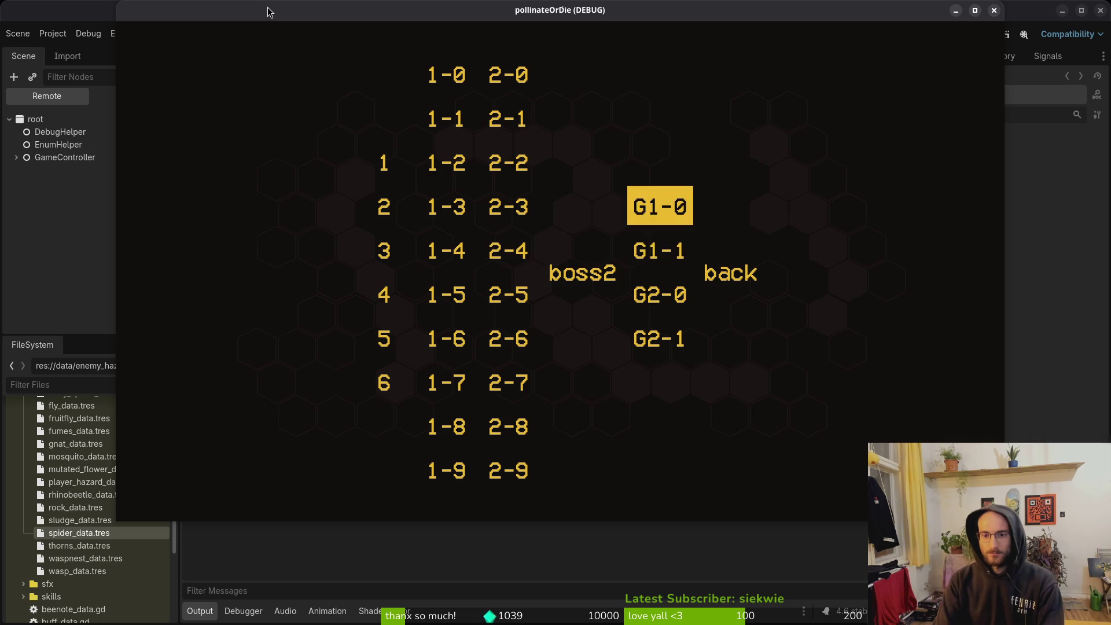
pyautogui.press('Return')
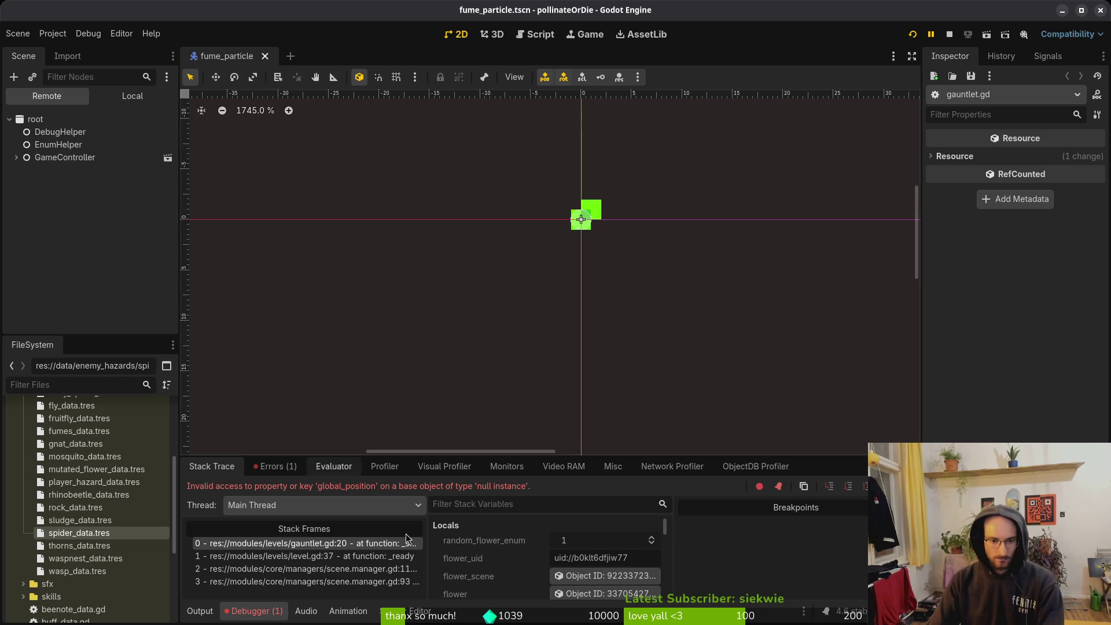
# Open gauntlet.gd in Neovim through the file search.
pyautogui.hotkey('alt', 'Tab')
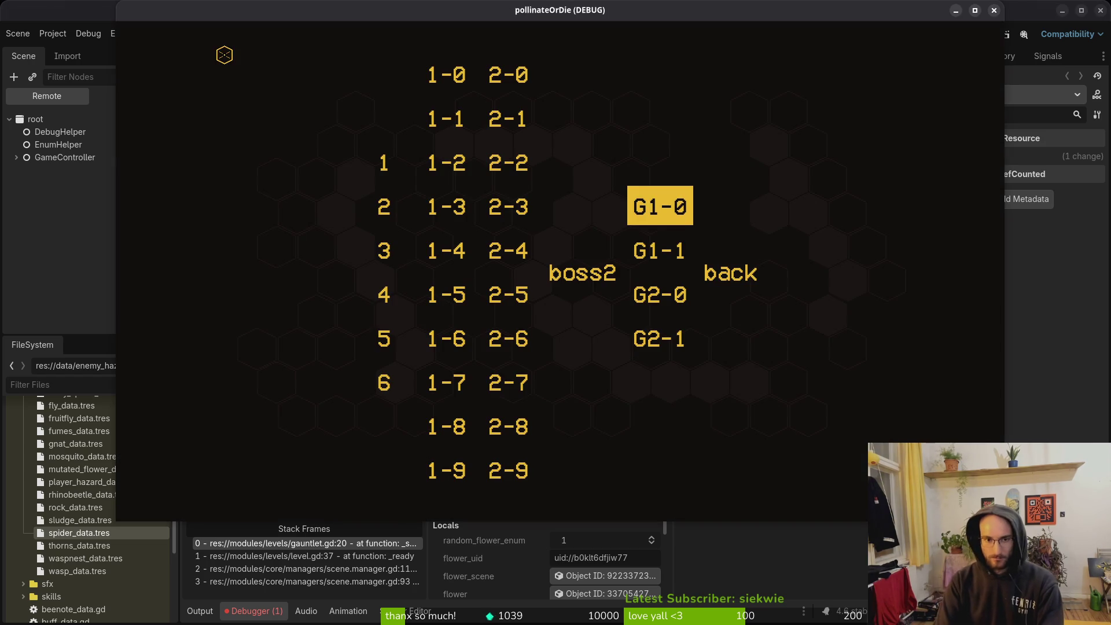
pyautogui.hotkey('alt', 'Tab')
pyautogui.write('ga')
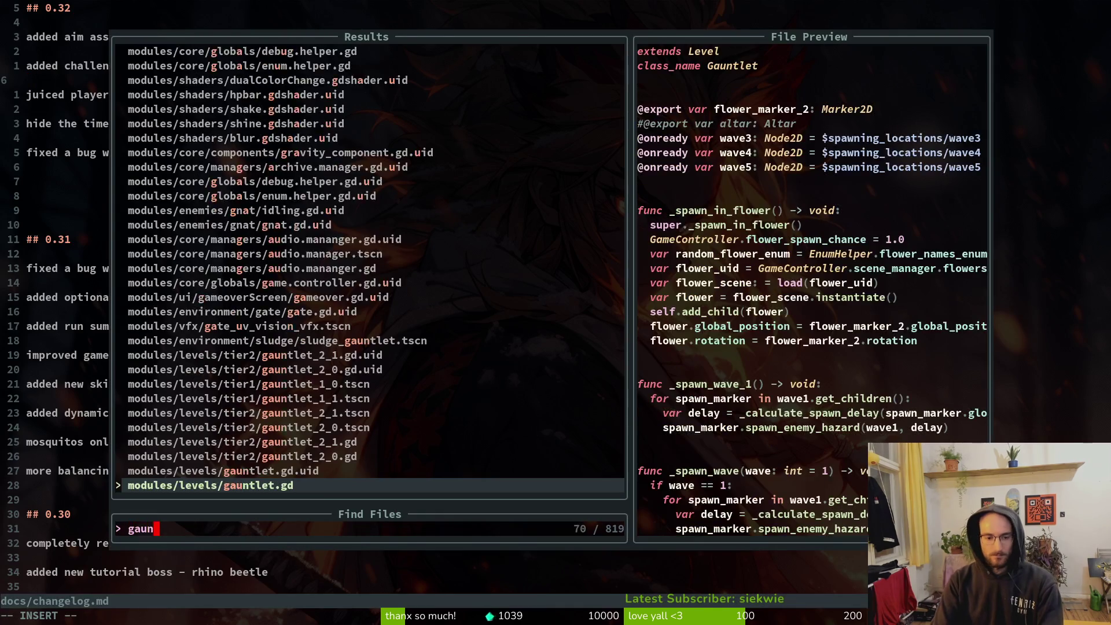
pyautogui.press('Return')
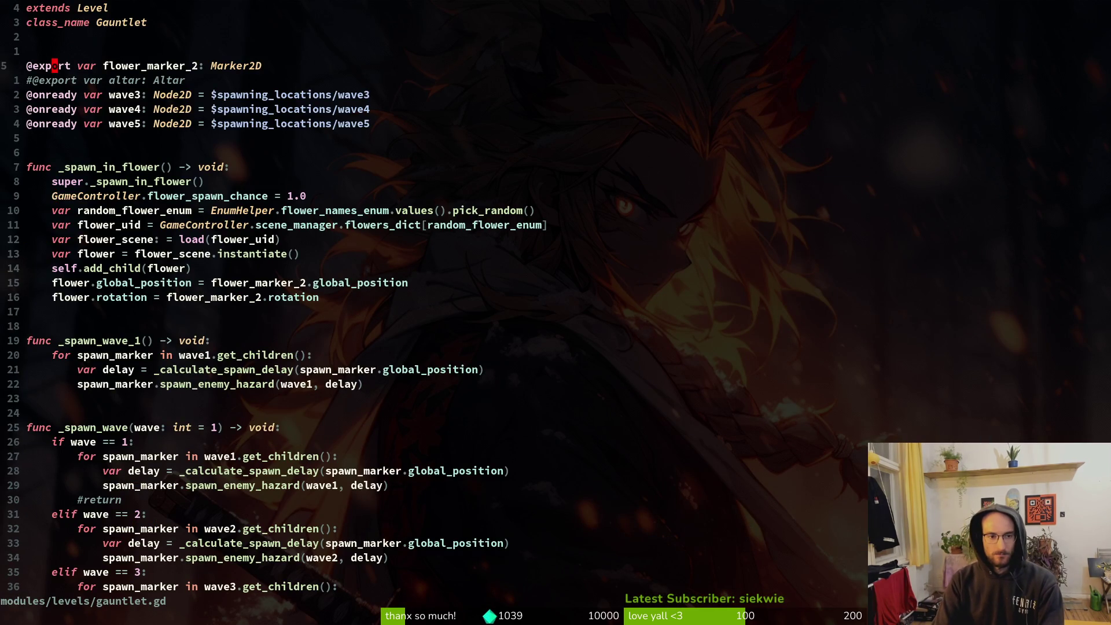
# Delete the flower_marker_2 declaration and the two lines using it, saving gauntlet.gd.
pyautogui.press('9')
pyautogui.press('k')
pyautogui.press('d')
pyautogui.press('d')
pyautogui.write(':w')
pyautogui.press('Return')
pyautogui.write('9j')
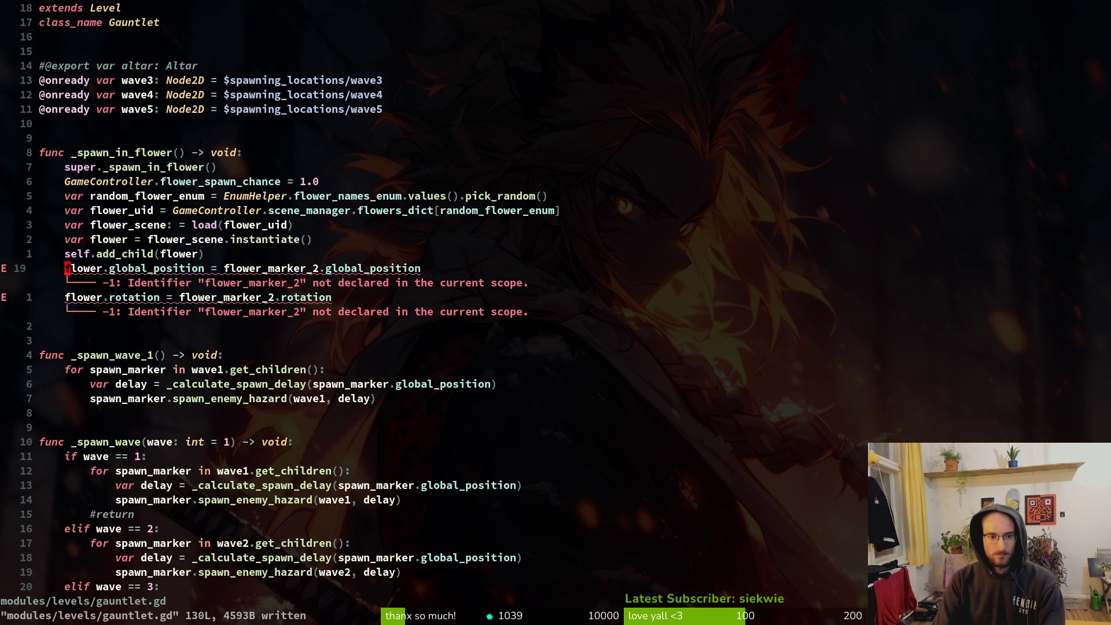
pyautogui.write('Vjd:w')
pyautogui.press('Return')
pyautogui.hotkey('ctrl', 'd')
pyautogui.hotkey('ctrl', 'd')
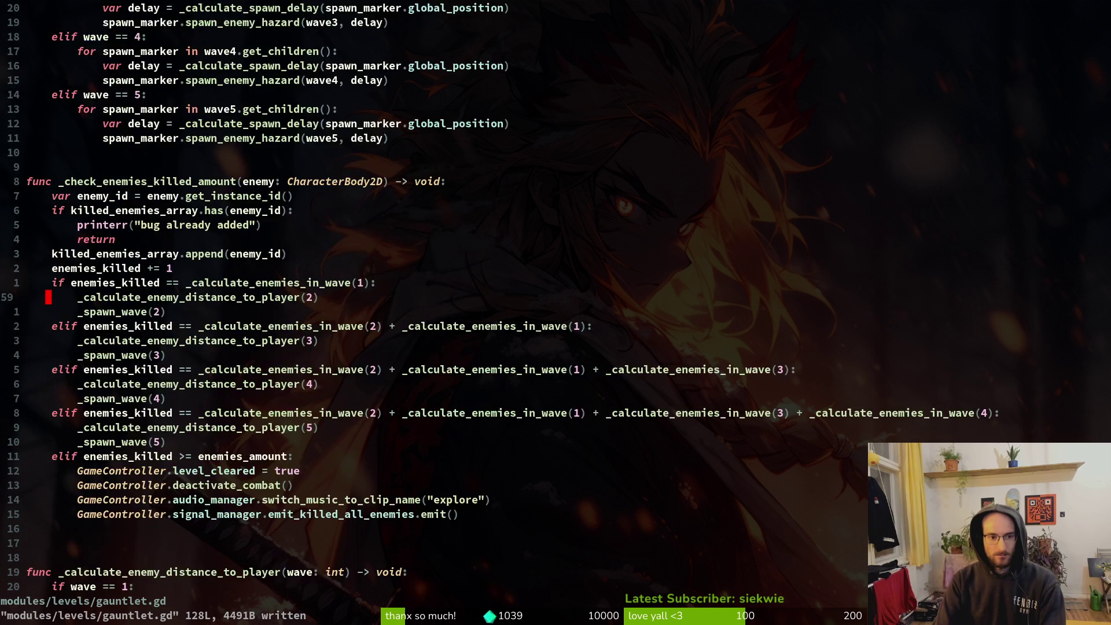
pyautogui.hotkey('ctrl', 'o')
pyautogui.hotkey('ctrl', 'o')
pyautogui.hotkey('ctrl', 'o')
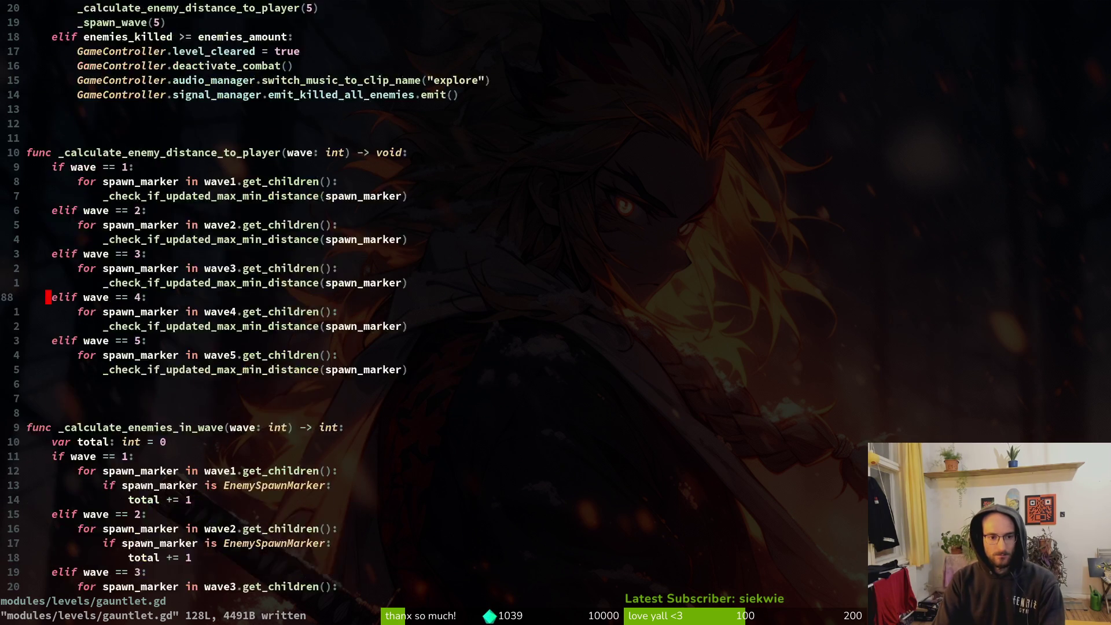
pyautogui.hotkey('ctrl', 'o')
# Grep the project for flower_marker_2, inspect line 24 of gauntlet_2_0.tscn, and quit Neovim.
pyautogui.press('space')
pyautogui.write('ps')
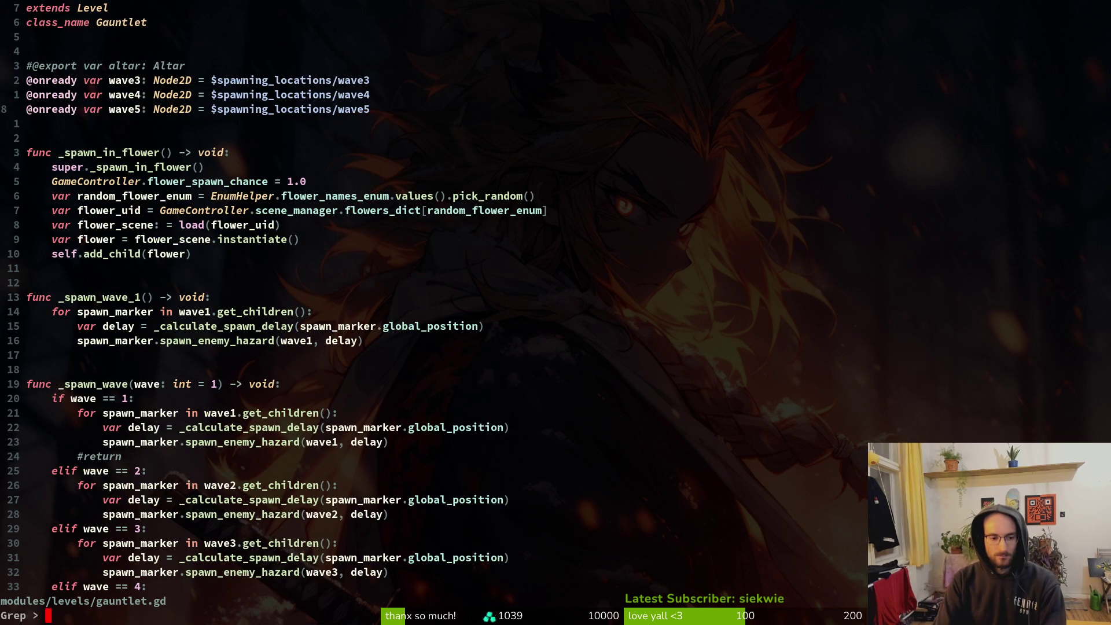
pyautogui.write('flower_marker_w')
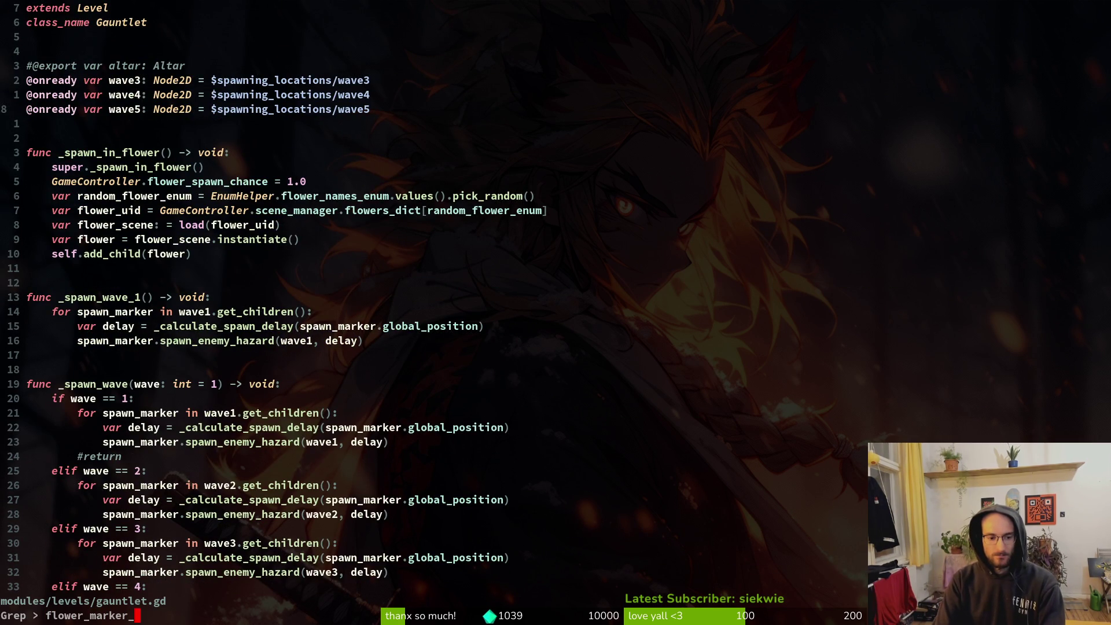
pyautogui.press('BackSpace')
pyautogui.write('2')
pyautogui.press('Return')
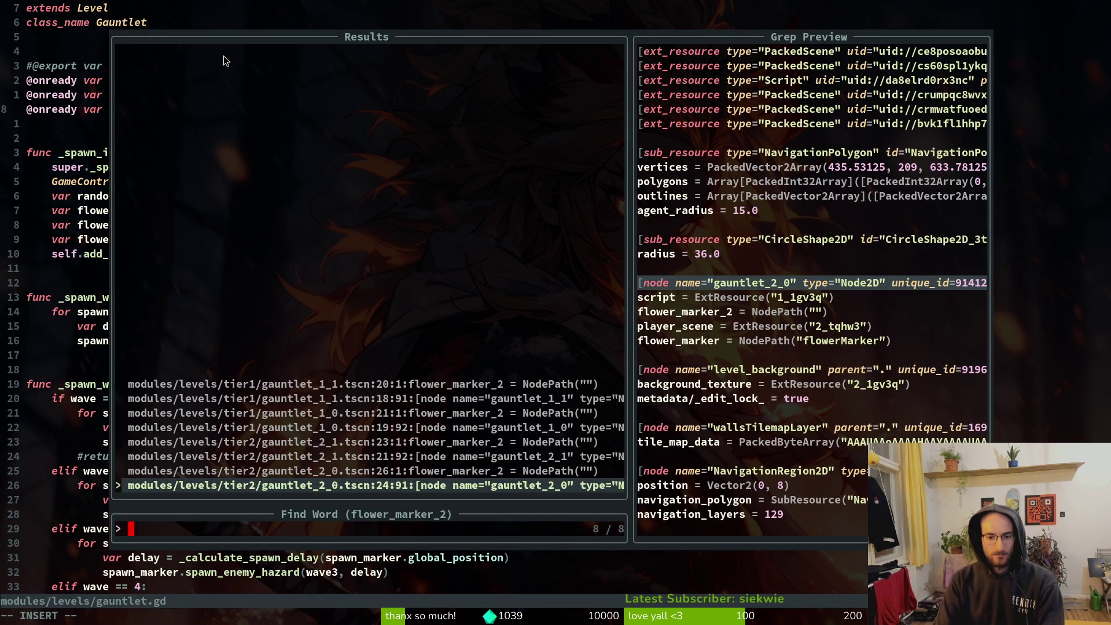
pyautogui.press('Return')
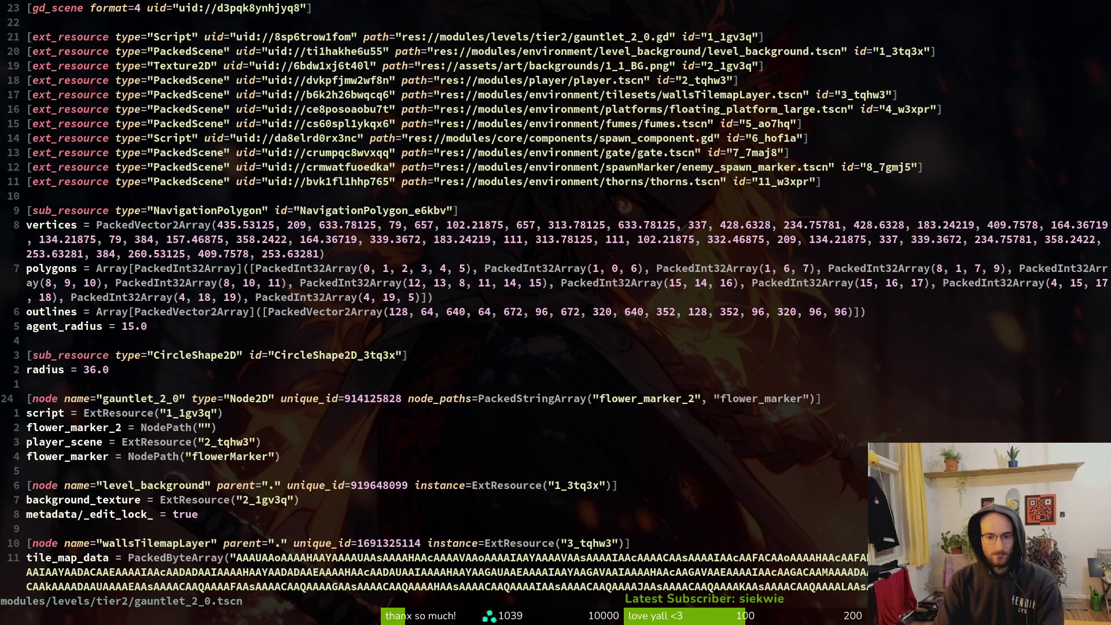
pyautogui.hotkey('shift', 'v')
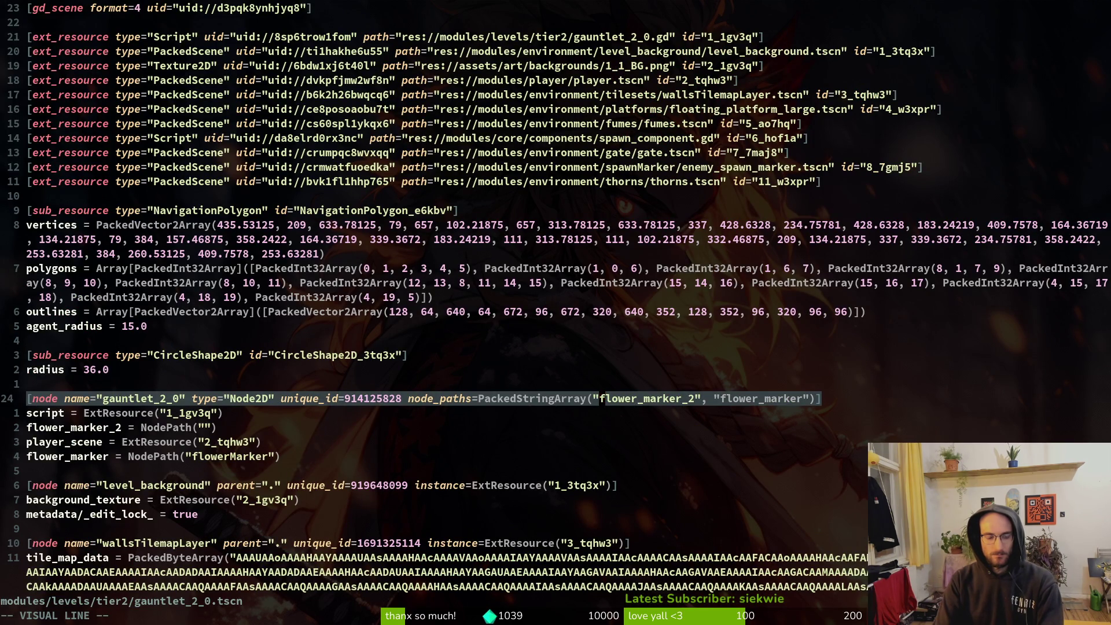
pyautogui.press('Escape')
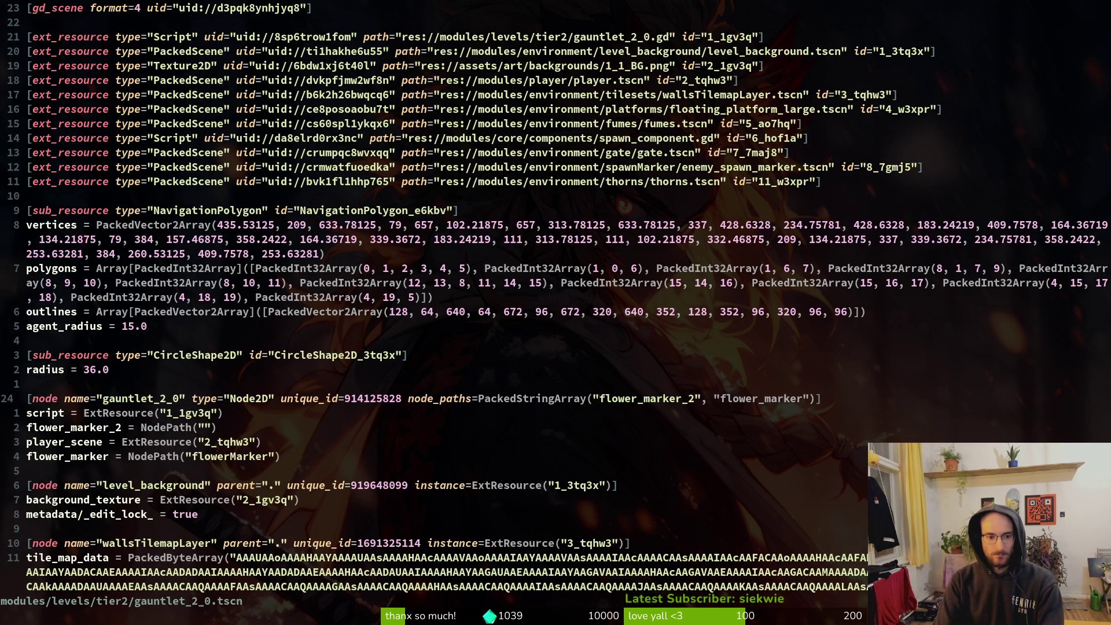
pyautogui.write(':q')
pyautogui.press('Return')
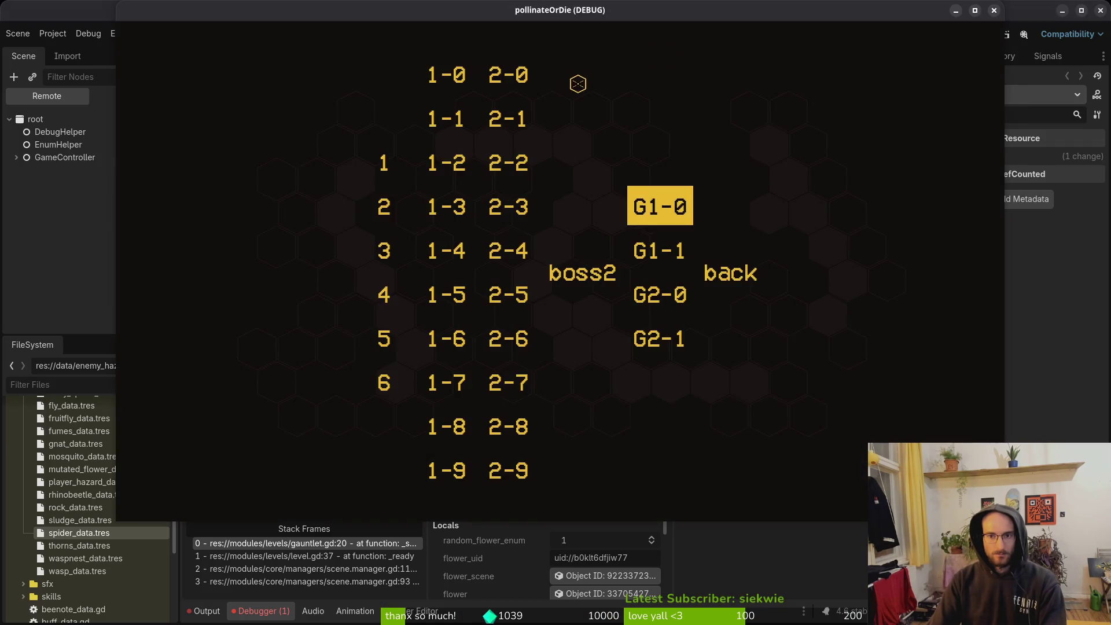
# Open the gauntlet_1_0 and gauntlet_2_1 scenes through Quick Open.
pyautogui.hotkey('alt', 'shift', 'o')
pyautogui.write('gaunt1')
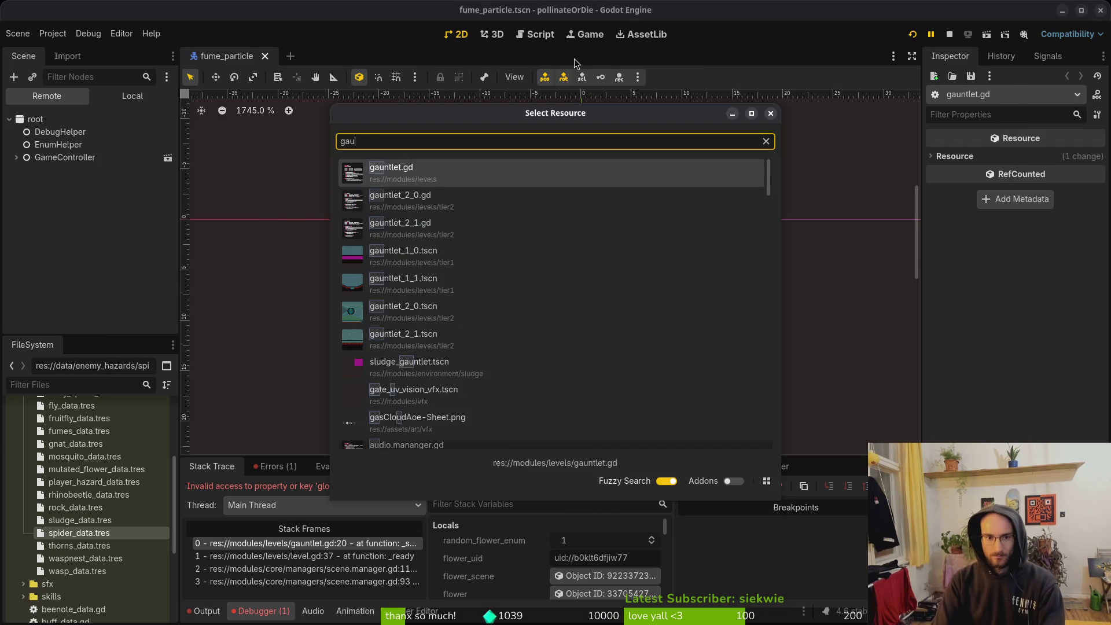
pyautogui.press('Return')
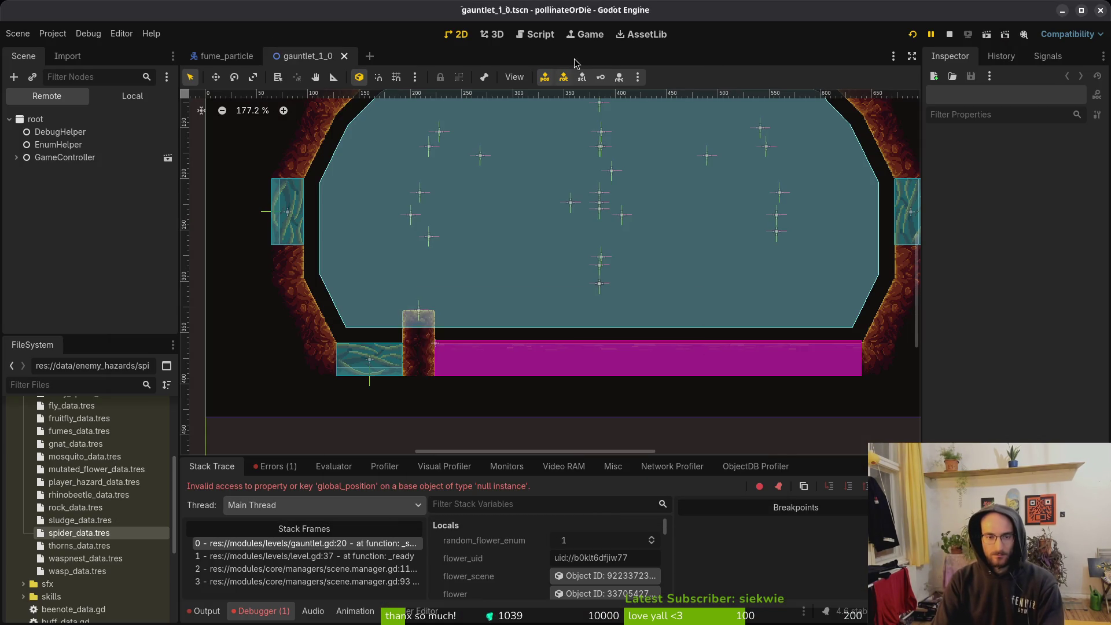
pyautogui.hotkey('alt', 'shift', 'o')
pyautogui.write('gaunt2')
pyautogui.press('Return')
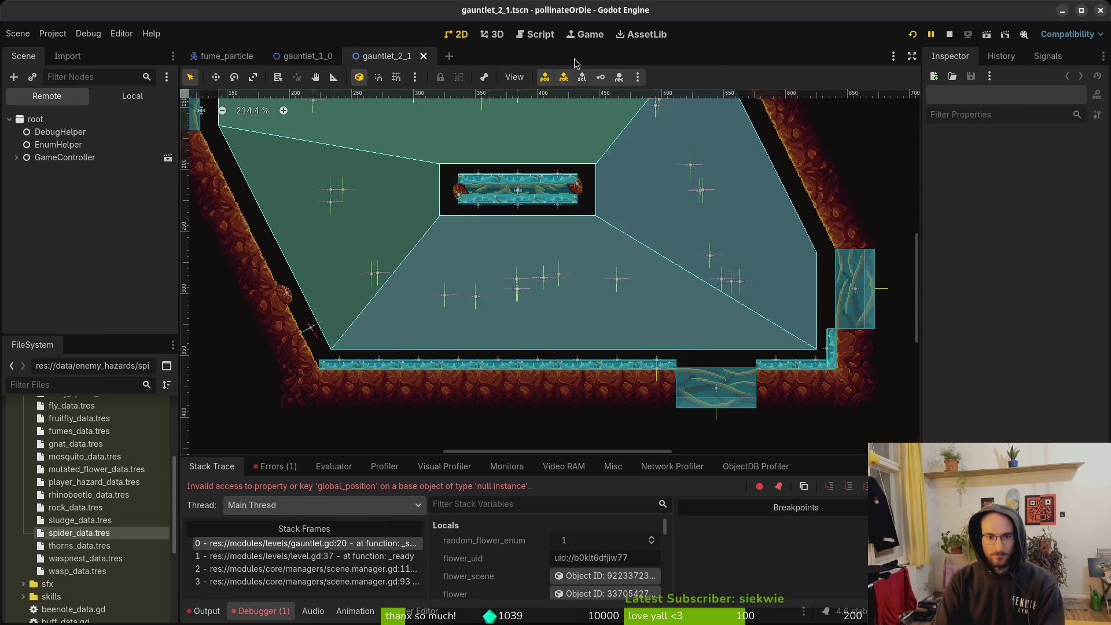
# Open the gauntlet_2_0 and gauntlet_1_1 scenes from the Quick Open list.
pyautogui.hotkey('alt', 'shift', 'o')
pyautogui.press('Down')
pyautogui.press('Return')
pyautogui.hotkey('alt', 'shift', 'o')
pyautogui.press('Down')
pyautogui.press('Down')
pyautogui.press('Down')
pyautogui.press('Return')
# Switch back to gauntlet_2_0, save it, and relaunch the debug build with F5.
pyautogui.hotkey('alt', 'shift', 'o')
pyautogui.press('Down')
pyautogui.press('Down')
pyautogui.press('Down')
pyautogui.press('Up')
pyautogui.press('Return')
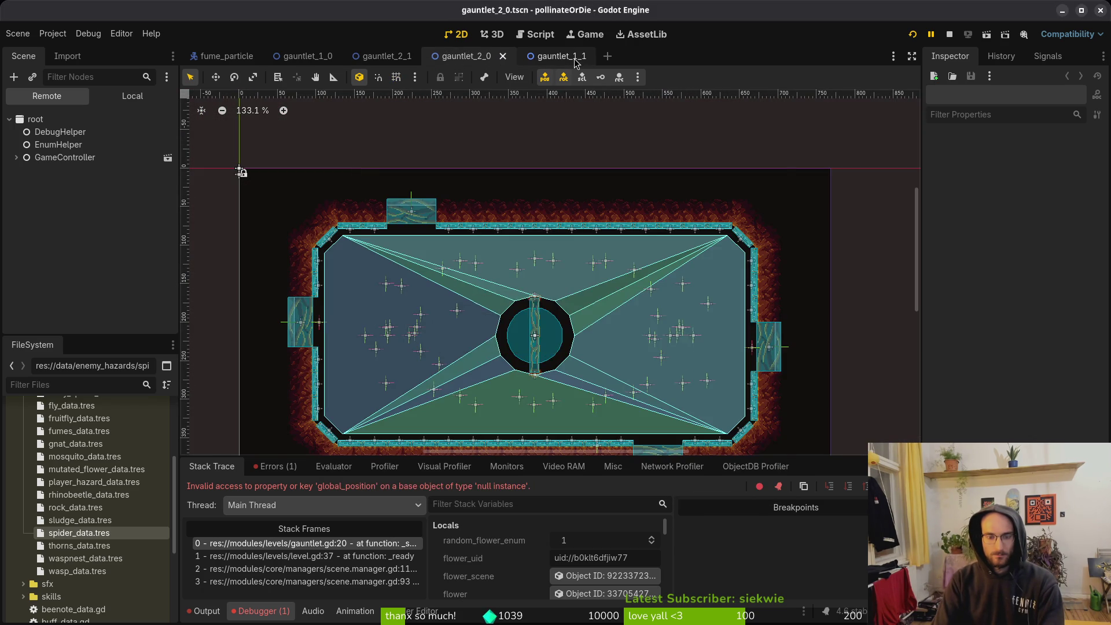
pyautogui.hotkey('alt', 'shift', 'o')
pyautogui.write('g')
pyautogui.press('Escape')
pyautogui.hotkey('ctrl', 's')
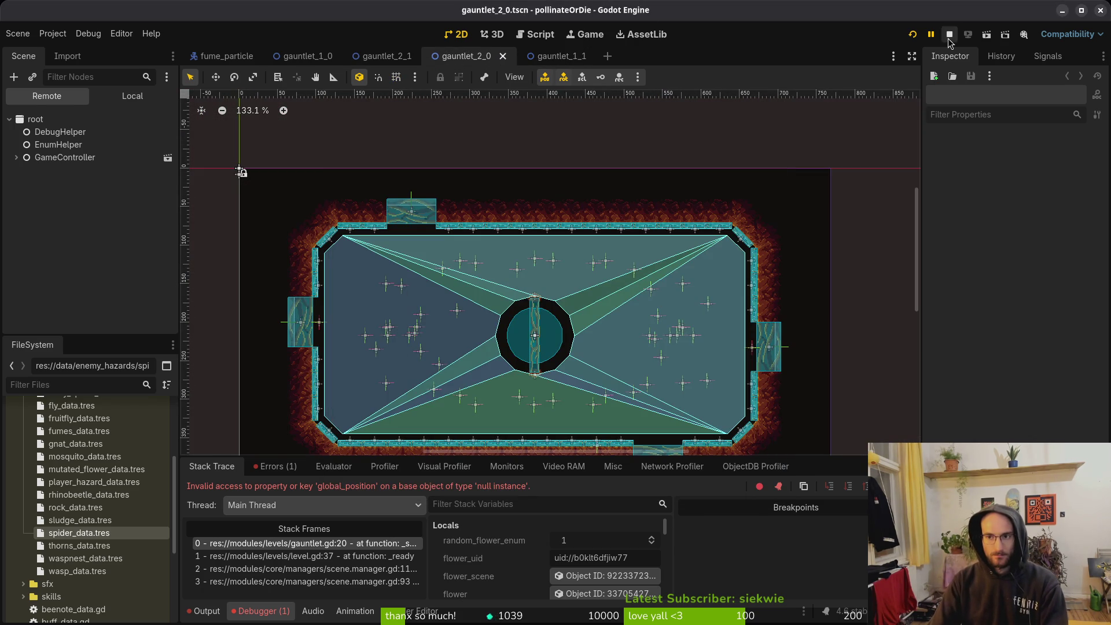
pyautogui.press('F5')
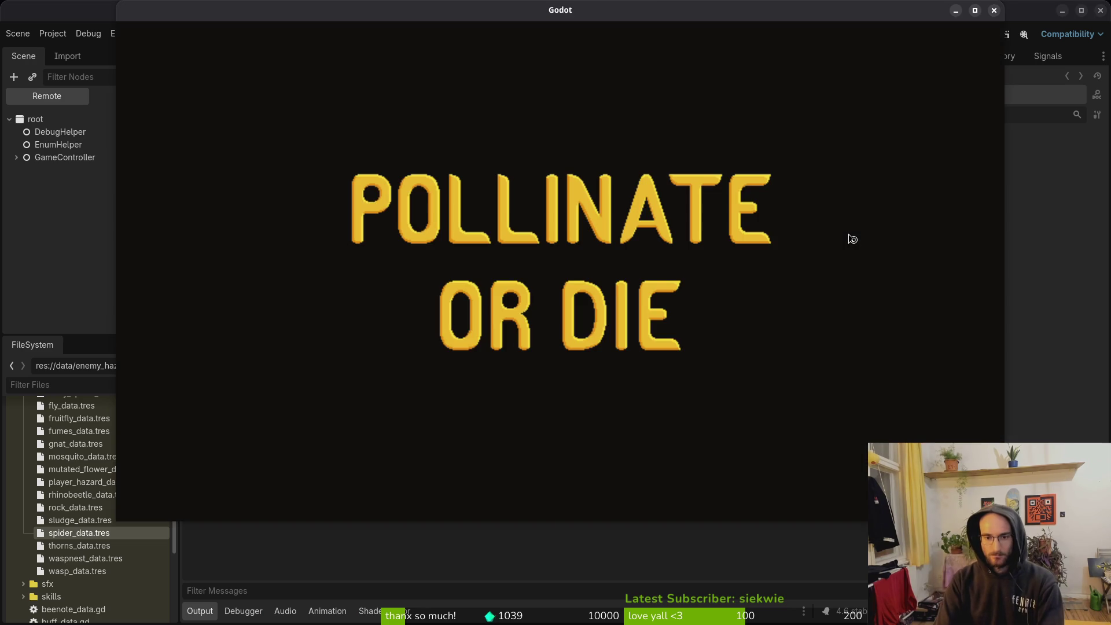
# Start the game from the main menu, pause it, and glance at the settings panel.
pyautogui.press('Return')
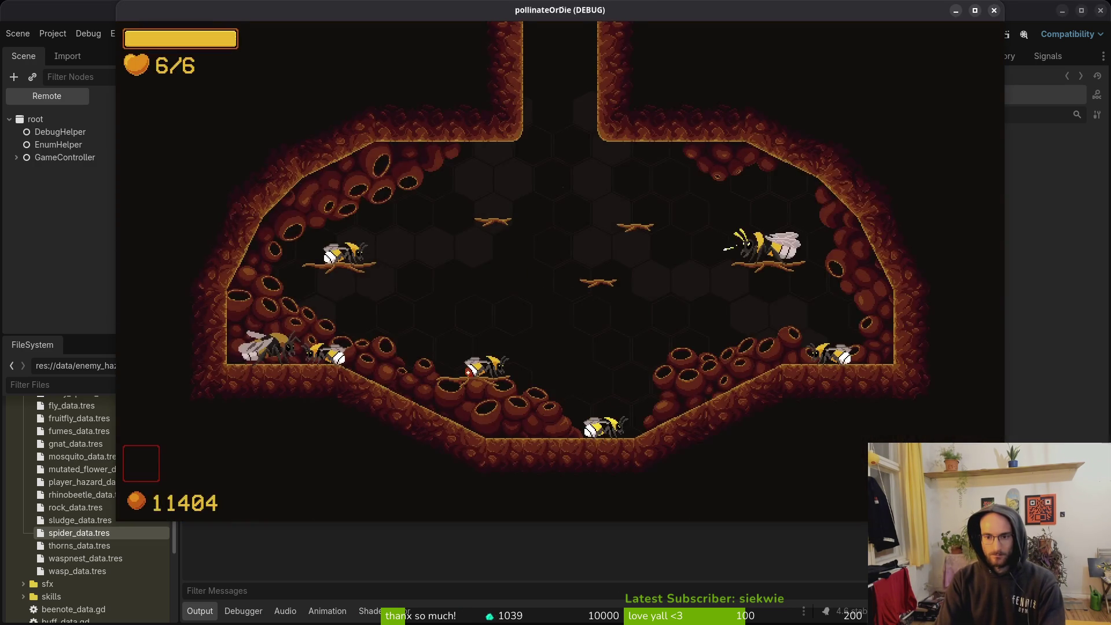
pyautogui.press('Escape')
pyautogui.press('Down')
pyautogui.press('Down')
pyautogui.press('Return')
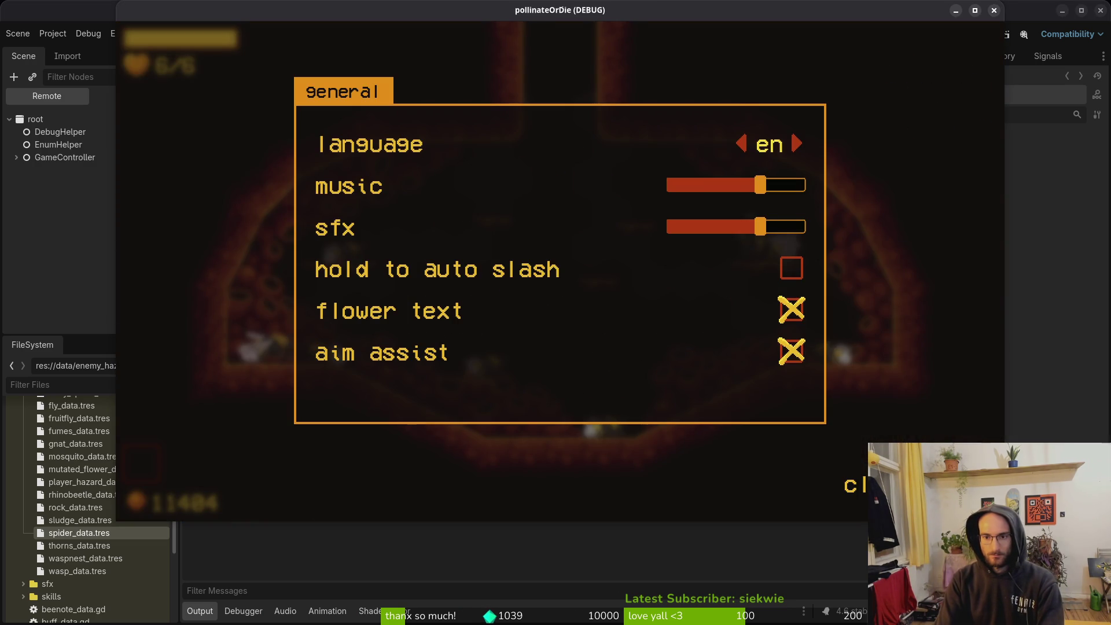
pyautogui.press('Escape')
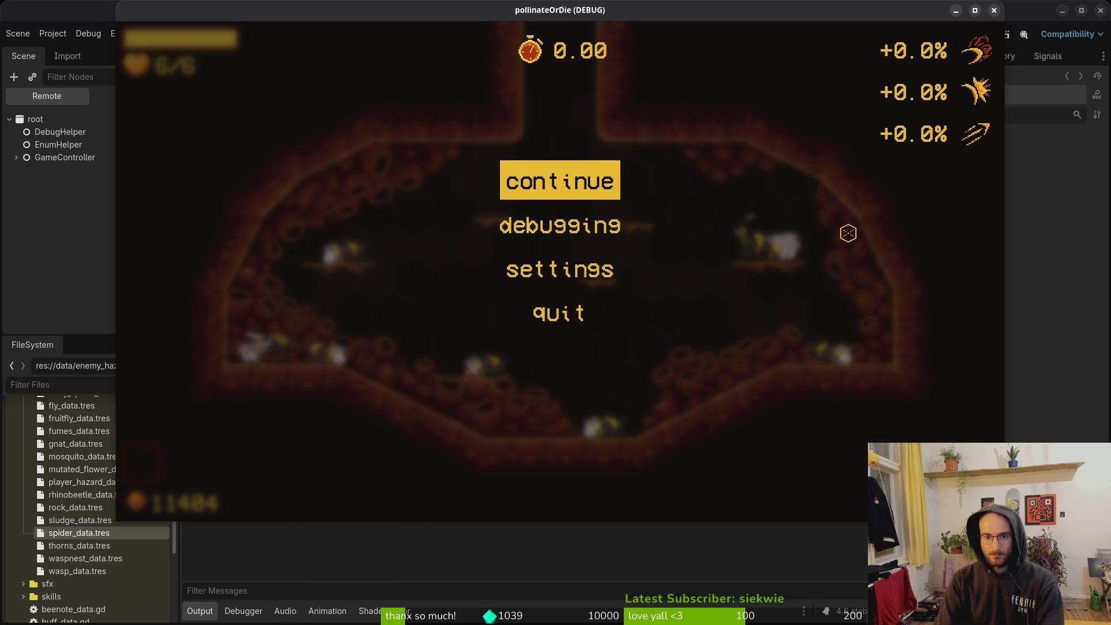
# Enable the level selector in the debugging options, leaving collisions off, and resume.
pyautogui.press('Down')
pyautogui.press('Return')
pyautogui.press('Down')
pyautogui.press('Up')
pyautogui.press('Up')
pyautogui.press('Up')
pyautogui.press('Up')
pyautogui.press('Up')
pyautogui.press('Return')
pyautogui.press('Down')
pyautogui.press('Return')
pyautogui.press('Up')
pyautogui.press('Return')
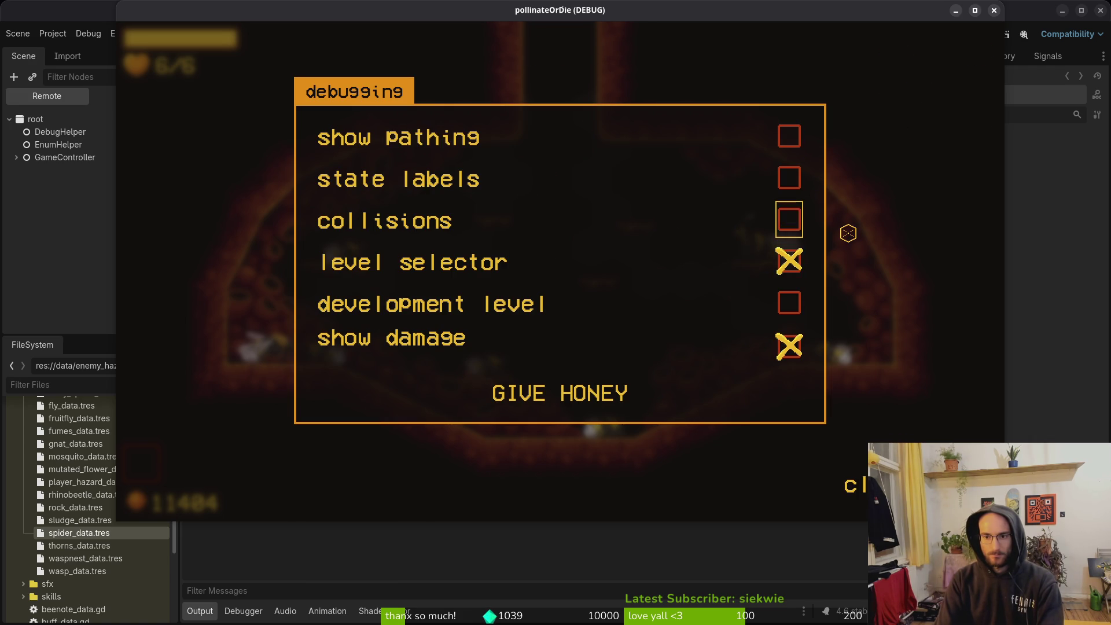
pyautogui.press('Escape')
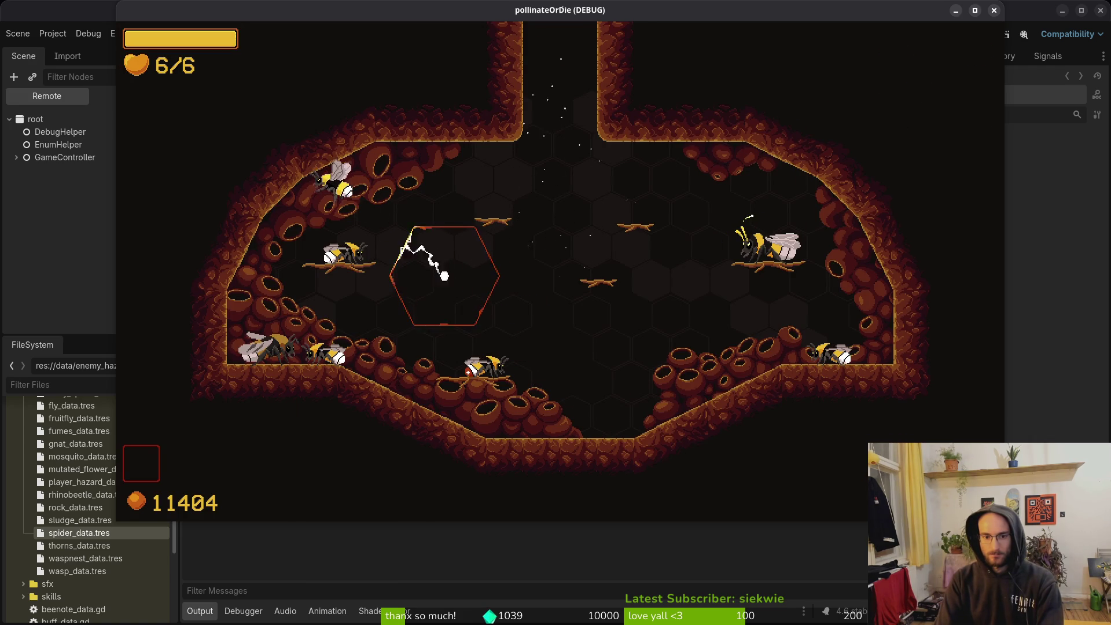
# Launch gauntlet level G1-0 from the level selector and fly the bee around the arena.
pyautogui.press('Right')
pyautogui.press('Up')
pyautogui.press('Return')
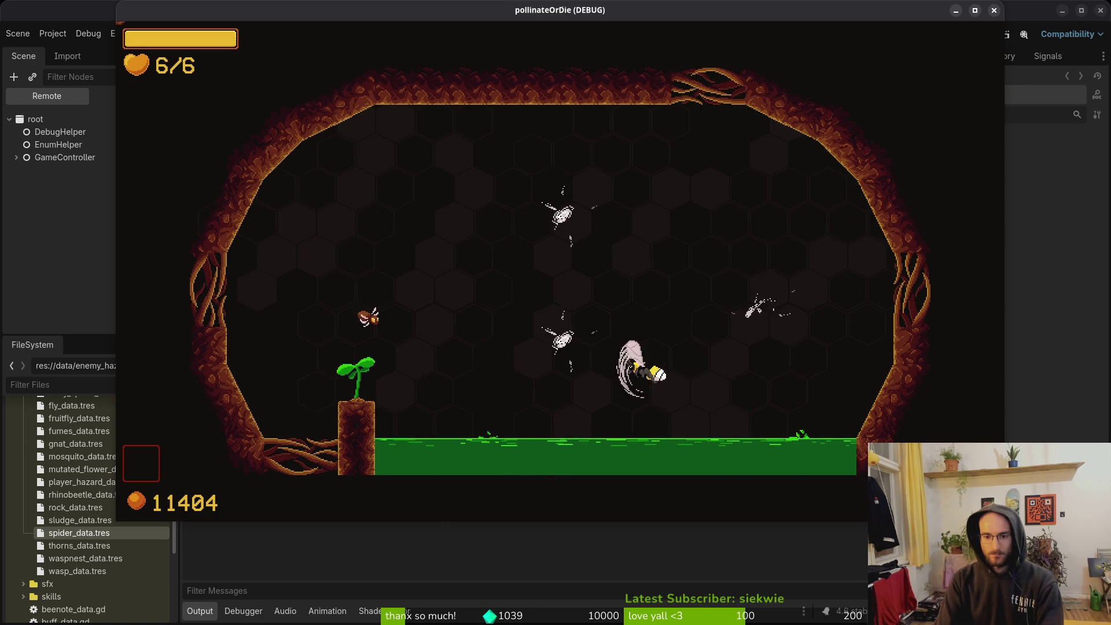
pyautogui.press('w')
pyautogui.press('s')
pyautogui.press('d')
# Attack enemies with the bee and shoot down the newly spawned wave.
pyautogui.press('w')
pyautogui.press('a')
pyautogui.press('s')
pyautogui.press('w')
pyautogui.press('a')
pyautogui.press('d')
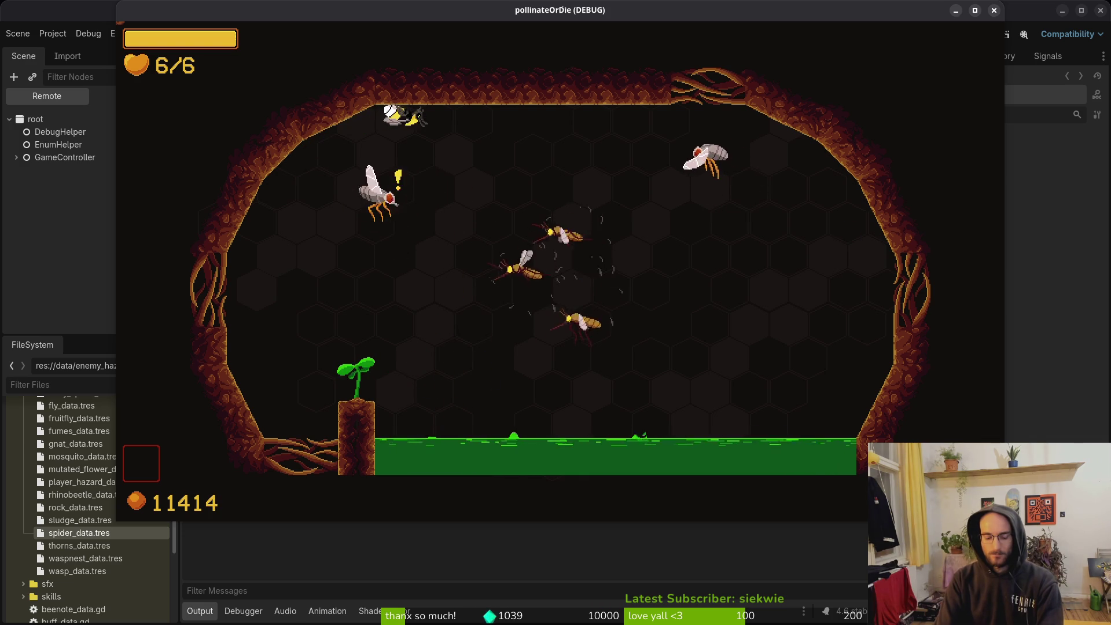
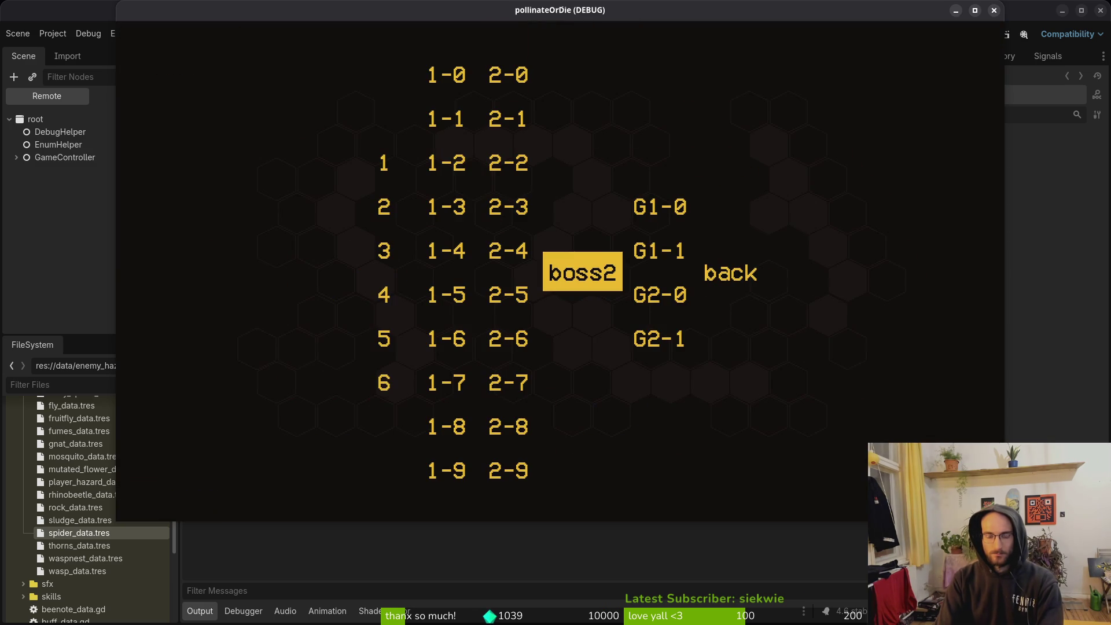
# Load the G2-0 gauntlet room from the debug level select and fly the bee to attack enemies near the branch.
pyautogui.press('Right')
pyautogui.press('Return')
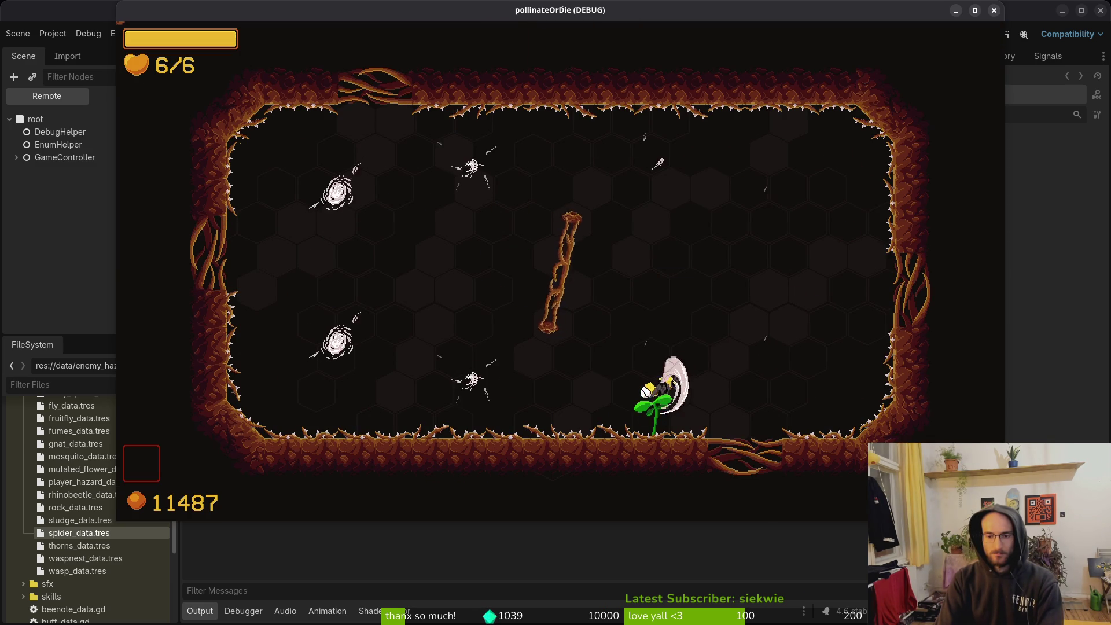
pyautogui.press('Up')
pyautogui.press('Left')
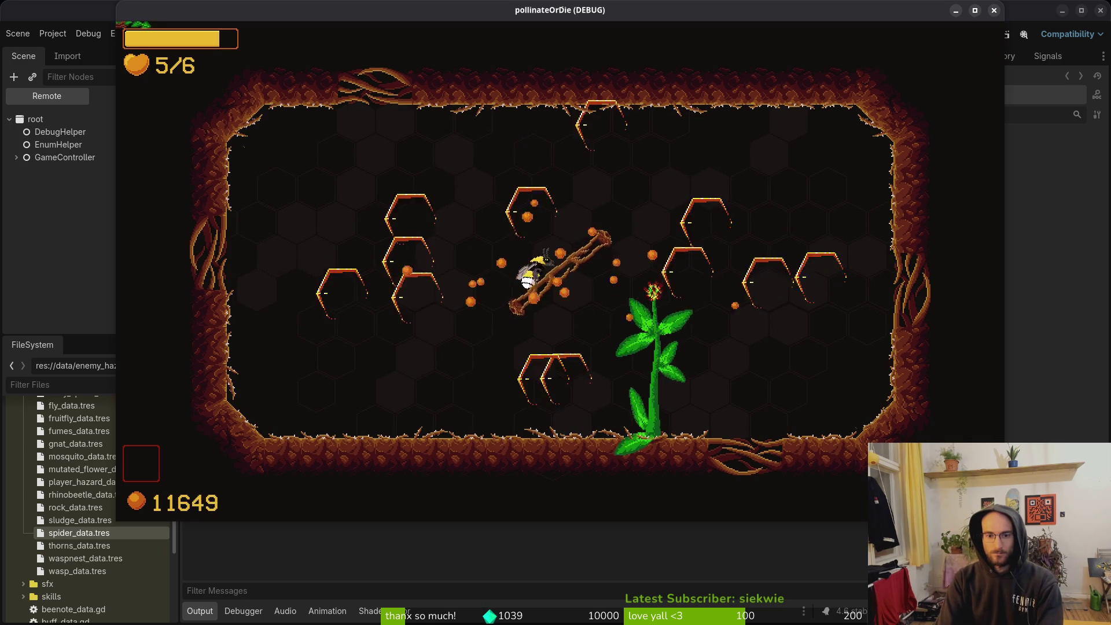
# Restart G2-0 from the pause menu's debug level select, then stop the game to return to the editor.
pyautogui.press('Escape')
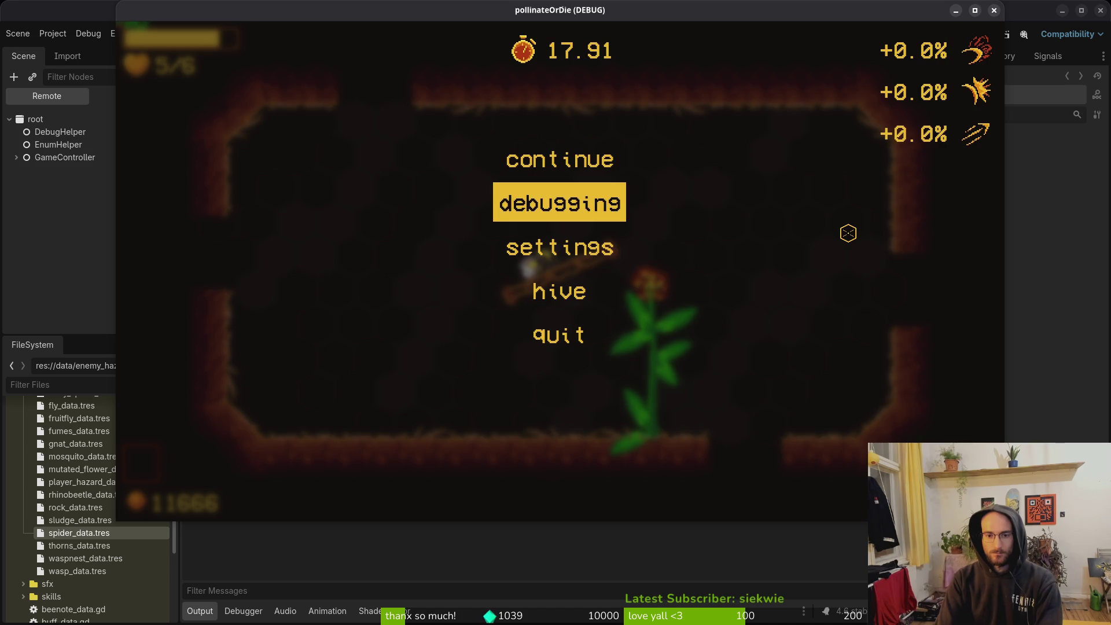
pyautogui.press('Escape')
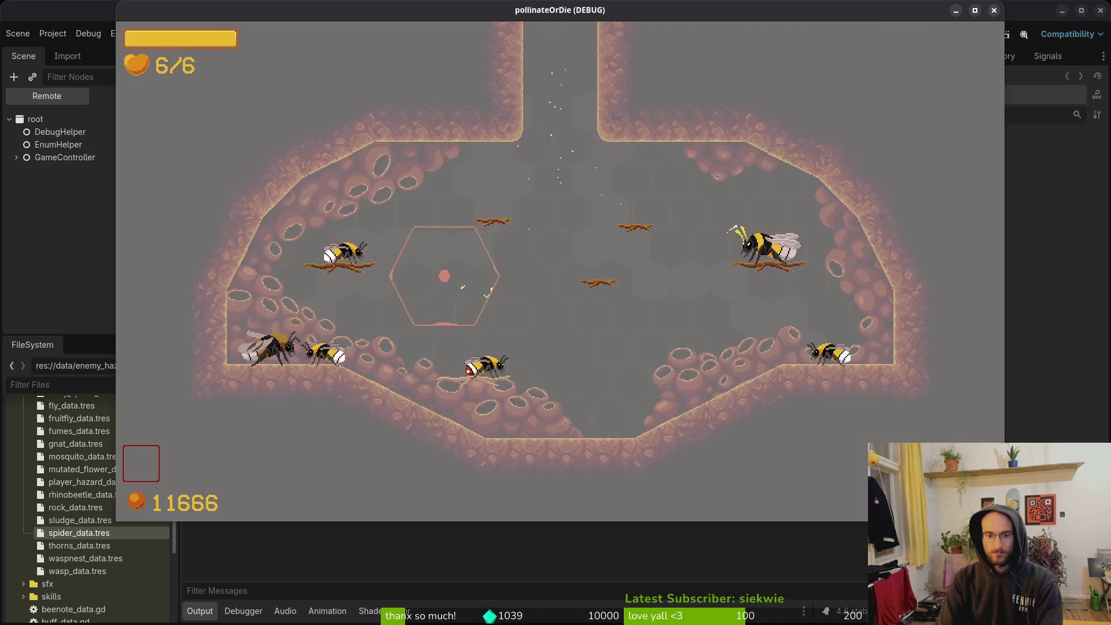
pyautogui.press('Right')
pyautogui.press('Return')
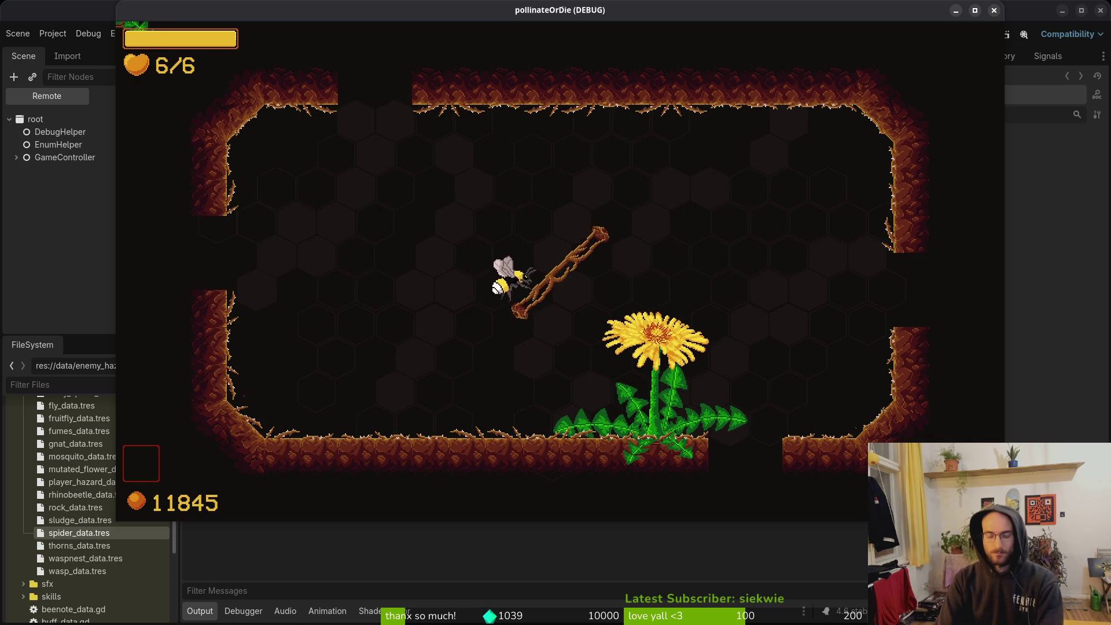
pyautogui.click(993, 9)
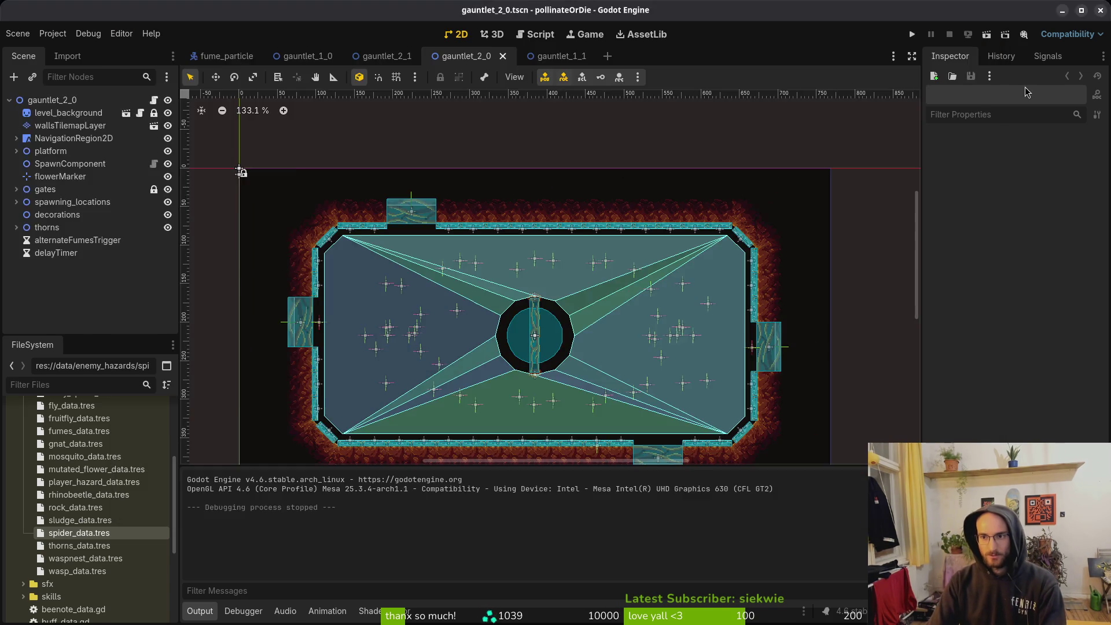
# Stage the changed gauntlet files in tig status, reviewing the gauntlet_2_0.tscn and gauntlet.gd diffs.
pyautogui.press('super+1')
pyautogui.write('tig status')
pyautogui.press('Return')
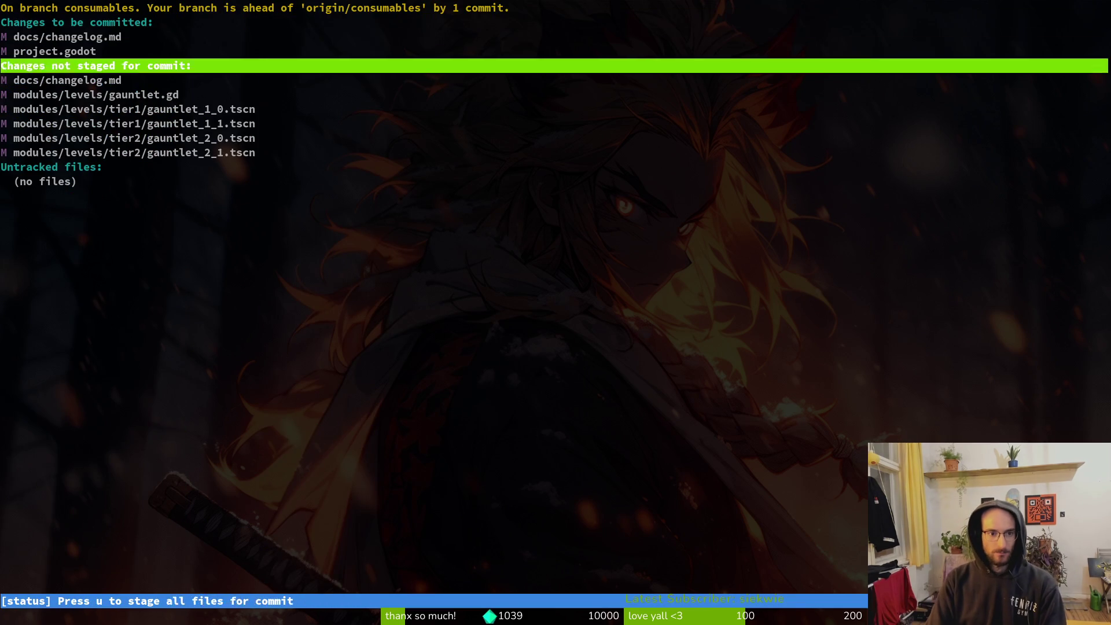
pyautogui.press('Down')
pyautogui.press('Down')
pyautogui.press('u')
pyautogui.press('Return')
pyautogui.press('u')
pyautogui.press('u')
pyautogui.press('u')
pyautogui.press('u')
pyautogui.press('u')
pyautogui.press('Up')
pyautogui.press('Up')
pyautogui.press('Up')
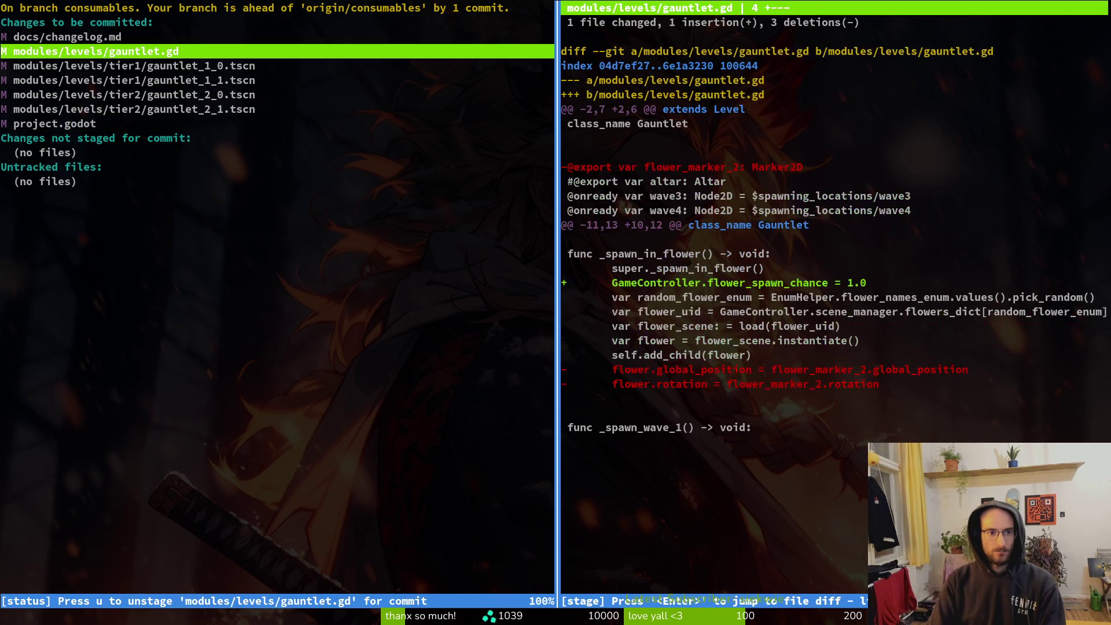
pyautogui.press('Down')
pyautogui.press('Down')
pyautogui.press('Down')
# Commit the staged changes as 'despawn fume projectiles when level cleared' and git push to the consumables branch.
pyautogui.write('q')
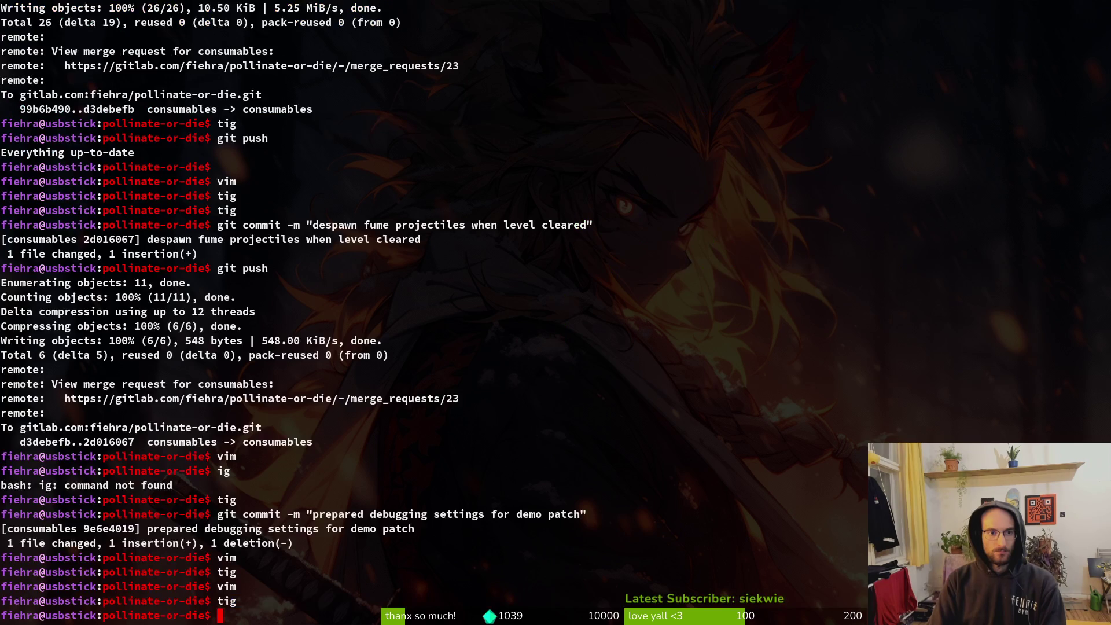
pyautogui.write('commit -m')
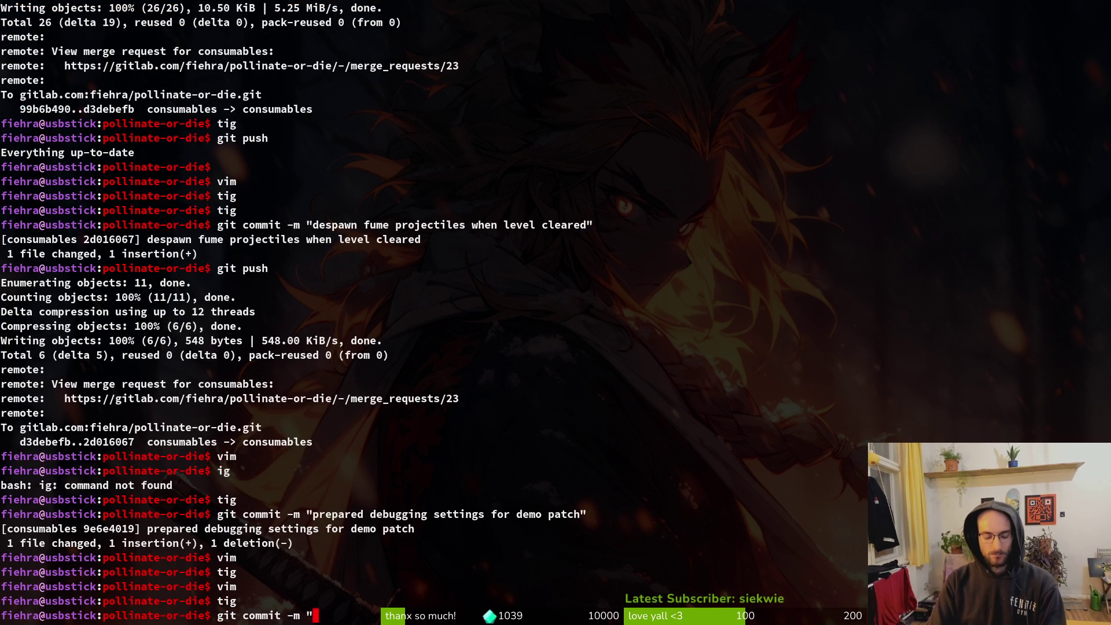
pyautogui.write('flower')
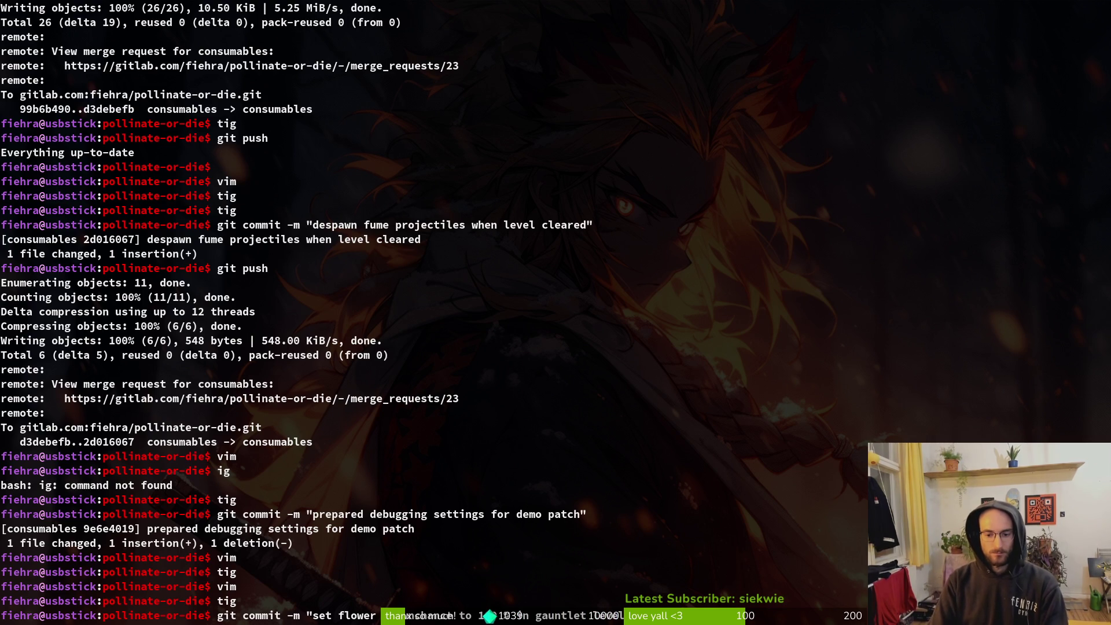
pyautogui.press('Return')
pyautogui.write('git push')
pyautogui.press('Return')
# Close the gauntlet_1_0, gauntlet_2_1, gauntlet_2_0 and gauntlet_1_1 scene tabs in Godot.
pyautogui.hotkey('alt', 'Tab')
pyautogui.middleClick(556, 55)
pyautogui.middleClick(463, 55)
pyautogui.middleClick(387, 55)
pyautogui.middleClick(306, 55)
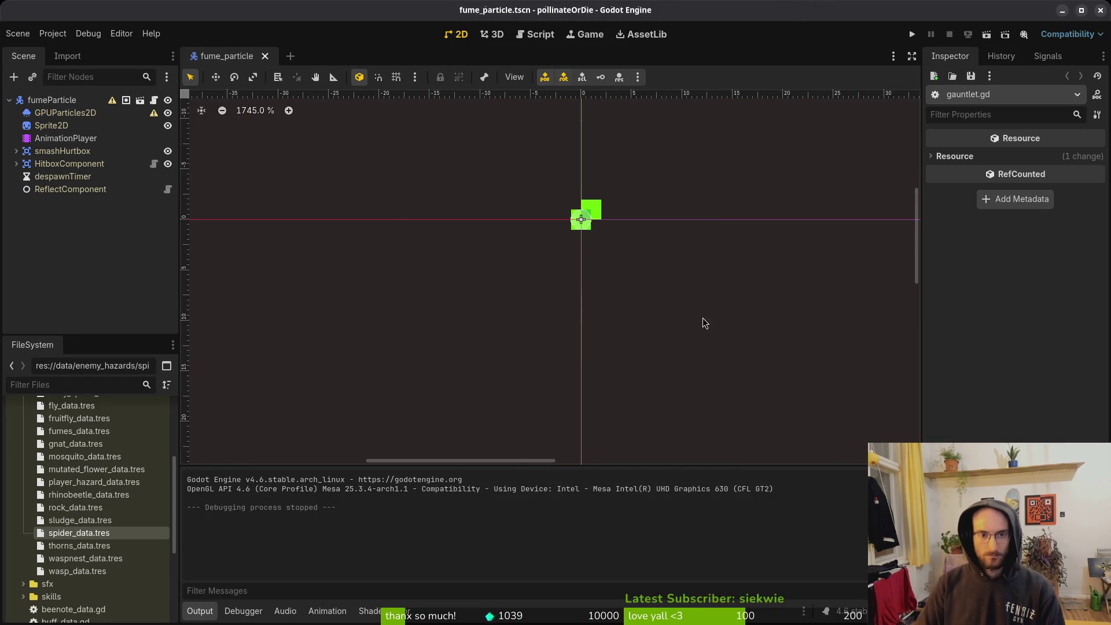
pyautogui.hotkey('alt', 'Tab')
pyautogui.hotkey('alt', 'Tab')
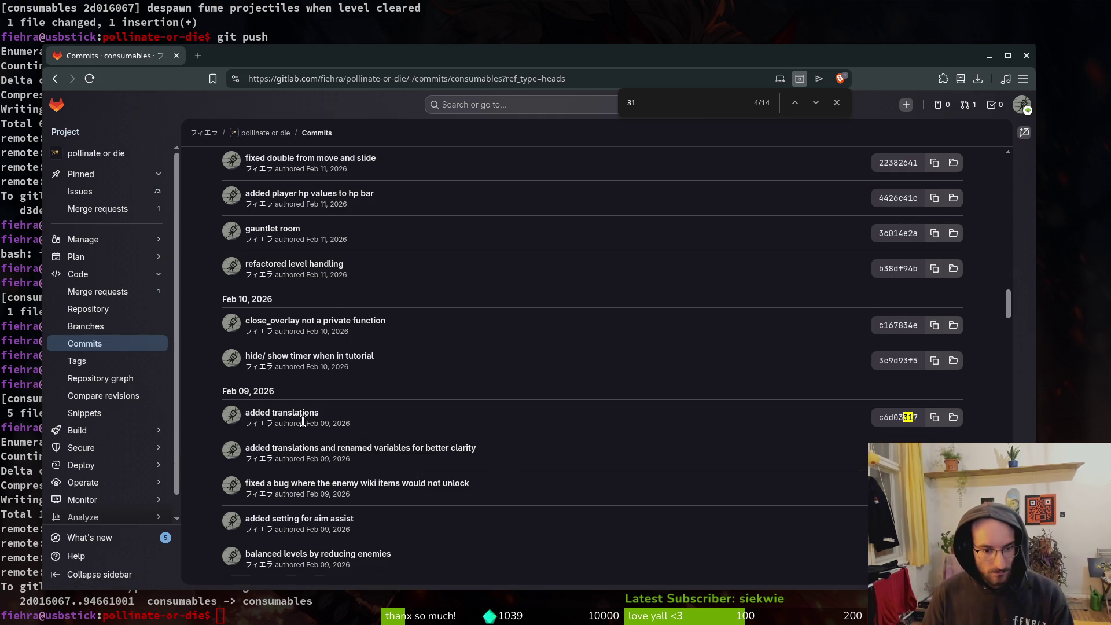
# Open docs/changelog.md in vim from the terminal.
pyautogui.click(292, 615)
pyautogui.write('vim')
pyautogui.press('Return')
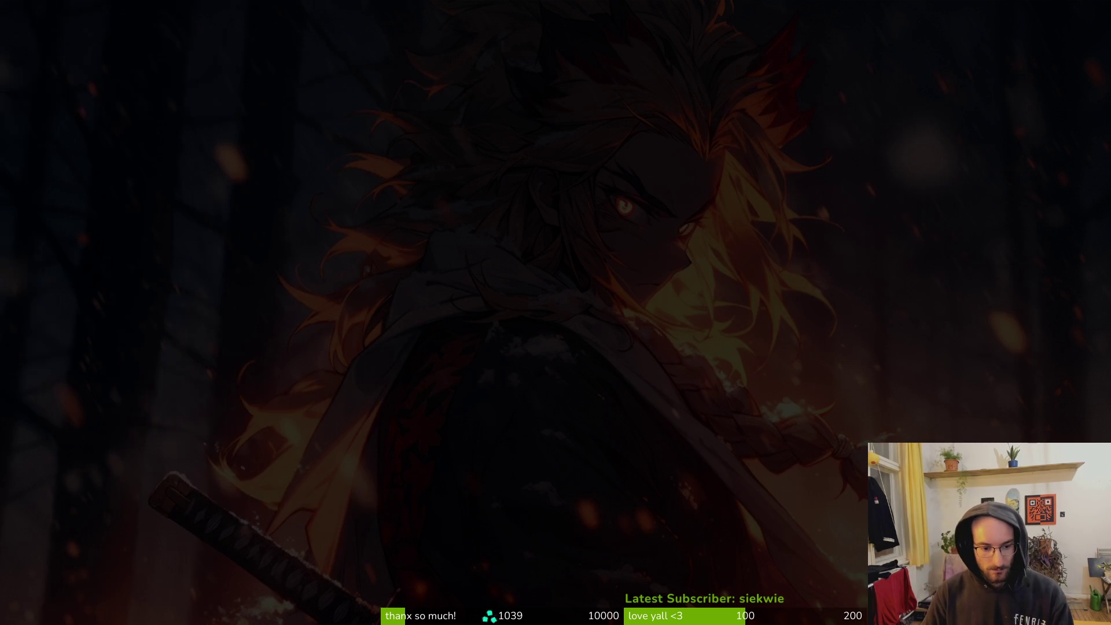
pyautogui.write('chalog')
pyautogui.press('Return')
# Duplicate the challenge rooms entry with a blank line between the copies.
pyautogui.press('j')
pyautogui.press('j')
pyautogui.press('j')
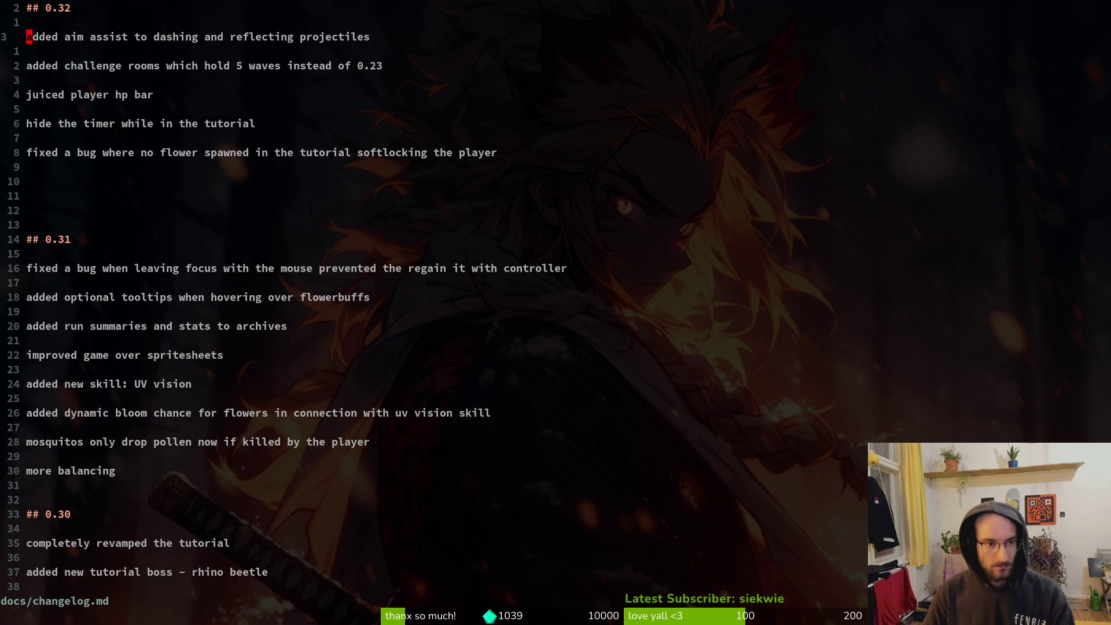
pyautogui.press('y')
pyautogui.press('y')
pyautogui.press('p')
pyautogui.hotkey('shift', 'o')
pyautogui.press('Escape')
pyautogui.press('j')
# Rewrite the duplicated entry to read 'polish language' and save the changelog.
pyautogui.press('i')
pyautogui.press('w')
pyautogui.press('Escape')
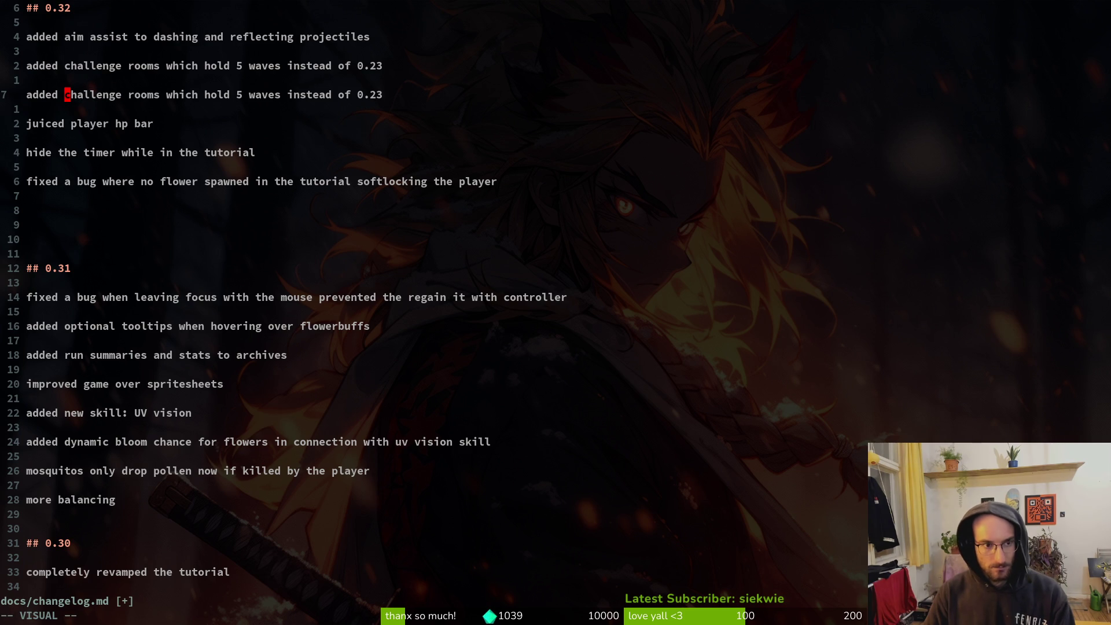
pyautogui.press('$')
pyautogui.write('cpolish lan')
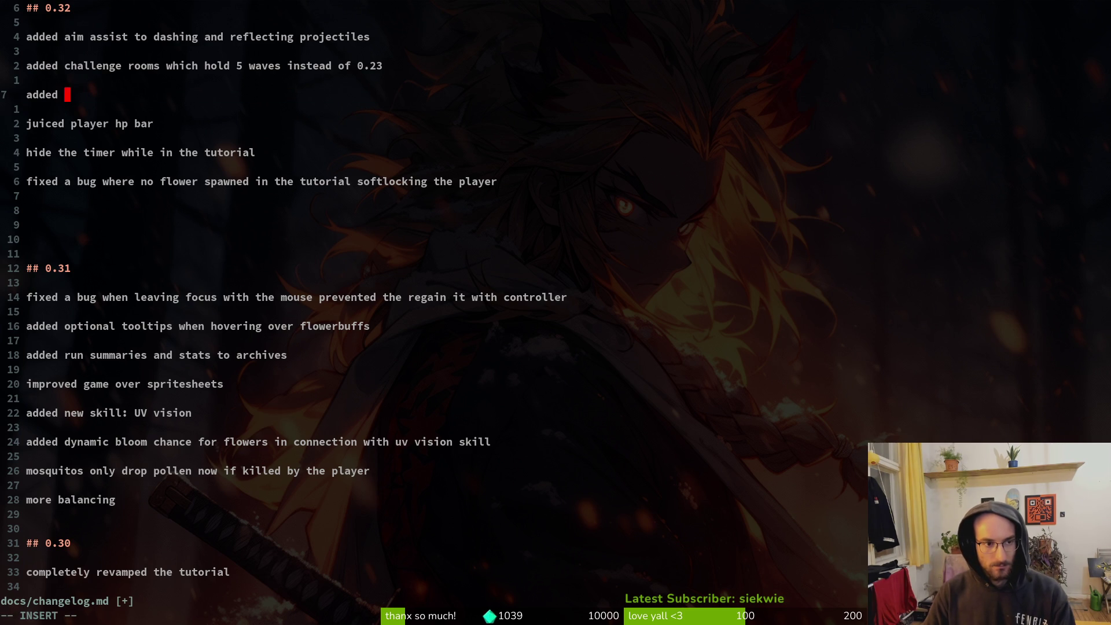
pyautogui.write('guage')
pyautogui.press('Escape')
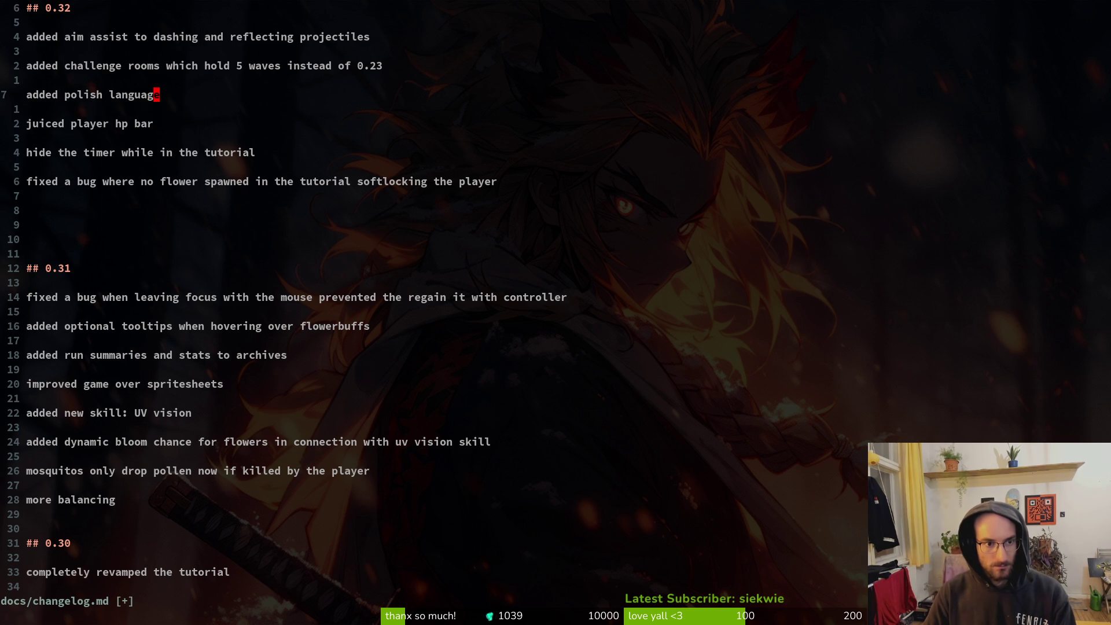
pyautogui.write(':w')
pyautogui.press('Return')
pyautogui.hotkey('alt', 'Tab')
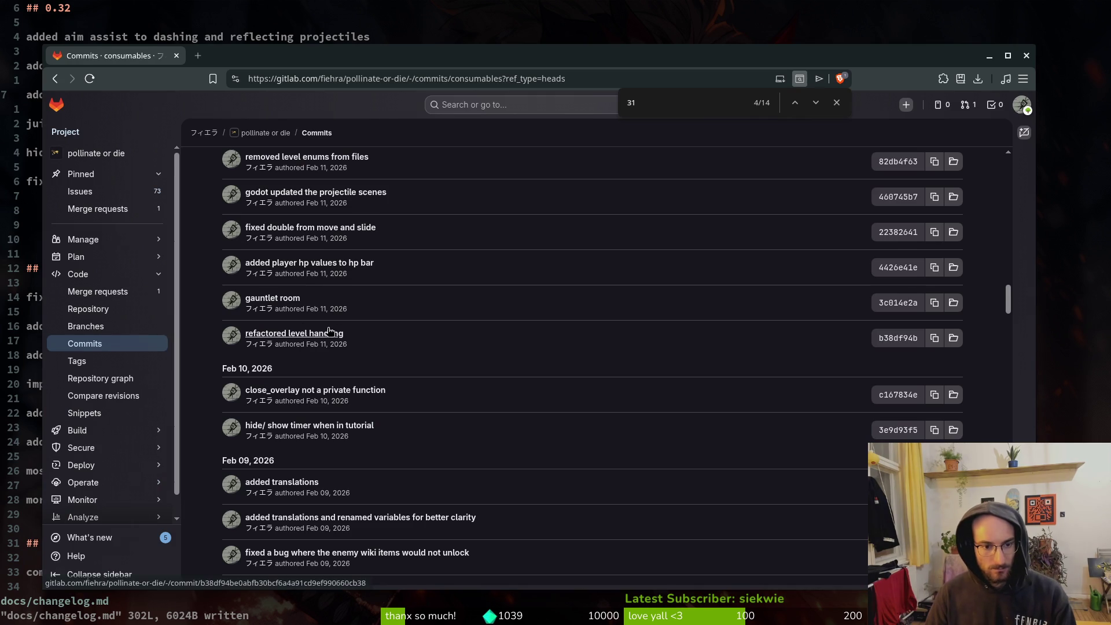
# Change the entry to 'polish translations' and save the changelog.
pyautogui.hotkey('alt', 'Tab')
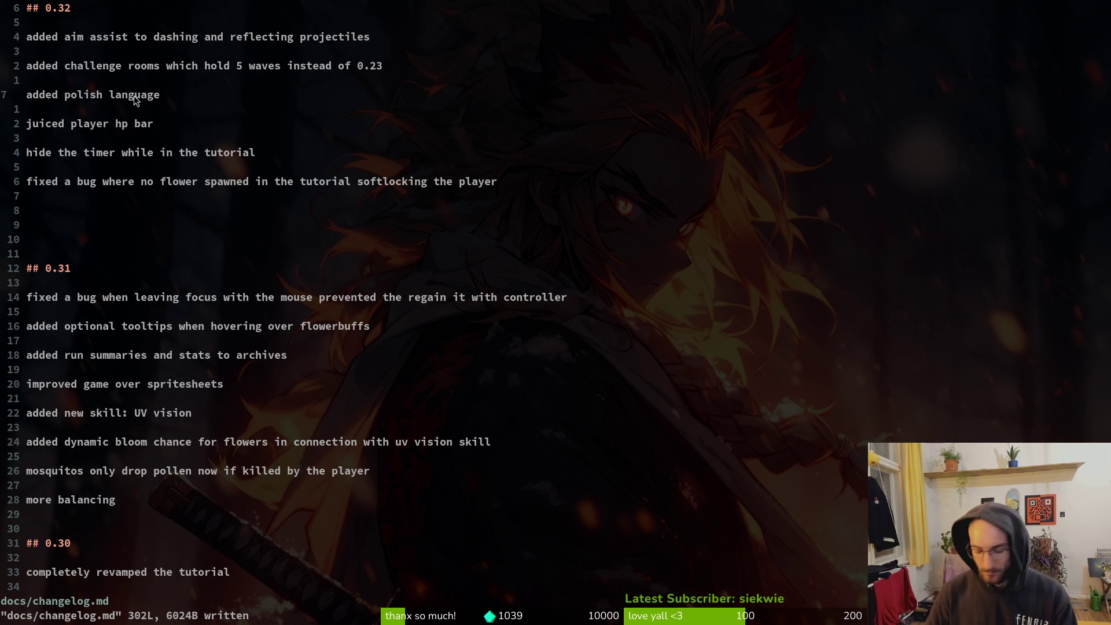
pyautogui.write('ciwtranslation')
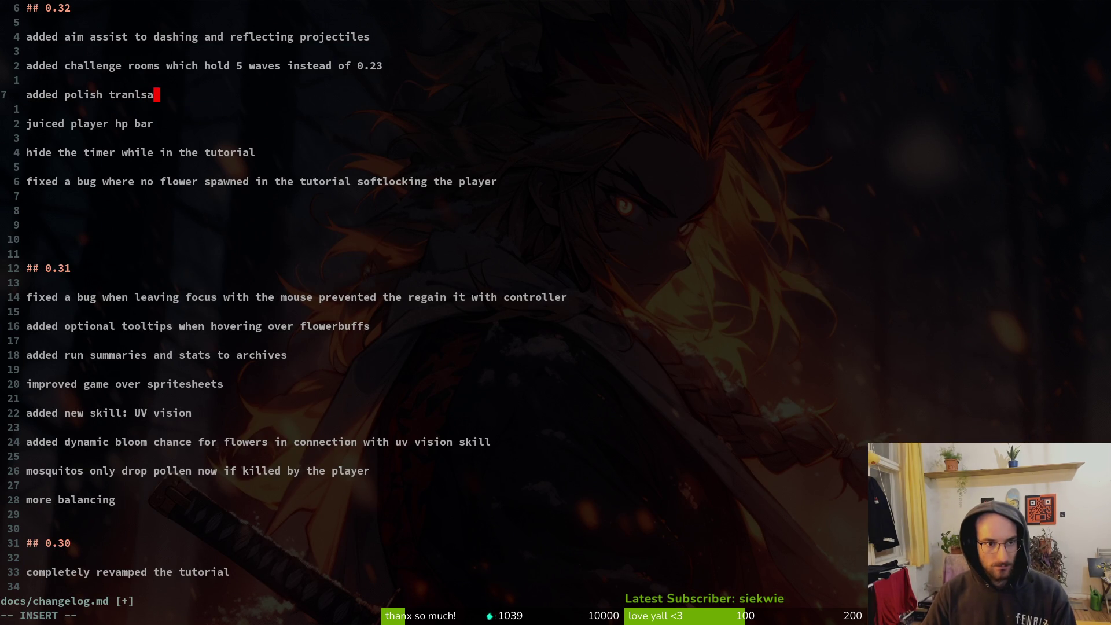
pyautogui.write('s')
pyautogui.press('Escape')
pyautogui.write(':w')
pyautogui.press('Return')
# After checking GitLab commits, add a 'revamped the fumes' entry below the polish translations line.
pyautogui.hotkey('alt', 'Tab')
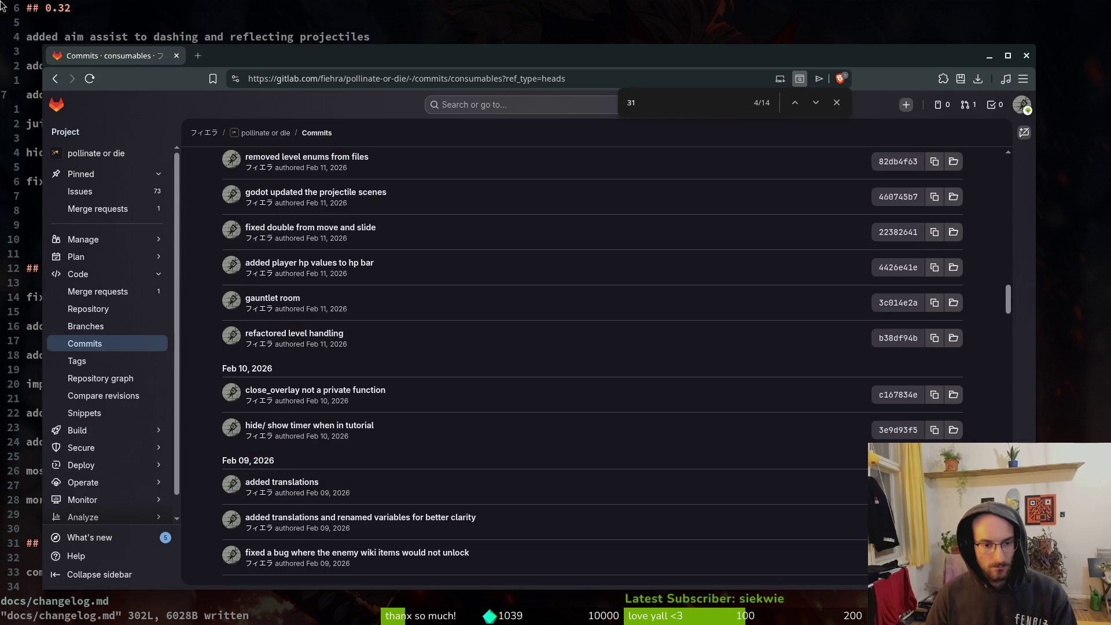
pyautogui.scroll(2, 309, 322)
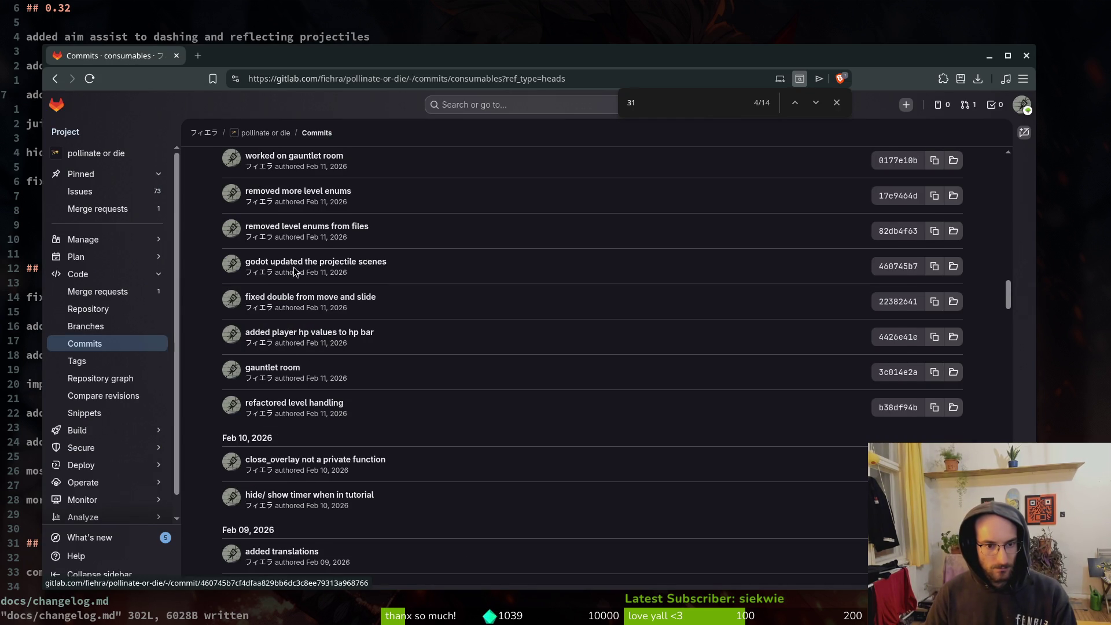
pyautogui.scroll(2, 295, 269)
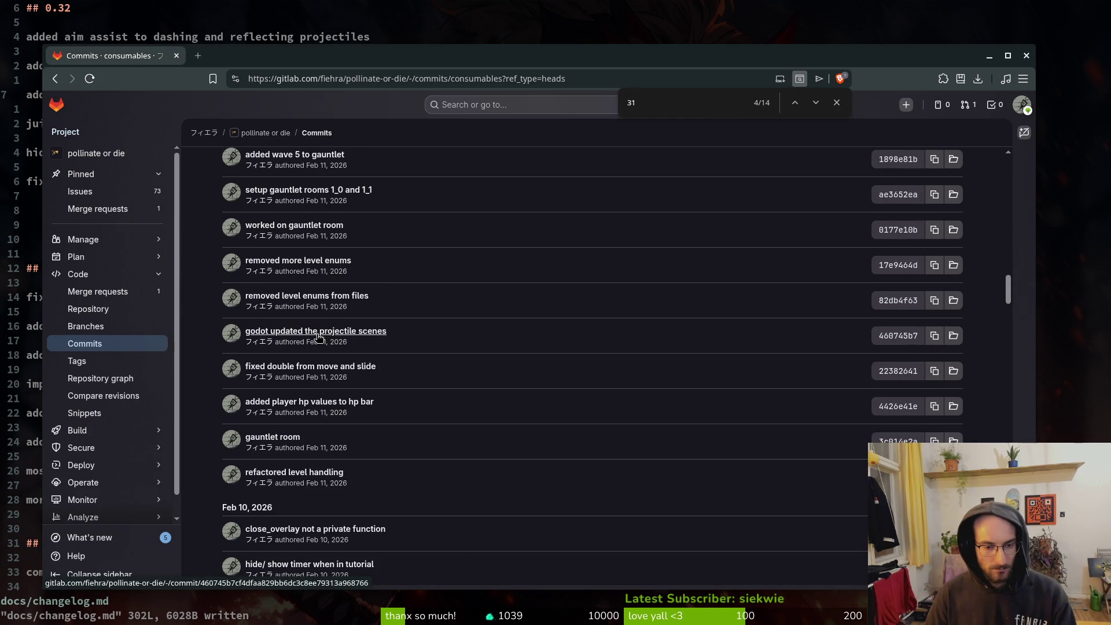
pyautogui.click(27, 70)
pyautogui.click(226, 139)
pyautogui.click(179, 123)
pyautogui.click(180, 96)
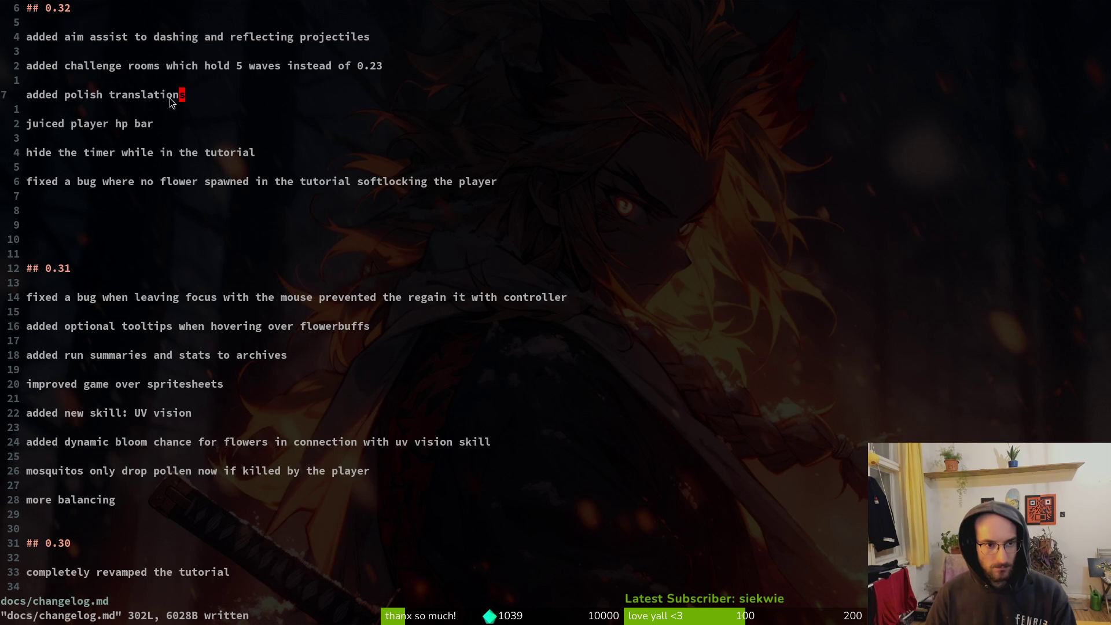
pyautogui.press('o')
pyautogui.press('Return')
pyautogui.press('Return')
pyautogui.press('BackSpace')
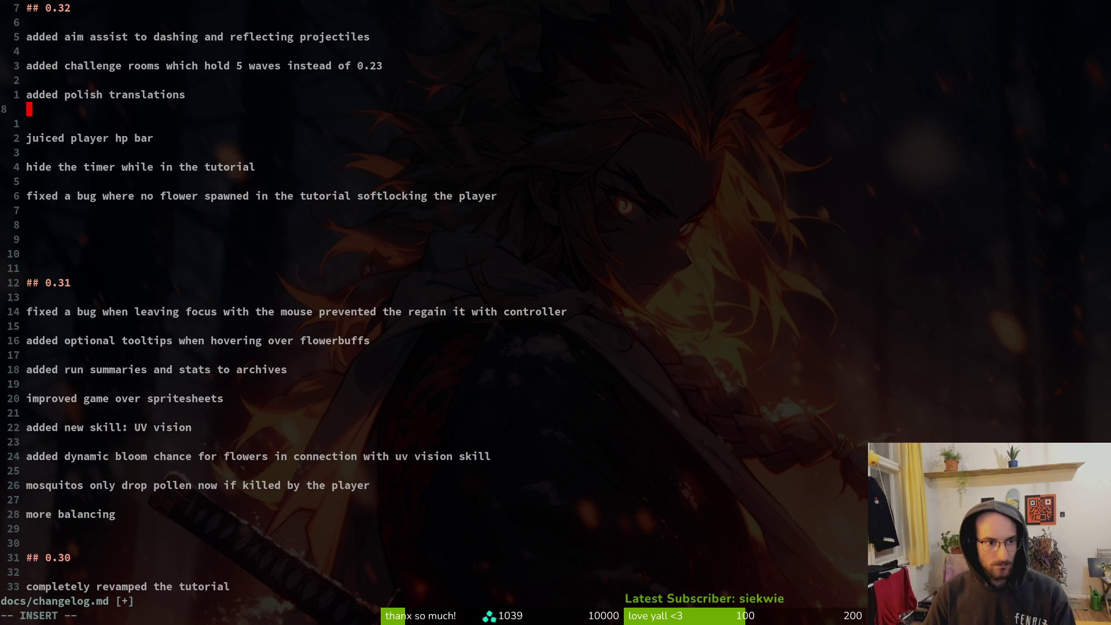
pyautogui.write('revampe')
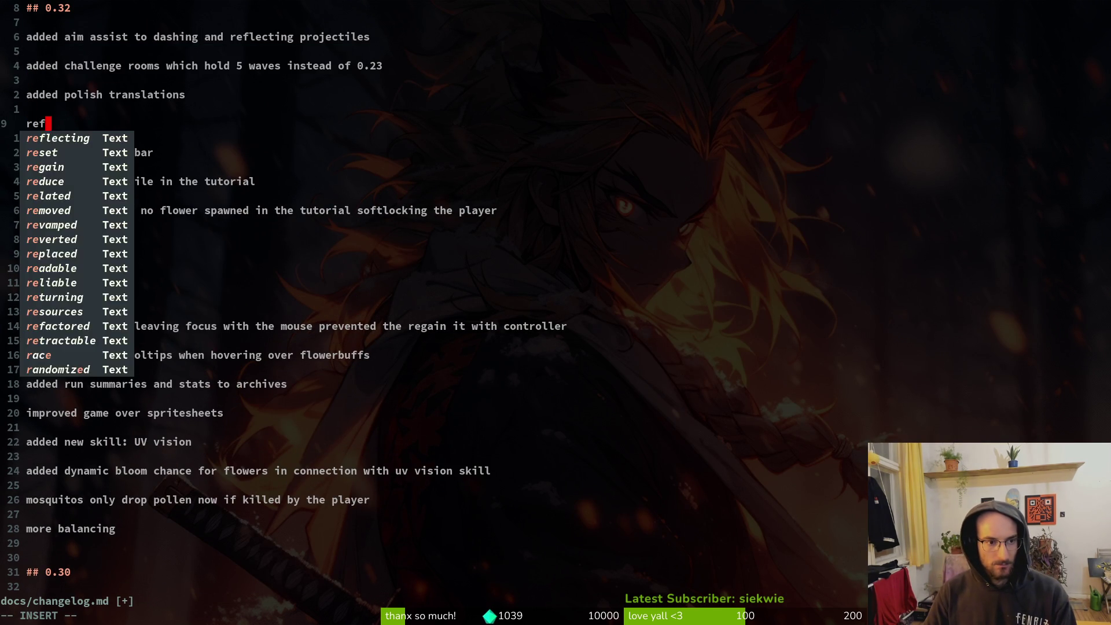
pyautogui.write('d t')
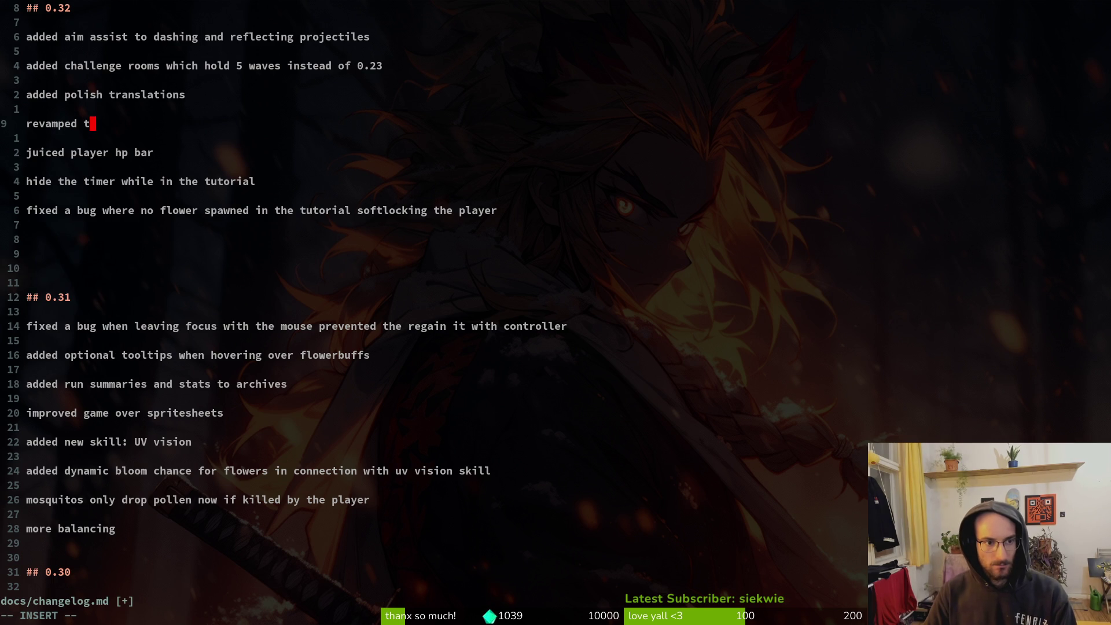
pyautogui.write('he fumes,')
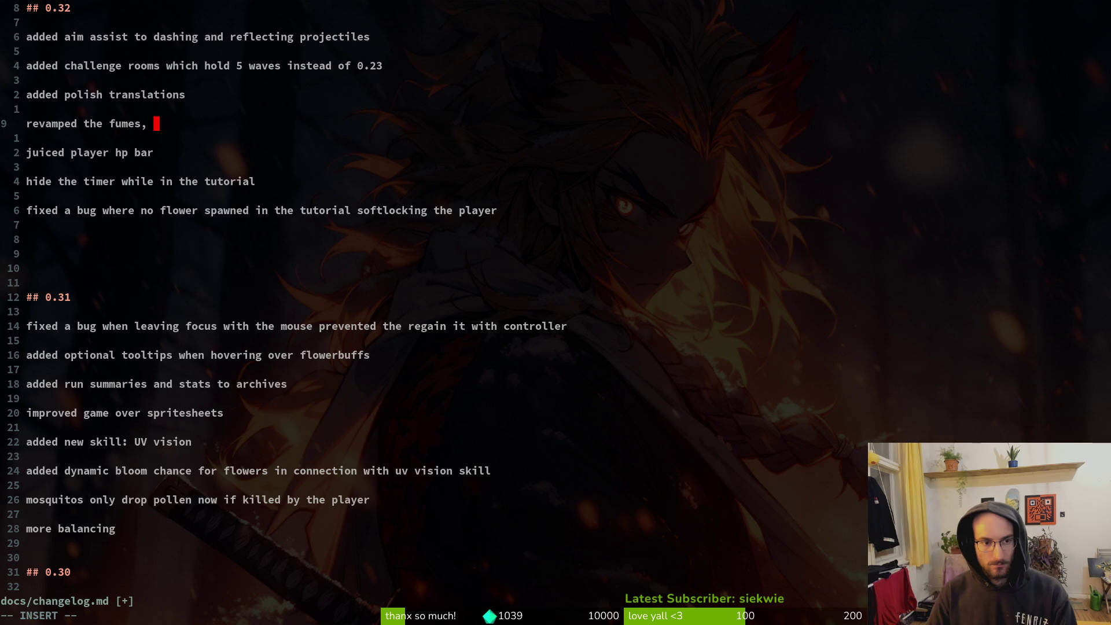
# Extend the fumes entry to include 'and projectiles', cross-checking the GitLab commit list.
pyautogui.hotkey('alt', 'Tab')
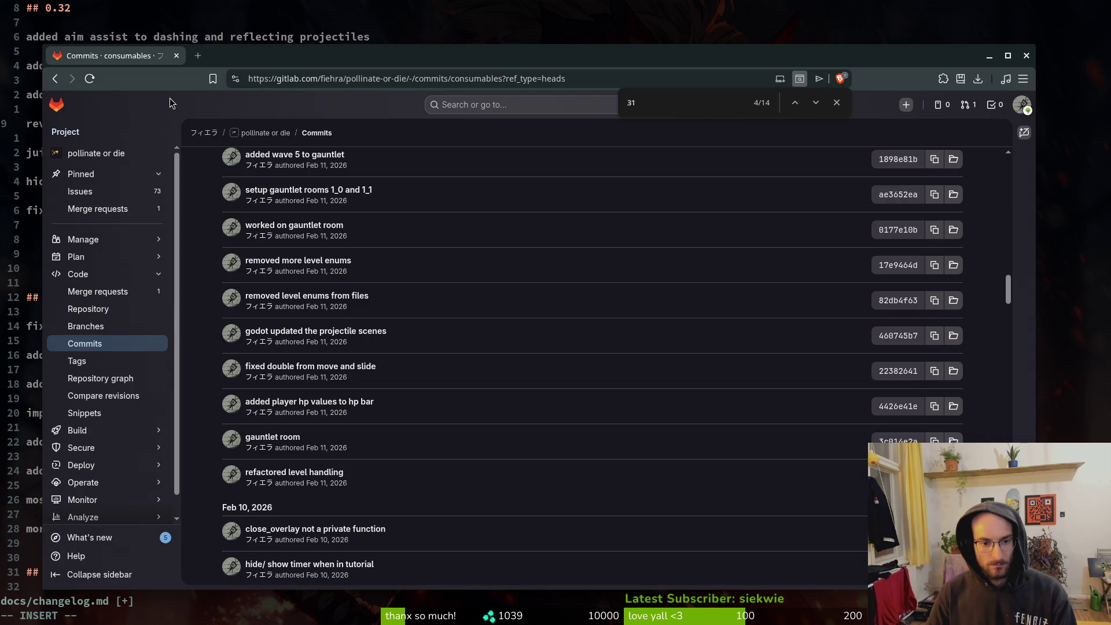
pyautogui.hotkey('alt', 'Tab')
pyautogui.write(',')
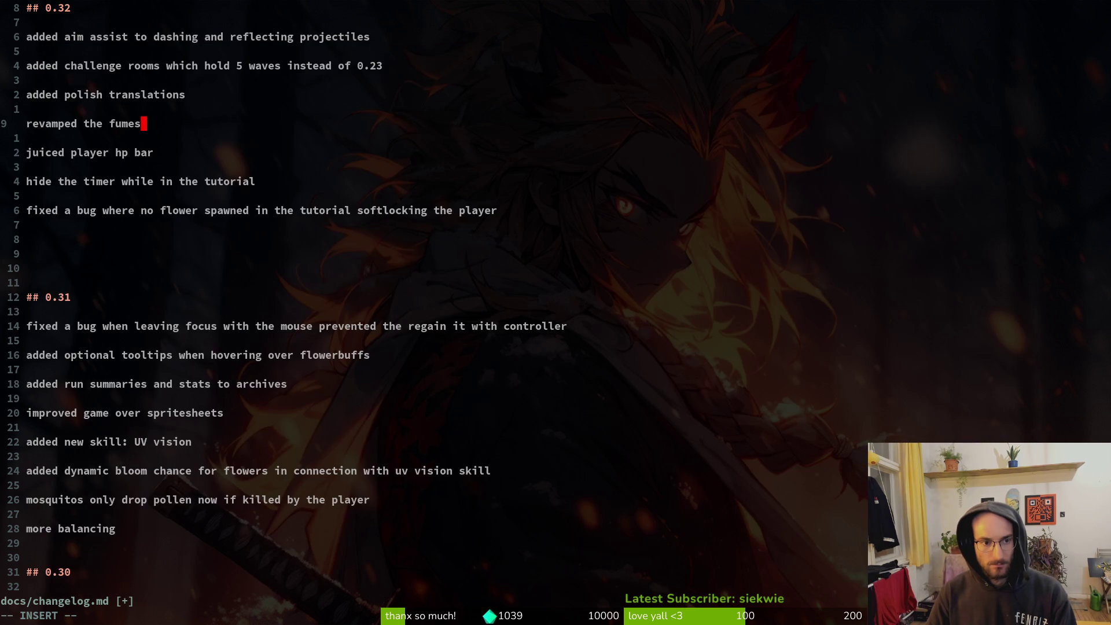
pyautogui.write('and projectiles')
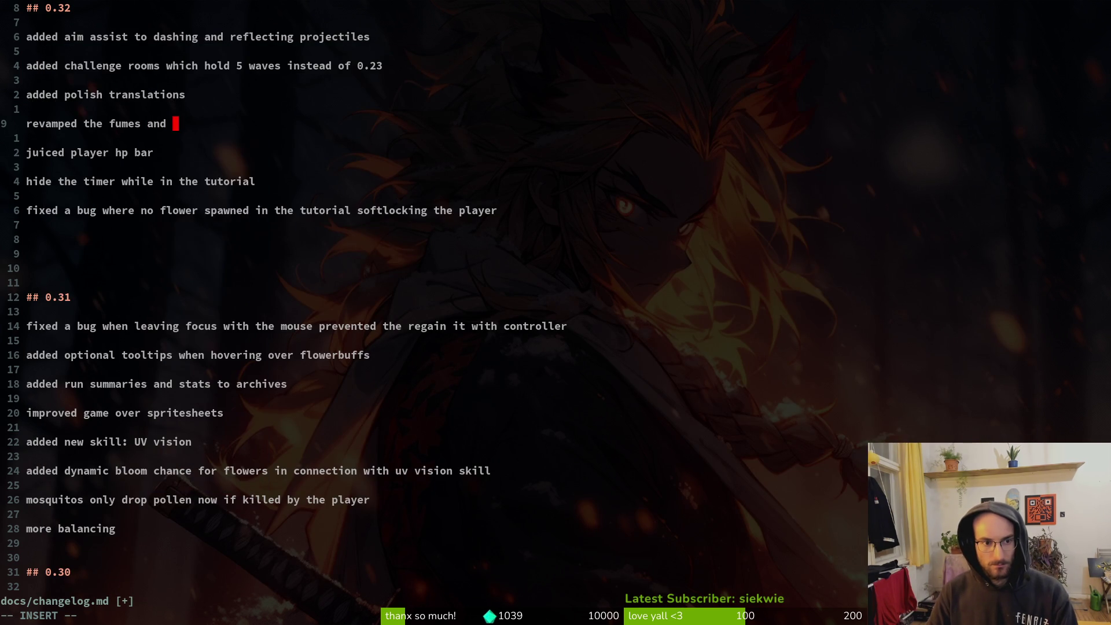
pyautogui.press('BackSpace')
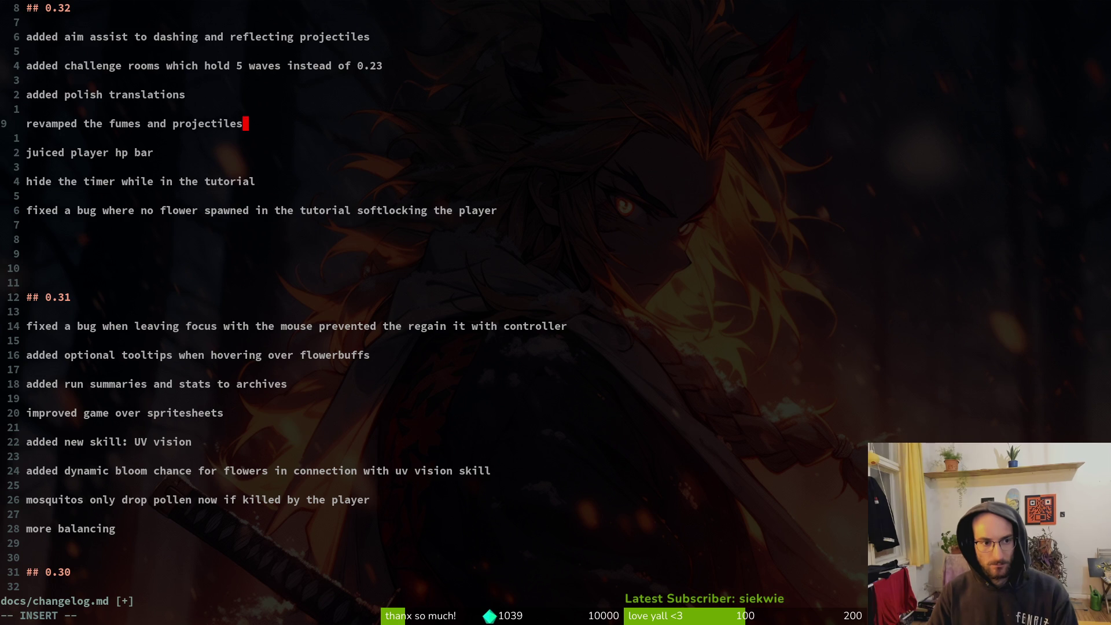
pyautogui.hotkey('alt', 'Tab')
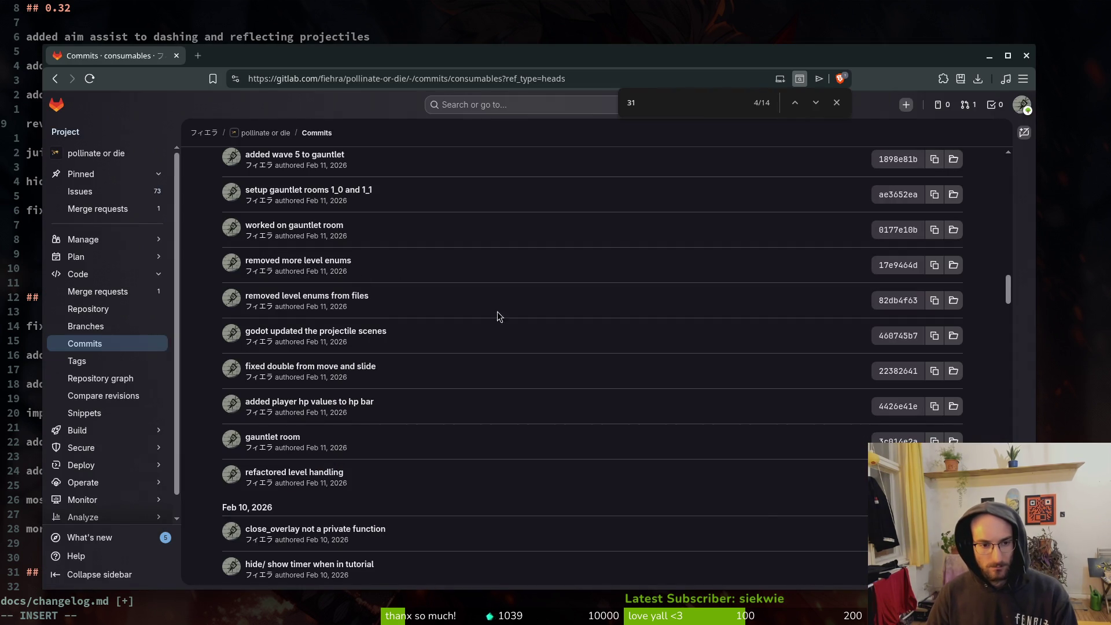
pyautogui.scroll(3, 575, 374)
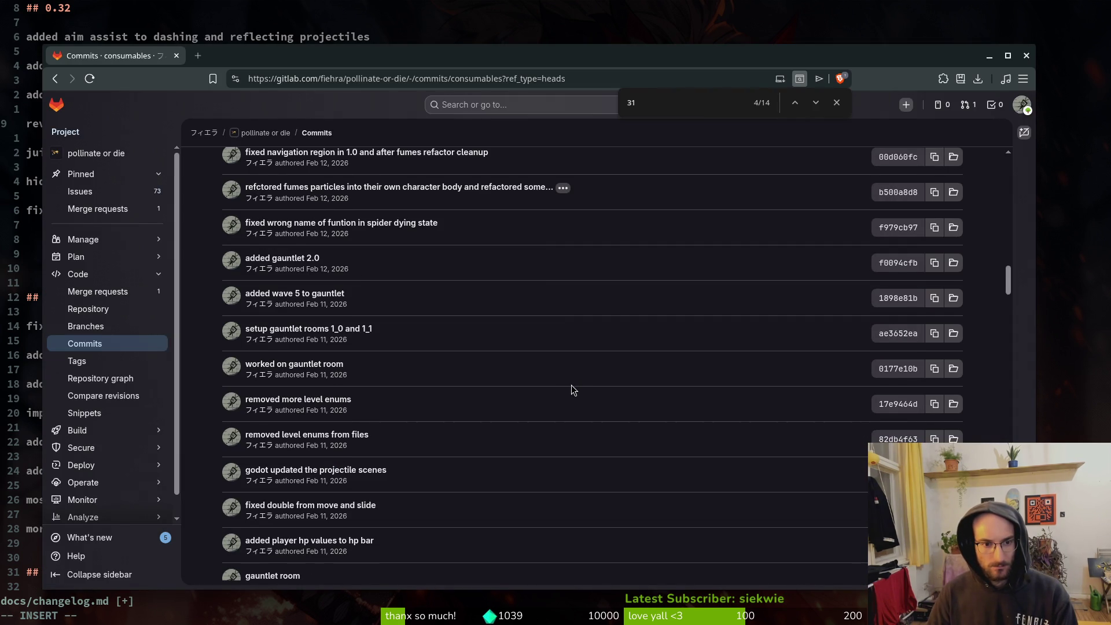
pyautogui.scroll(3, 569, 391)
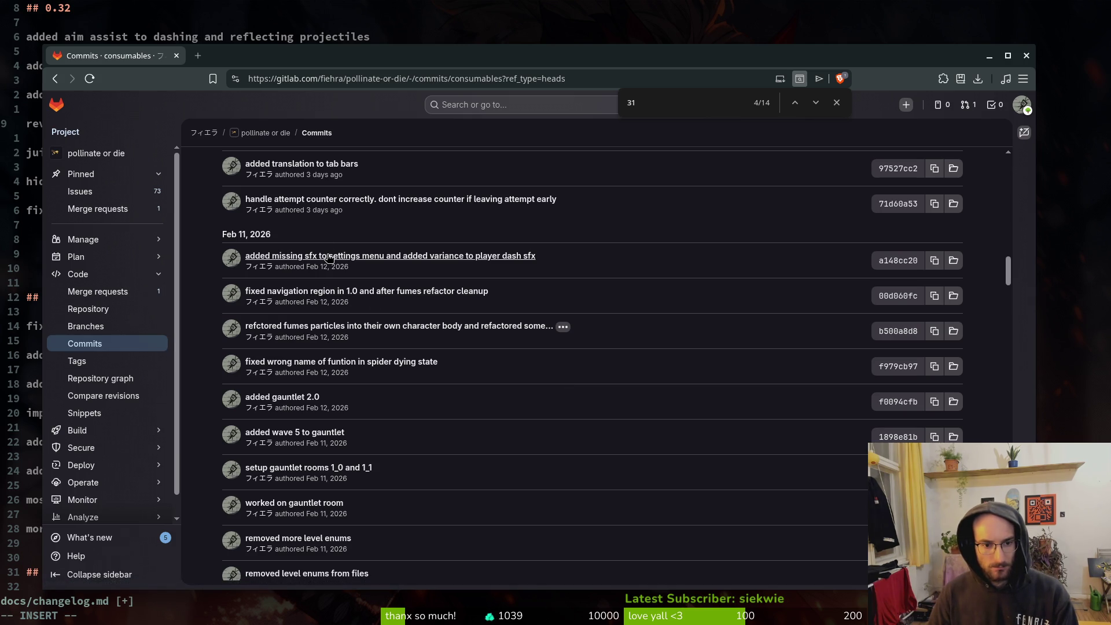
pyautogui.hotkey('alt', 'Tab')
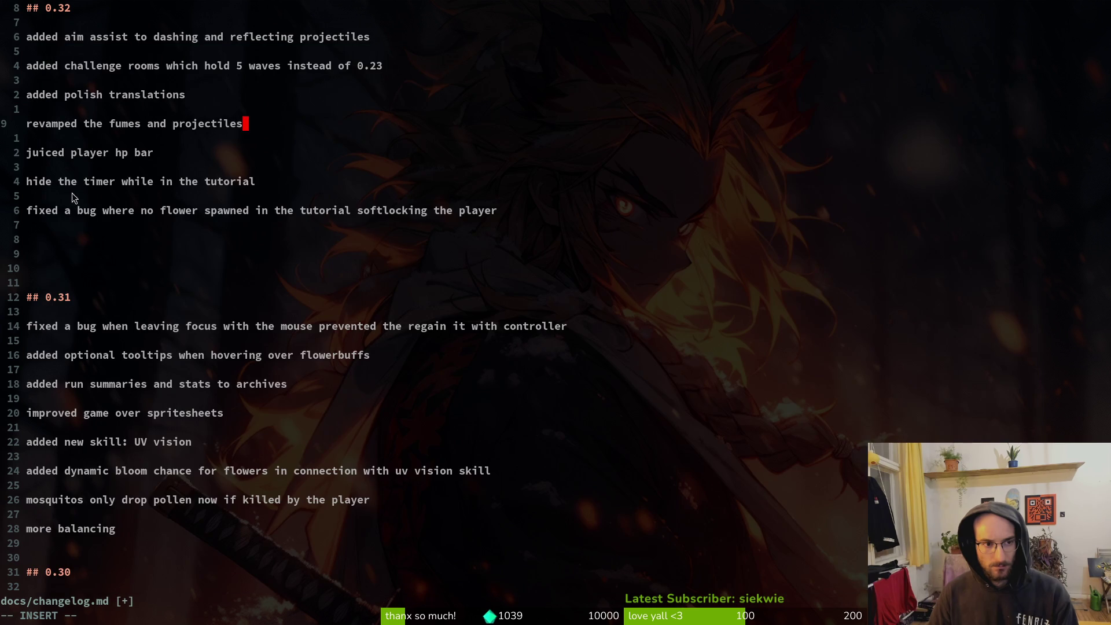
pyautogui.press('Return')
pyautogui.press('BackSpace')
pyautogui.press('Escape')
pyautogui.press('Escape')
# Open a blank line below the softlock bug entry and draft a game-crashing bug fix entry.
pyautogui.press('j')
pyautogui.press('j')
pyautogui.press('j')
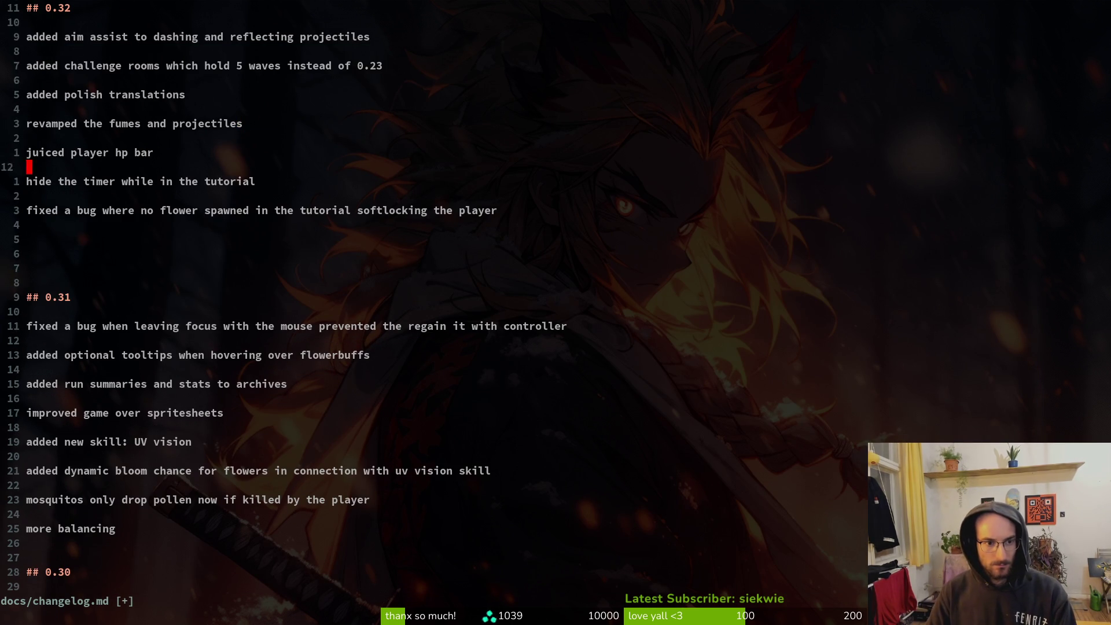
pyautogui.press('j')
pyautogui.press('j')
pyautogui.press('o')
pyautogui.press('Return')
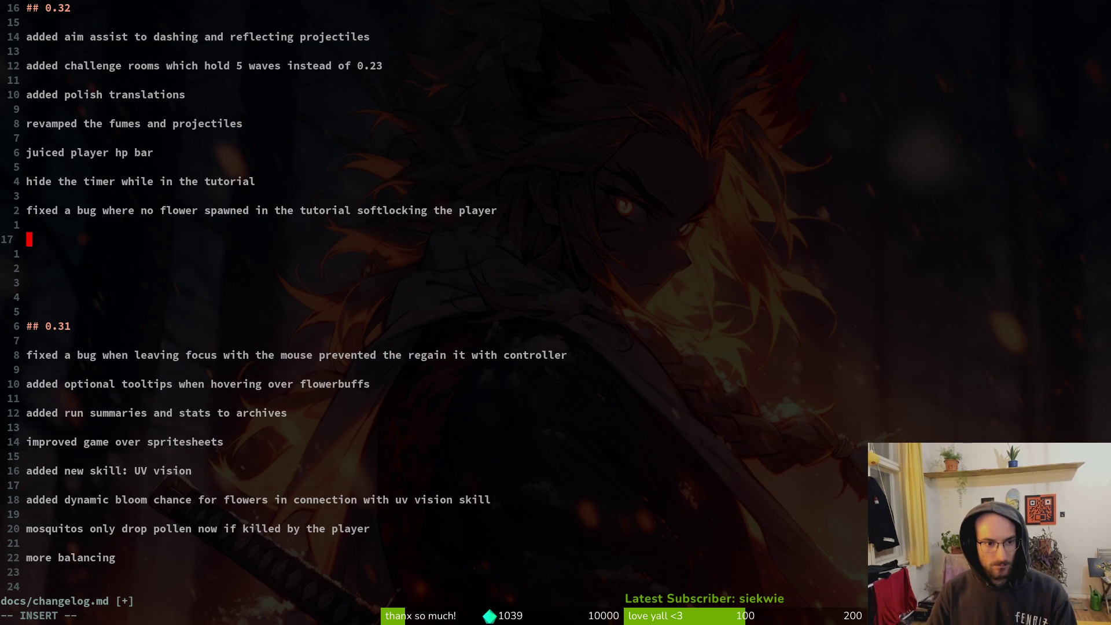
pyautogui.hotkey('alt', 'Tab')
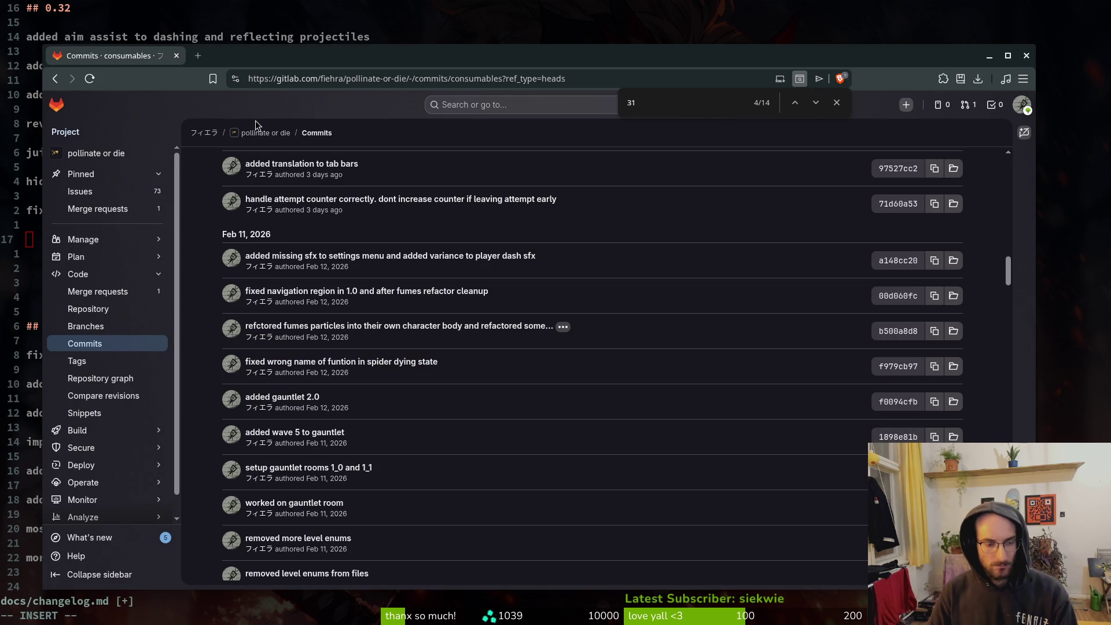
pyautogui.hotkey('alt', 'Tab')
pyautogui.write('fixed a game')
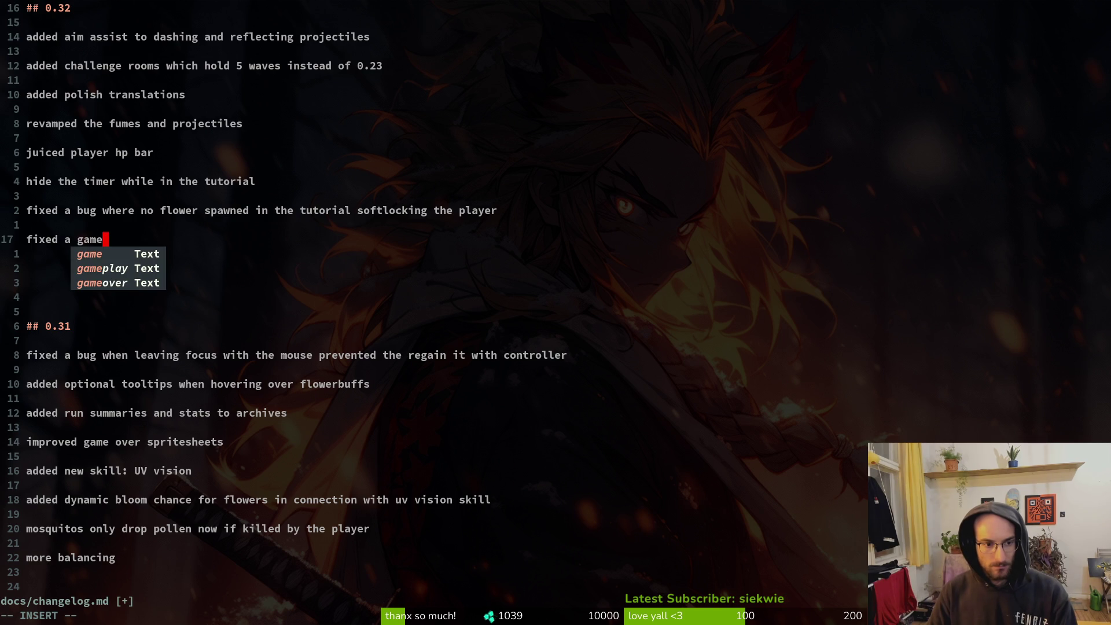
pyautogui.write('crashing')
pyautogui.press('BackSpace')
pyautogui.press('BackSpace')
pyautogui.press('BackSpace')
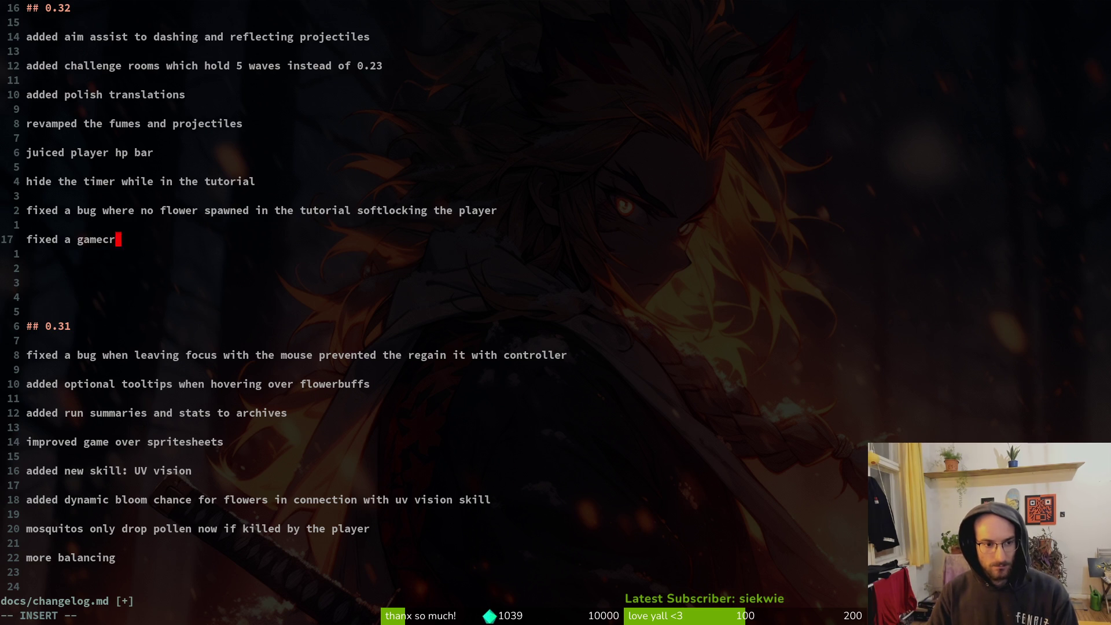
pyautogui.press('BackSpace')
pyautogui.press('BackSpace')
pyautogui.press('BackSpace')
pyautogui.write('c')
pyautogui.press('BackSpace')
pyautogui.write('gamecras')
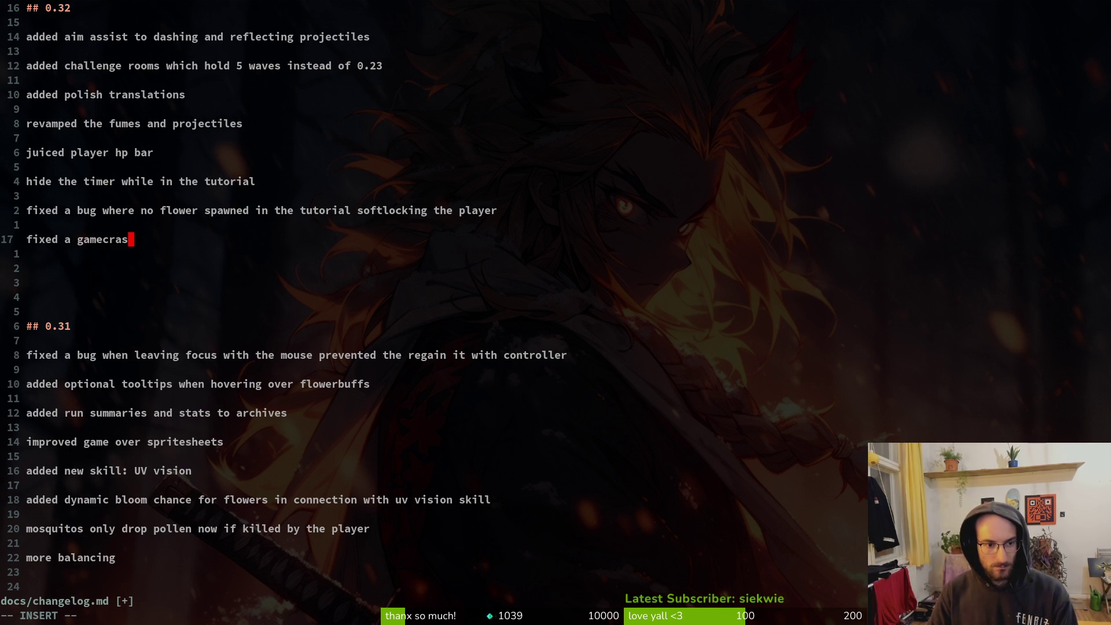
pyautogui.write('hing bug')
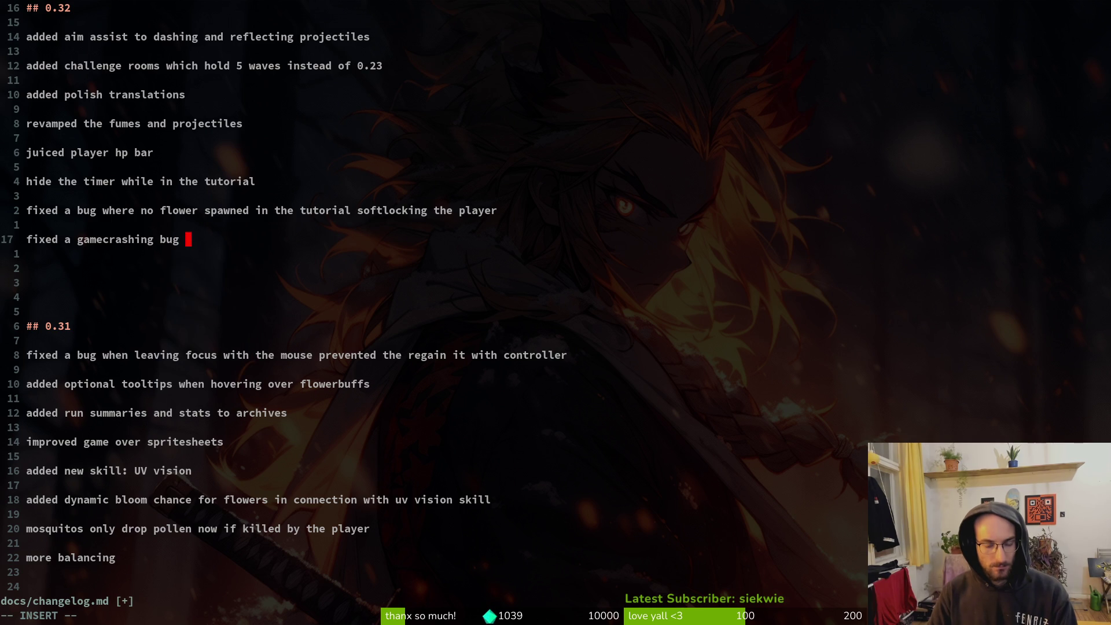
# Replace that draft with 'debugged the attempt counter' after rechecking the GitLab commits.
pyautogui.hotkey('alt', 'Tab')
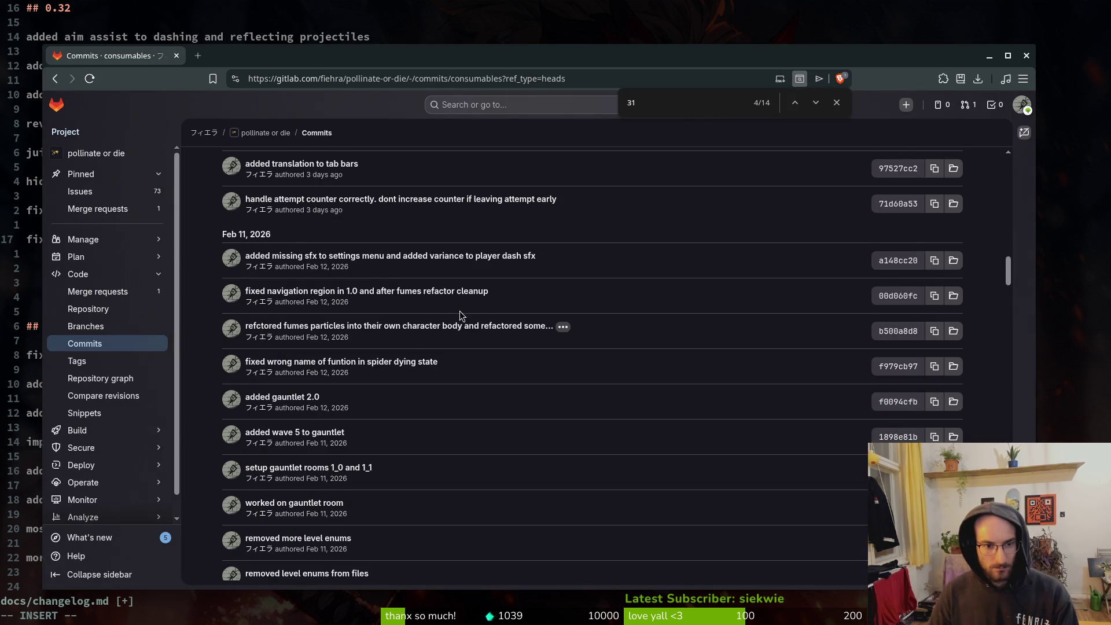
pyautogui.scroll(3, 264, 356)
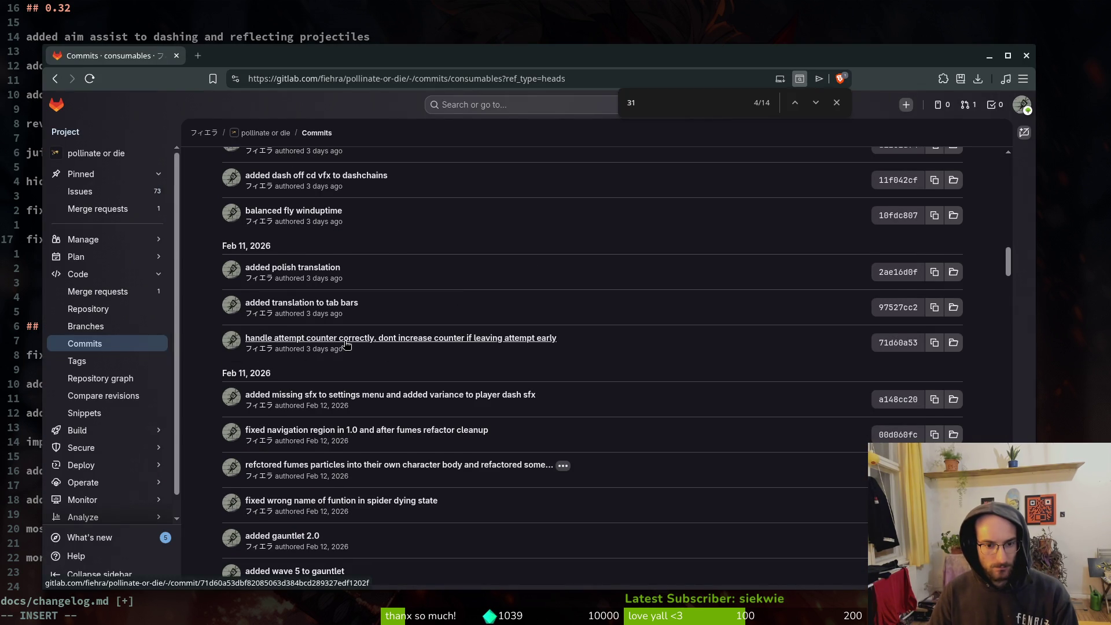
pyautogui.scroll(1, 388, 383)
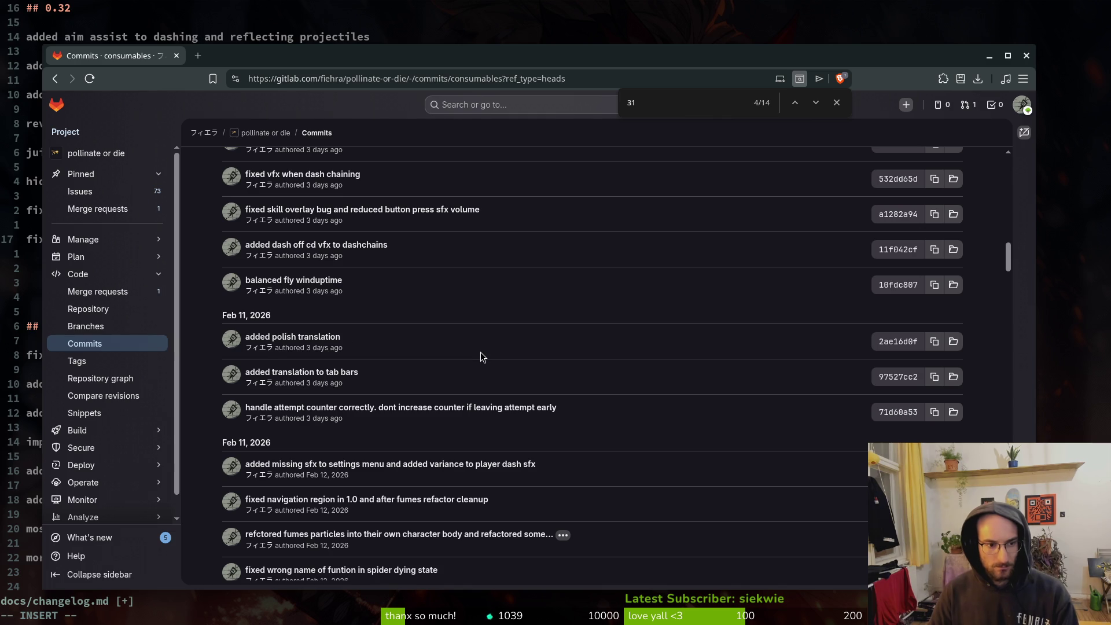
pyautogui.hotkey('alt', 'Tab')
pyautogui.press('BackSpace')
pyautogui.press('BackSpace')
pyautogui.press('BackSpace')
pyautogui.press('BackSpace')
pyautogui.press('BackSpace')
pyautogui.press('BackSpace')
pyautogui.write('debugged the attempt counter')
# Add a new line below the attempt counter entry and, after consulting GitLab, bring up the project file finder from insert mode.
pyautogui.press('Return')
pyautogui.press('Return')
pyautogui.hotkey('alt', 'Tab')
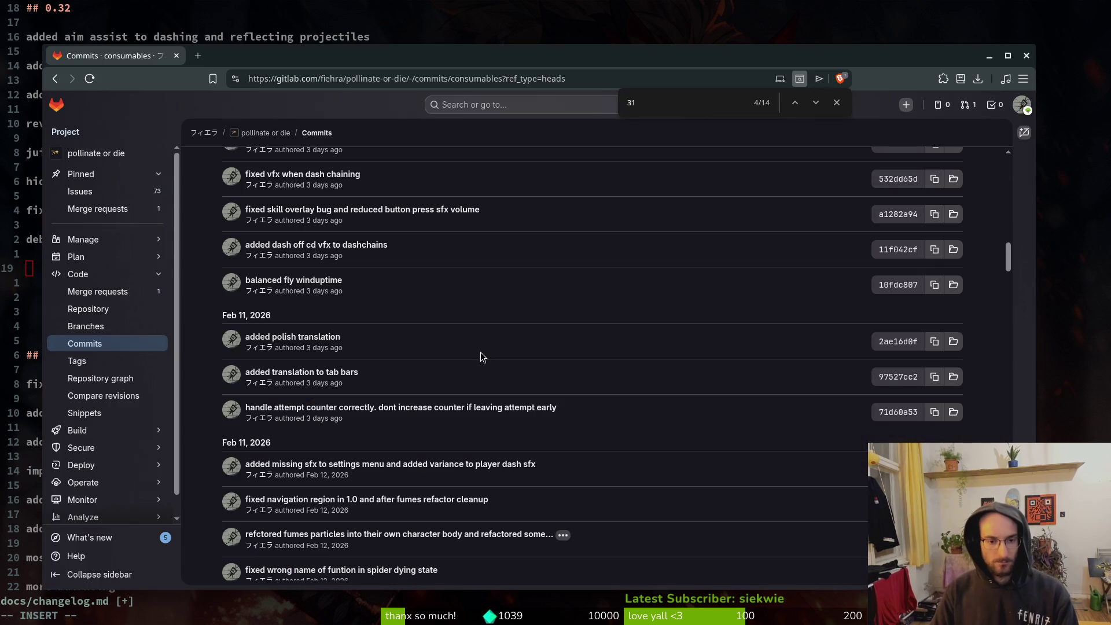
pyautogui.scroll(3, 666, 354)
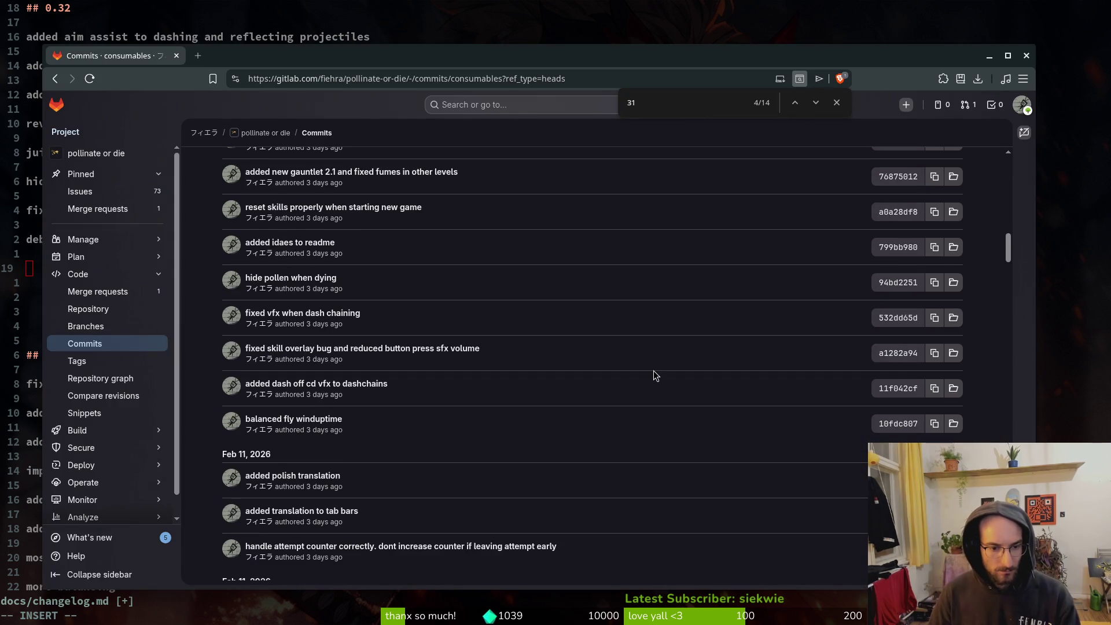
pyautogui.hotkey('alt', 'Tab')
pyautogui.hotkey('alt', 'Tab')
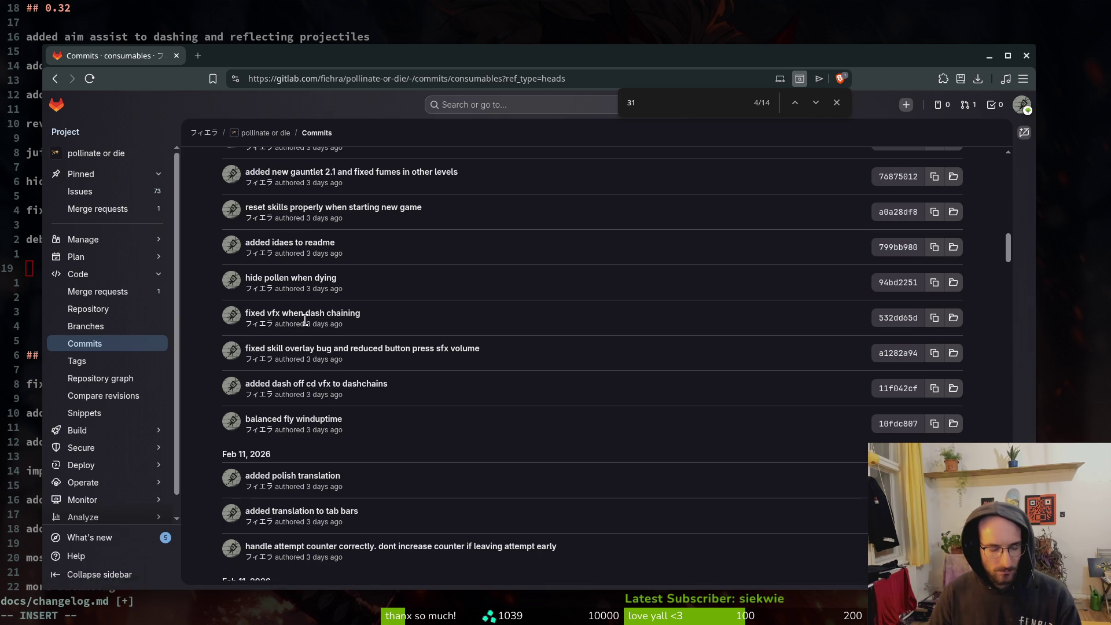
pyautogui.moveTo(305, 320)
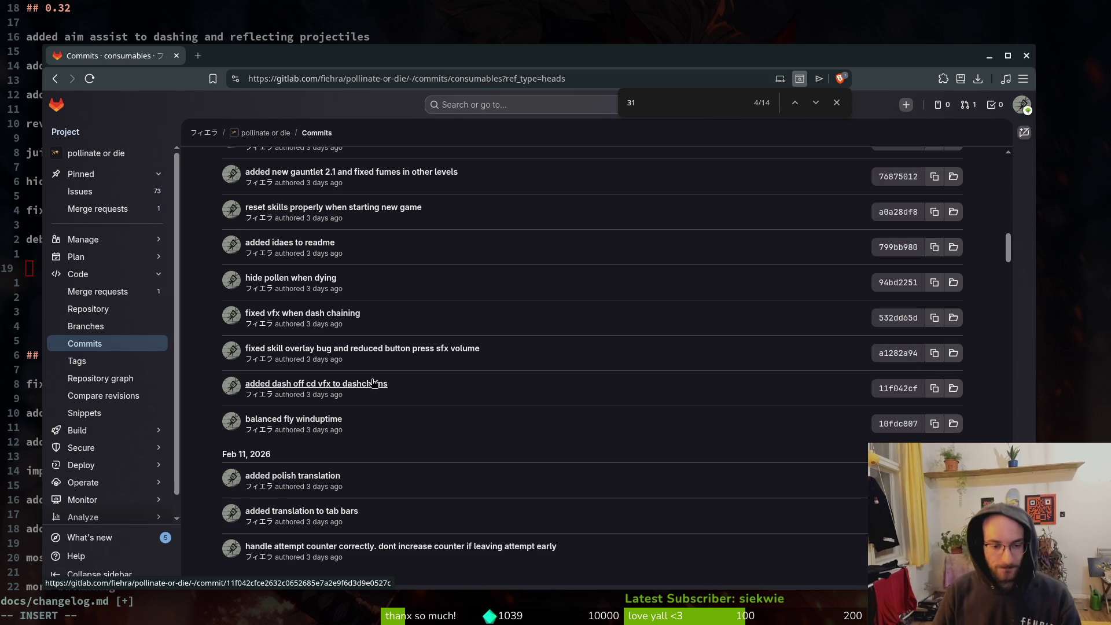
pyautogui.hotkey('alt', 'Tab')
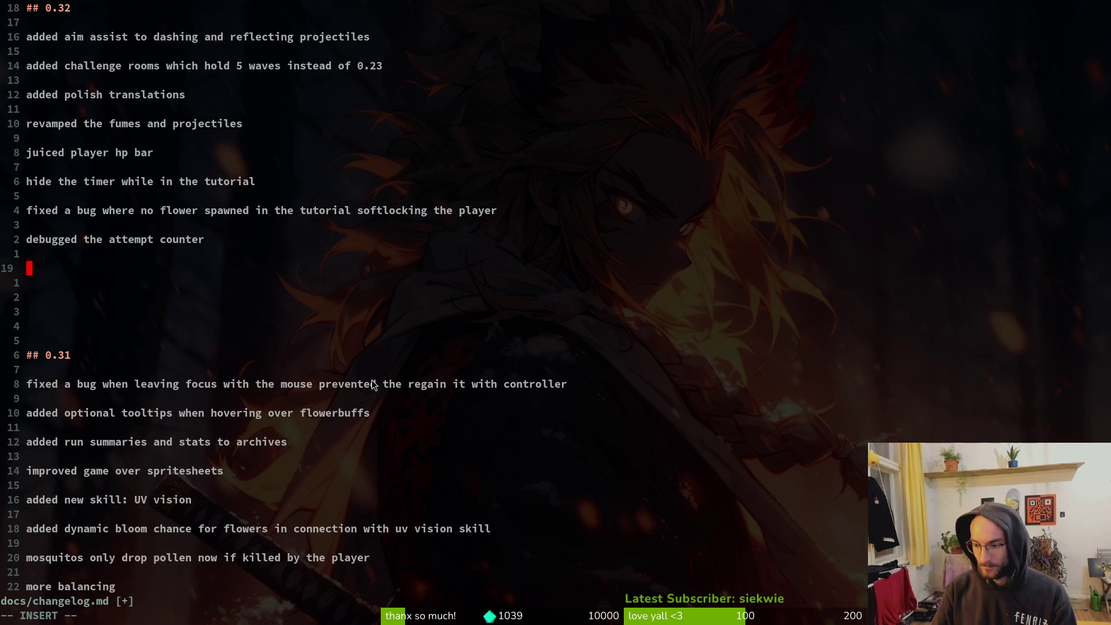
pyautogui.hotkey('ctrl', 'o')
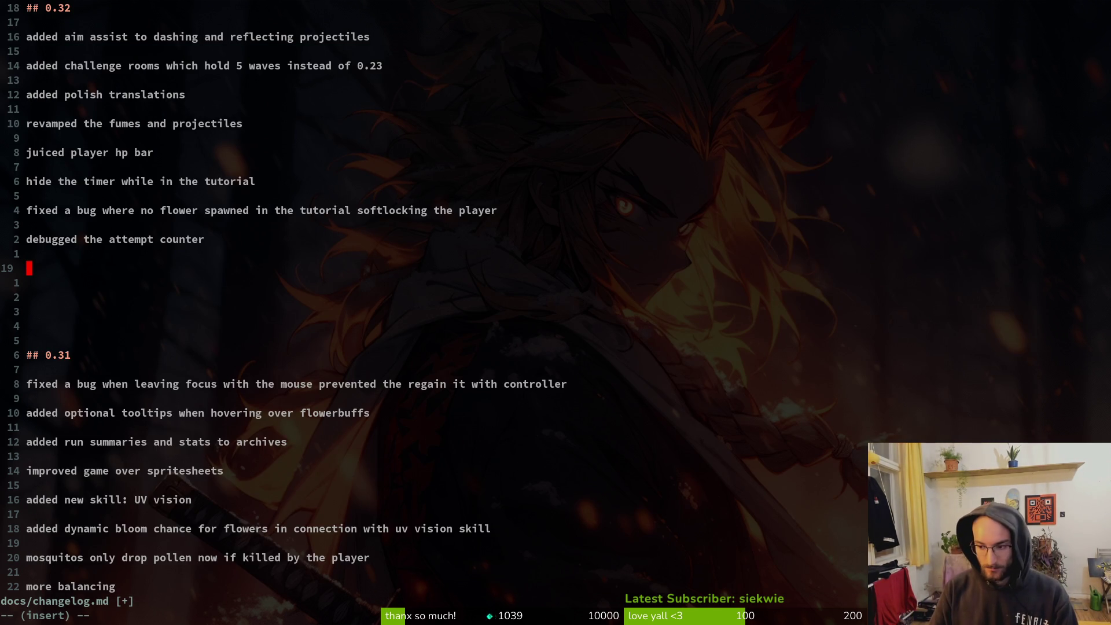
pyautogui.press('space')
pyautogui.press('f')
pyautogui.press('f')
pyautogui.write('dashing')
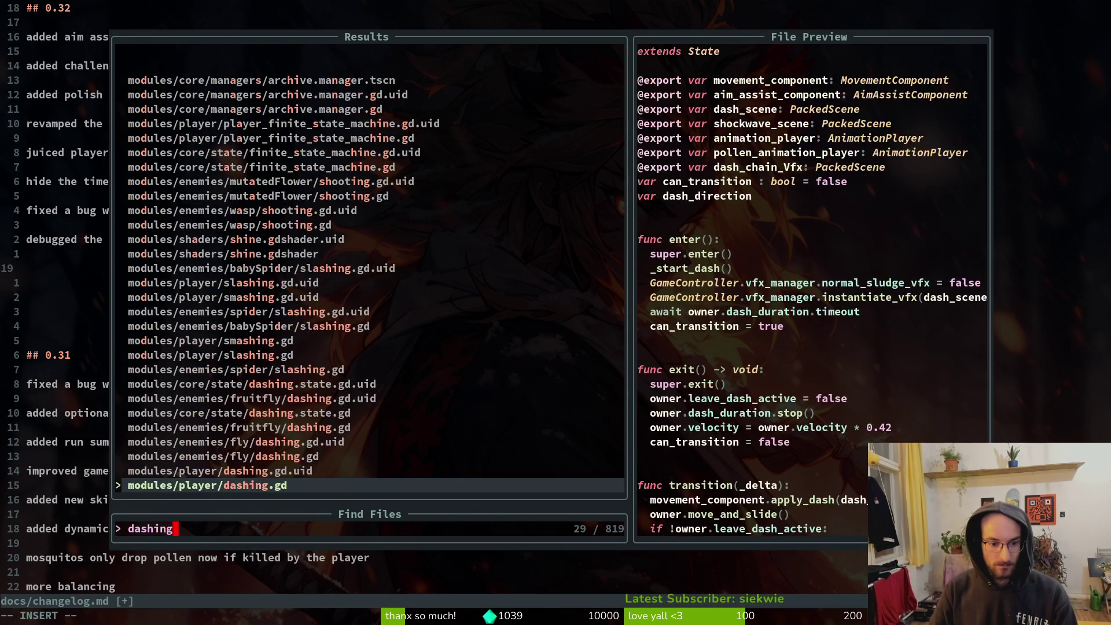
pyautogui.press('Return')
pyautogui.press('4')
pyautogui.press('8')
pyautogui.press('j')
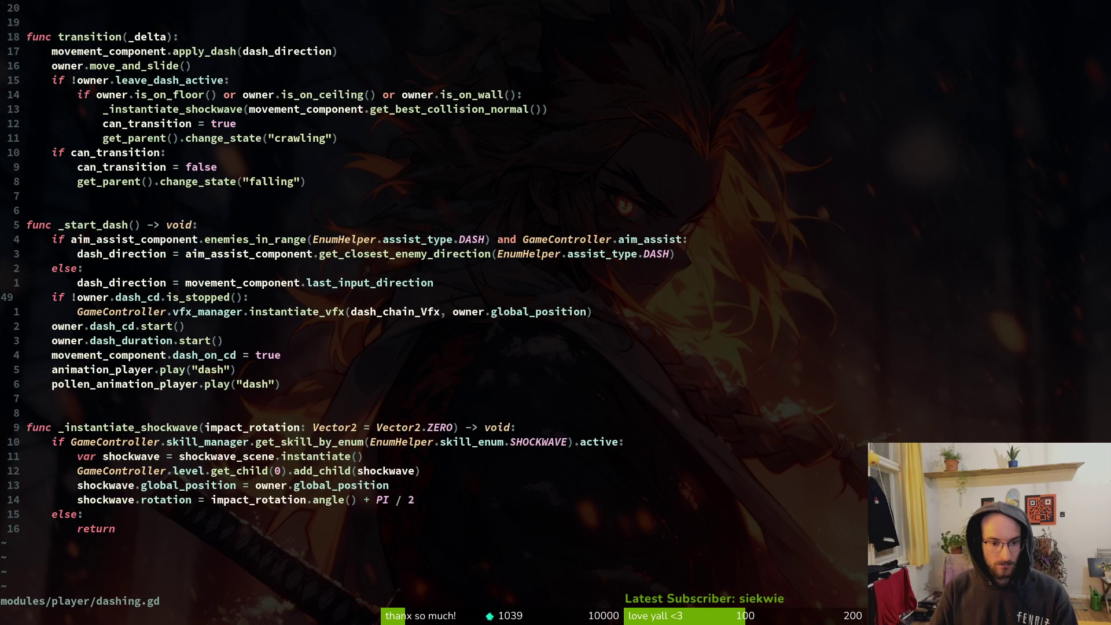
pyautogui.press('j')
pyautogui.press('j')
pyautogui.press('j')
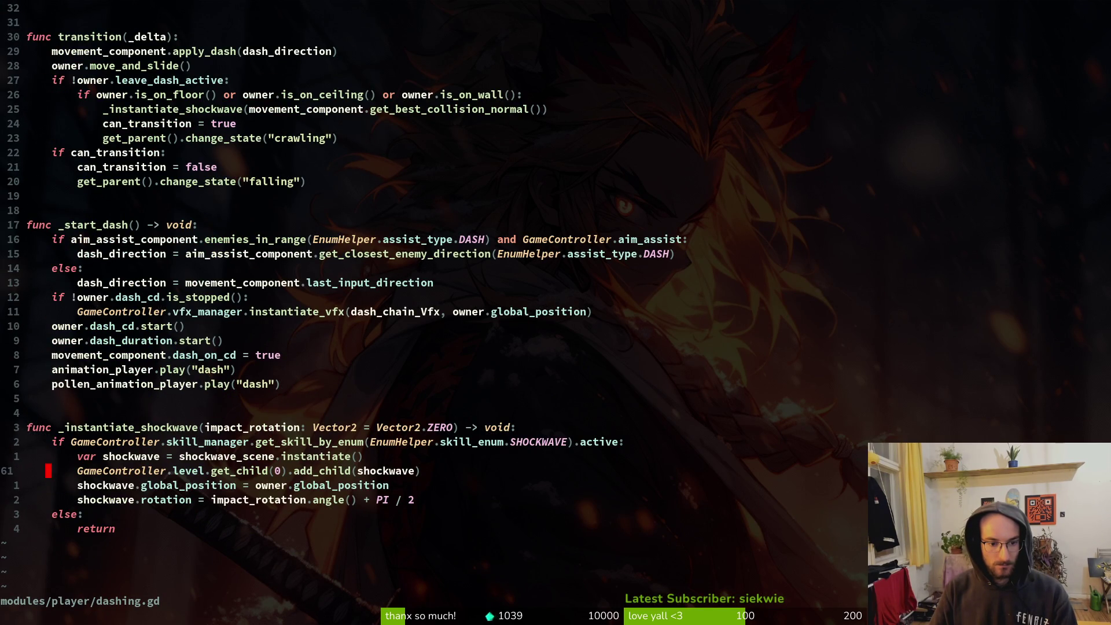
pyautogui.press('k')
pyautogui.press('k')
pyautogui.press('k')
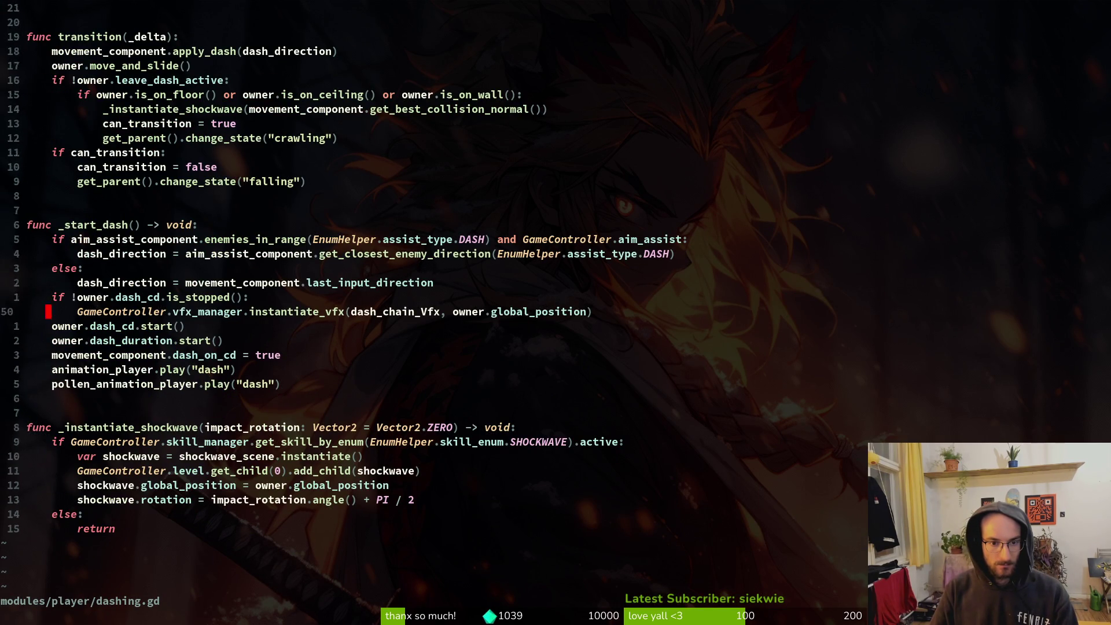
pyautogui.press('j')
pyautogui.press('j')
pyautogui.hotkey('shift', 'v')
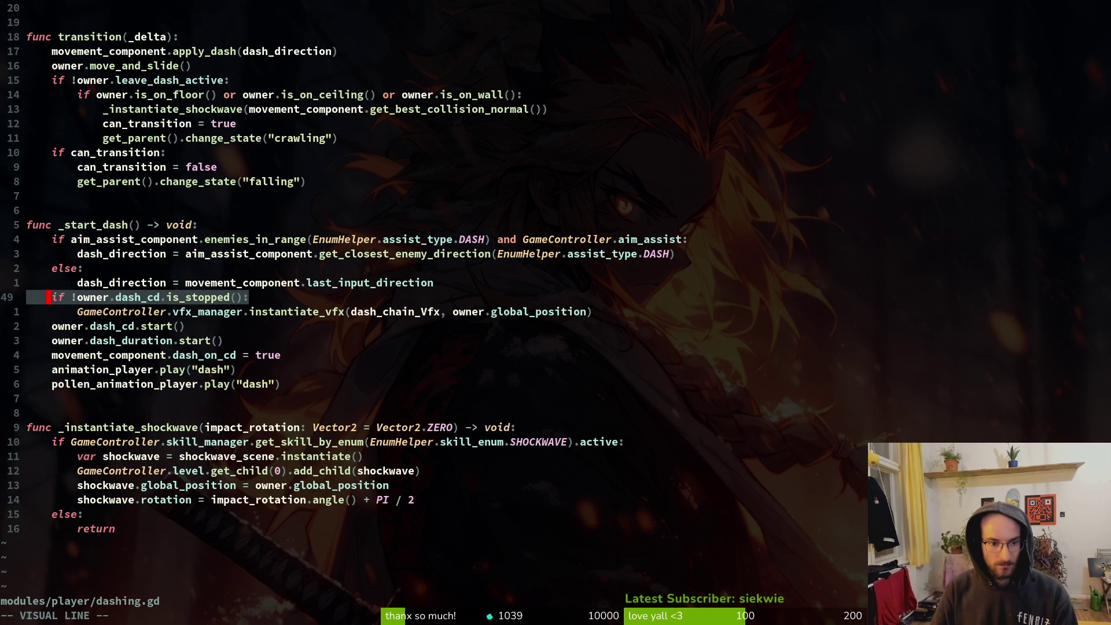
pyautogui.press('j')
pyautogui.press('Escape')
pyautogui.hotkey('shift', 'v')
pyautogui.press('y')
pyautogui.hotkey('ctrl', '6')
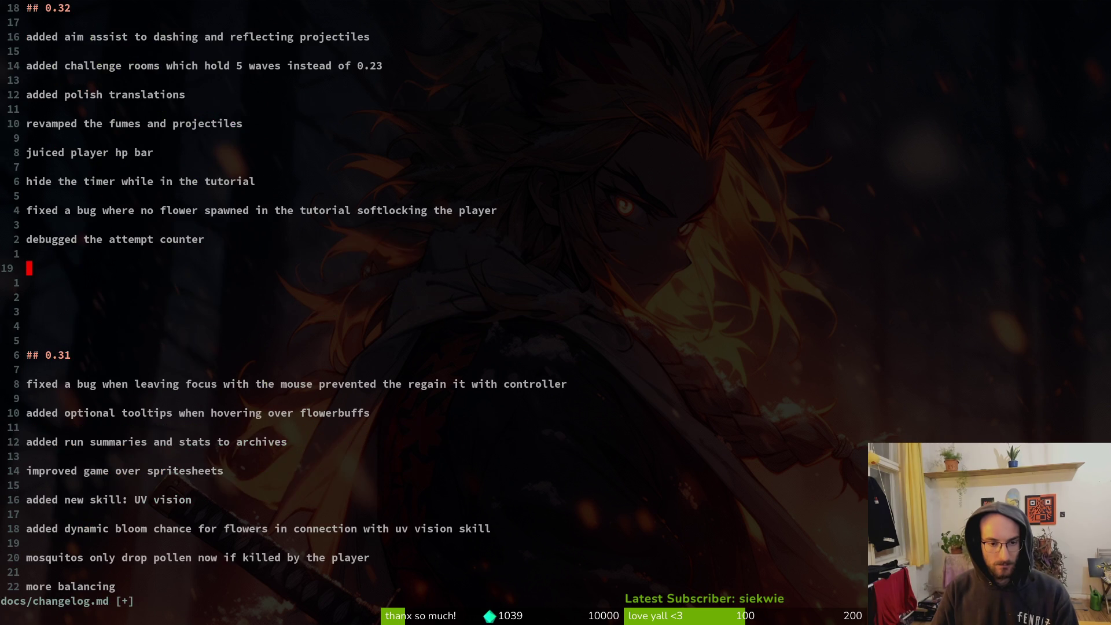
pyautogui.hotkey('alt', 'Tab')
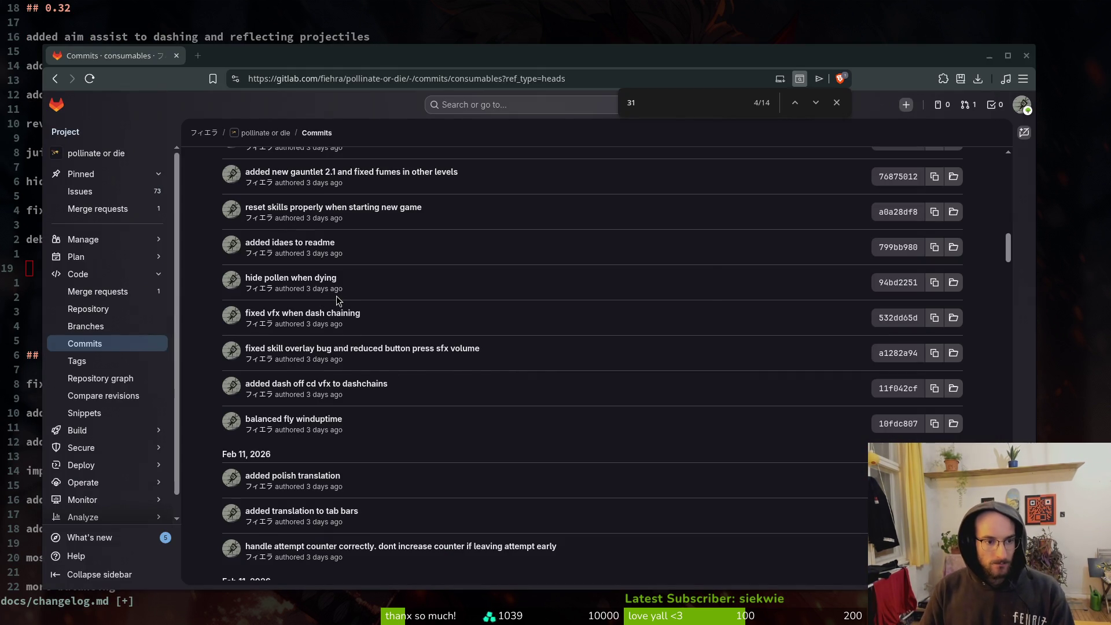
# Add 'fixed a bug where pollen was still displayed after dying' under the 0.32 heading.
pyautogui.hotkey('alt', 'Tab')
pyautogui.press('j')
pyautogui.press('j')
pyautogui.press('j')
pyautogui.press('k')
pyautogui.press('k')
pyautogui.press('k')
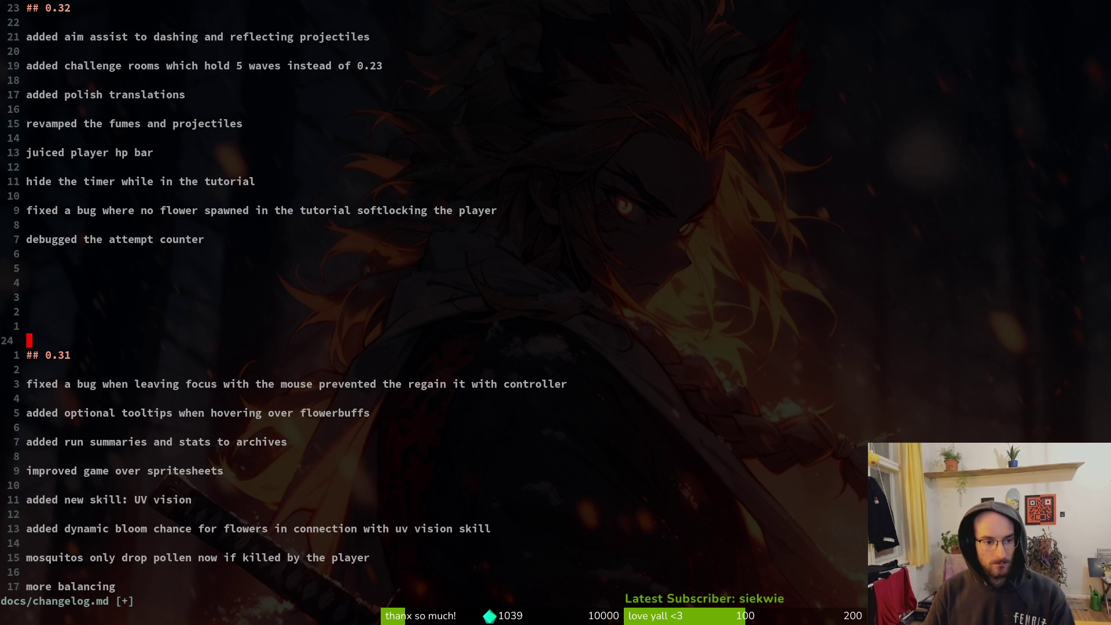
pyautogui.write('ifixed a bug wher')
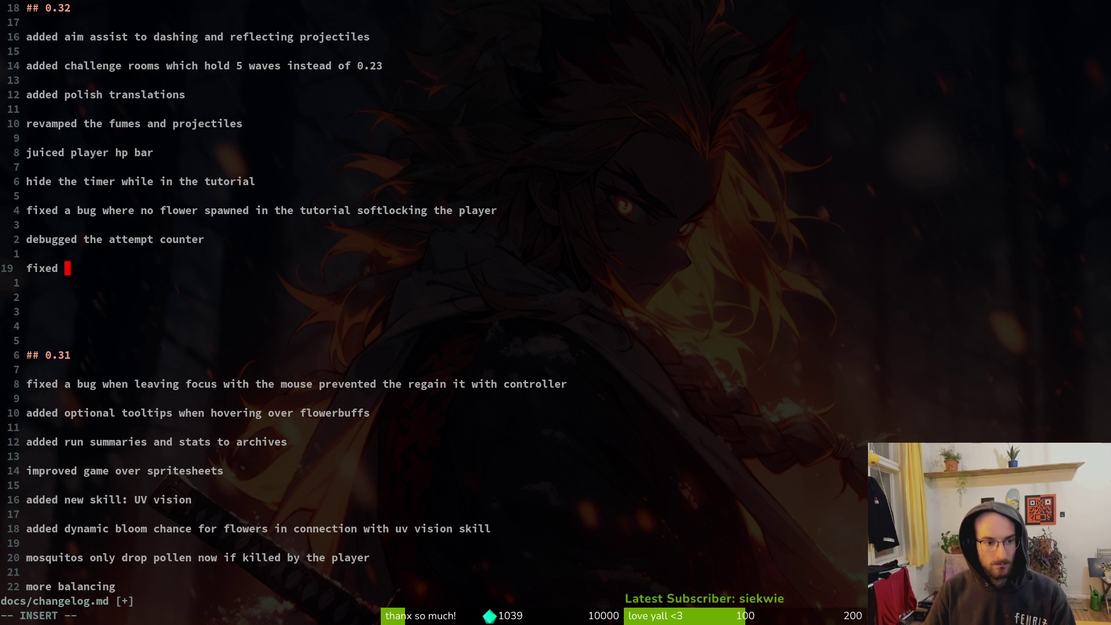
pyautogui.write('e pollen was d')
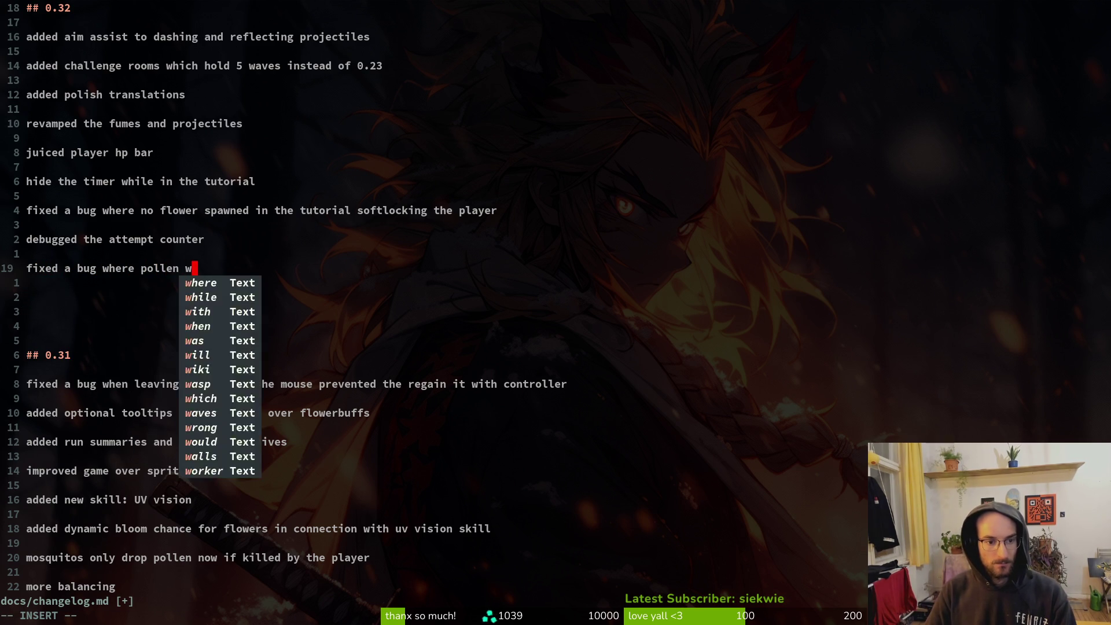
pyautogui.press('BackSpace')
pyautogui.write('stil disp')
pyautogui.press('BackSpace')
pyautogui.press('BackSpace')
pyautogui.press('BackSpace')
pyautogui.press('BackSpace')
pyautogui.write('l ')
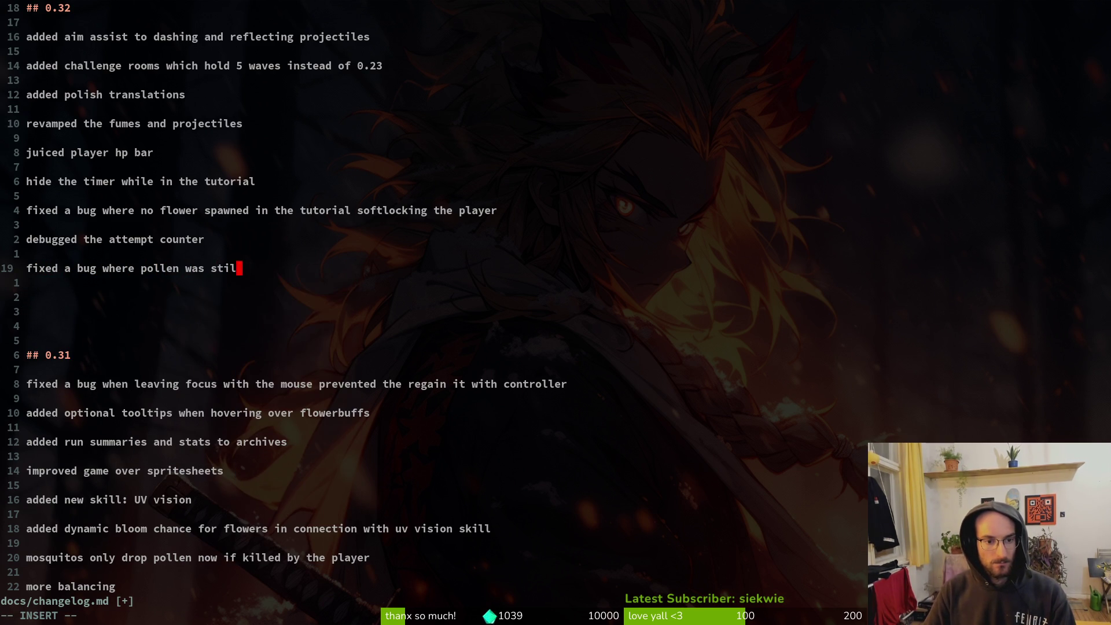
pyautogui.write('l displayed after dying')
pyautogui.press('Return')
pyautogui.press('Return')
# Add 'fixed a bug where skills would not reset when starting a new game' after checking GitLab.
pyautogui.hotkey('alt', 'Tab')
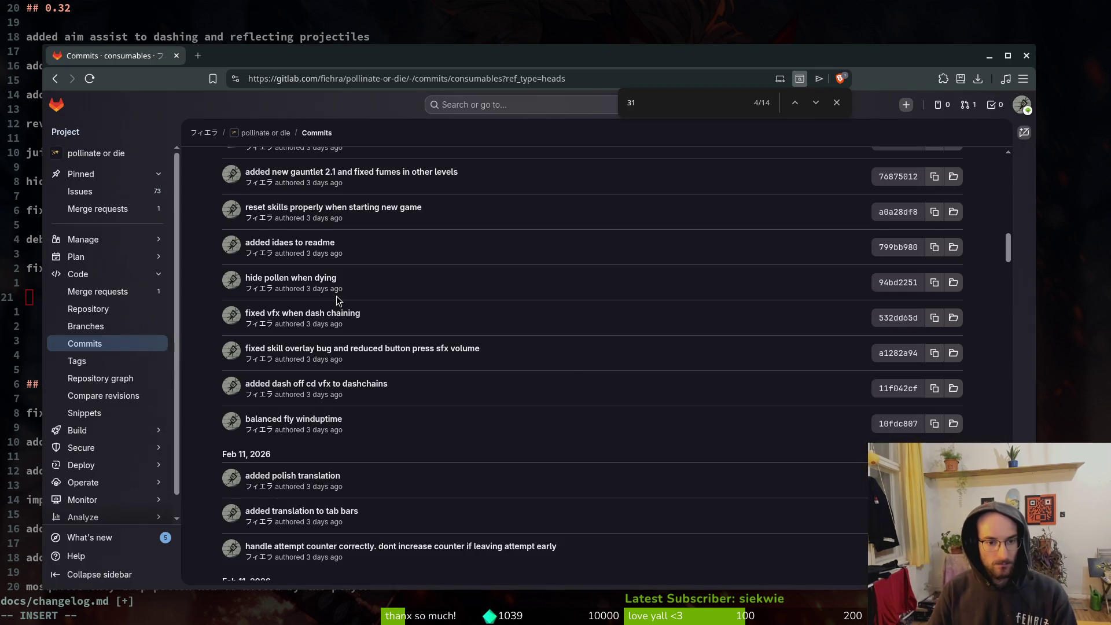
pyautogui.scroll(3, 555, 379)
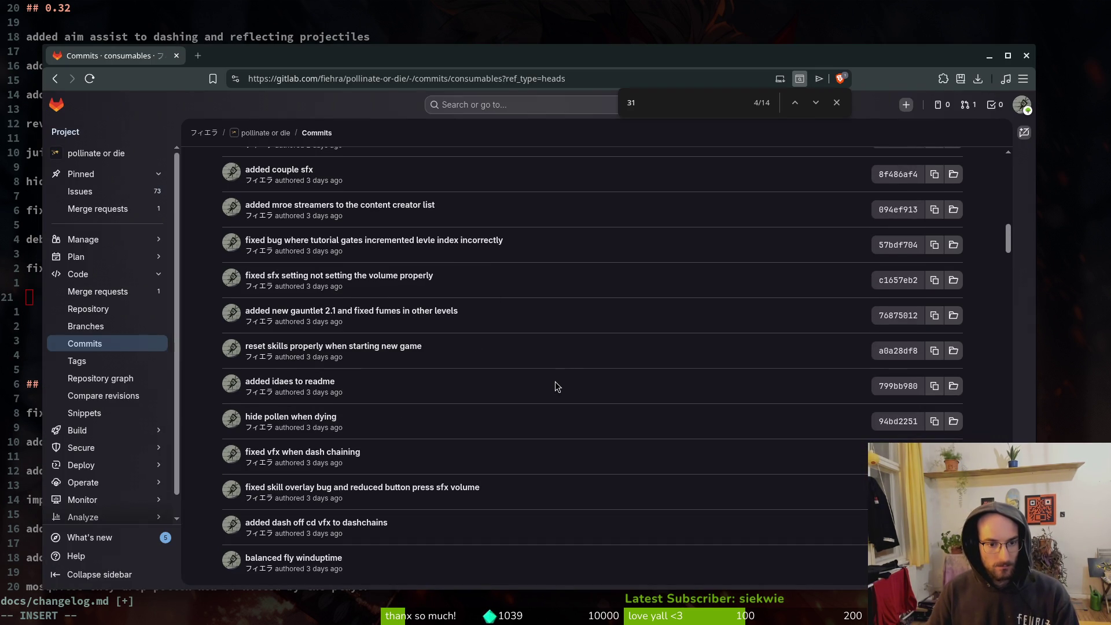
pyautogui.hotkey('alt', 'Tab')
pyautogui.write('fixed a bug ')
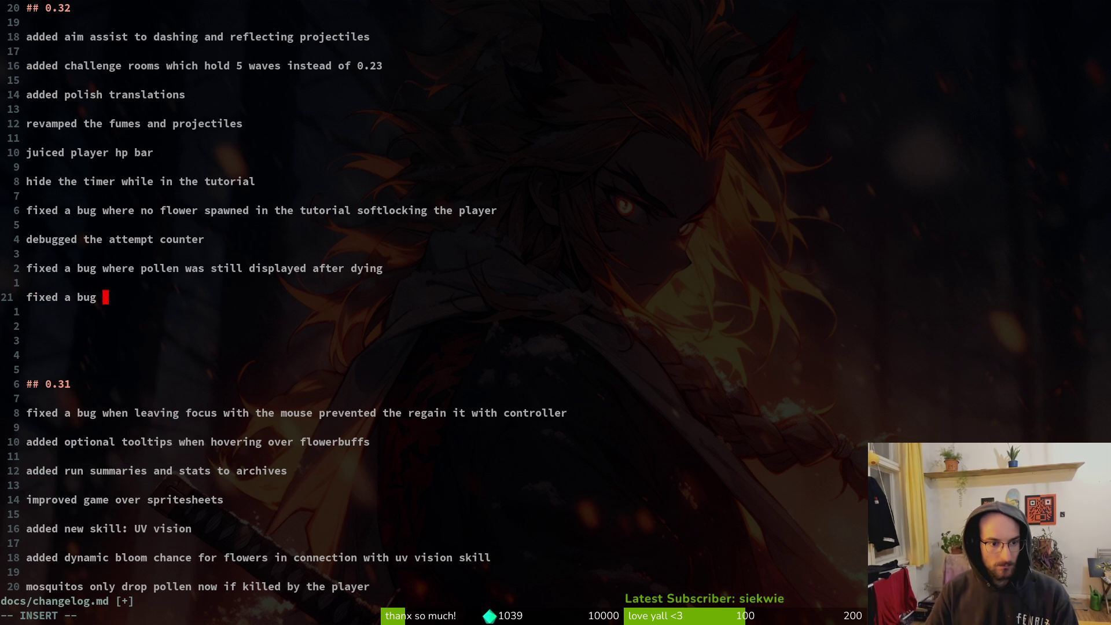
pyautogui.write('wher e')
pyautogui.press('BackSpace')
pyautogui.press('BackSpace')
pyautogui.write('e skills would not reset ')
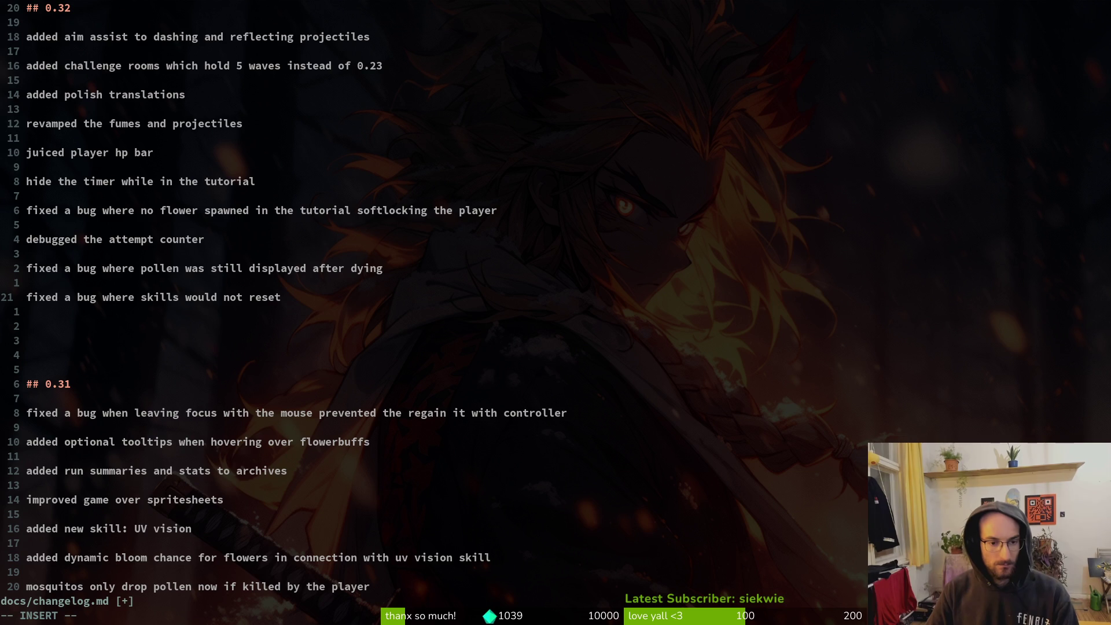
pyautogui.write('when starting a new game')
pyautogui.press('Return')
pyautogui.press('Return')
pyautogui.hotkey('alt', 'Tab')
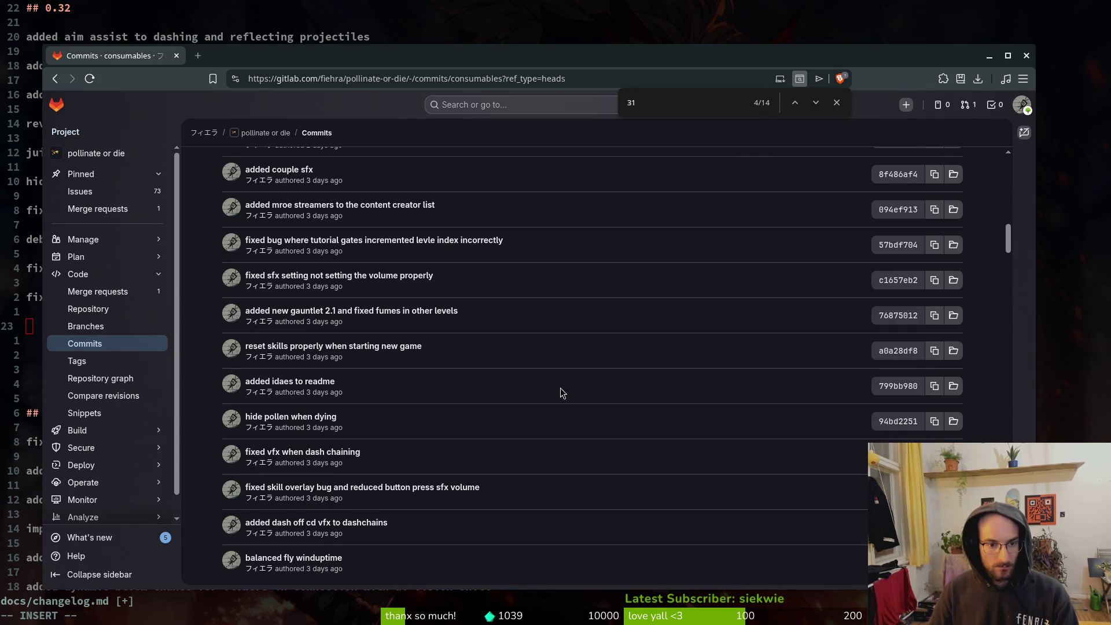
pyautogui.scroll(1, 481, 329)
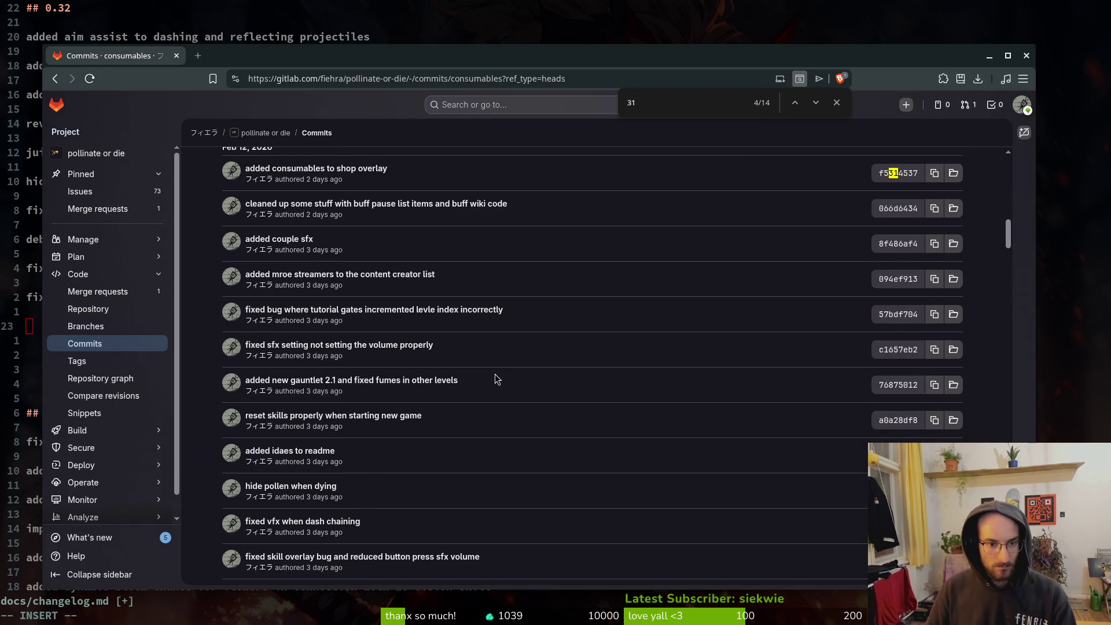
# Scroll up to the newer consumables commits in GitLab, then place the cursor on 'rooms' in the changelog's challenge entry.
pyautogui.scroll(2, 494, 373)
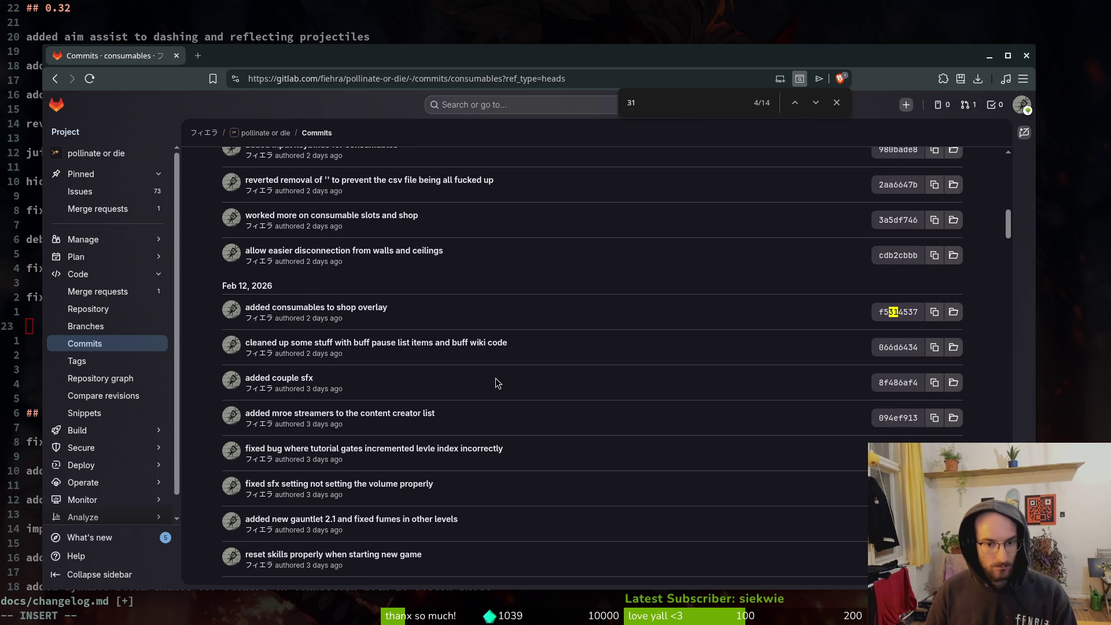
pyautogui.scroll(1, 496, 382)
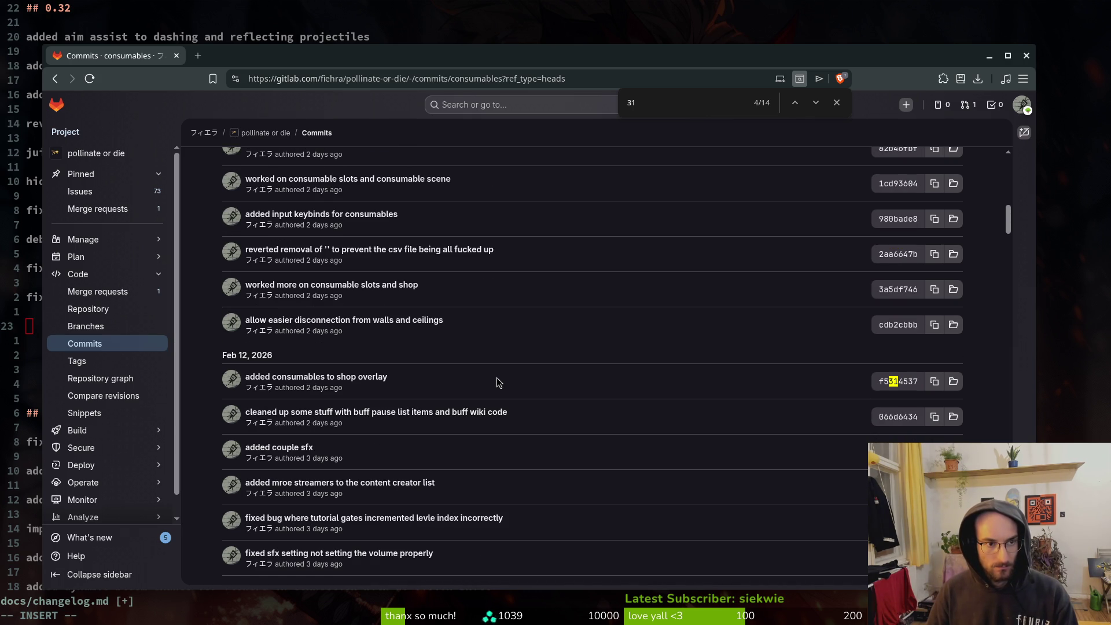
pyautogui.click(110, 11)
pyautogui.click(116, 57)
pyautogui.click(150, 65)
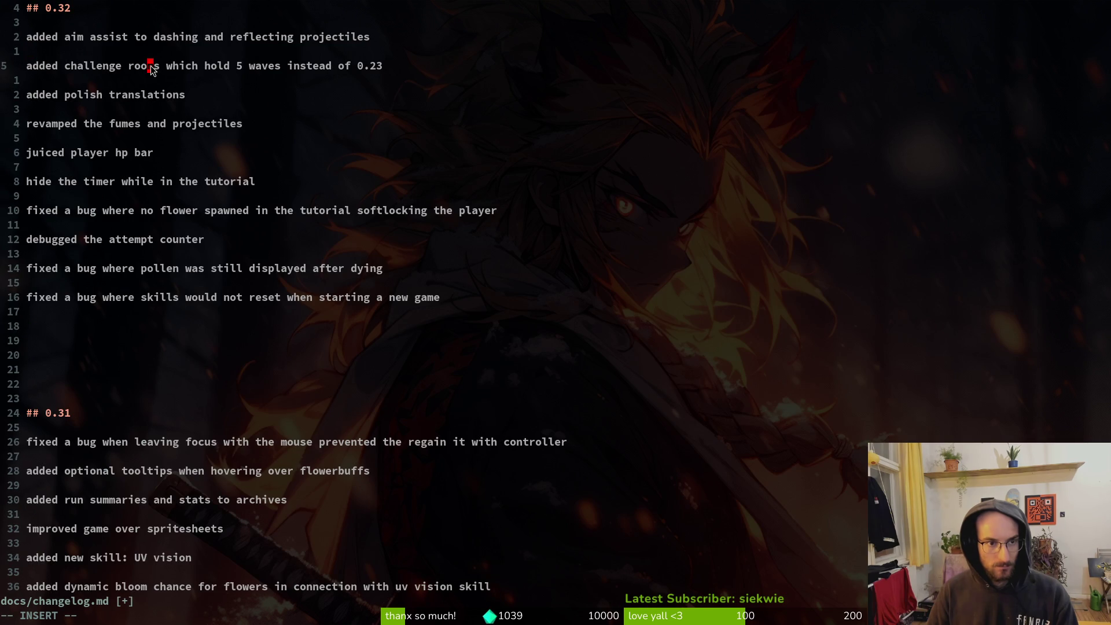
# Fix the 'rooms' typo, renumber the 0.32 heading to 0.40, and save the changelog.
pyautogui.write('om')
pyautogui.press('BackSpace')
pyautogui.press('Escape')
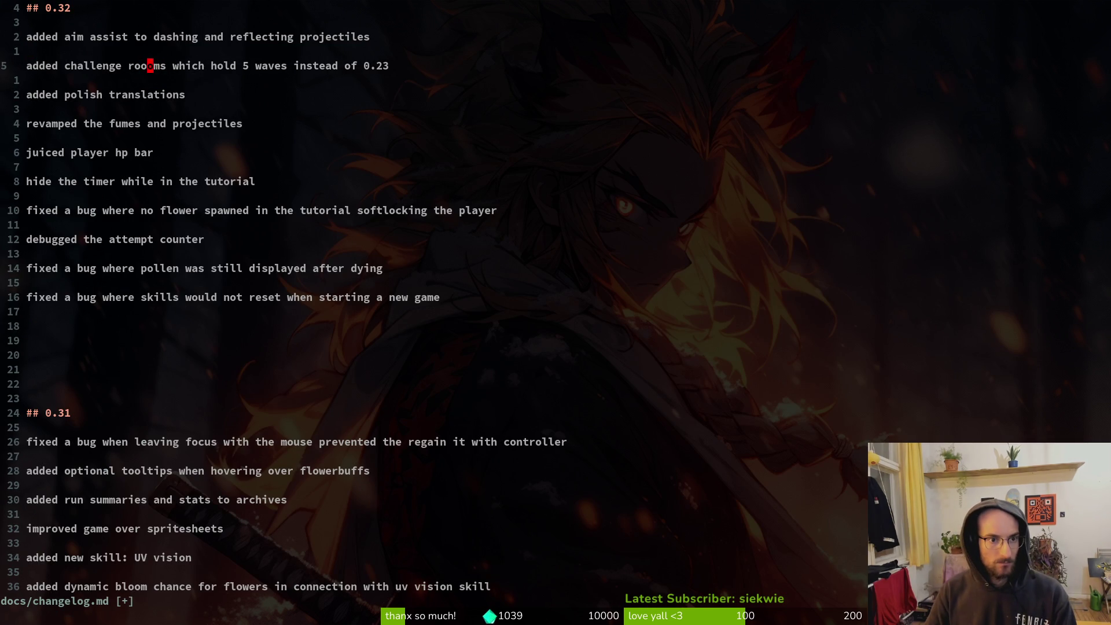
pyautogui.press('x')
pyautogui.press('k')
pyautogui.press('k')
pyautogui.press('k')
pyautogui.write('hs')
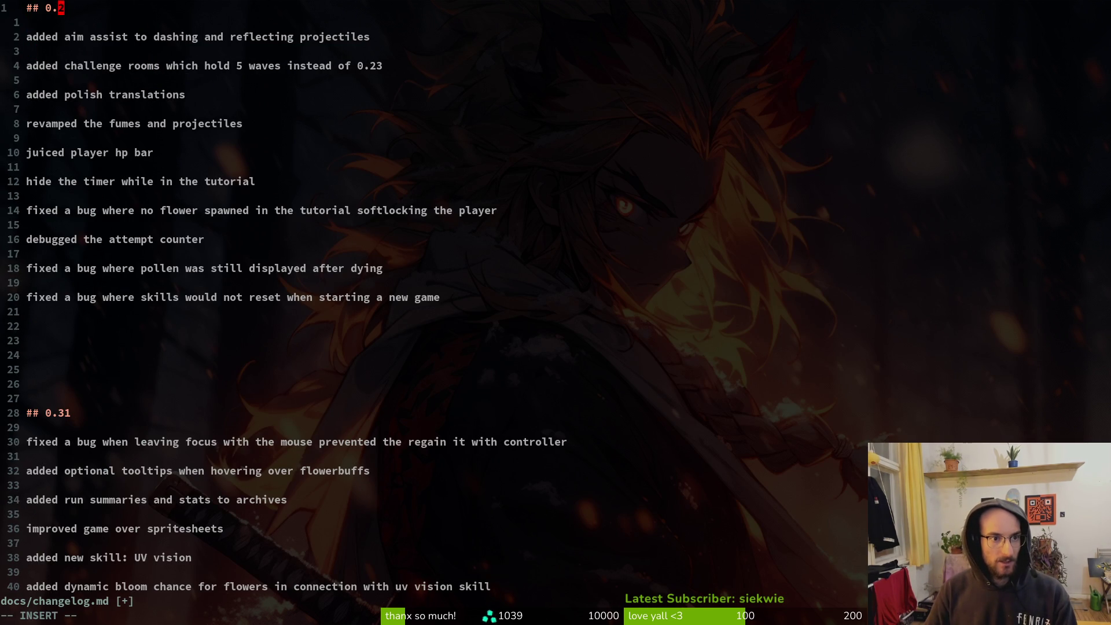
pyautogui.write('4')
pyautogui.write('0')
pyautogui.press('Escape')
pyautogui.write(':w')
pyautogui.press('Return')
# Start an 'added' placeholder entry on a new line, then undo and redo that edit.
pyautogui.press('j')
pyautogui.press('j')
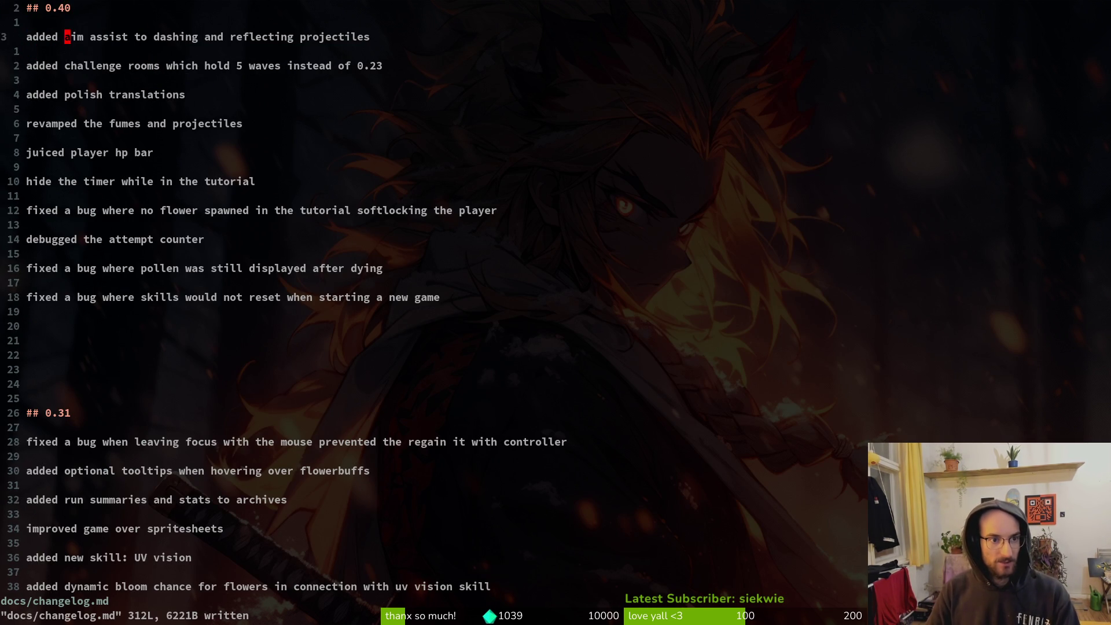
pyautogui.press('o')
pyautogui.press('BackSpace')
pyautogui.press('Return')
pyautogui.press('Return')
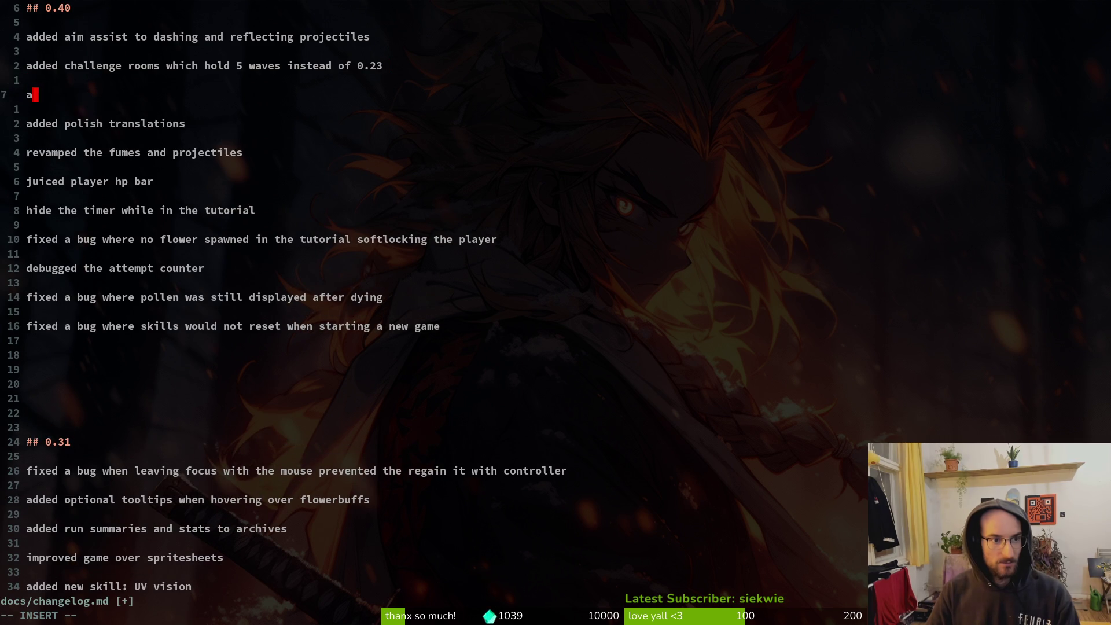
pyautogui.write('added k')
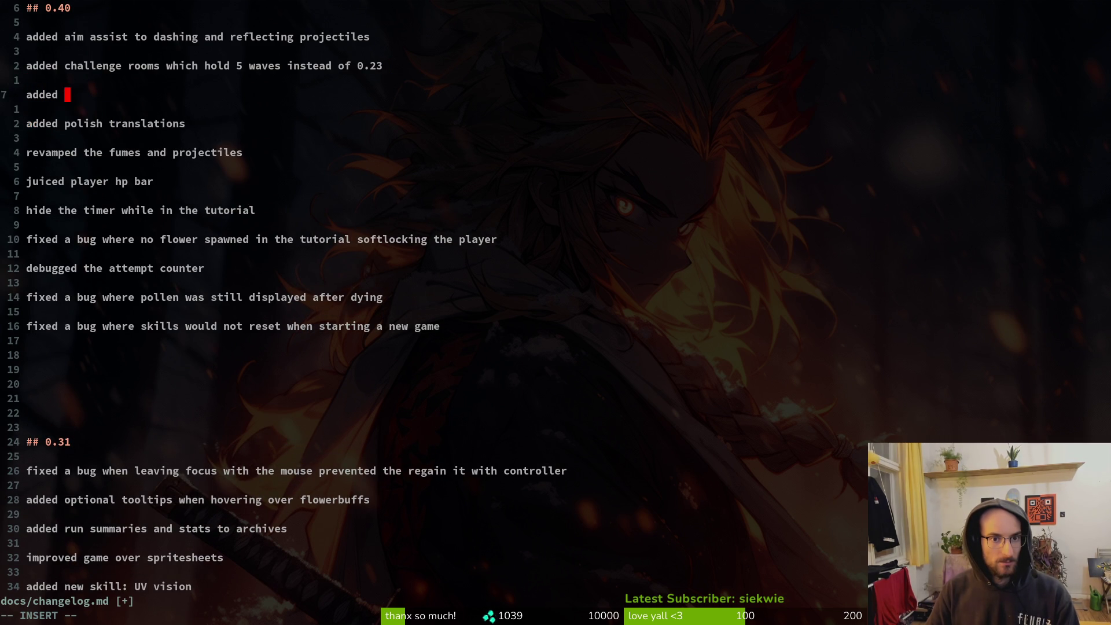
pyautogui.write('uuuu')
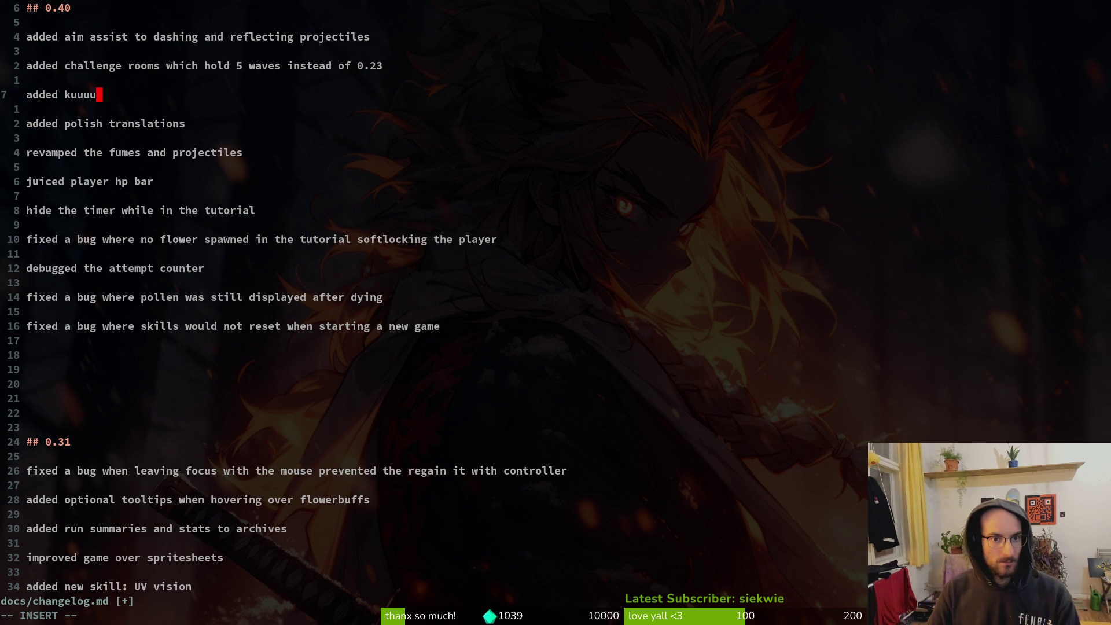
pyautogui.press('Escape')
pyautogui.press('u')
pyautogui.press('u')
pyautogui.press('u')
pyautogui.press('u')
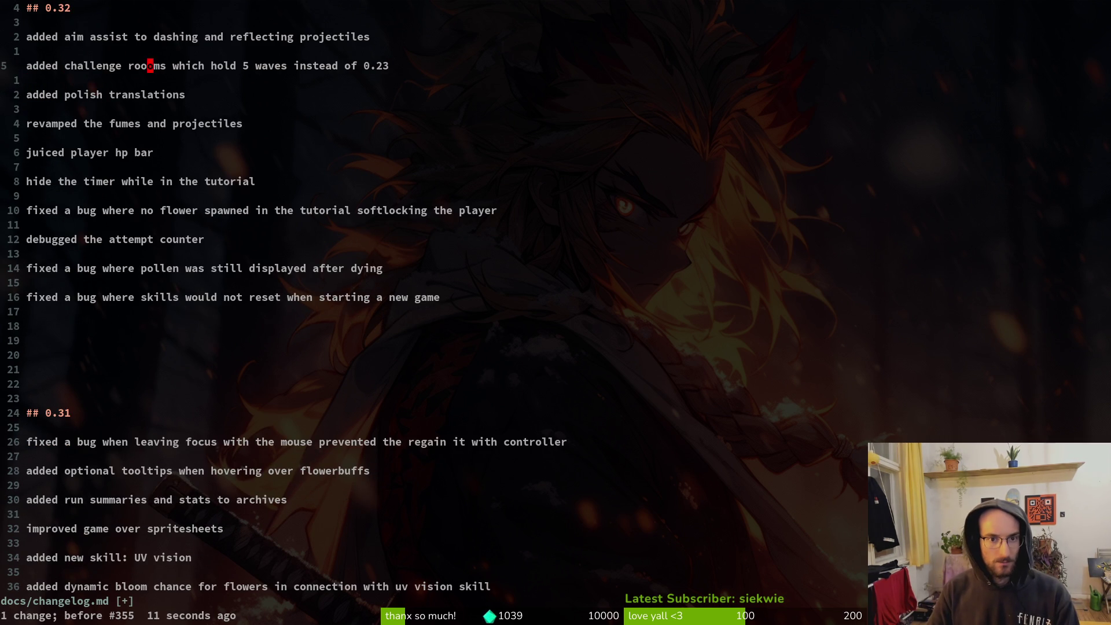
pyautogui.hotkey('ctrl', 'r')
pyautogui.hotkey('ctrl', 'r')
pyautogui.hotkey('ctrl', 'r')
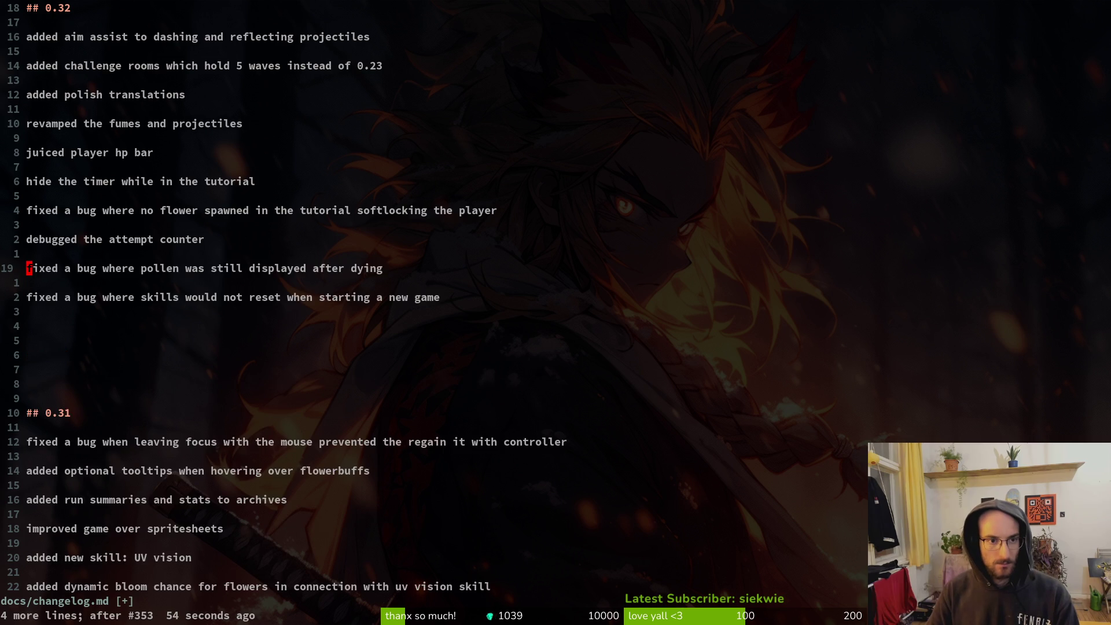
# Change the challenge rooms wave count from 0.23 to 2.
pyautogui.press('j')
pyautogui.press('j')
pyautogui.write('cw')
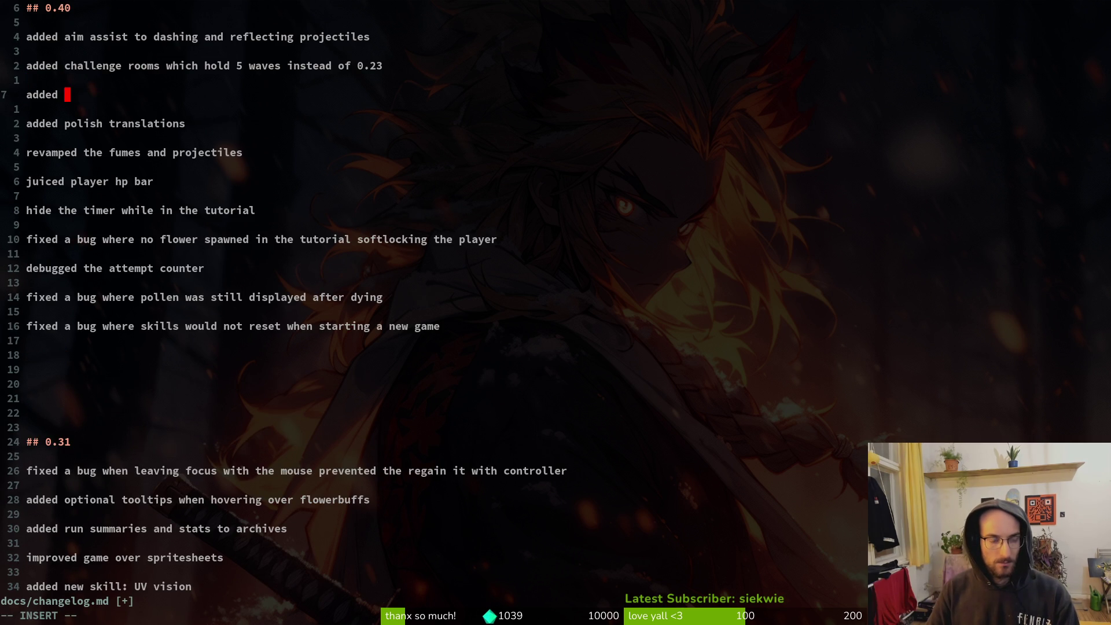
pyautogui.write('consumaa')
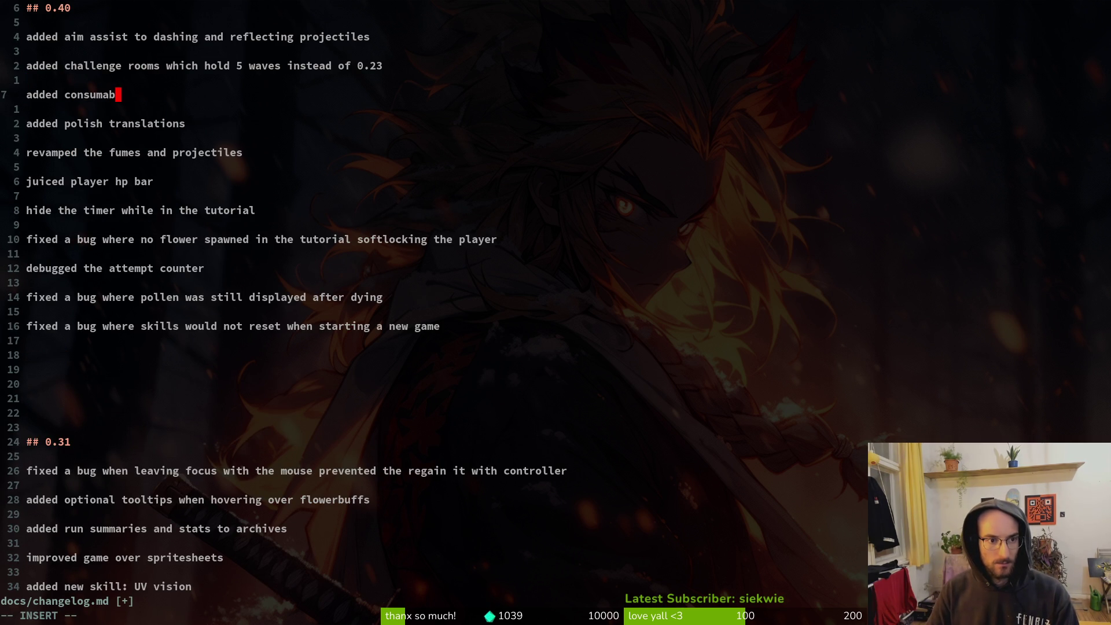
pyautogui.press('Escape')
pyautogui.press('k')
pyautogui.press('k')
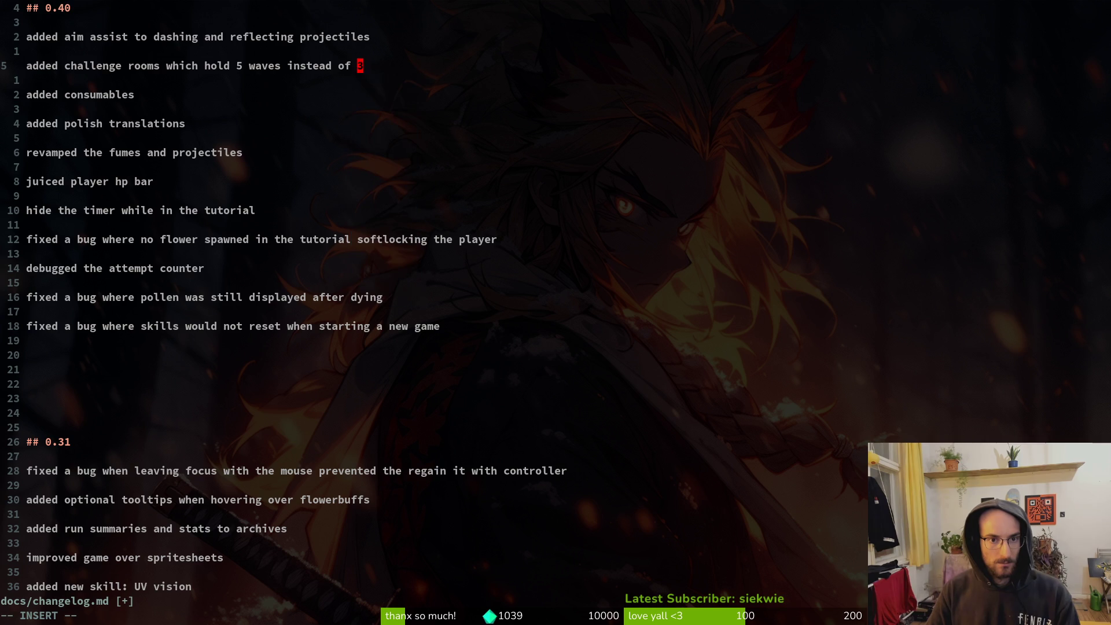
pyautogui.write('2')
pyautogui.press('Escape')
pyautogui.press('j')
pyautogui.press('j')
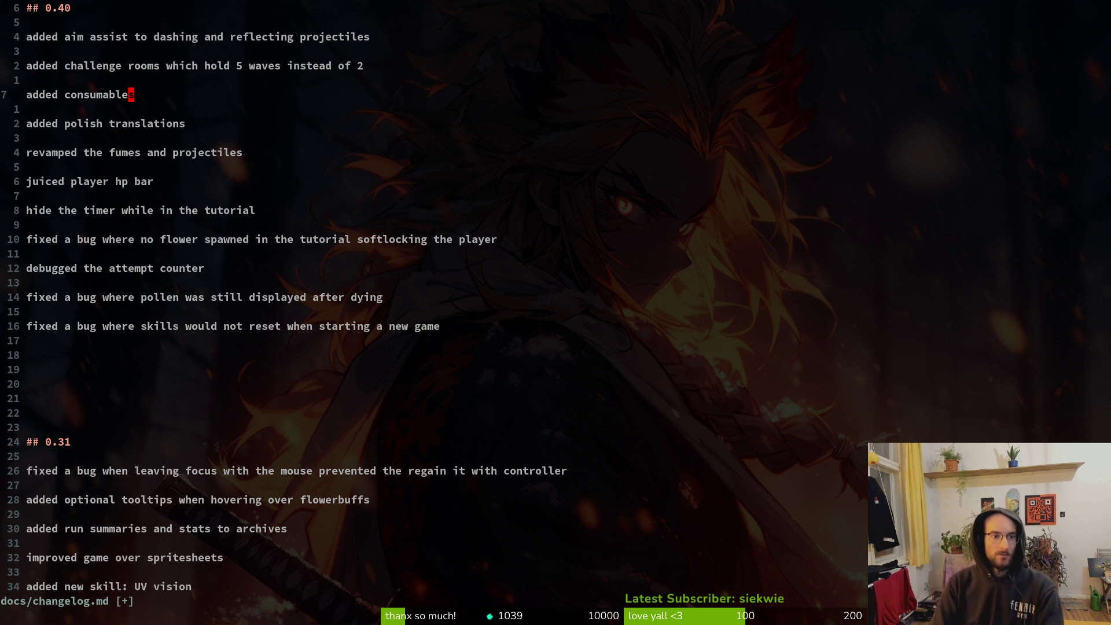
# Add entries 'new skills pollenbasket and buzz pollination' and 'pollenbasket unlocks consumable slot now', then save.
pyautogui.write('A whi')
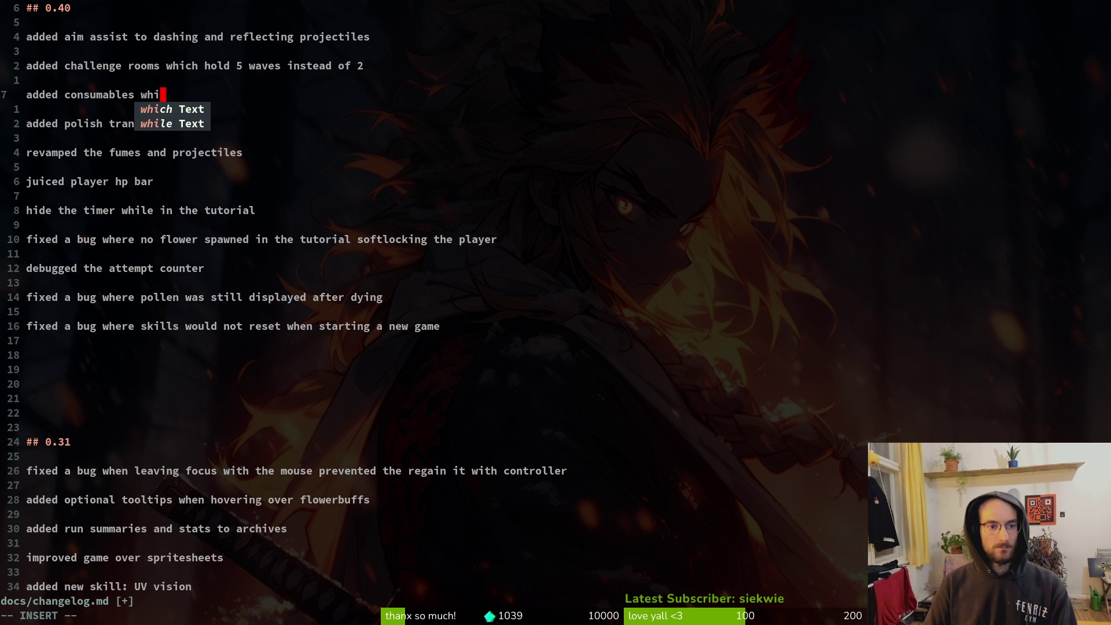
pyautogui.press('BackSpace')
pyautogui.press('BackSpace')
pyautogui.press('BackSpace')
pyautogui.press('BackSpace')
pyautogui.press('BackSpace')
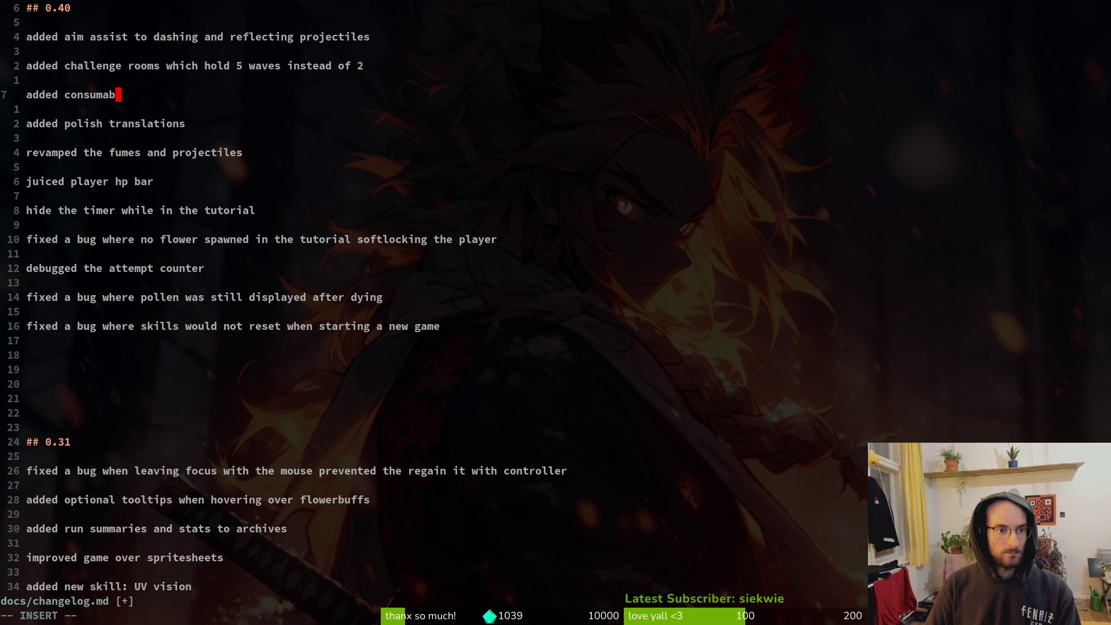
pyautogui.write('new skills ')
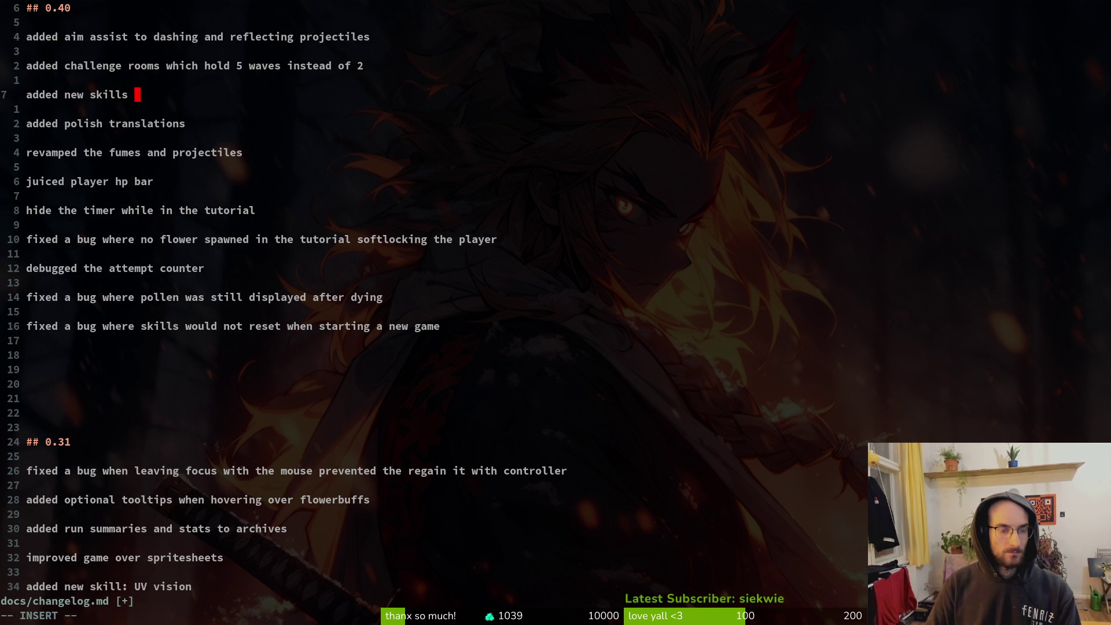
pyautogui.write('pollenbaske')
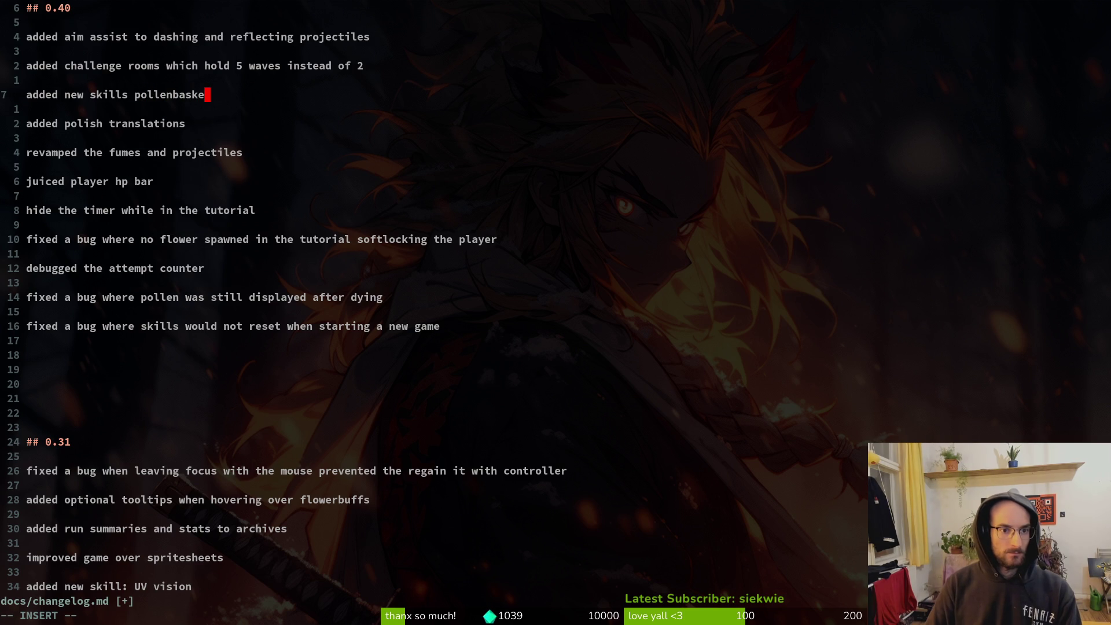
pyautogui.write('t and')
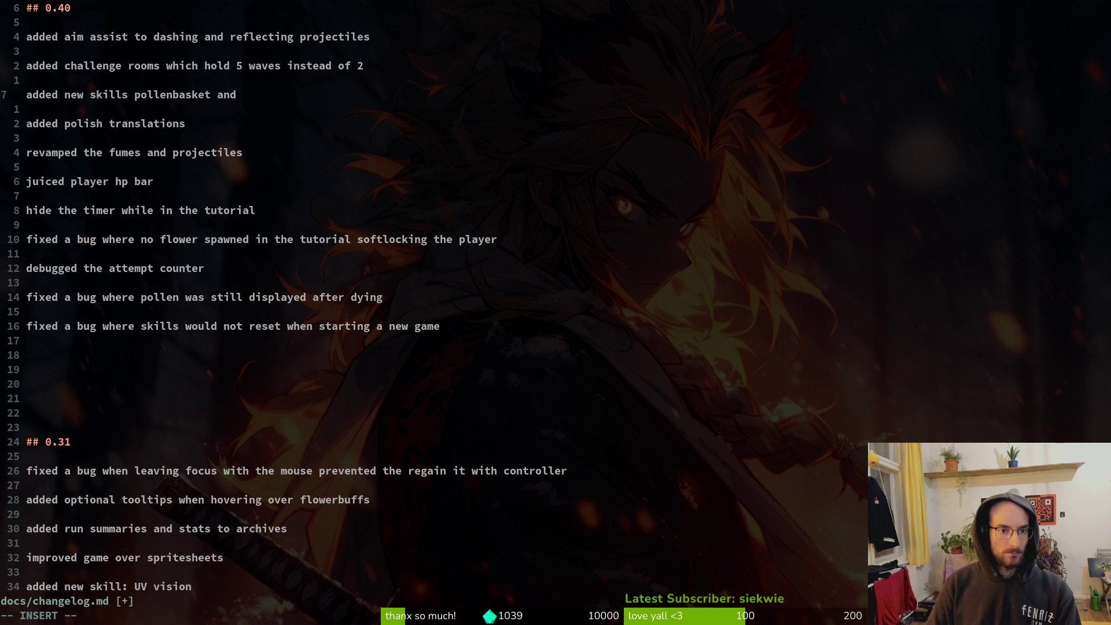
pyautogui.write(' buzz pollination')
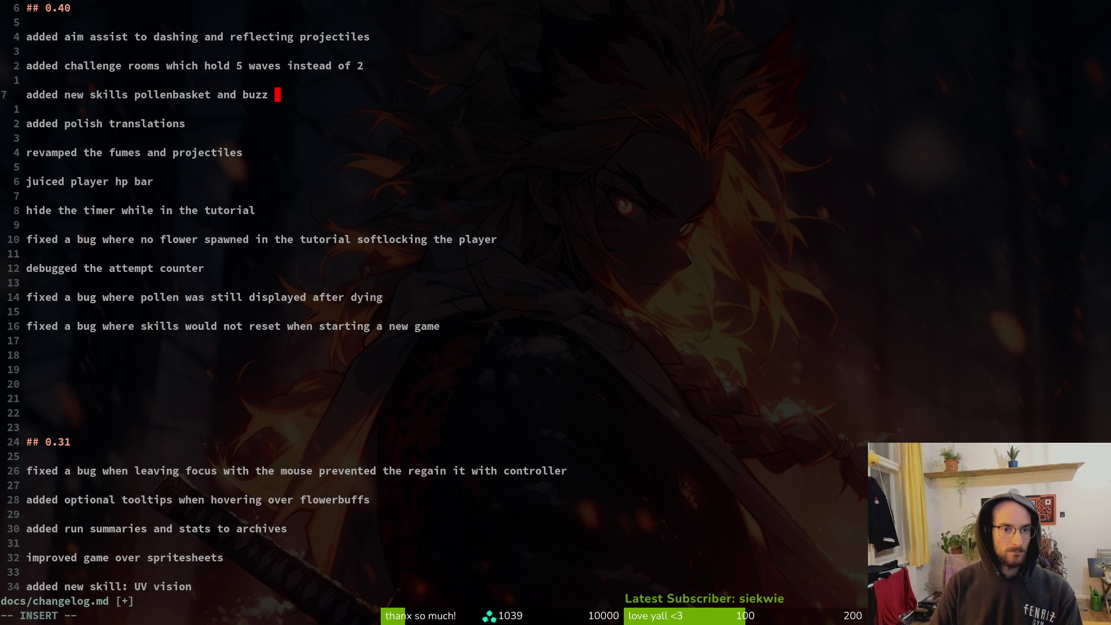
pyautogui.press('Return')
pyautogui.press('Return')
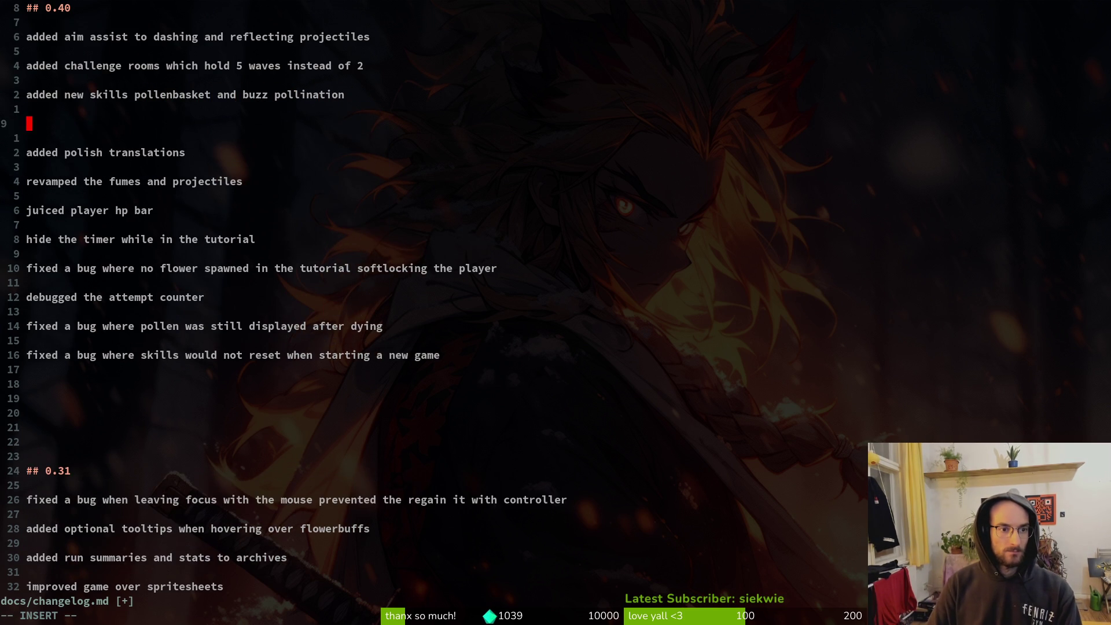
pyautogui.write('pollen')
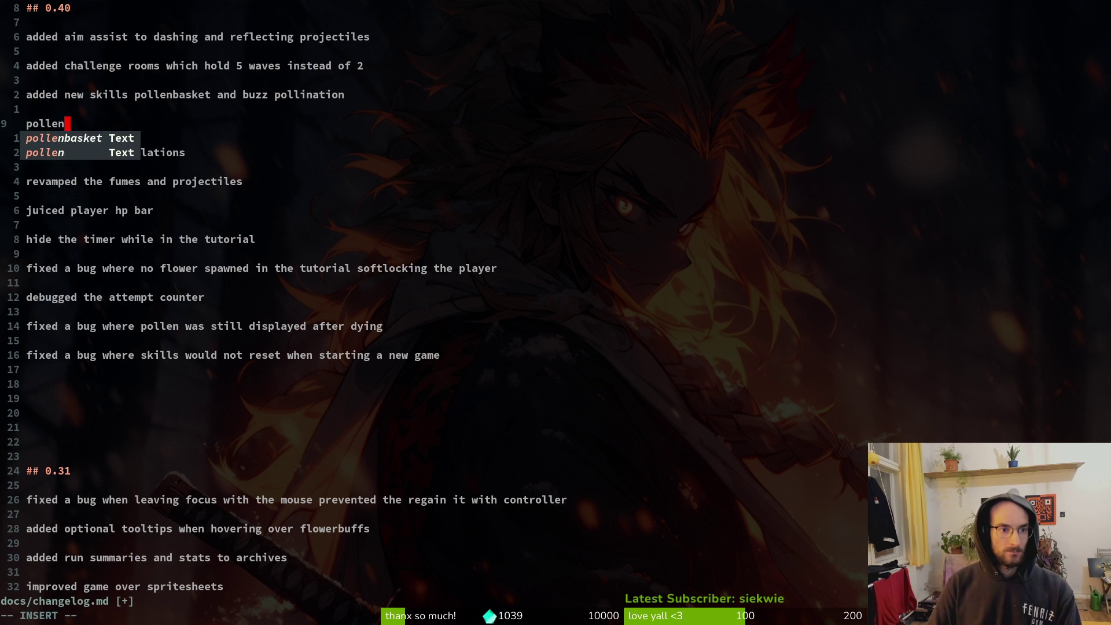
pyautogui.write('basket unlo')
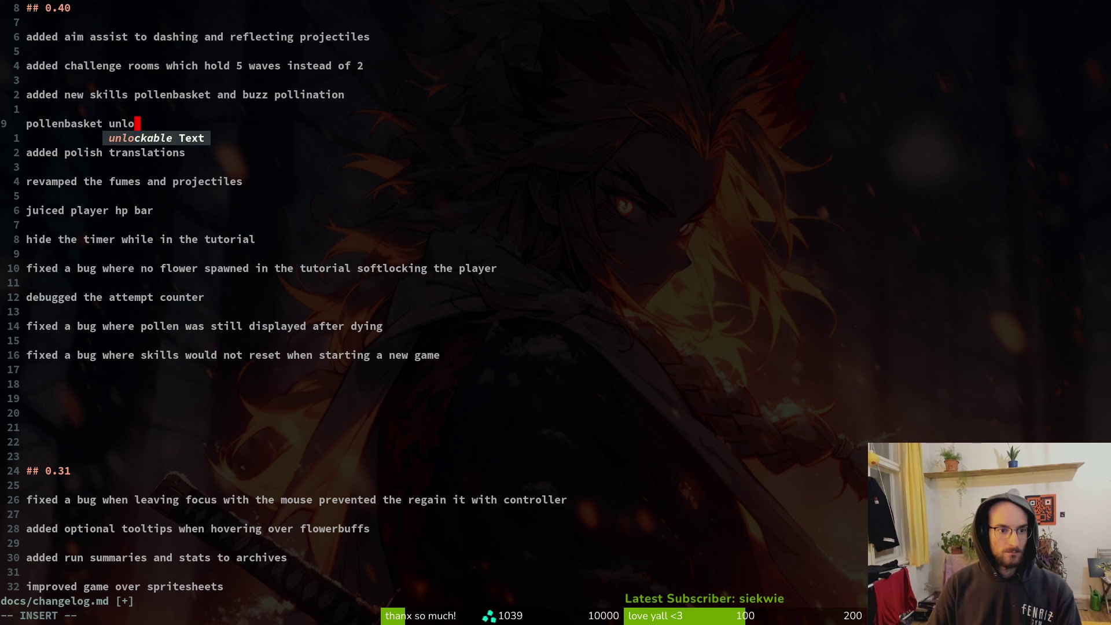
pyautogui.write('cks consumable slot now')
pyautogui.press('Escape')
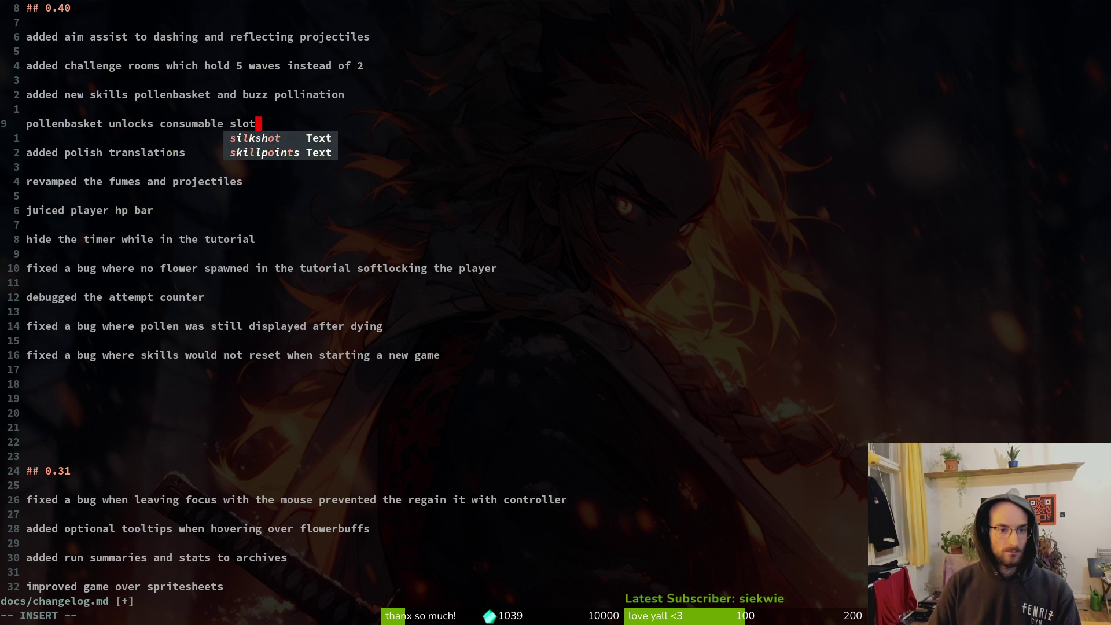
pyautogui.write(':w')
pyautogui.press('Return')
pyautogui.hotkey('alt', 'Tab')
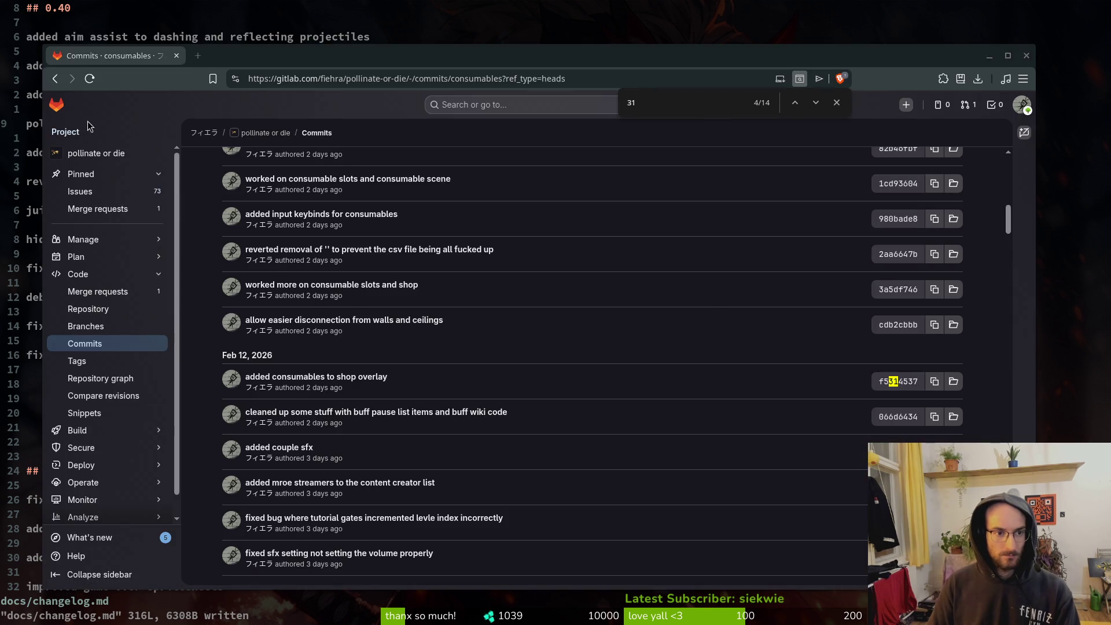
# Back in Vim, clear the 'new skills pollenbasket and buzz pollination' line for rewriting.
pyautogui.click(33, 126)
pyautogui.click(27, 94)
pyautogui.moveTo(27, 95)
pyautogui.mouseDown()
pyautogui.moveTo(350, 95)
pyautogui.moveTo(25, 87)
pyautogui.mouseUp()
pyautogui.click(360, 95)
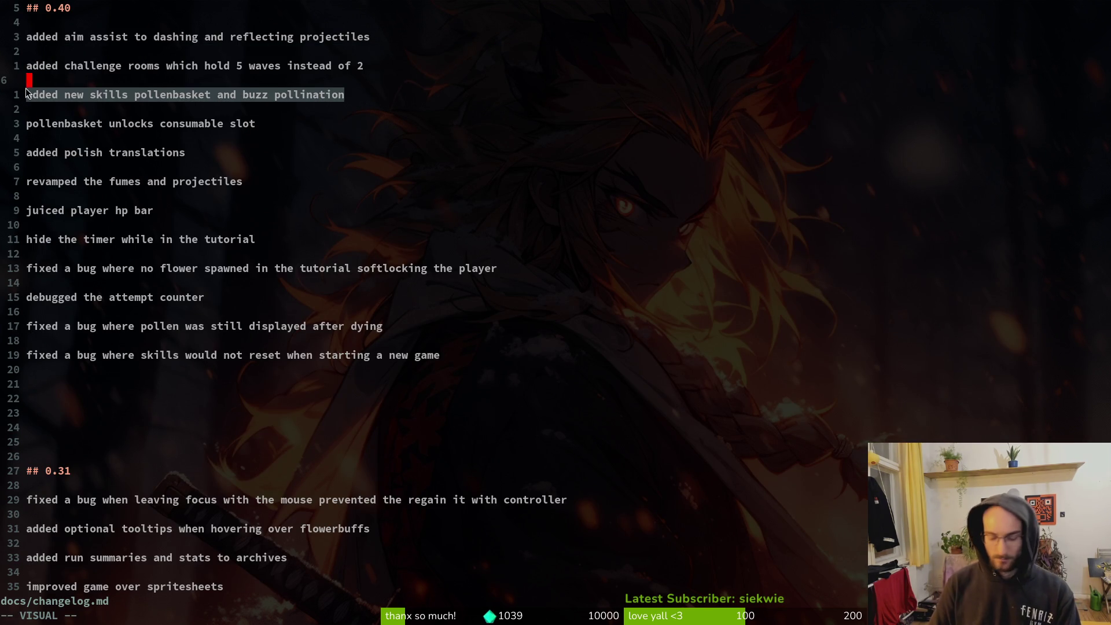
pyautogui.click(29, 94)
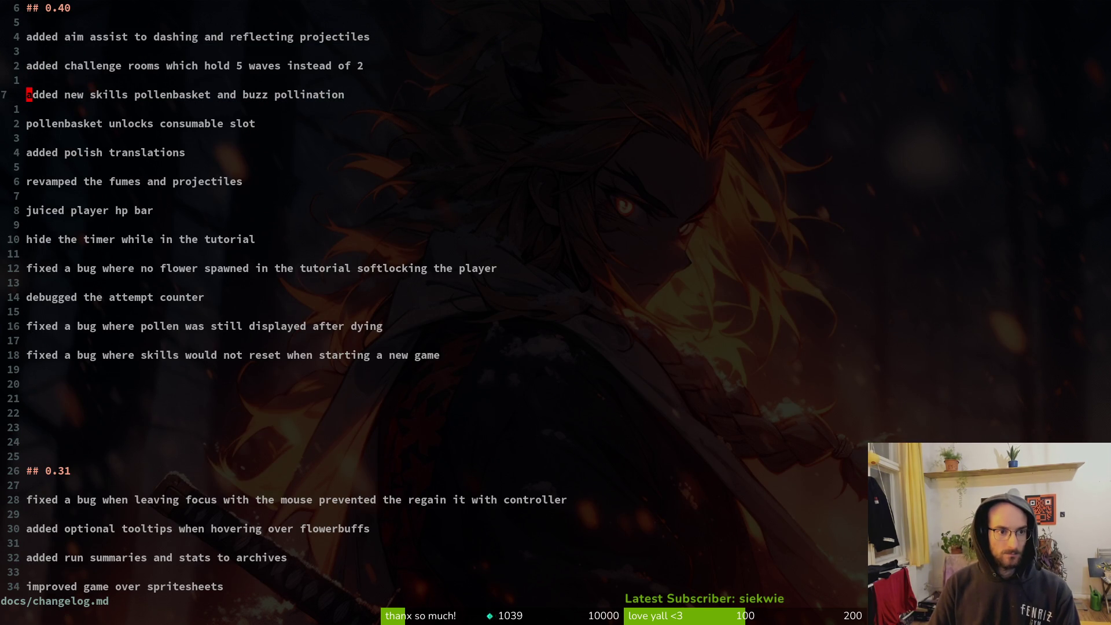
pyautogui.hotkey('shift', 'v')
pyautogui.press('c')
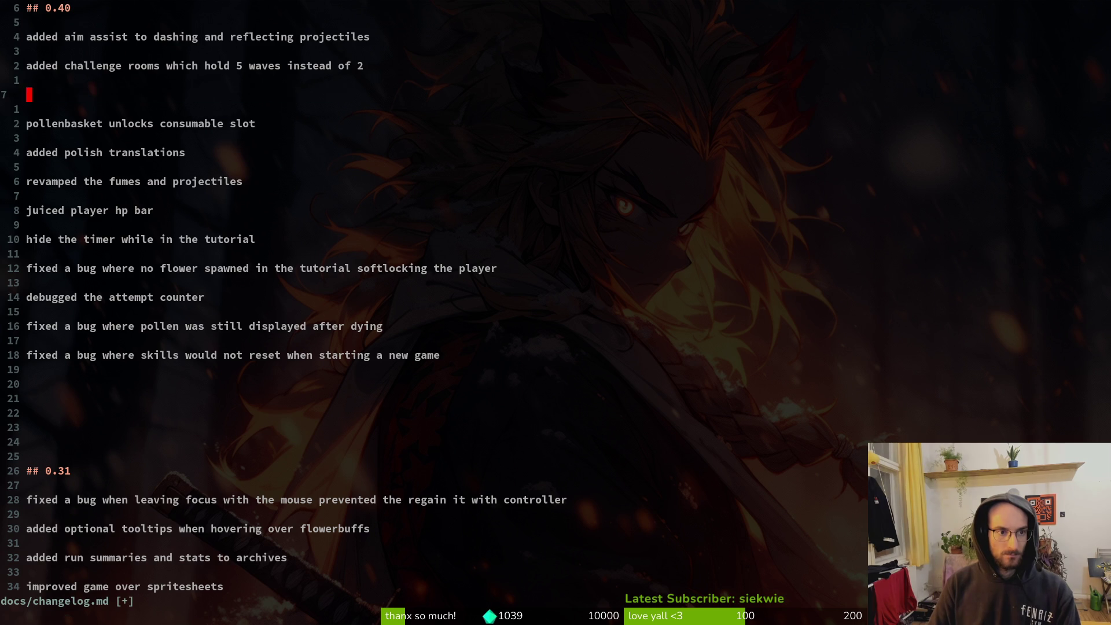
pyautogui.press('u')
pyautogui.press('u')
pyautogui.hotkey('ctrl', 'r')
pyautogui.hotkey('ctrl', 'r')
pyautogui.hotkey('ctrl', 'r')
# Retype the entry as 'new skill pollenbasket unlocking consumables'.
pyautogui.write('iunlck')
pyautogui.press('BackSpace')
pyautogui.press('BackSpace')
pyautogui.press('BackSpace')
pyautogui.press('BackSpace')
pyautogui.press('BackSpace')
pyautogui.write('new skill polen')
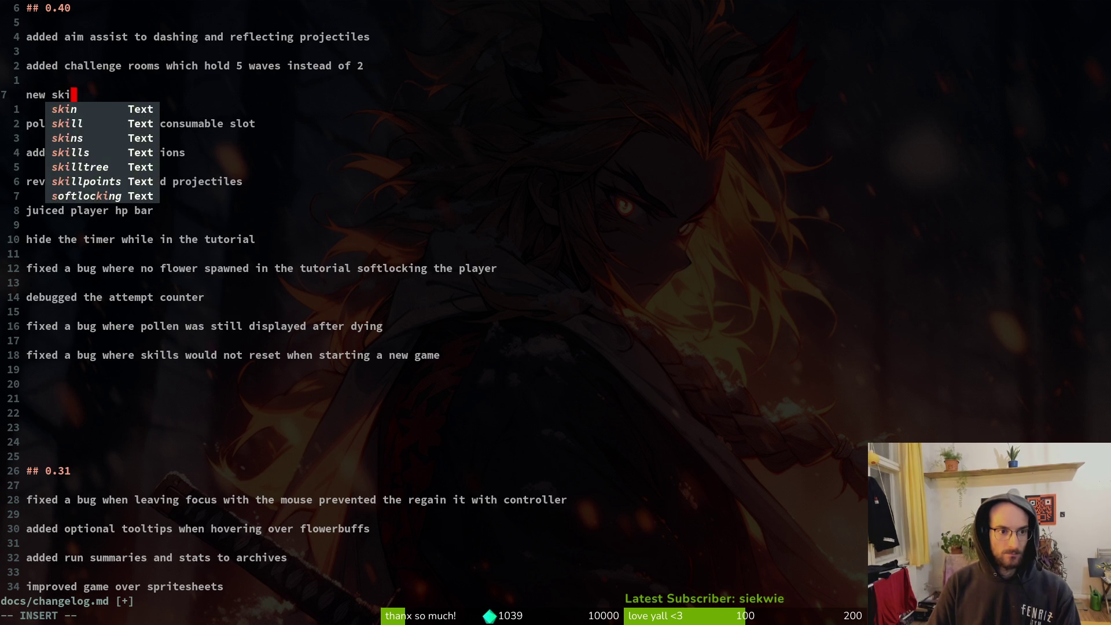
pyautogui.press('BackSpace')
pyautogui.press('BackSpace')
pyautogui.write('lenba')
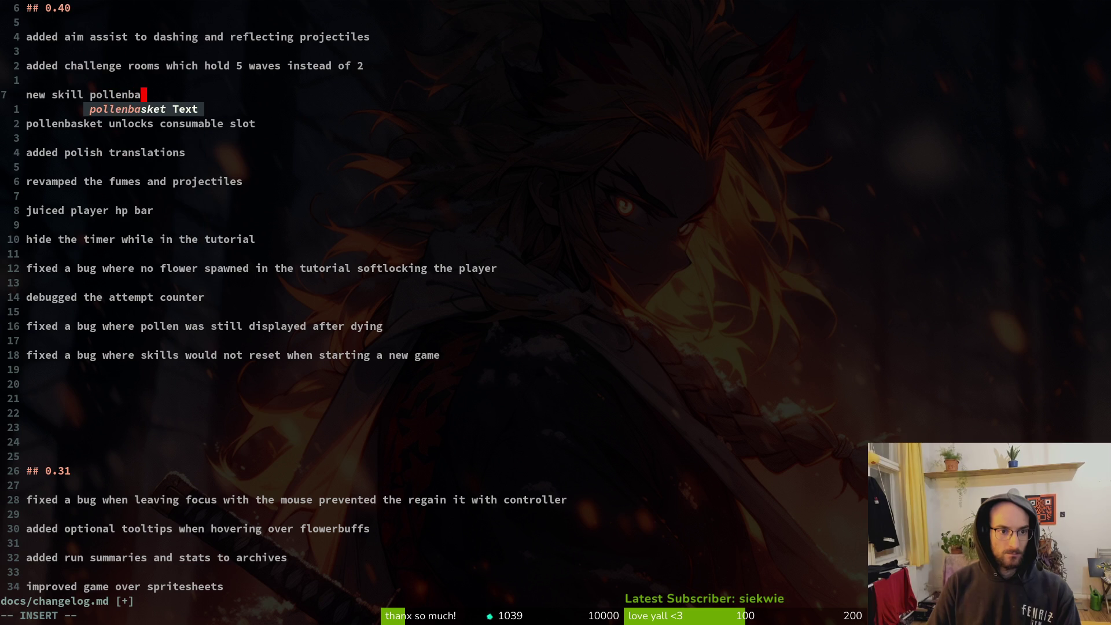
pyautogui.write('sket unlocking')
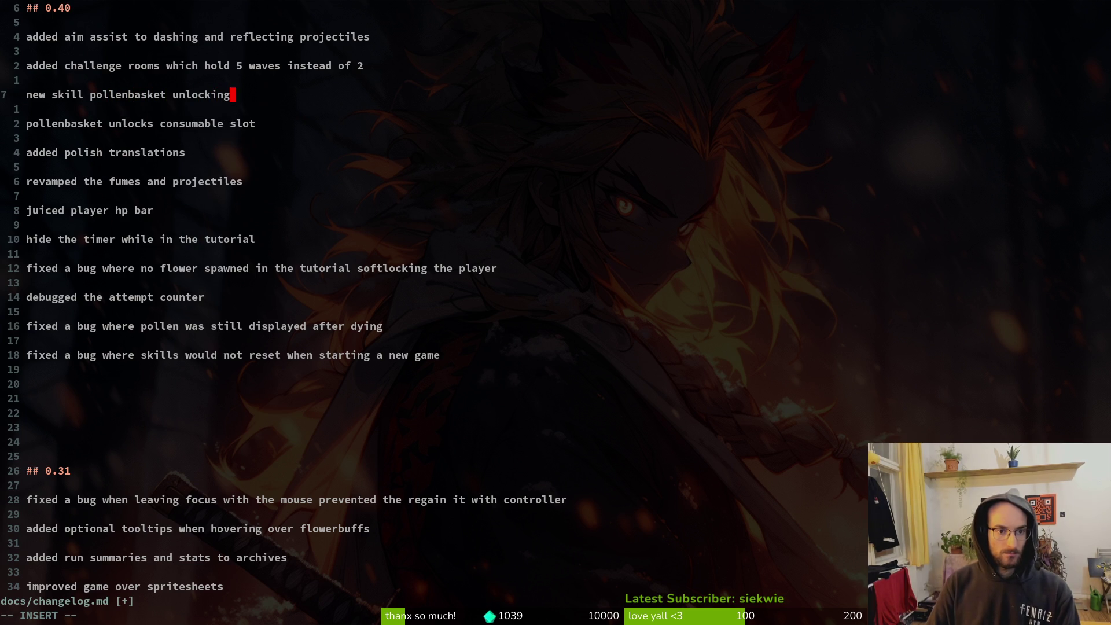
pyautogui.write(' consumbal')
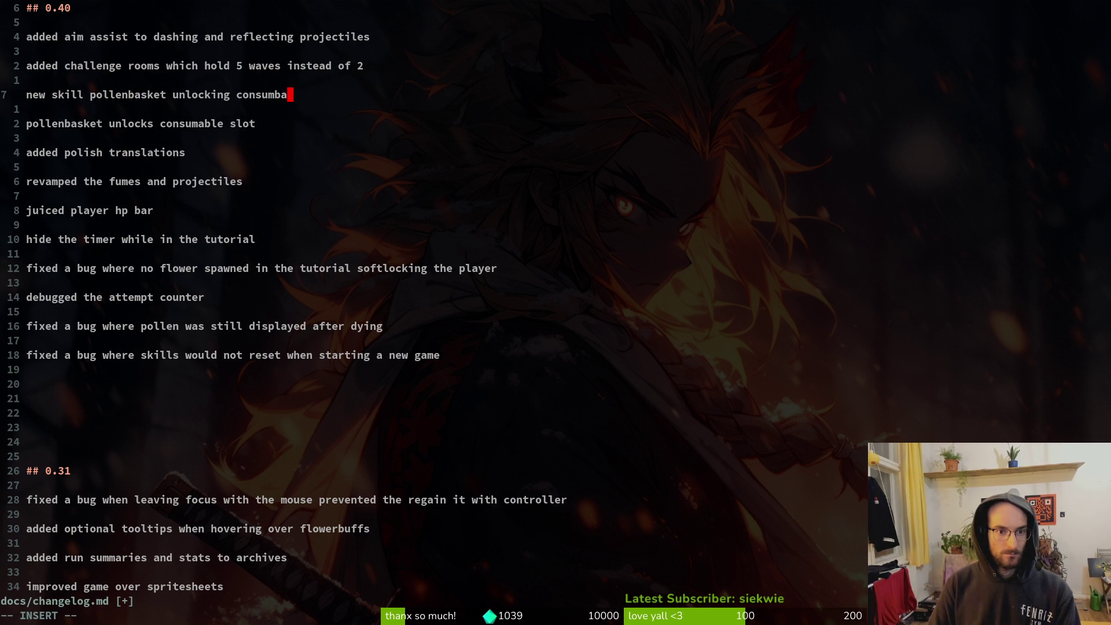